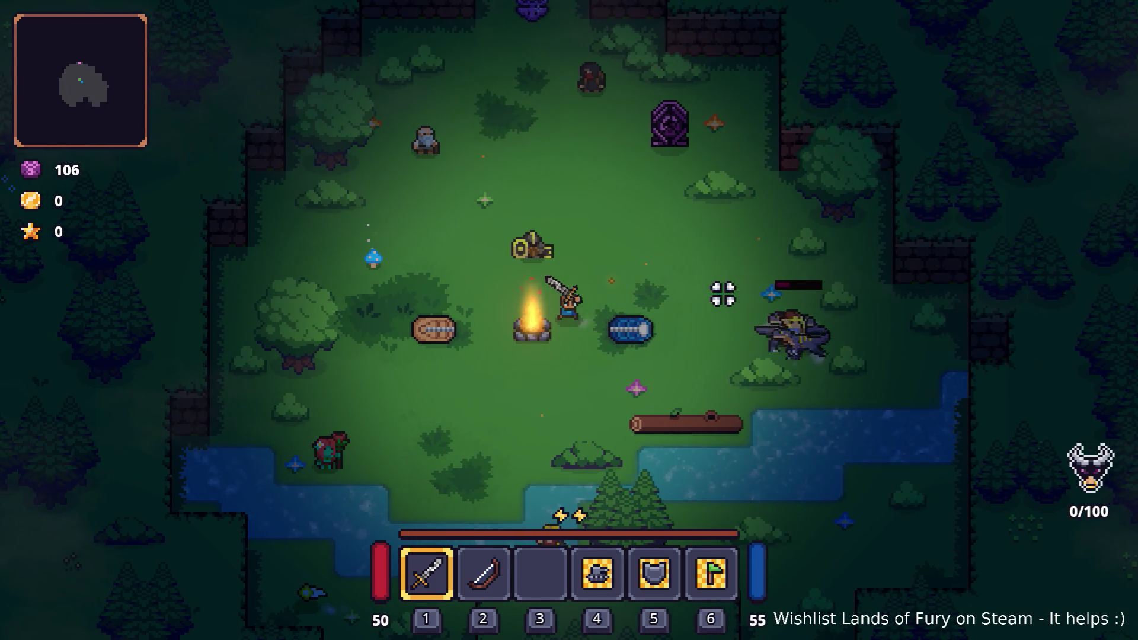
# Walk the hero east beside the wild creature, then quit the game with F8.
pyautogui.press('d')
pyautogui.press('s')
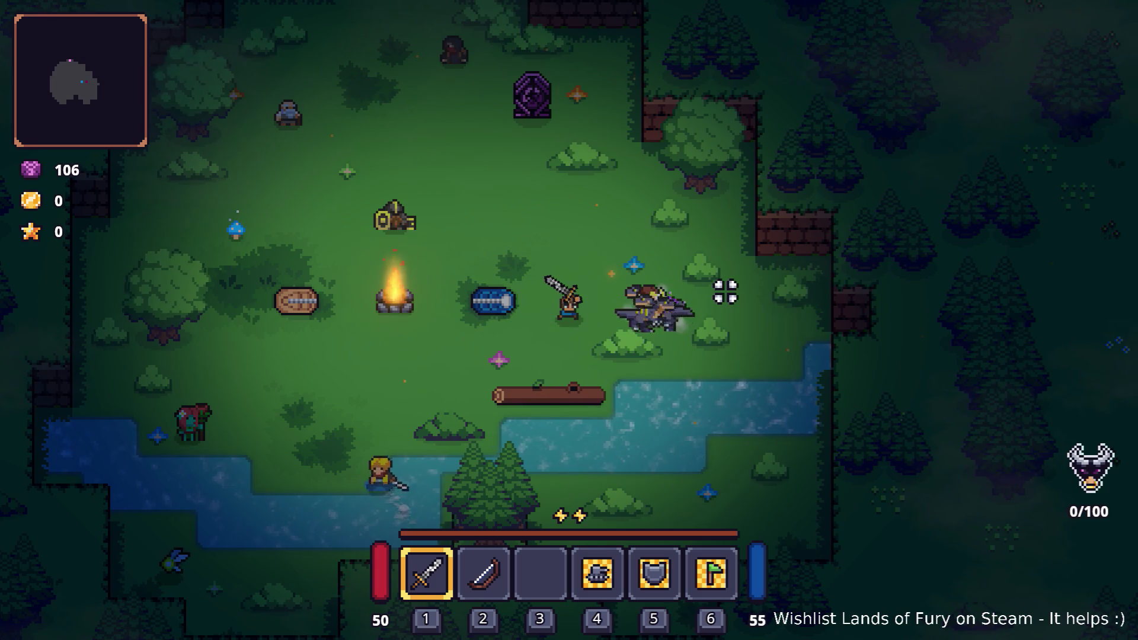
pyautogui.press('F8')
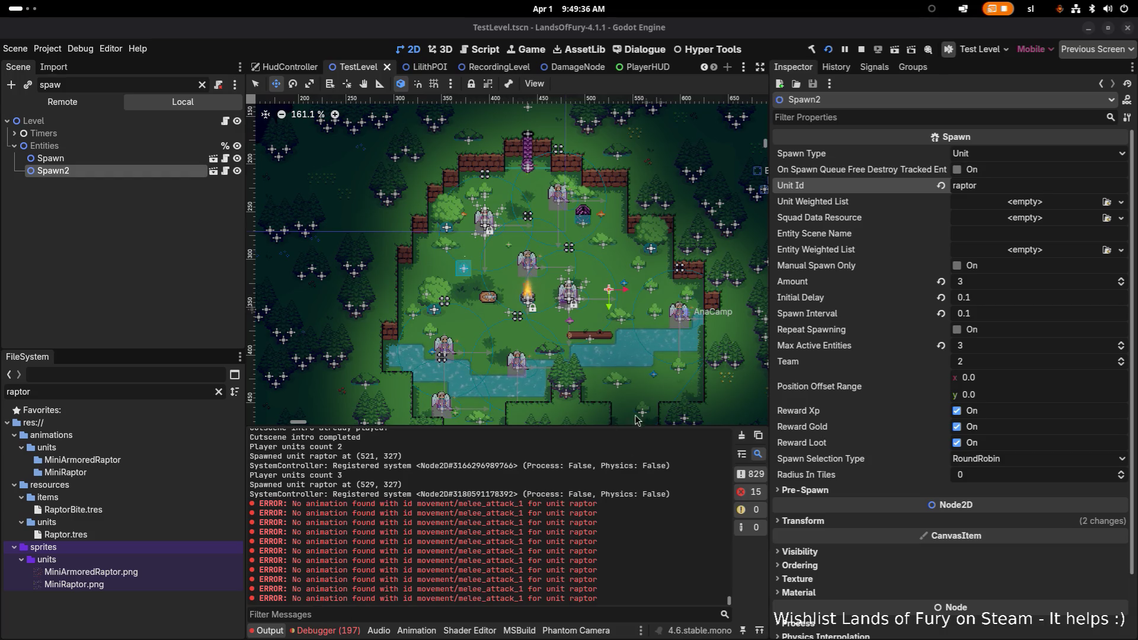
# Stop the game, expand animations/units/MiniRaptor in FileSystem, and switch to Aseprite.
pyautogui.click(861, 51)
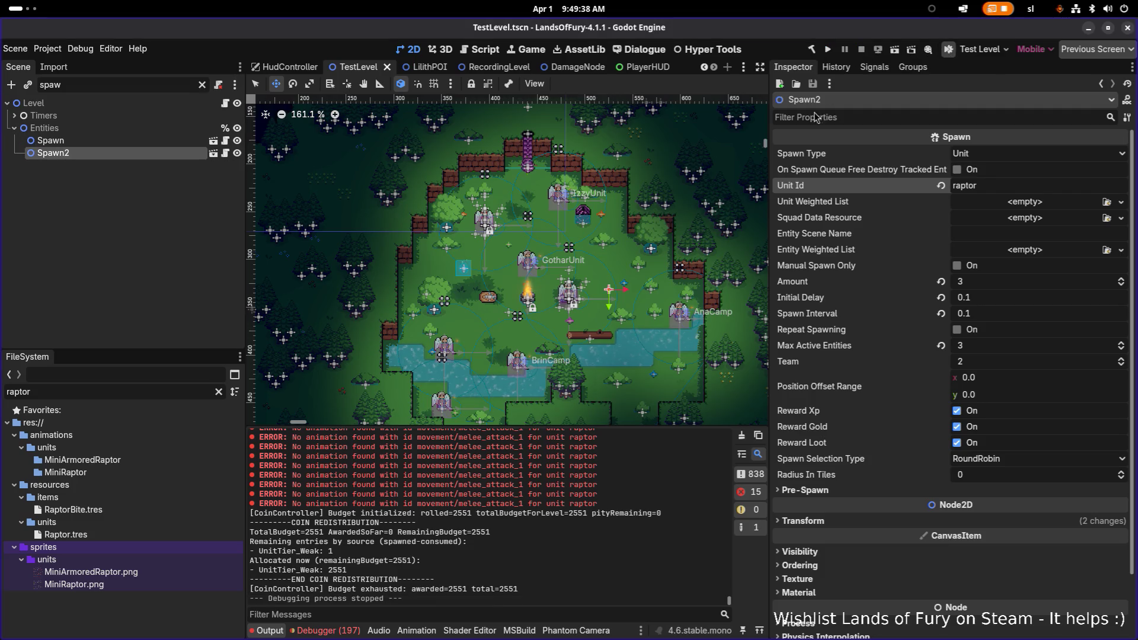
pyautogui.click(111, 462)
pyautogui.click(111, 474)
pyautogui.click(219, 391)
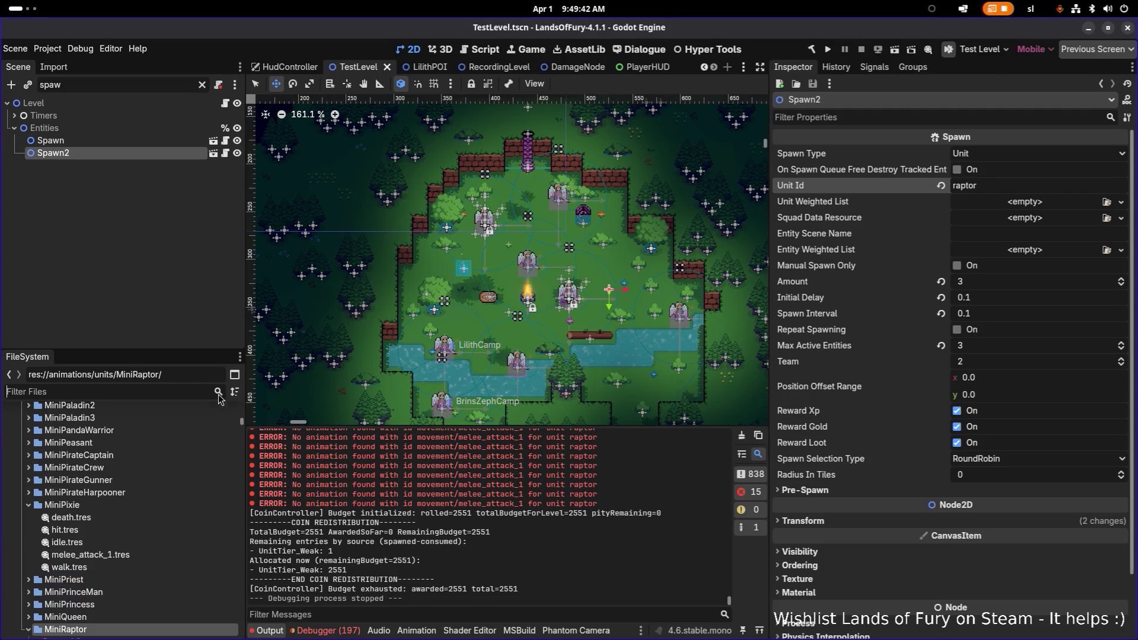
pyautogui.scroll(-1, 158, 485)
pyautogui.scroll(-1, 159, 487)
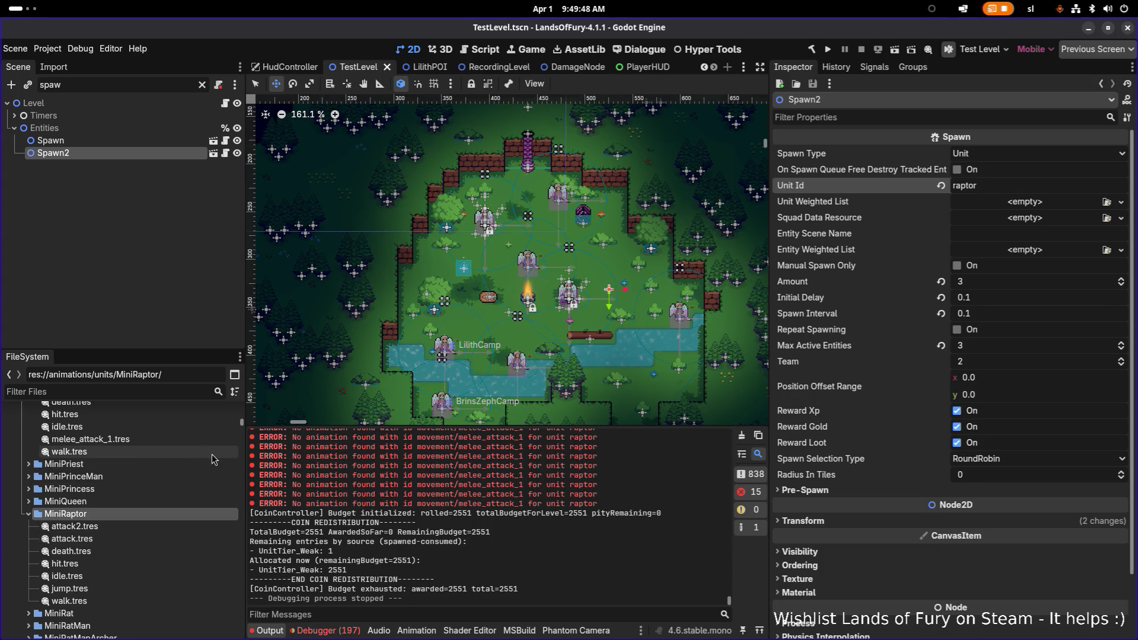
pyautogui.press('super')
pyautogui.click(339, 320)
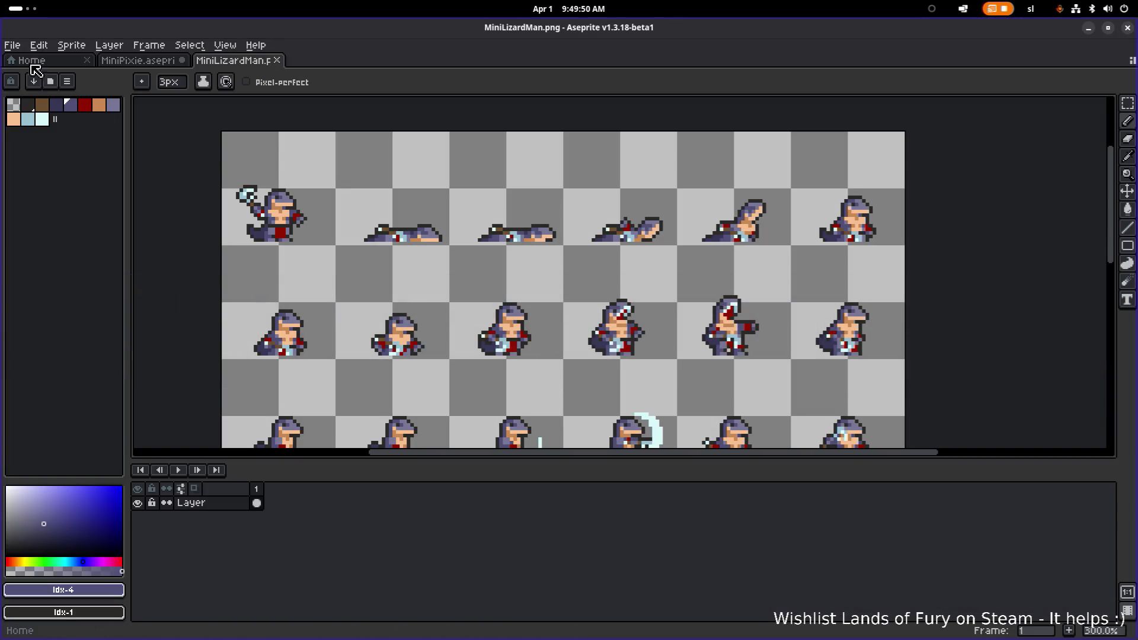
# Open MiniRaptor.aseprite from the godot-project/aseprites folder via File > Open.
pyautogui.click(21, 48)
pyautogui.click(24, 71)
pyautogui.click(82, 95)
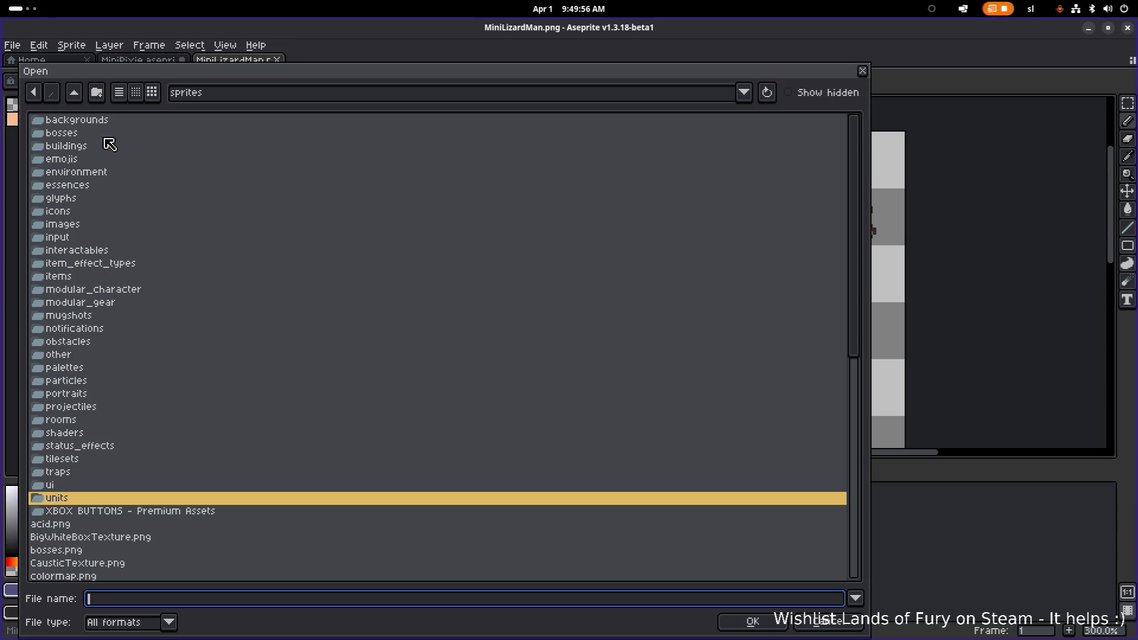
pyautogui.scroll(-10, 88, 493)
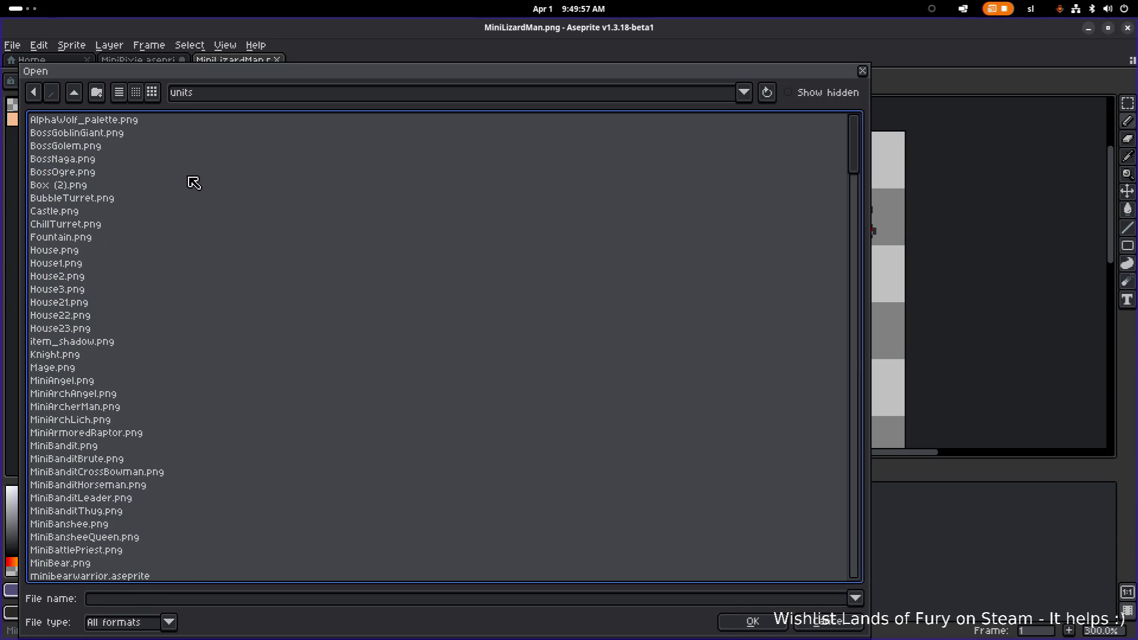
pyautogui.scroll(10, 83, 116)
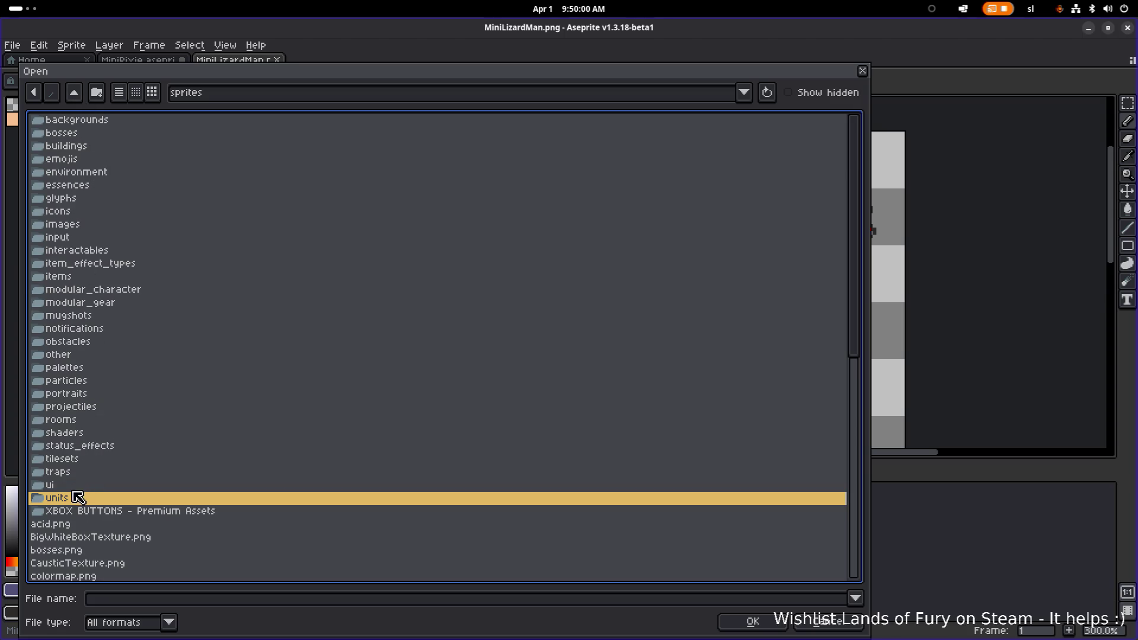
pyautogui.click(87, 438)
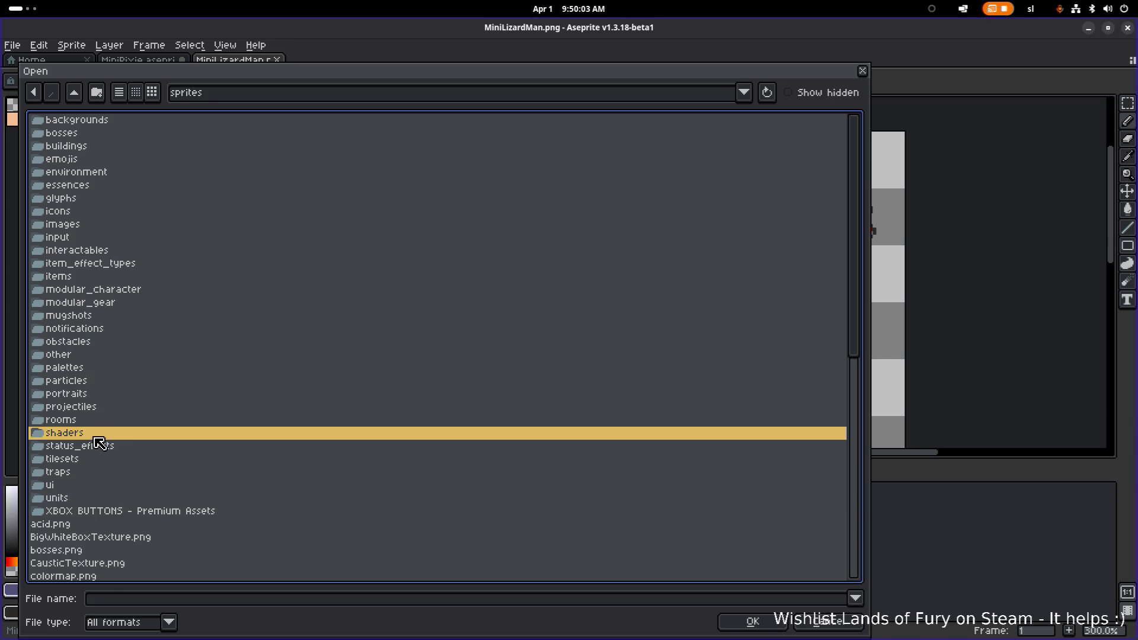
pyautogui.click(76, 95)
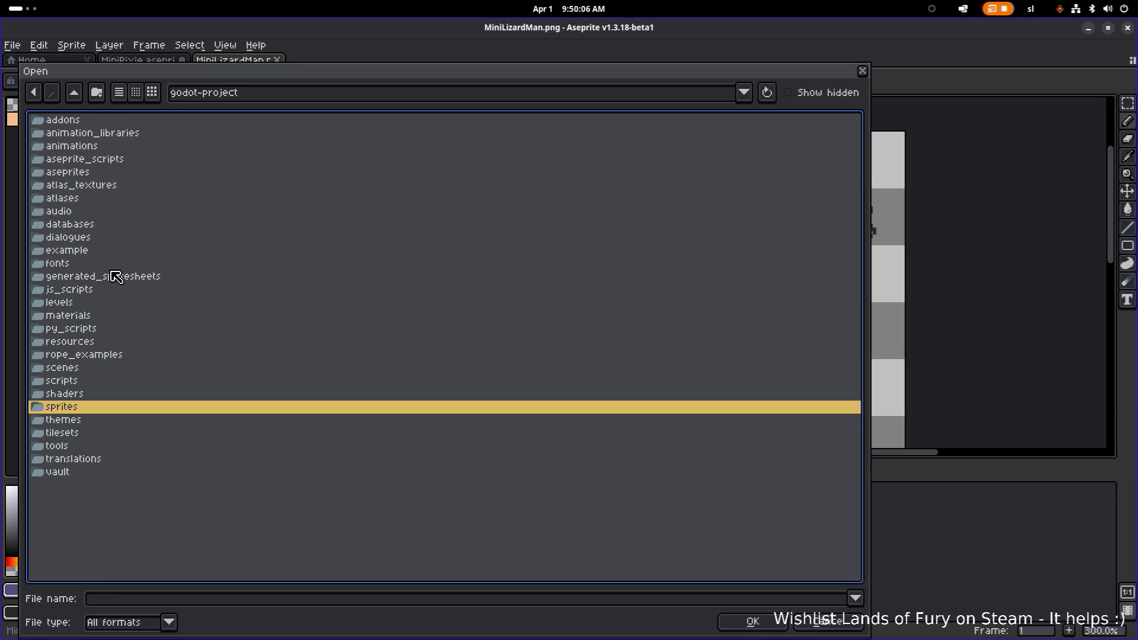
pyautogui.doubleClick(114, 172)
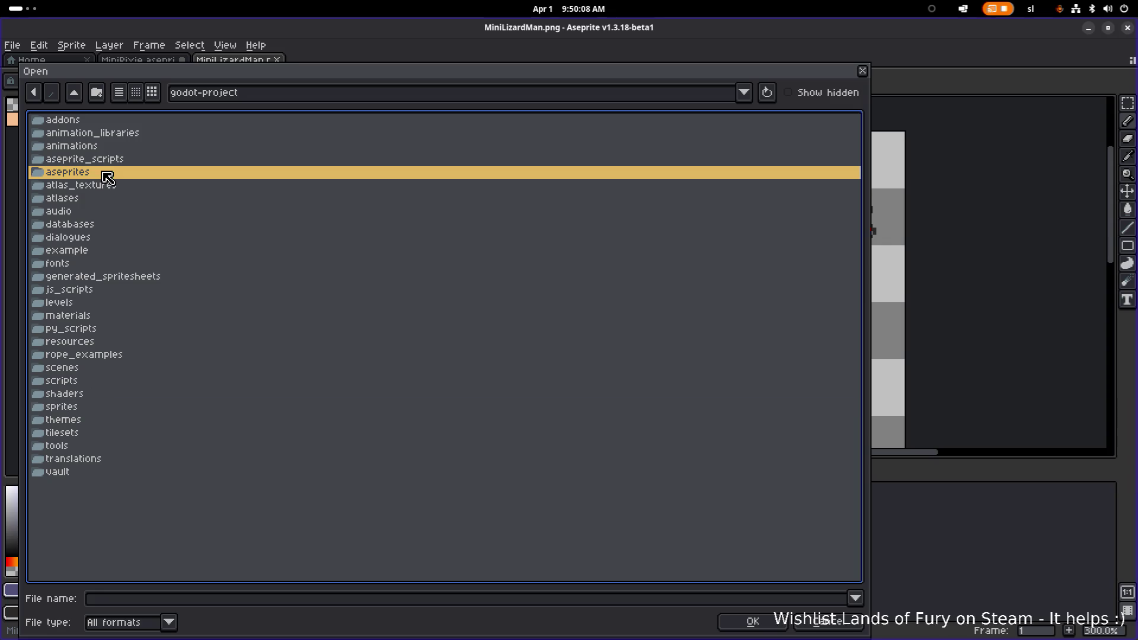
pyautogui.scroll(-10, 178, 263)
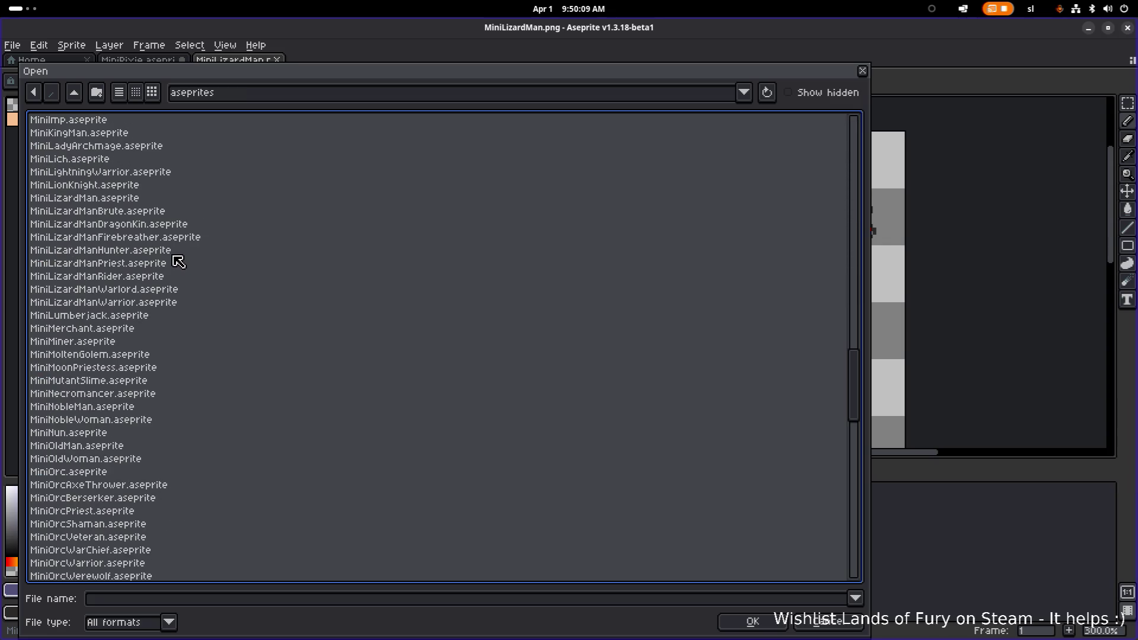
pyautogui.scroll(12, 178, 263)
pyautogui.scroll(-15, 178, 263)
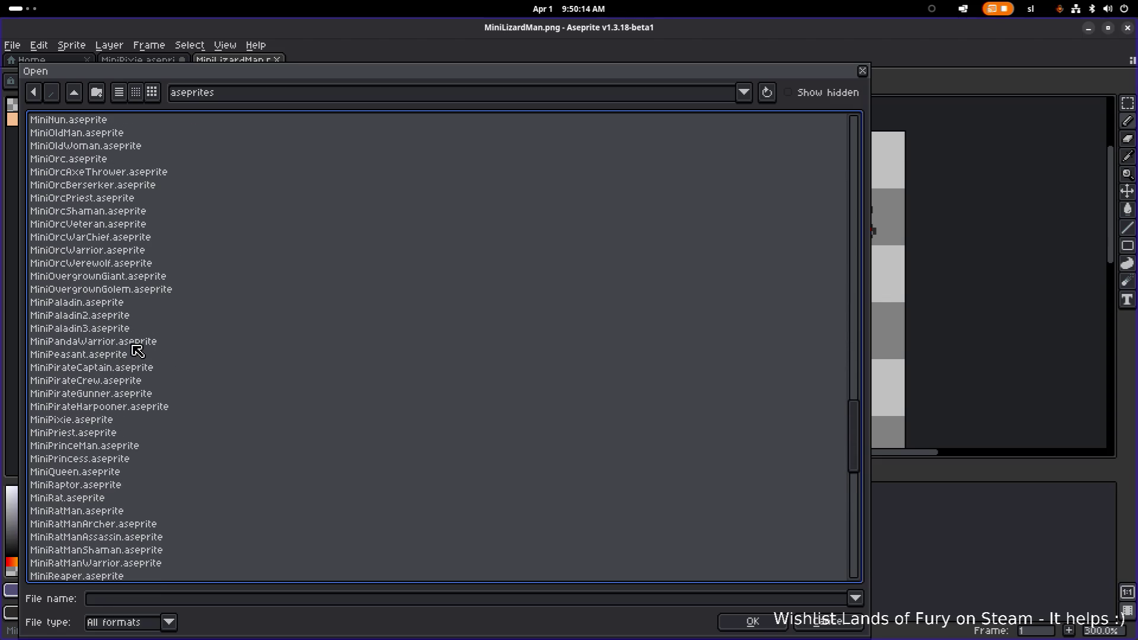
pyautogui.doubleClick(110, 485)
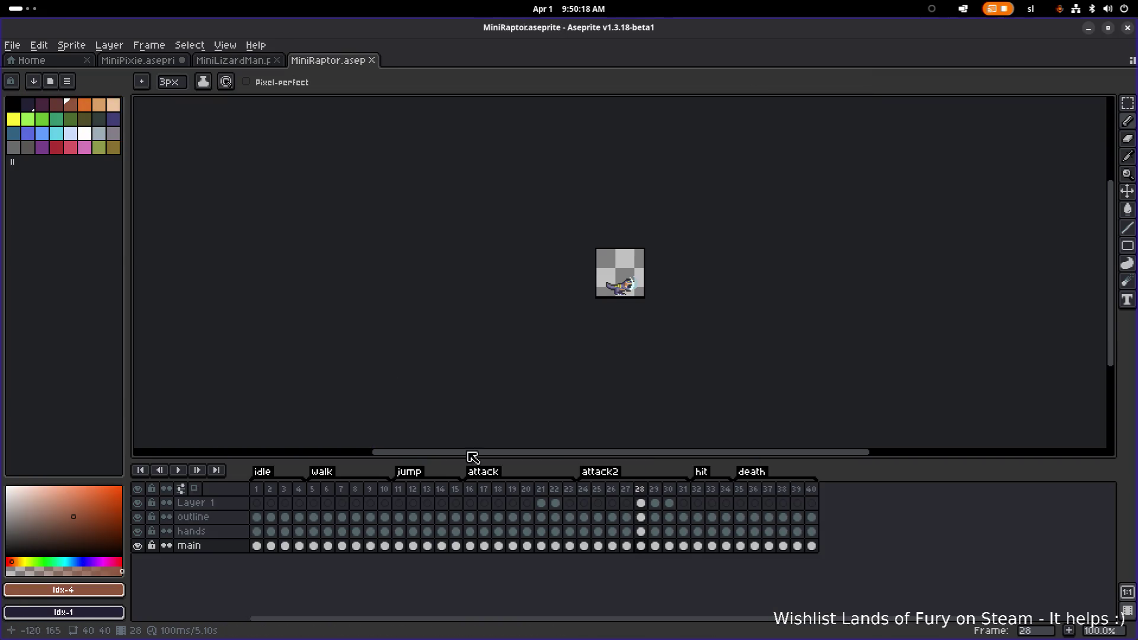
# Check the attack tag's properties, then open MiniLizardManPriest.aseprite for reference.
pyautogui.doubleClick(498, 477)
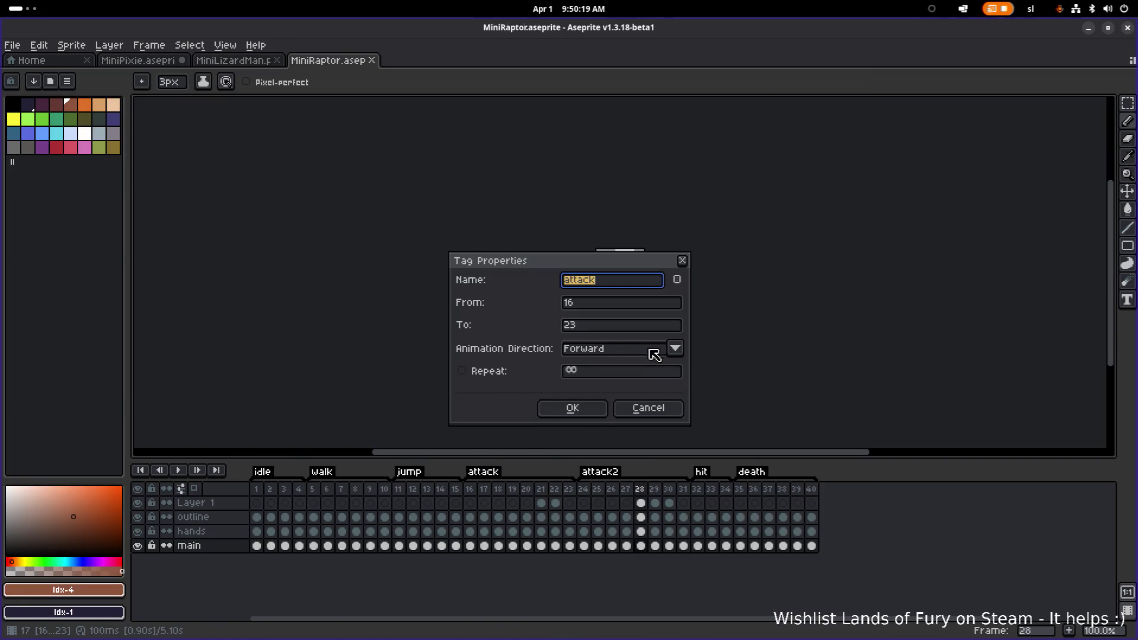
pyautogui.click(685, 262)
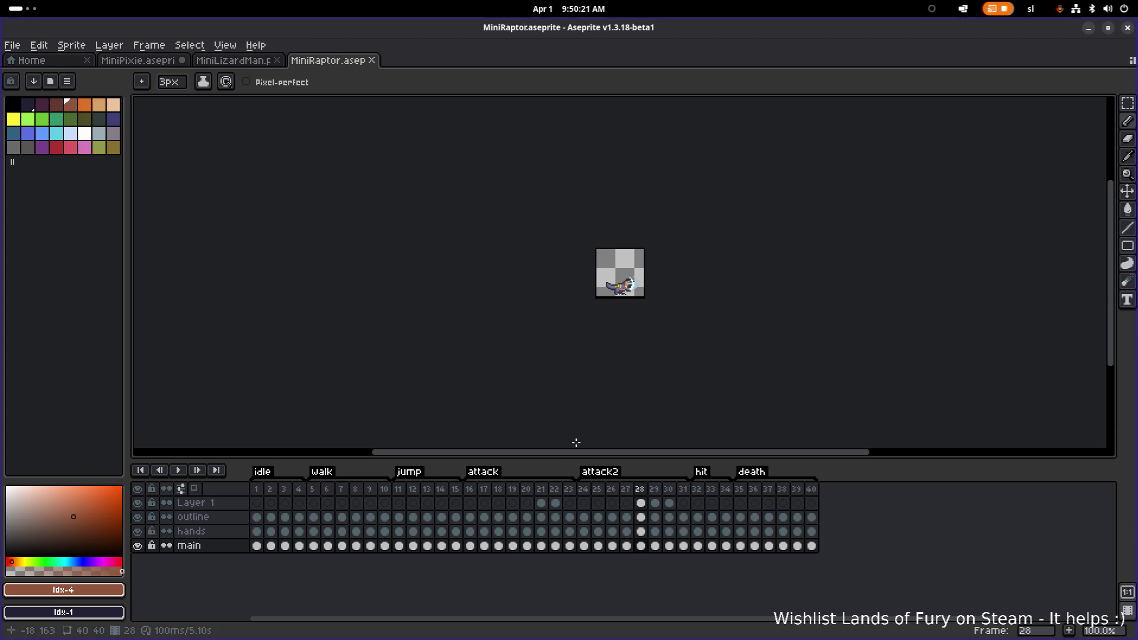
pyautogui.click(12, 45)
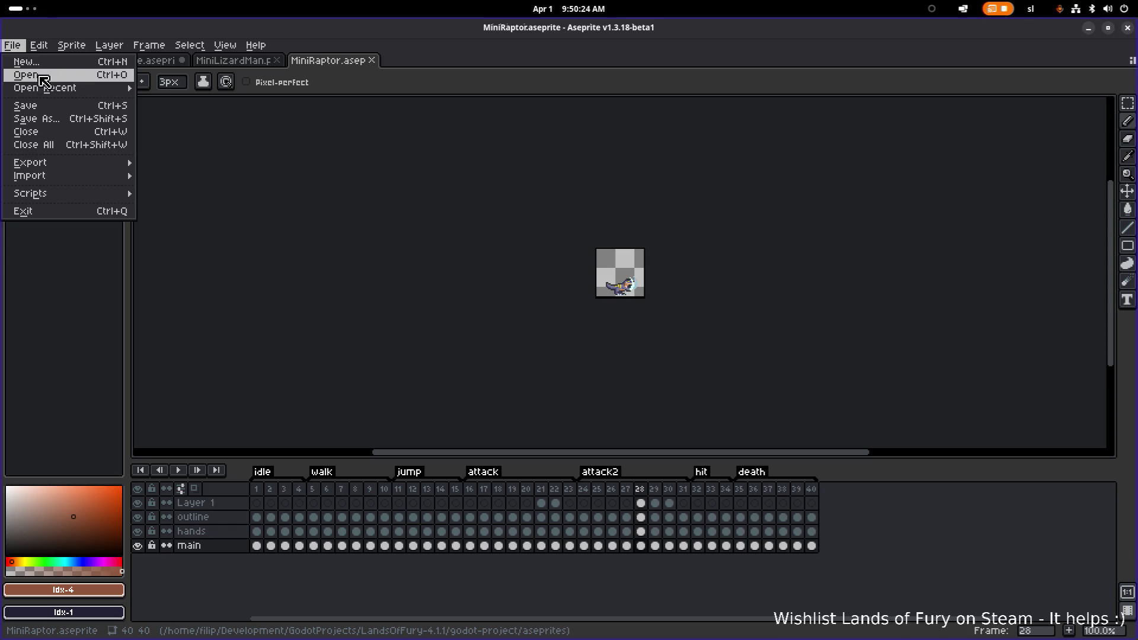
pyautogui.click(23, 75)
pyautogui.scroll(-15, 212, 344)
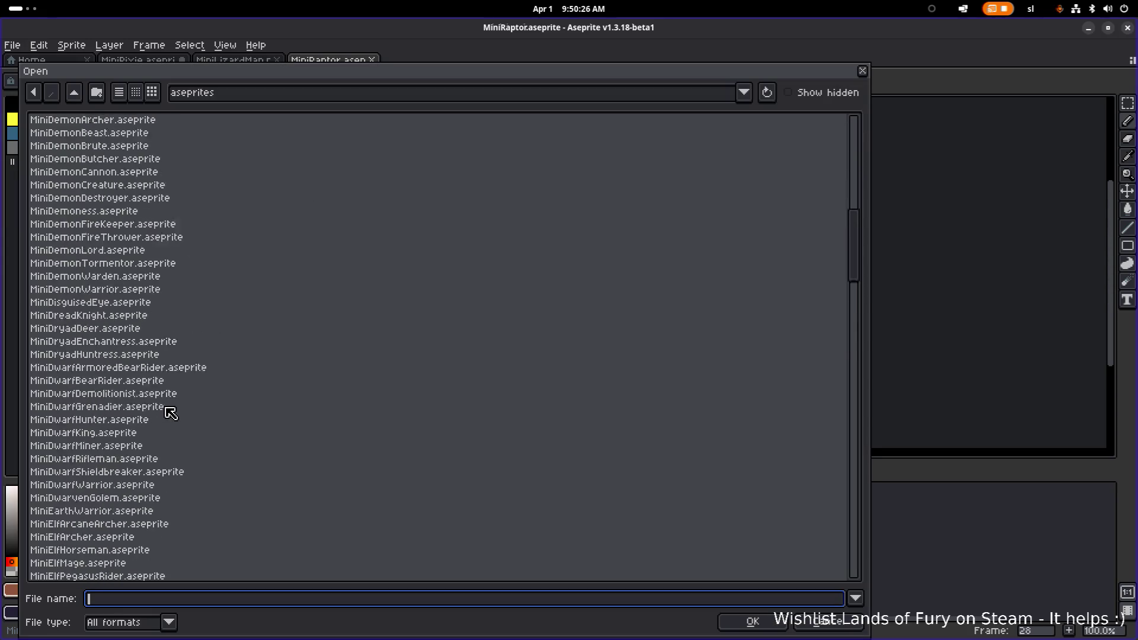
pyautogui.scroll(-5, 150, 284)
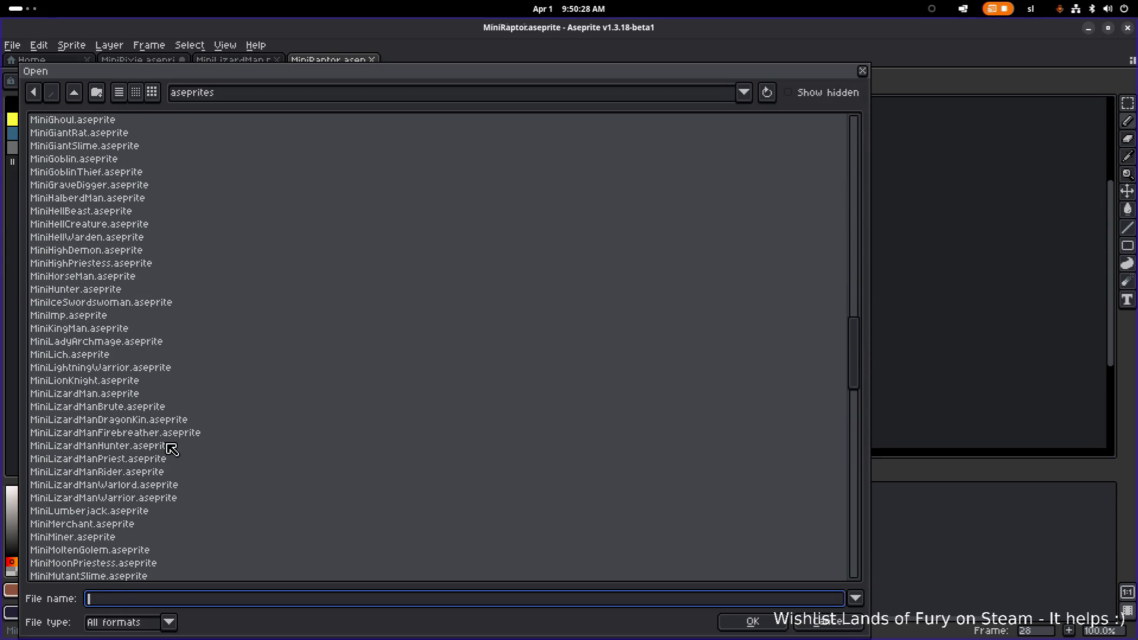
pyautogui.doubleClick(153, 464)
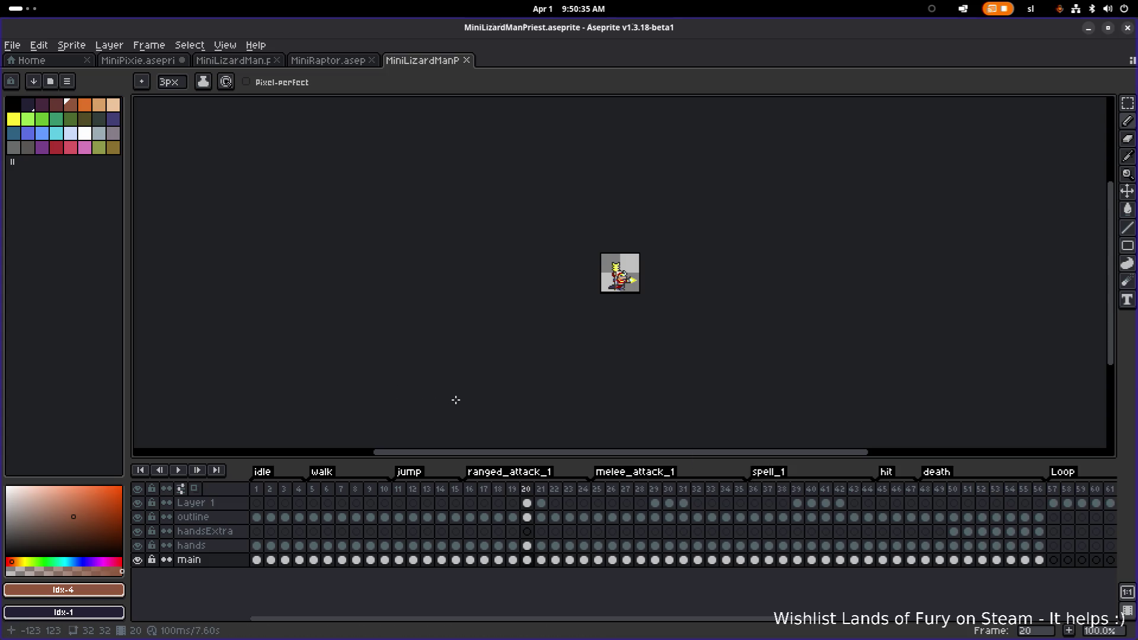
# Copy the UseAISetItem user data from the priest's frame-20 main cel, then return to MiniRaptor.
pyautogui.click(13, 45)
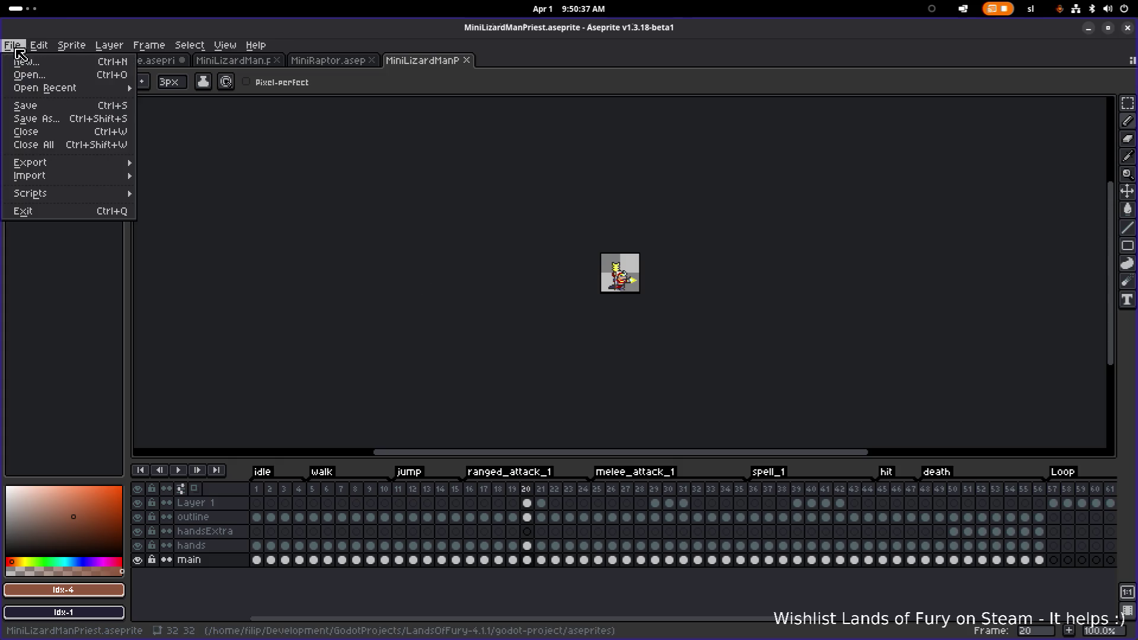
pyautogui.click(329, 64)
pyautogui.click(419, 61)
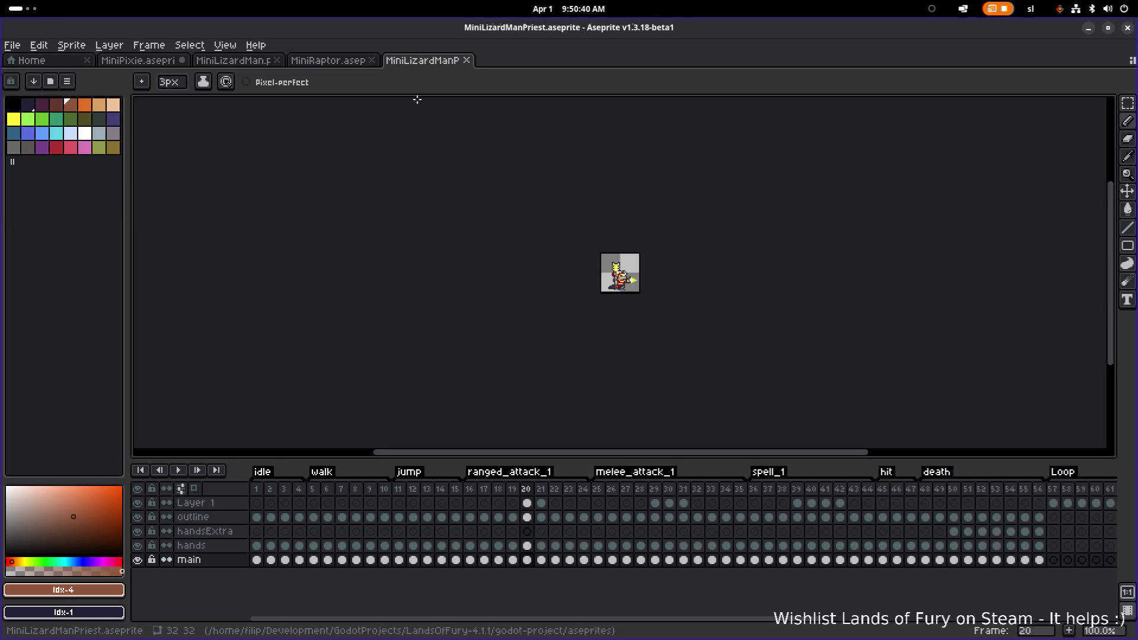
pyautogui.doubleClick(527, 560)
pyautogui.click(517, 428)
pyautogui.hotkey('ctrl', 'a')
pyautogui.hotkey('ctrl', 'c')
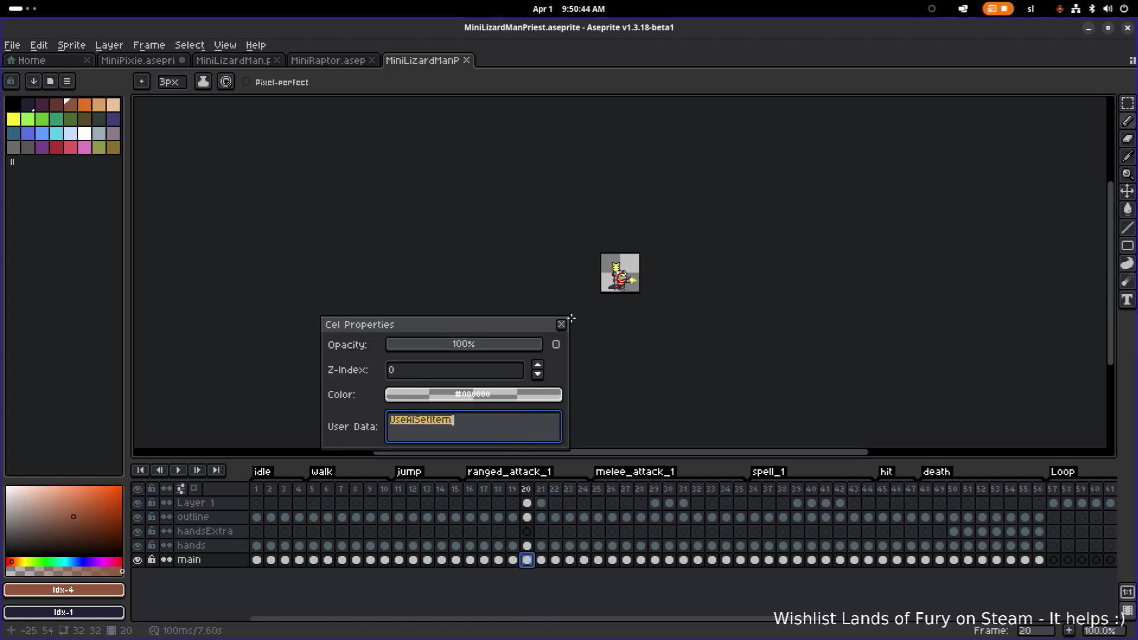
pyautogui.click(561, 324)
pyautogui.click(341, 61)
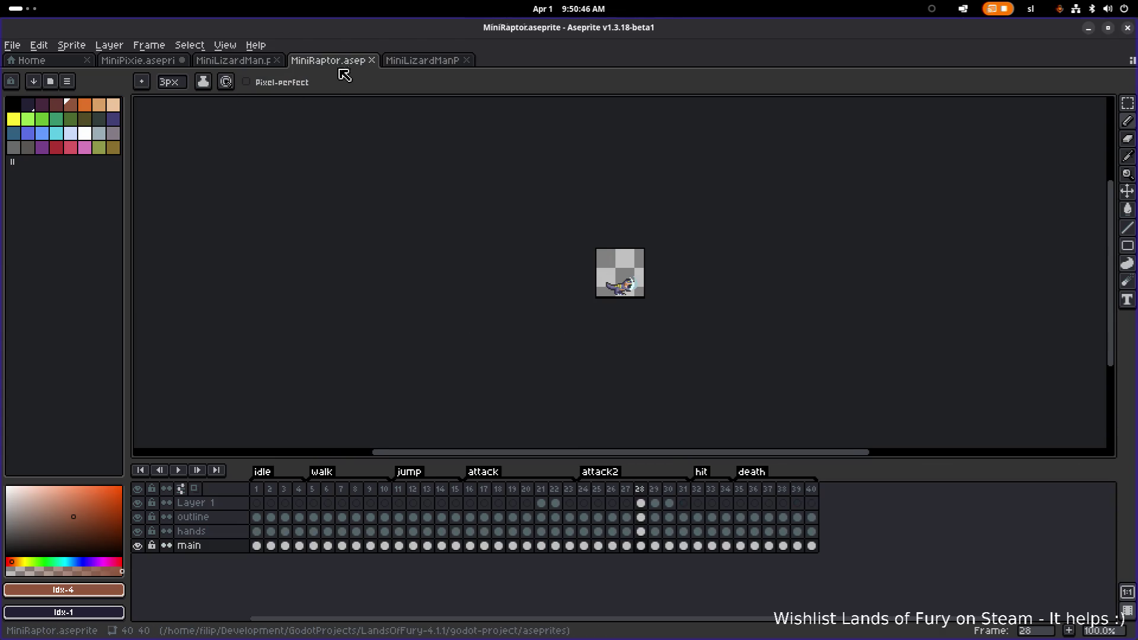
# Rename the attack tag to melee_attack_1 and check the frame-21 and frame-28 cel data.
pyautogui.doubleClick(484, 473)
pyautogui.write('melee_attack_')
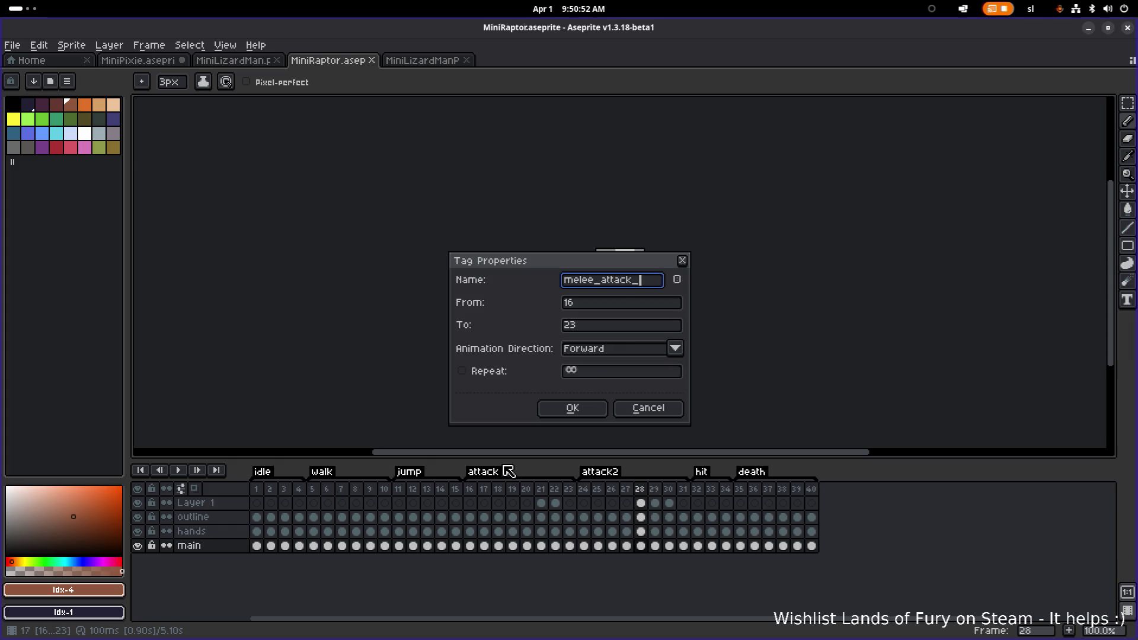
pyautogui.write('1')
pyautogui.press('Return')
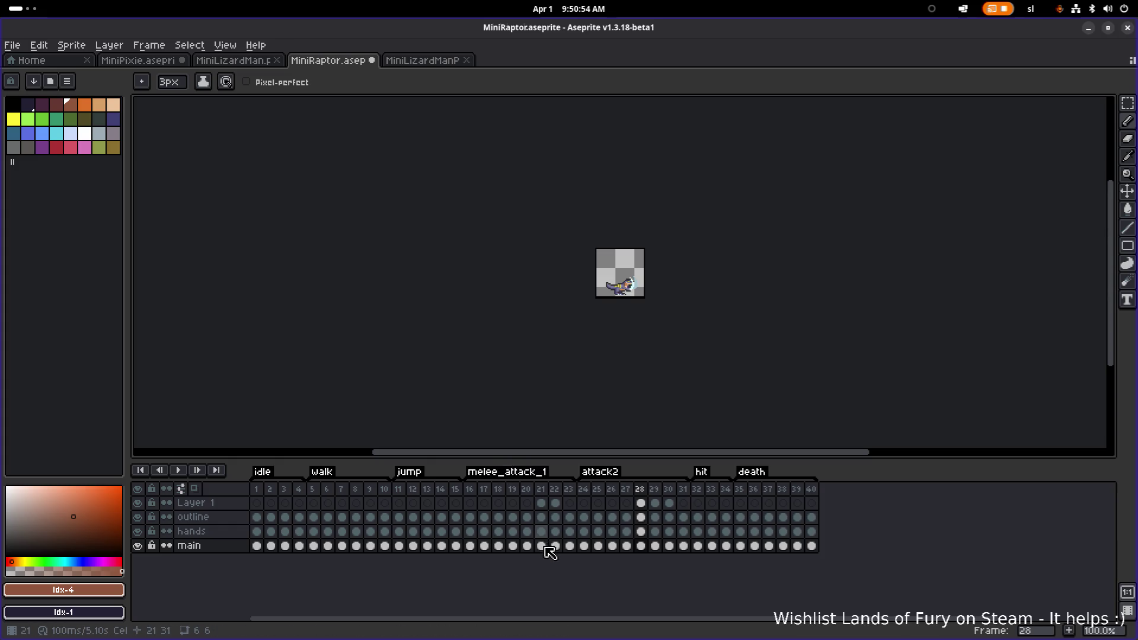
pyautogui.click(541, 546)
pyautogui.doubleClick(545, 550)
pyautogui.click(501, 425)
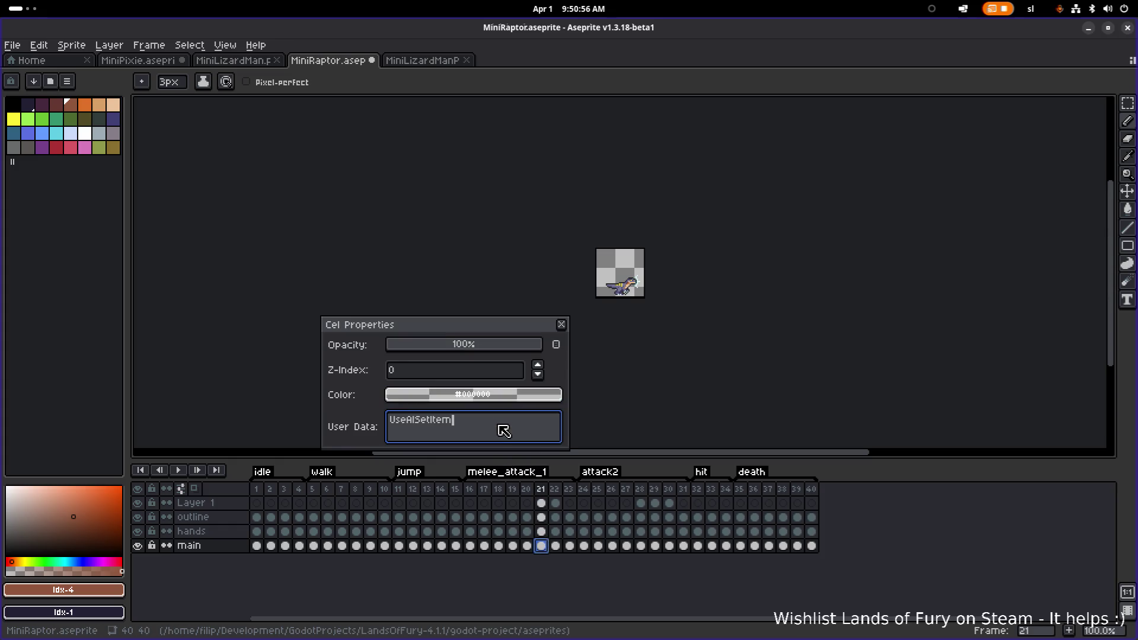
pyautogui.click(562, 325)
pyautogui.doubleClick(645, 550)
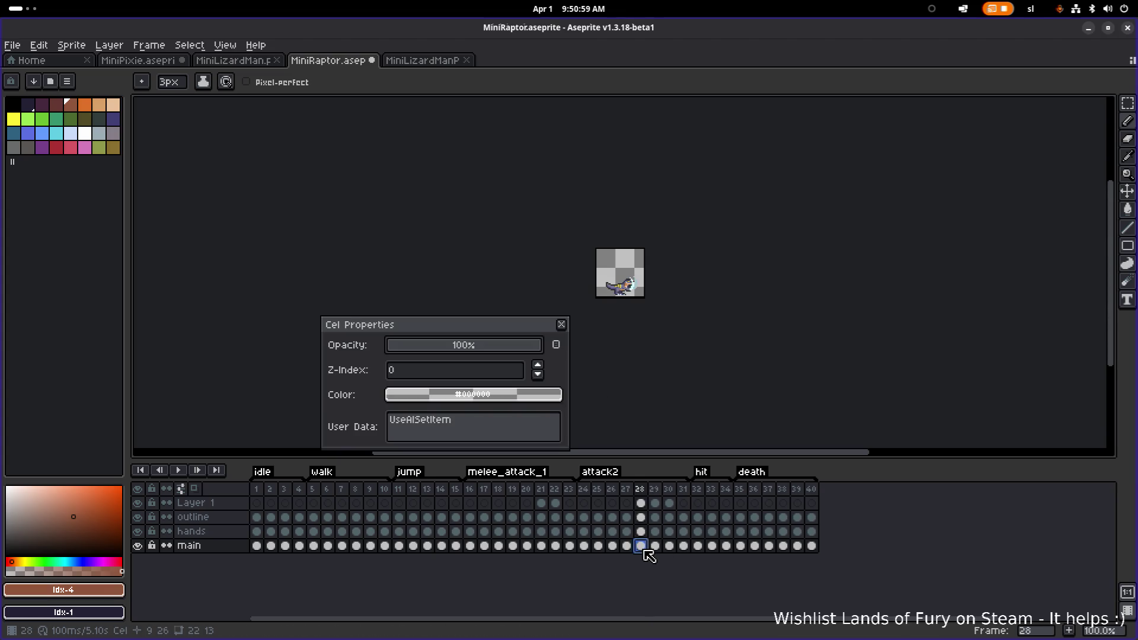
pyautogui.click(561, 325)
# Rename the attack2 tag to melee_attack_2.
pyautogui.doubleClick(610, 474)
pyautogui.write('melee_attack_2')
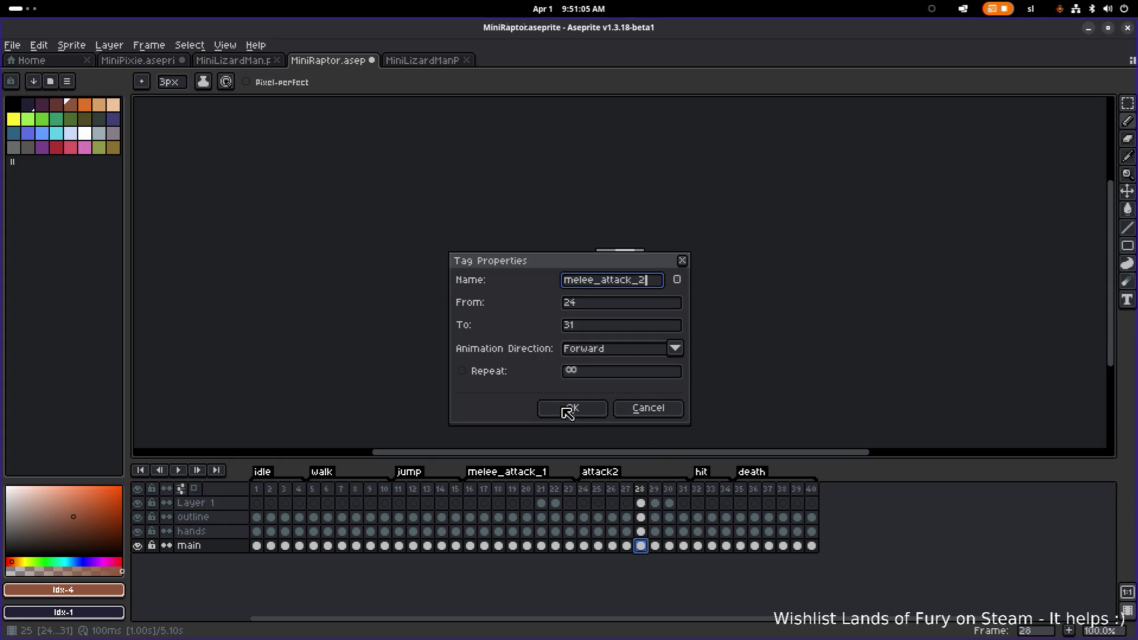
pyautogui.click(572, 408)
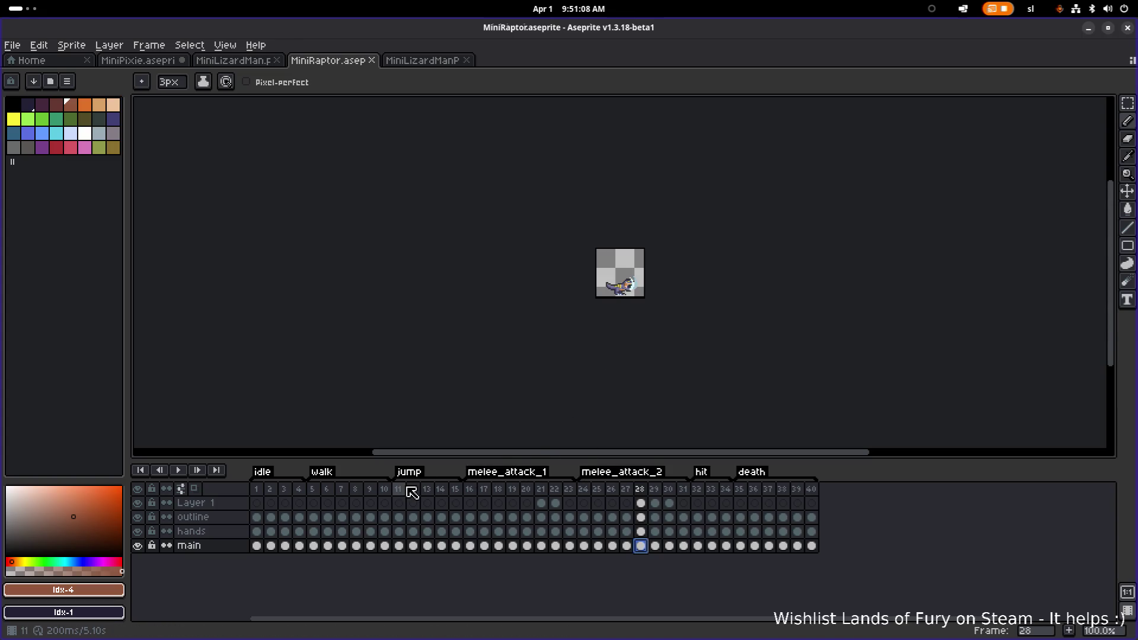
pyautogui.doubleClick(429, 546)
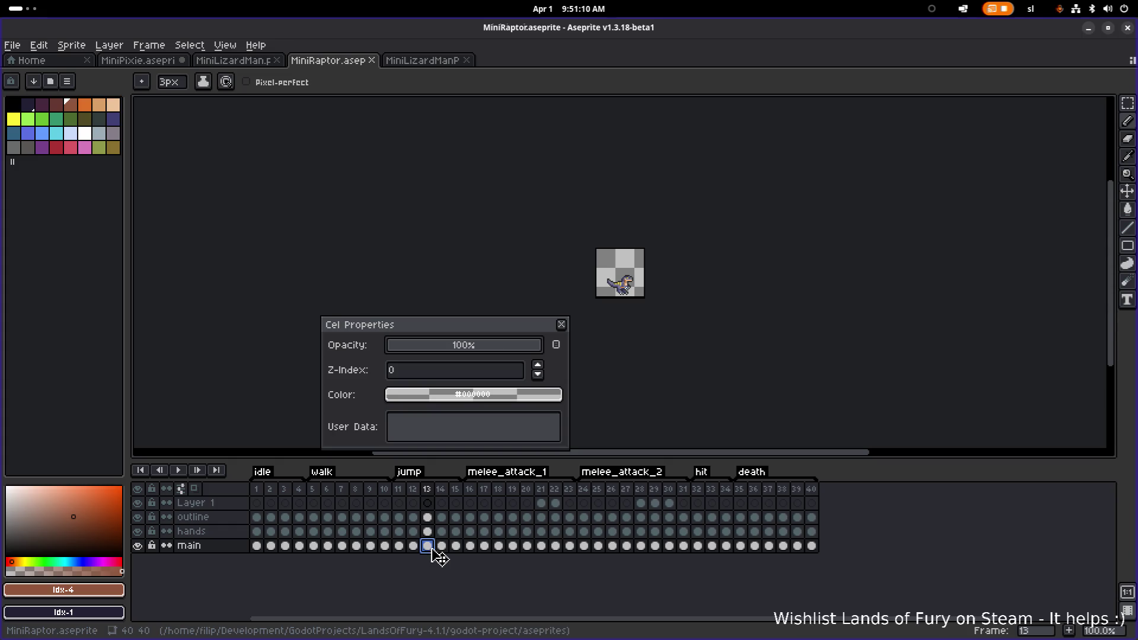
pyautogui.press('Escape')
pyautogui.moveTo(398, 489); pyautogui.dragTo(452, 496)
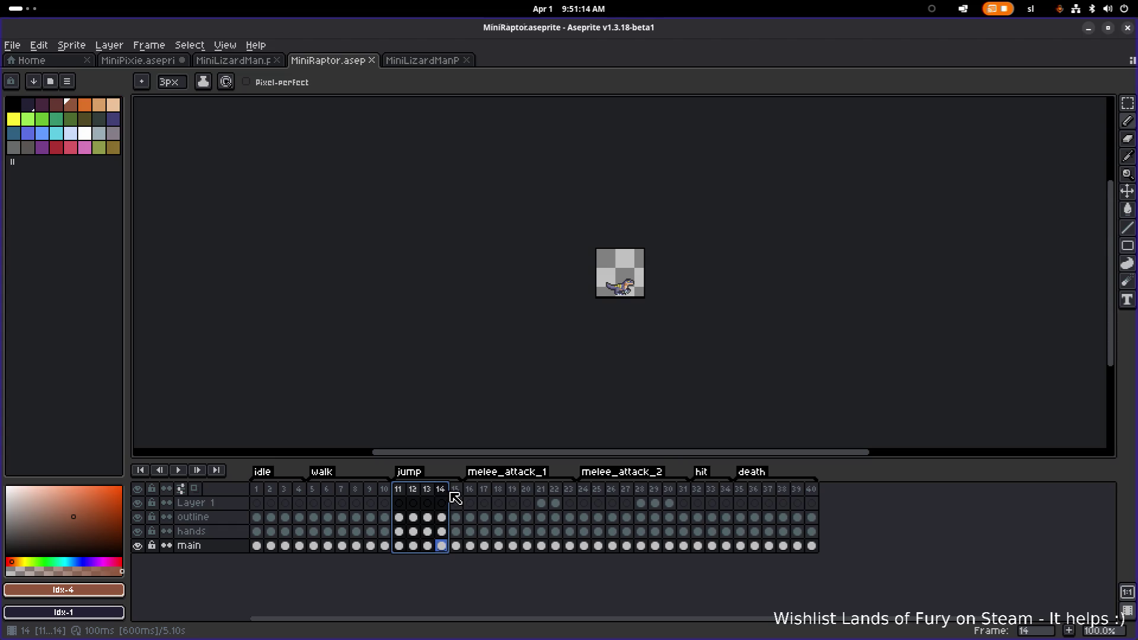
# Paste UseAISetItem into frame 14's main cel user data and save MiniRaptor.aseprite.
pyautogui.doubleClick(441, 545)
pyautogui.click(508, 431)
pyautogui.hotkey('ctrl', 'v')
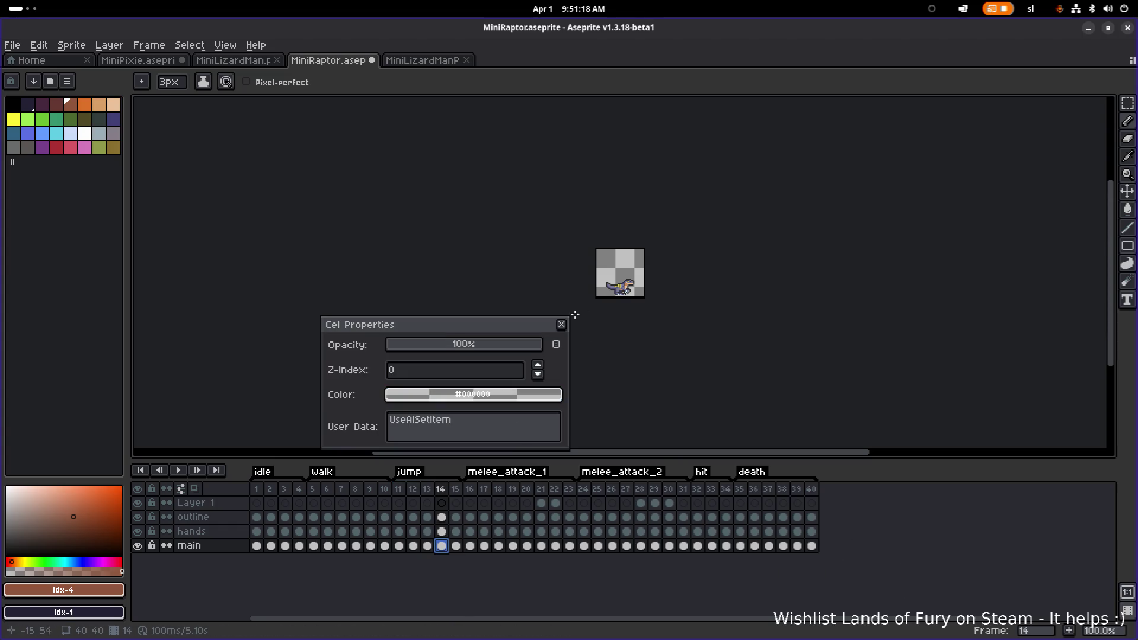
pyautogui.click(561, 324)
pyautogui.hotkey('ctrl', 's')
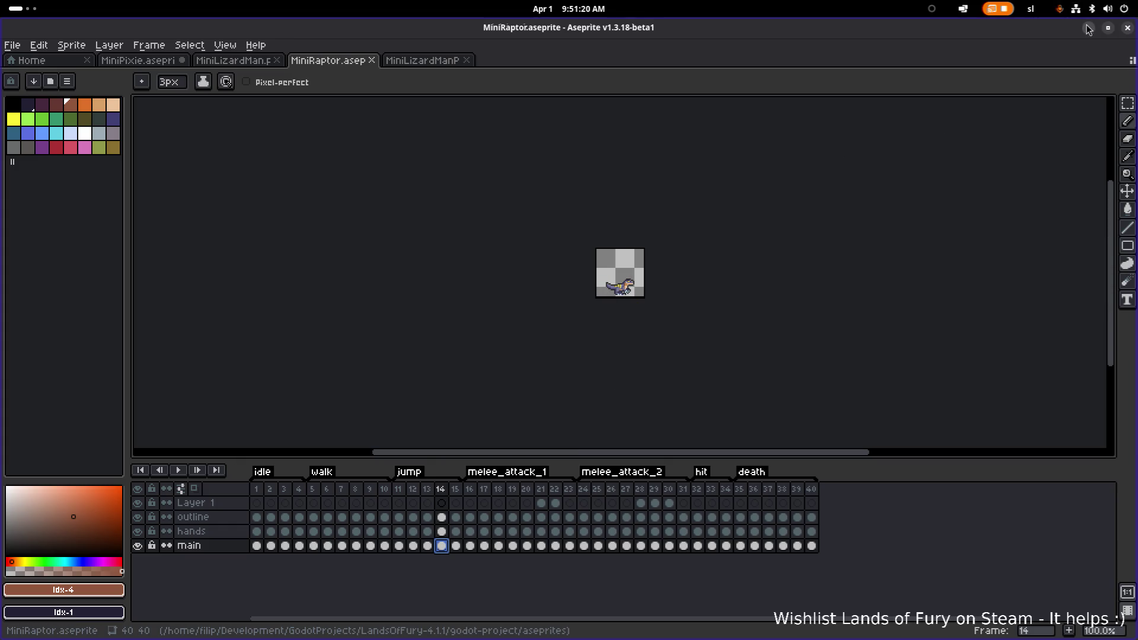
pyautogui.hotkey('alt', 'Tab')
pyautogui.click(178, 526)
# Rename attack2.tres to melee_attack_1.tres and attack.tres to melee_attack_2.tres, then save.
pyautogui.press('F2')
pyautogui.write('melee_attack')
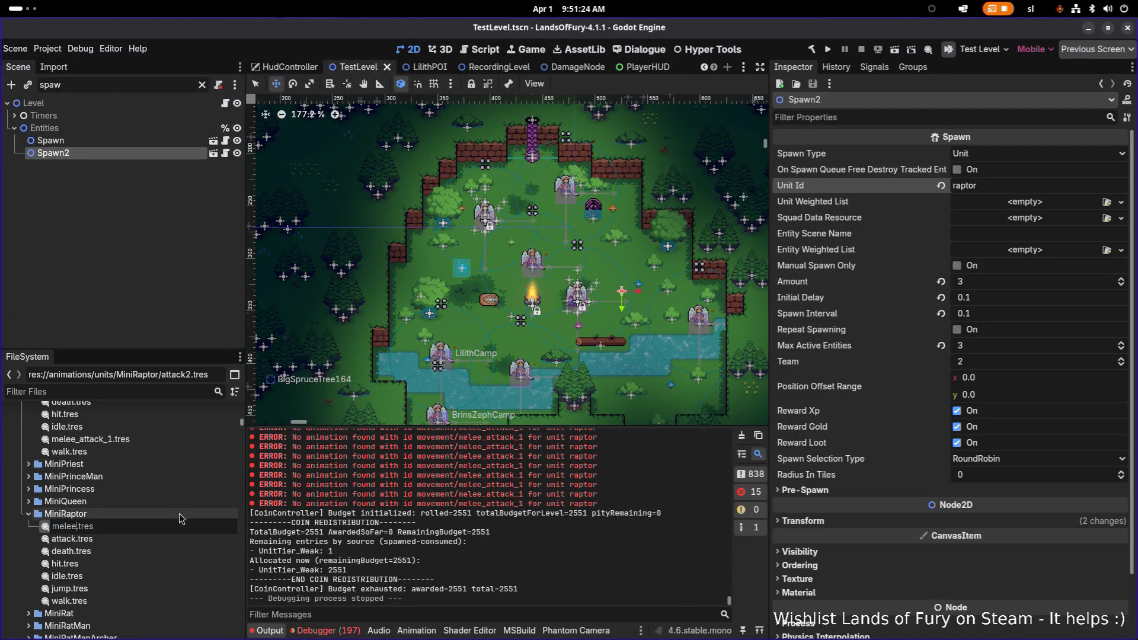
pyautogui.write('_1')
pyautogui.press('Return')
pyautogui.click(143, 528)
pyautogui.press('F2')
pyautogui.write('melee_')
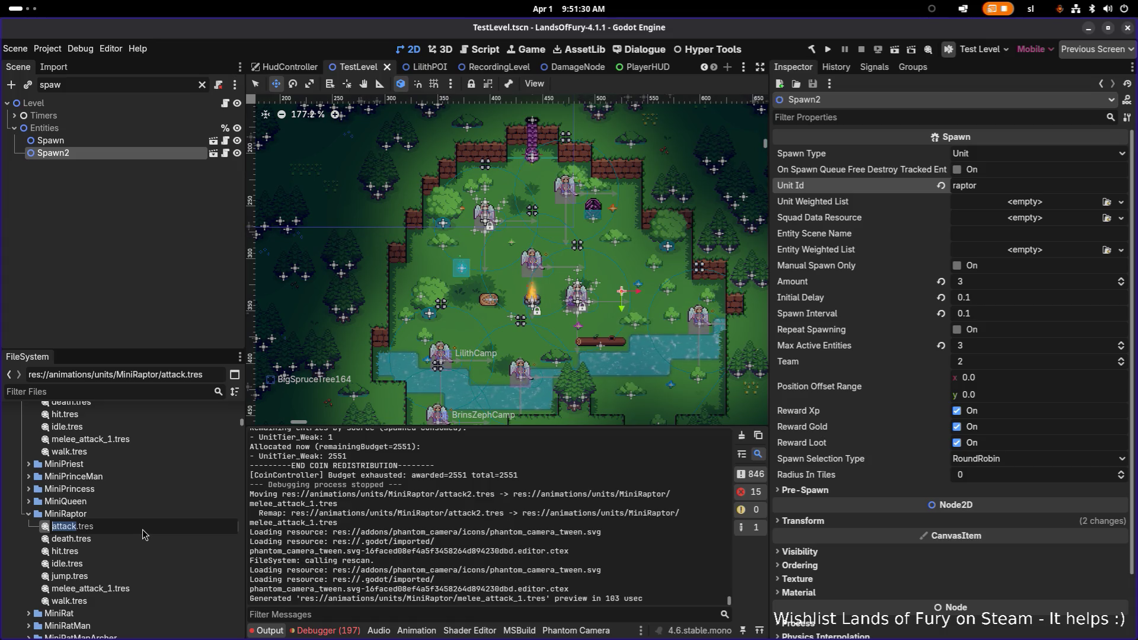
pyautogui.write('attack')
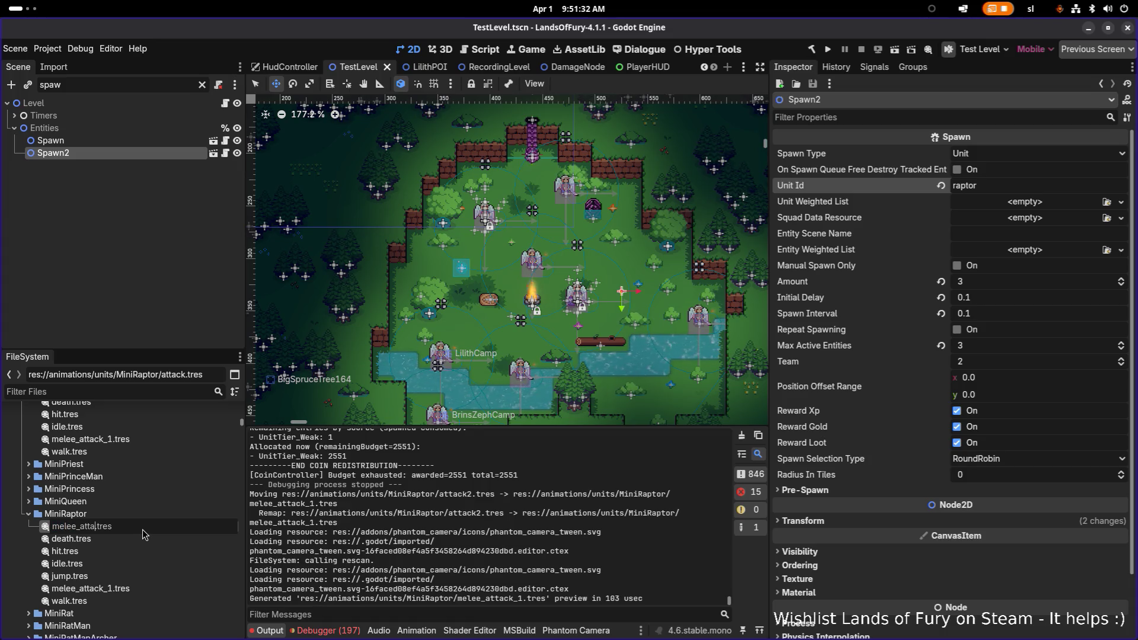
pyautogui.press('Return')
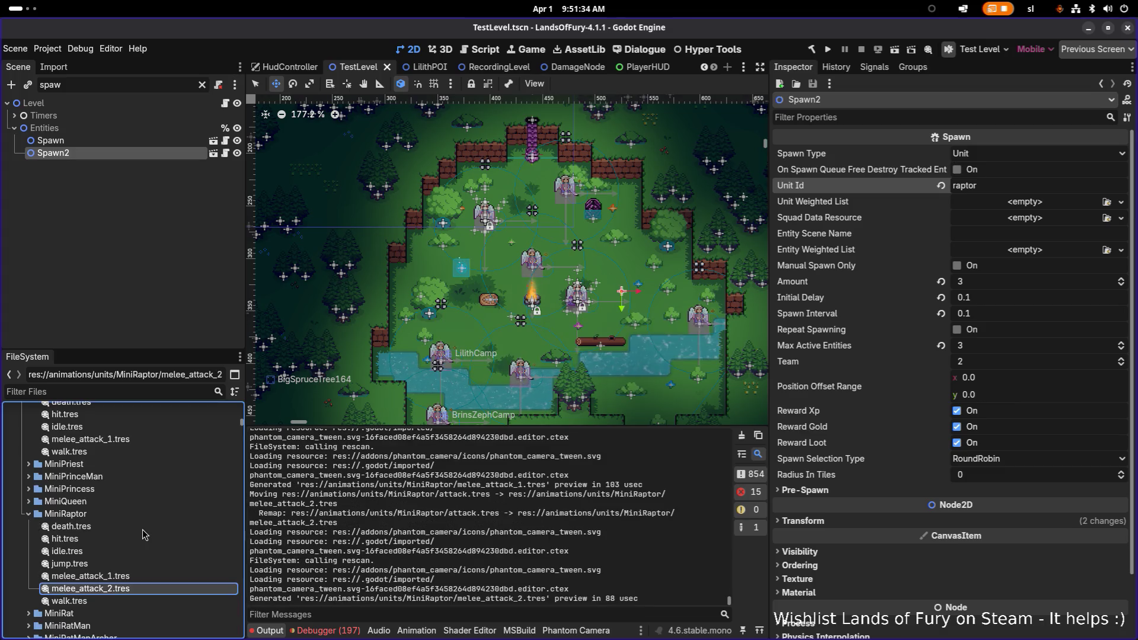
pyautogui.hotkey('ctrl', 's')
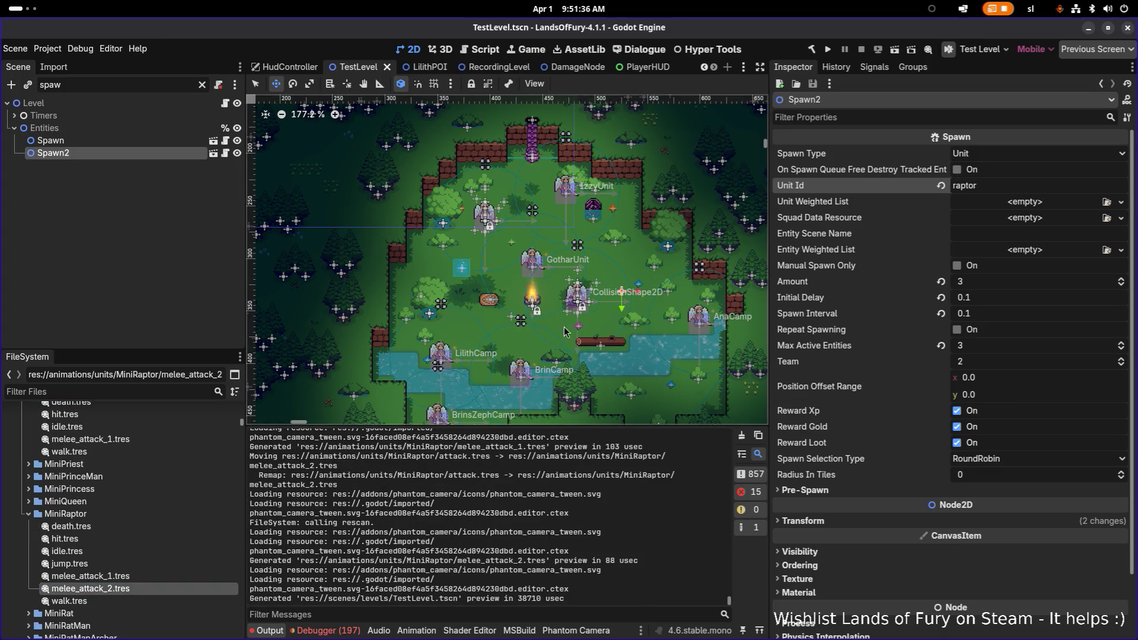
# Filter the FileSystem for 'rapt' and open Raptor.tres.
pyautogui.scroll(5, 658, 303)
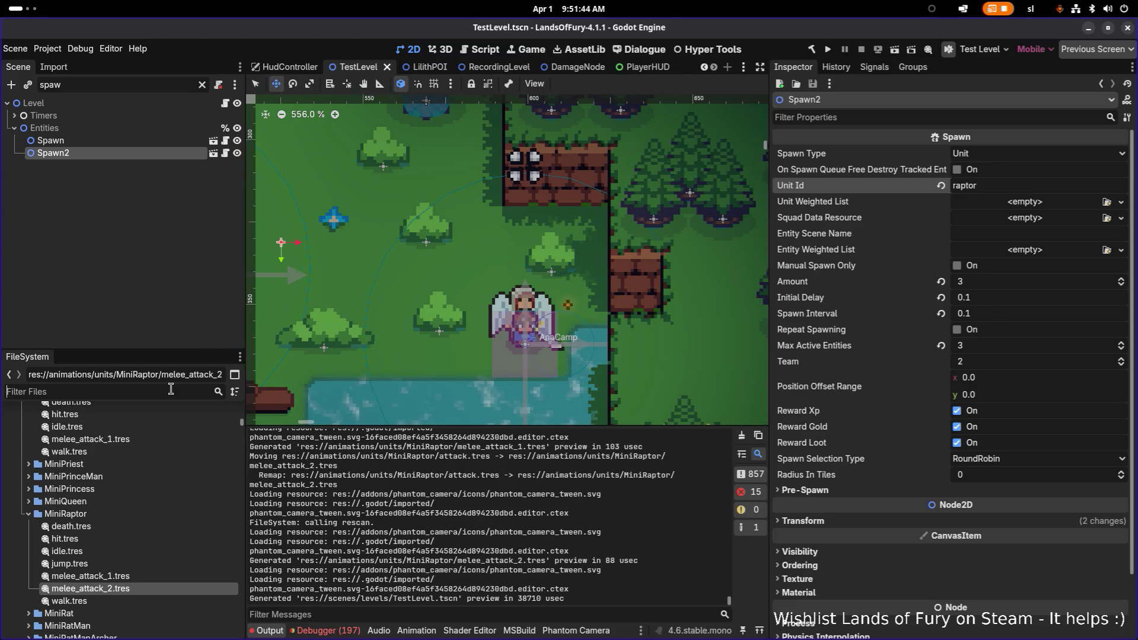
pyautogui.write('raptor')
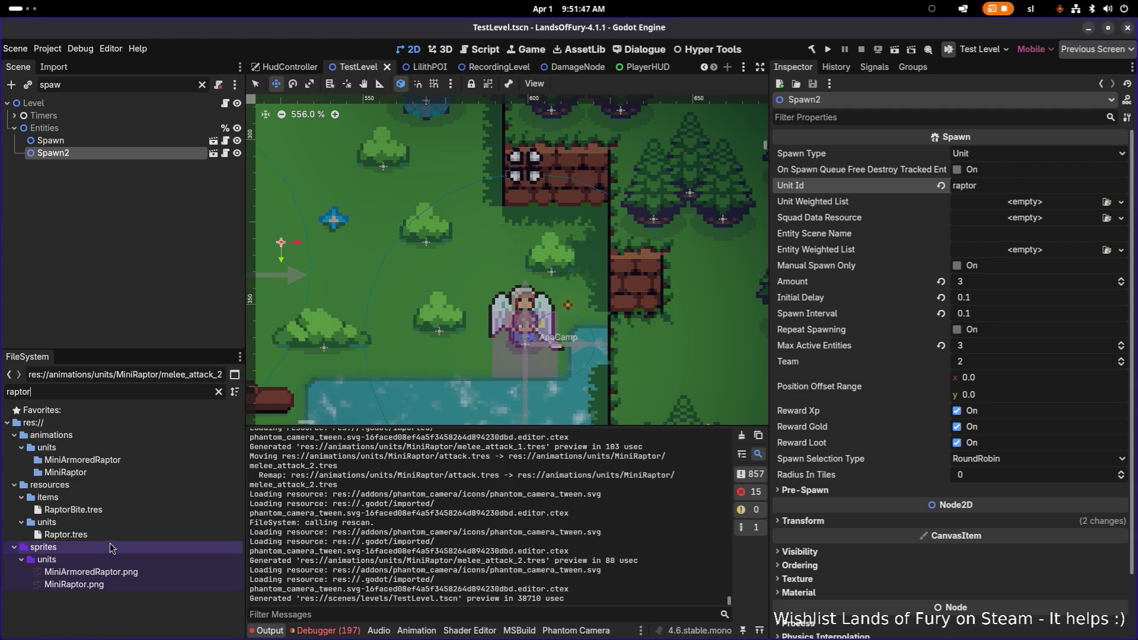
pyautogui.doubleClick(65, 534)
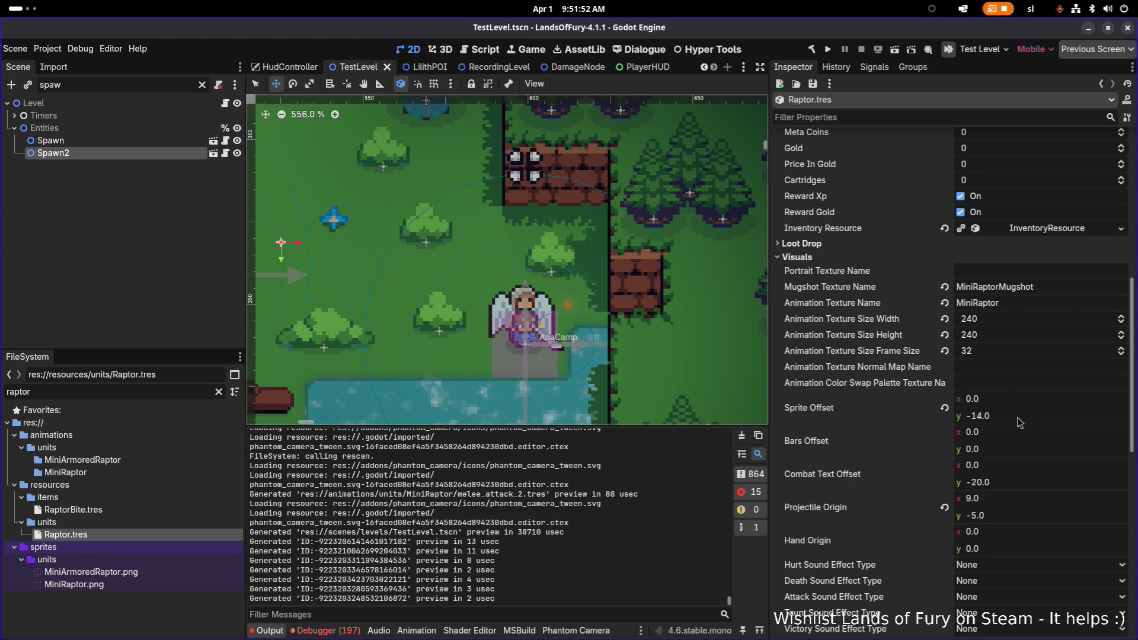
# Change Raptor.tres Sprite Offset y from -14.0 to -18.0 and save.
pyautogui.click(984, 417)
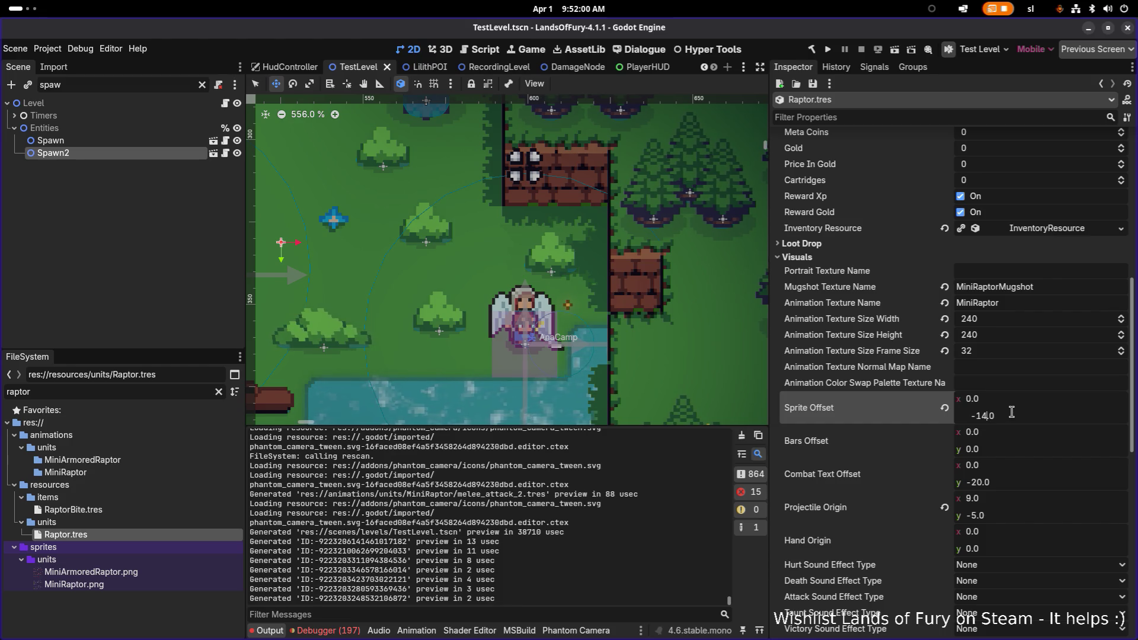
pyautogui.write('18')
pyautogui.press('Return')
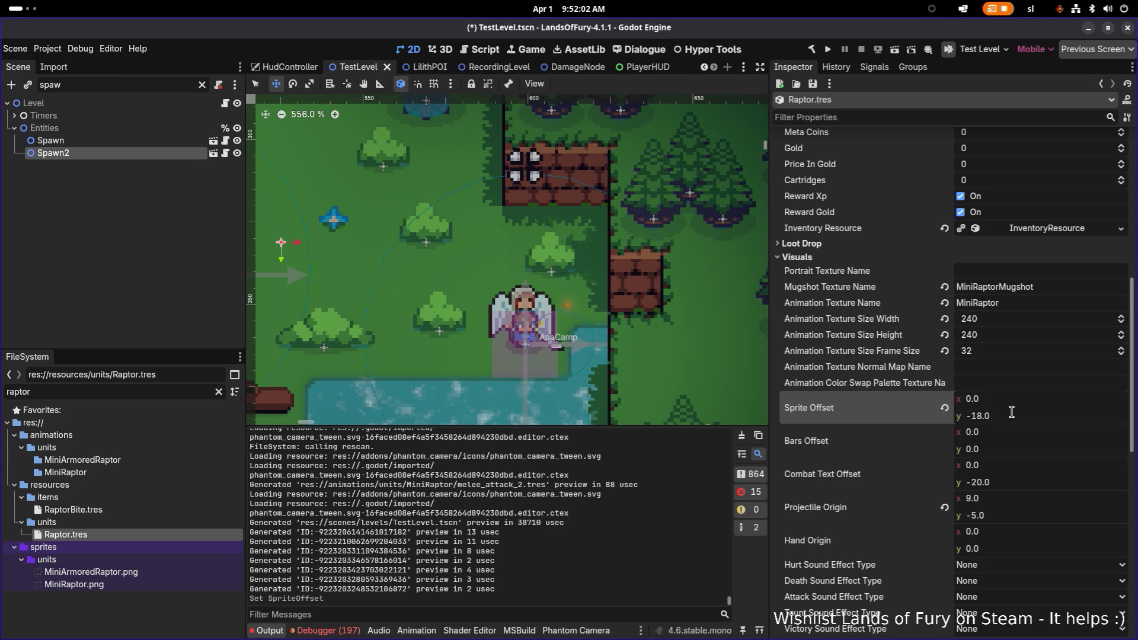
pyautogui.hotkey('ctrl', 's')
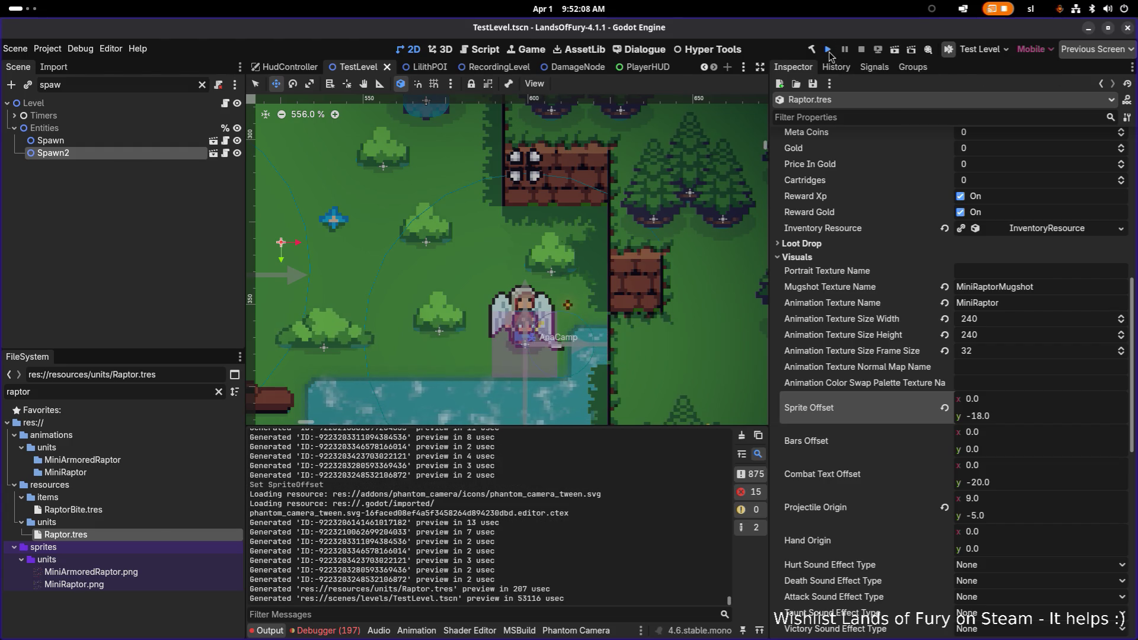
pyautogui.click(828, 50)
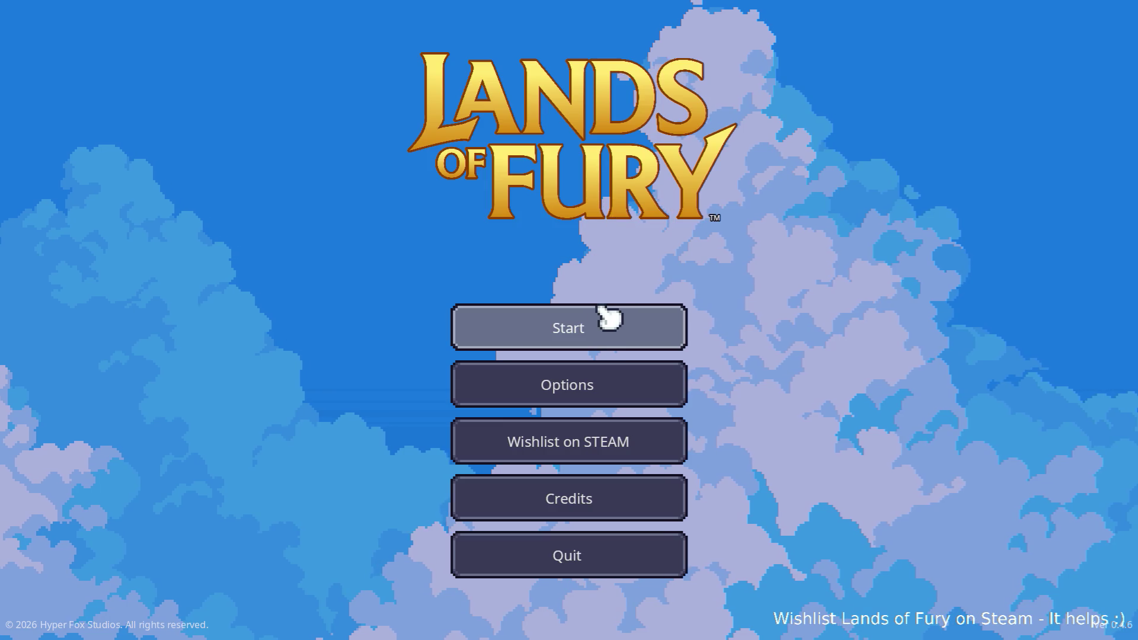
pyautogui.click(604, 318)
pyautogui.click(586, 327)
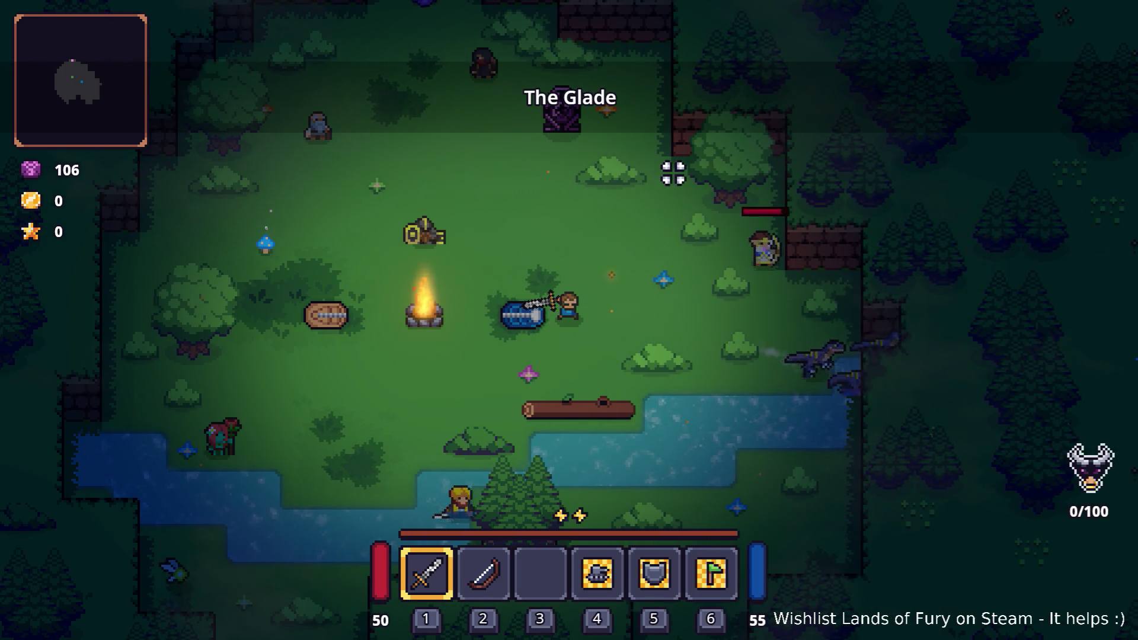
pyautogui.press('s')
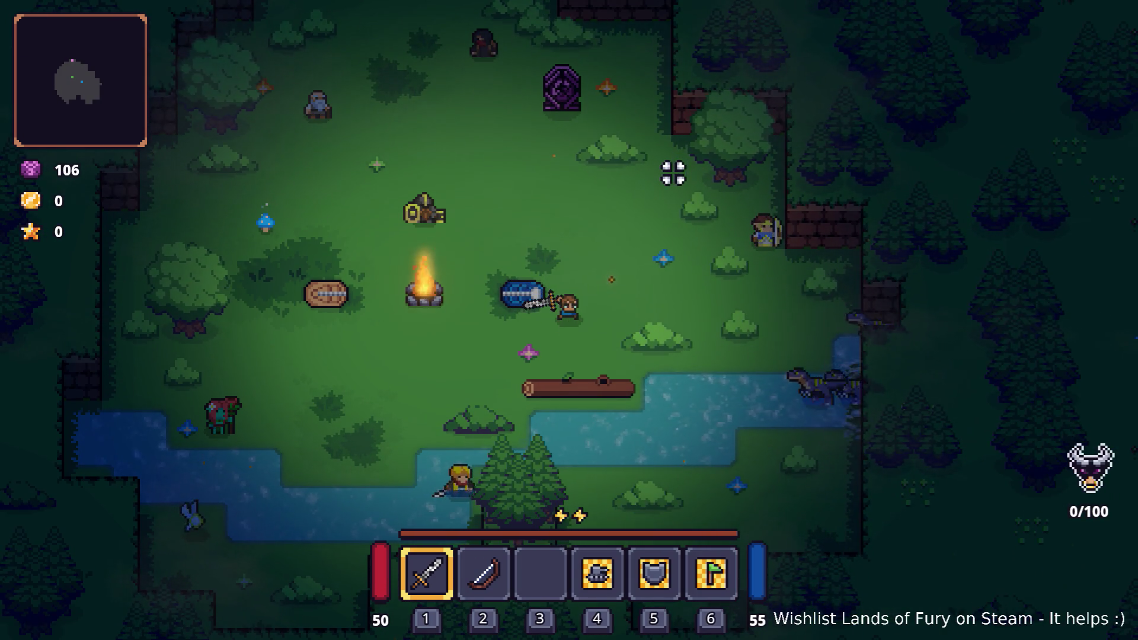
pyautogui.press('d')
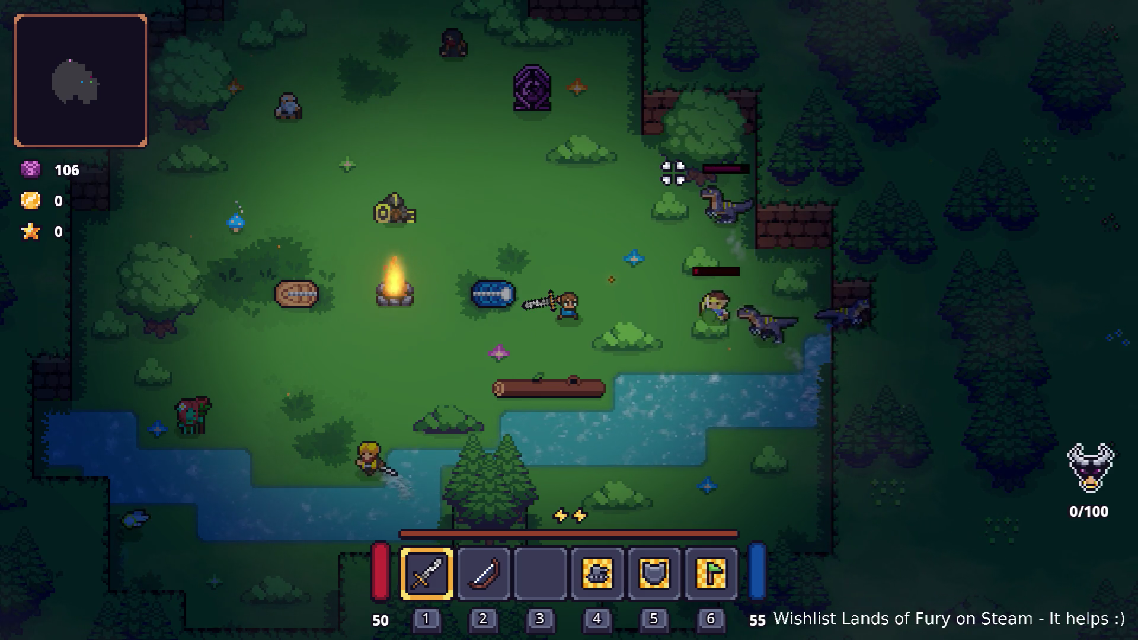
pyautogui.press('d')
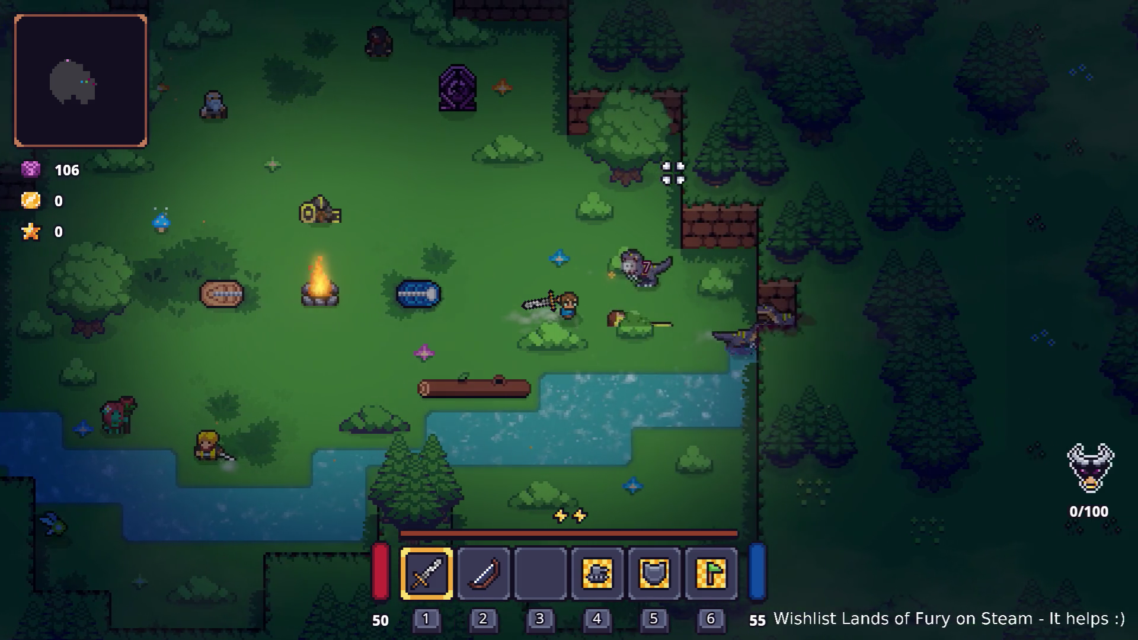
pyautogui.press('a')
pyautogui.press('a')
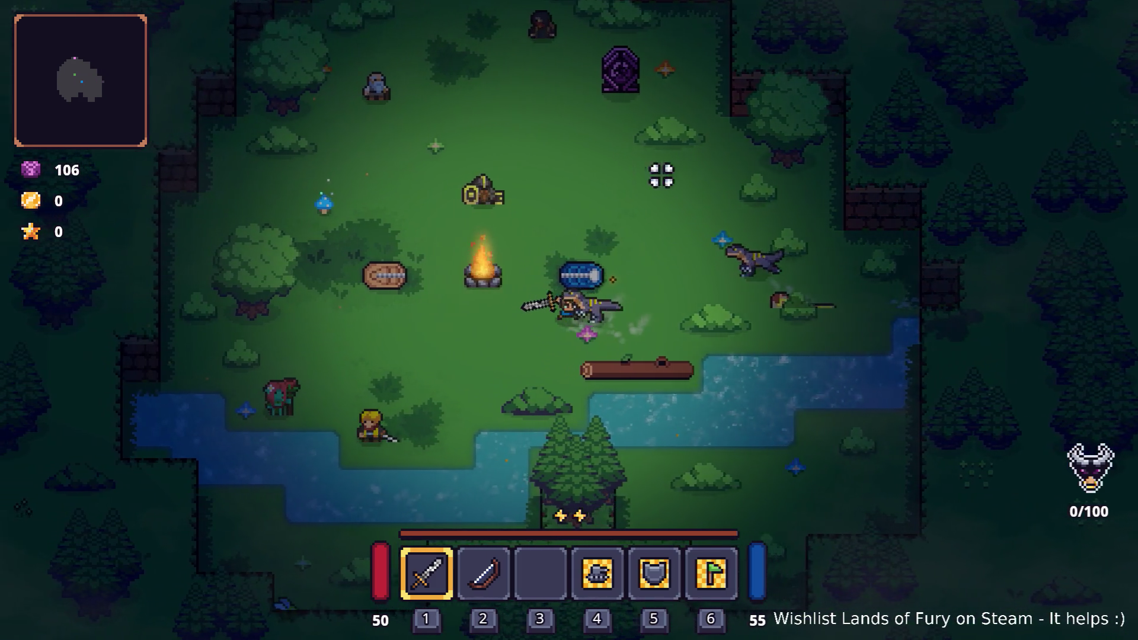
pyautogui.press('s')
pyautogui.press('d')
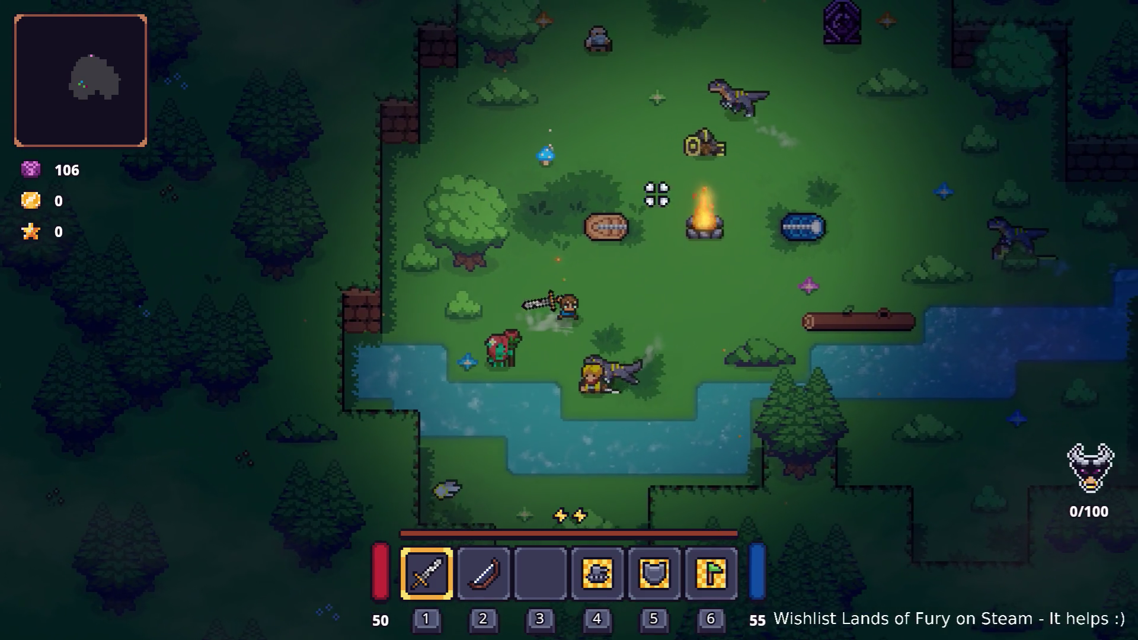
pyautogui.press('w')
pyautogui.press('d')
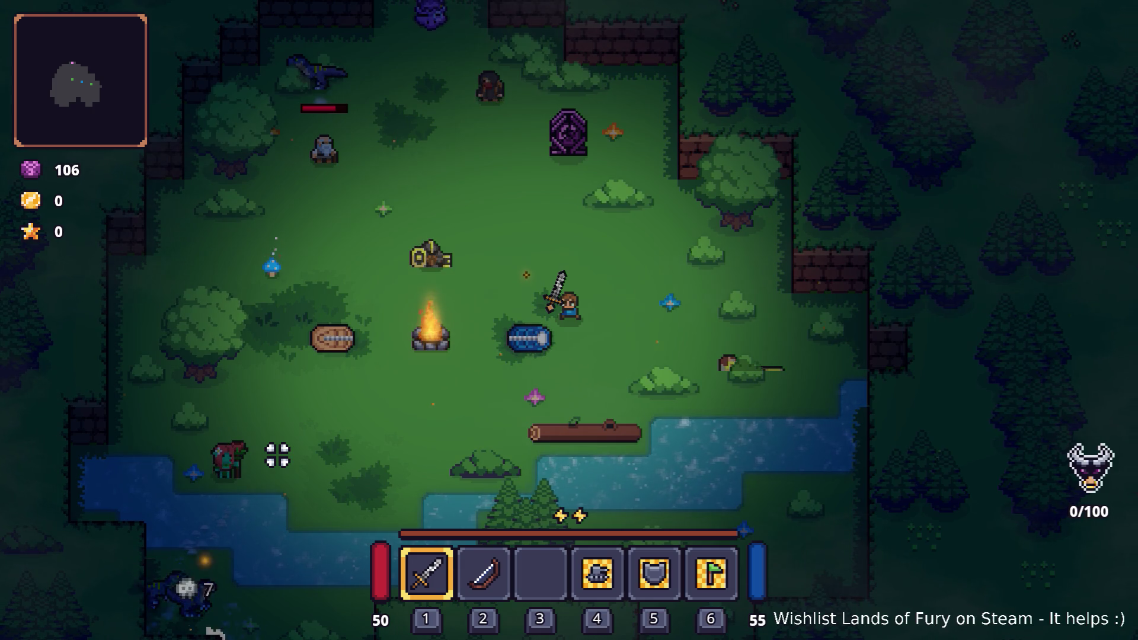
pyautogui.press('w')
pyautogui.press('a')
pyautogui.press('w')
pyautogui.press('a')
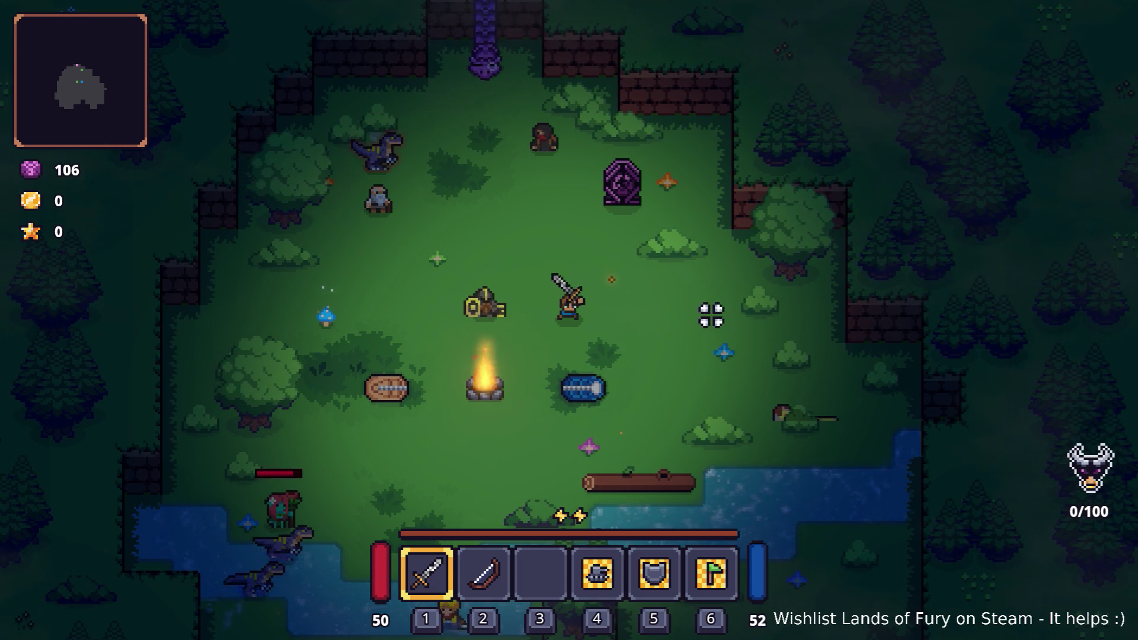
pyautogui.press('Escape')
pyautogui.click(589, 552)
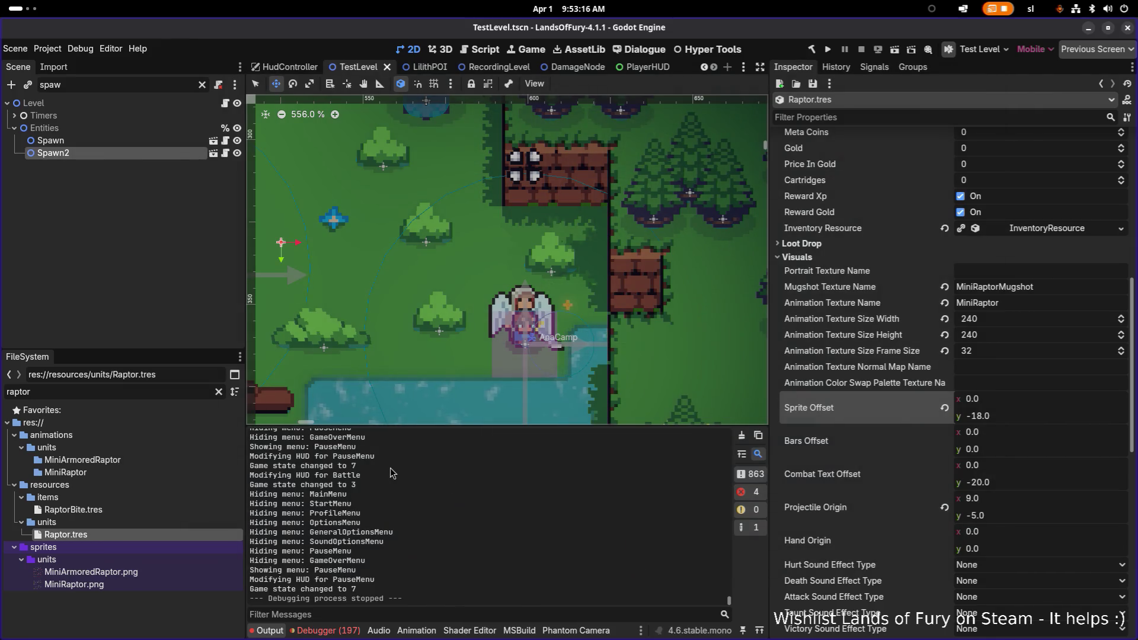
# Open Unit.tscn through the quick scene search.
pyautogui.hotkey('ctrl', 'shift', 'o')
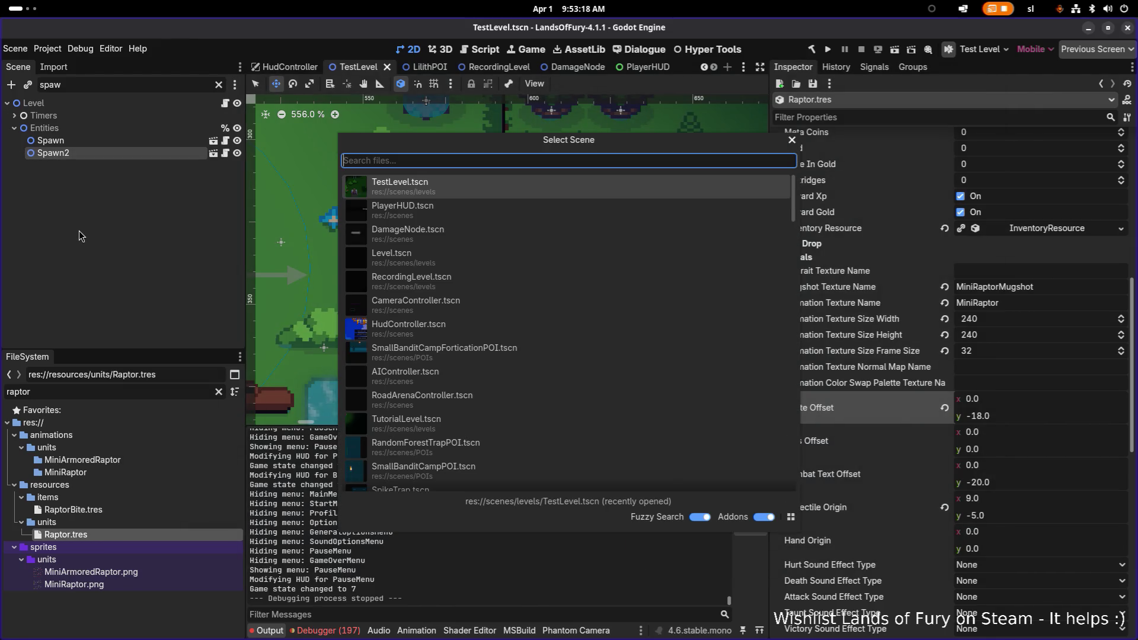
pyautogui.write('unit')
pyautogui.press('Return')
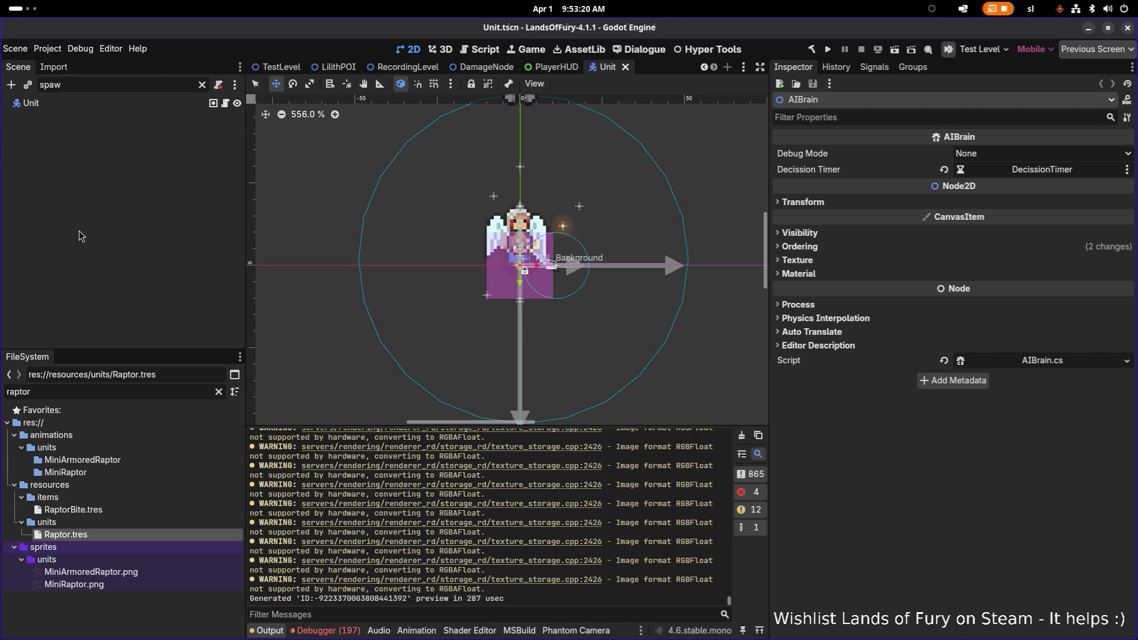
# Set the AIBrain node's Debug Mode to AllUnits and save the scene.
pyautogui.click(202, 85)
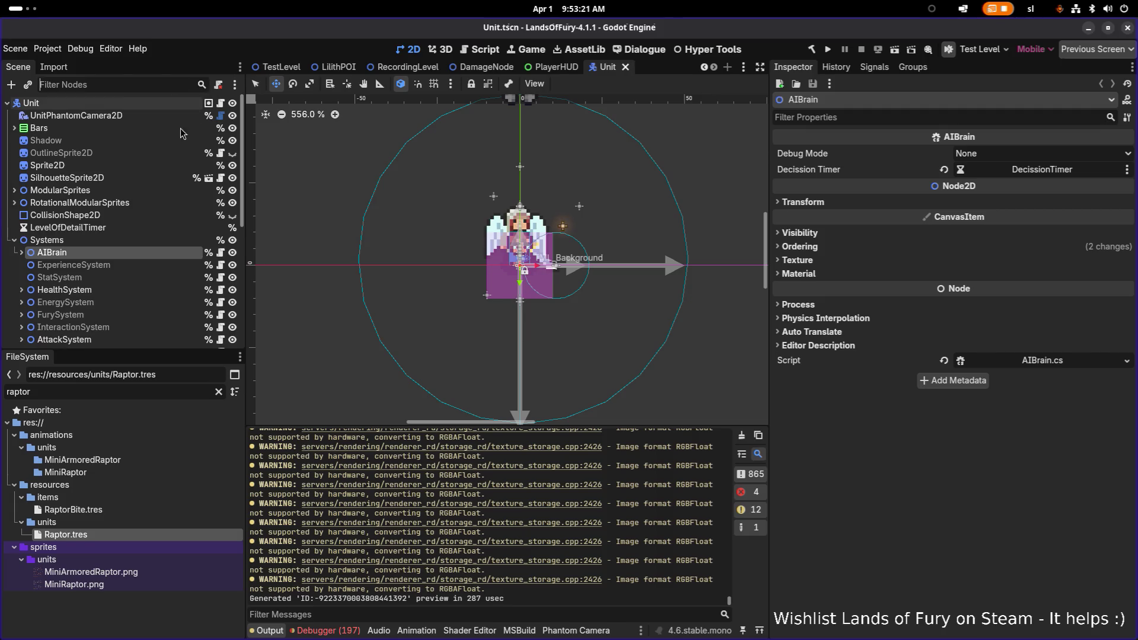
pyautogui.click(107, 244)
pyautogui.click(104, 252)
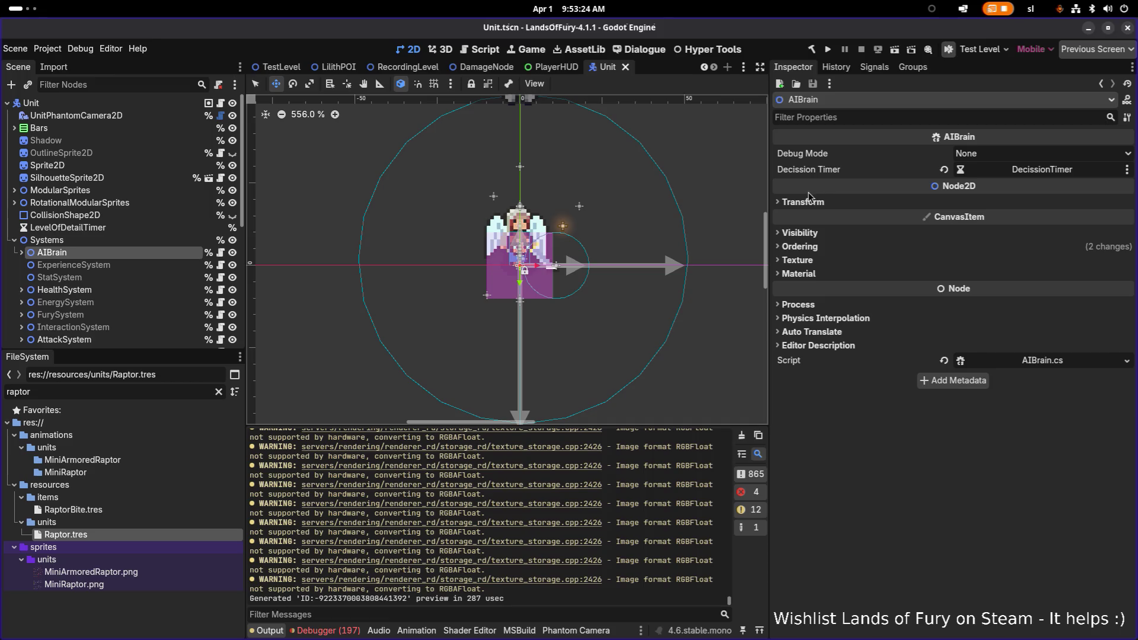
pyautogui.click(993, 154)
pyautogui.click(992, 177)
pyautogui.hotkey('ctrl', 's')
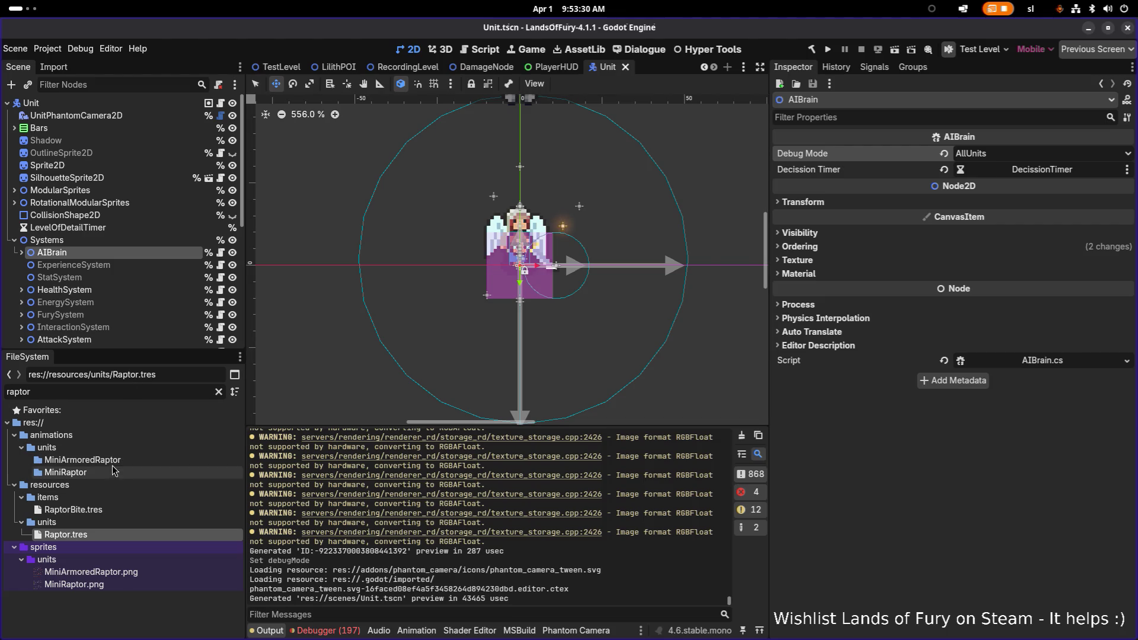
# Rename melee_attack_1.tres to the temporary name melee_attack_13.tres.
pyautogui.click(113, 469)
pyautogui.click(219, 391)
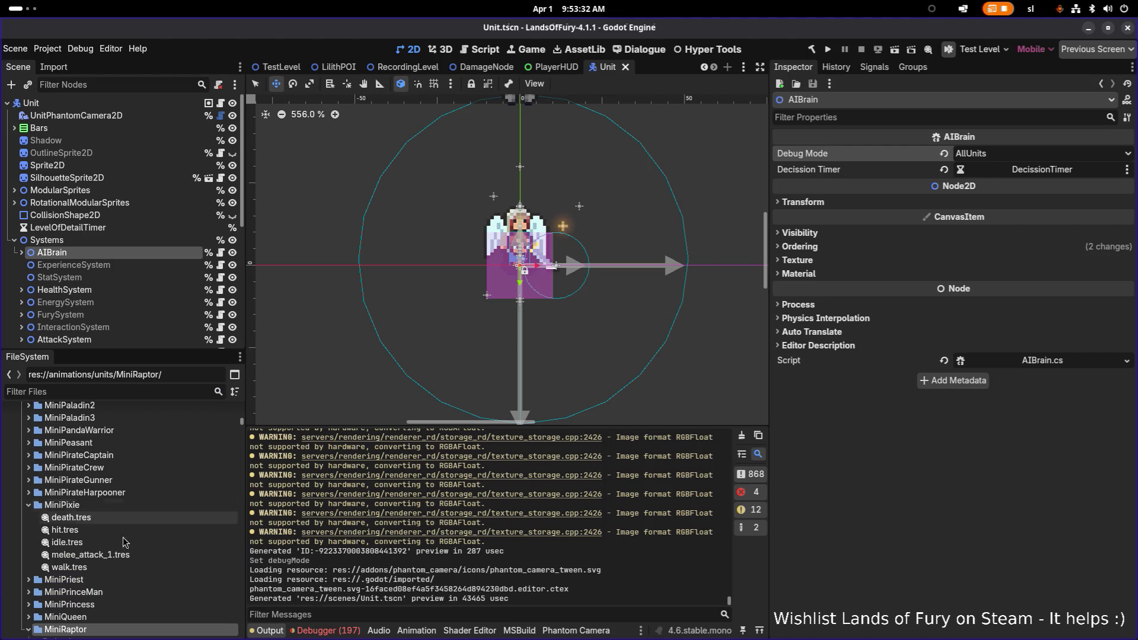
pyautogui.scroll(-4, 128, 552)
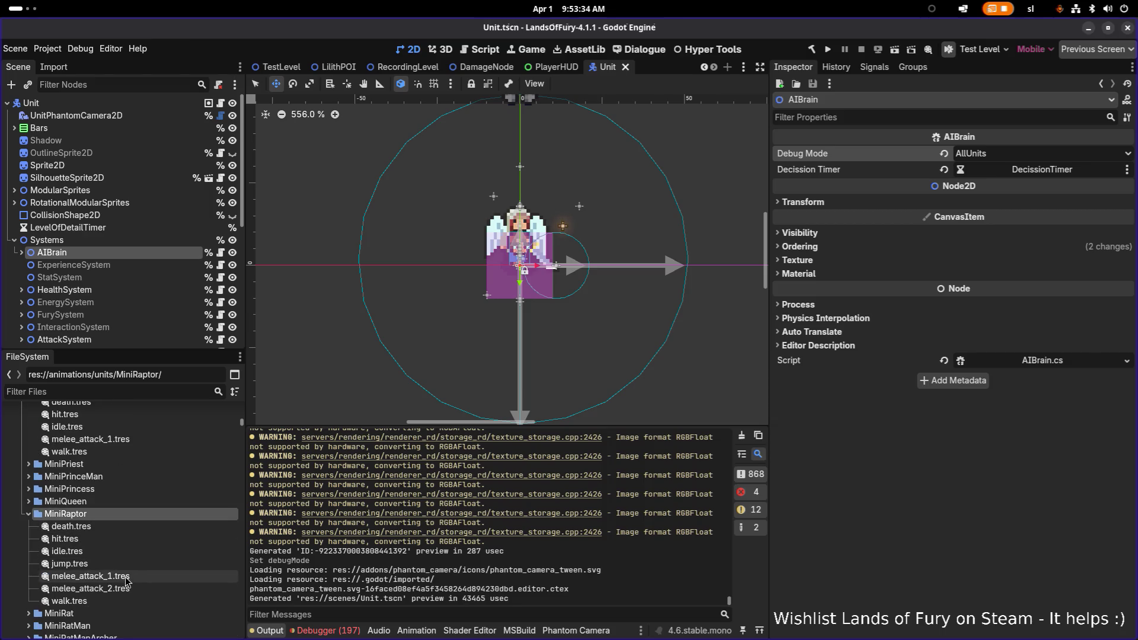
pyautogui.click(149, 575)
pyautogui.write('3')
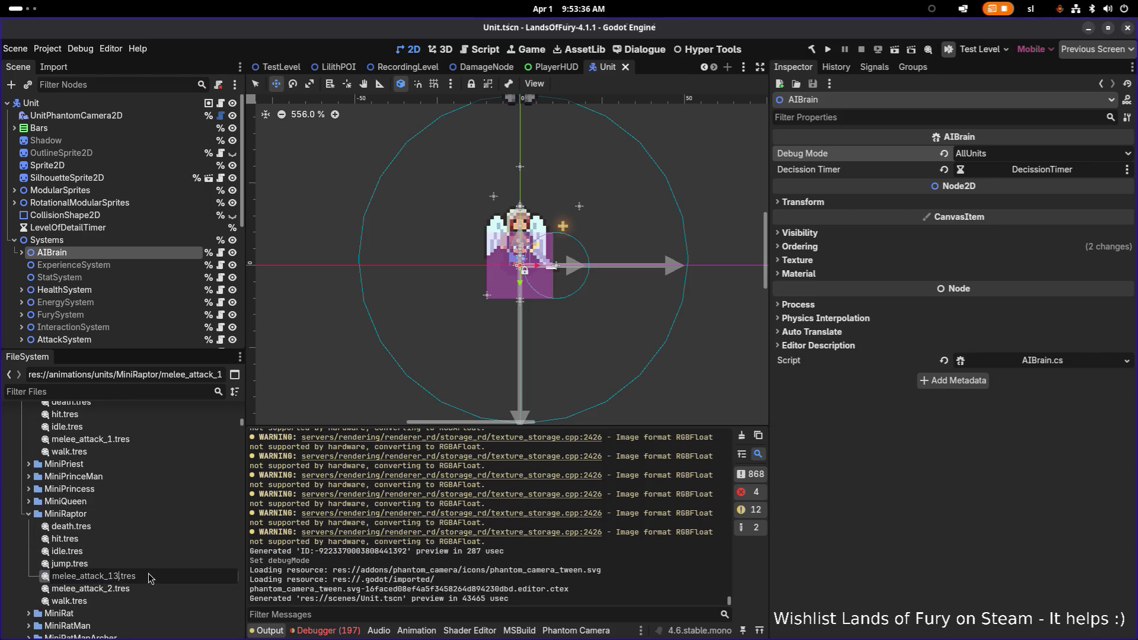
pyautogui.press('Return')
# Rename melee_attack_2.tres to melee_attack_1.tres.
pyautogui.click(144, 576)
pyautogui.press('F2')
pyautogui.write('1')
pyautogui.press('Return')
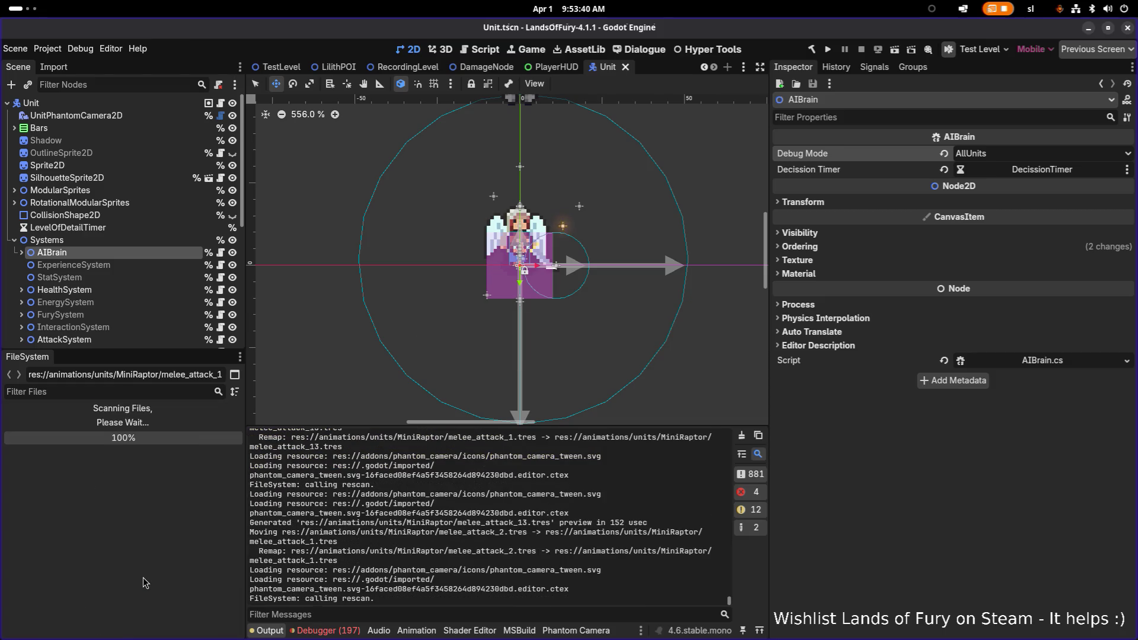
# Rename melee_attack_13.tres to melee_attack_2.tres.
pyautogui.click(110, 588)
pyautogui.press('F2')
pyautogui.press('Right')
pyautogui.press('BackSpace')
pyautogui.press('BackSpace')
pyautogui.write('2')
pyautogui.press('Return')
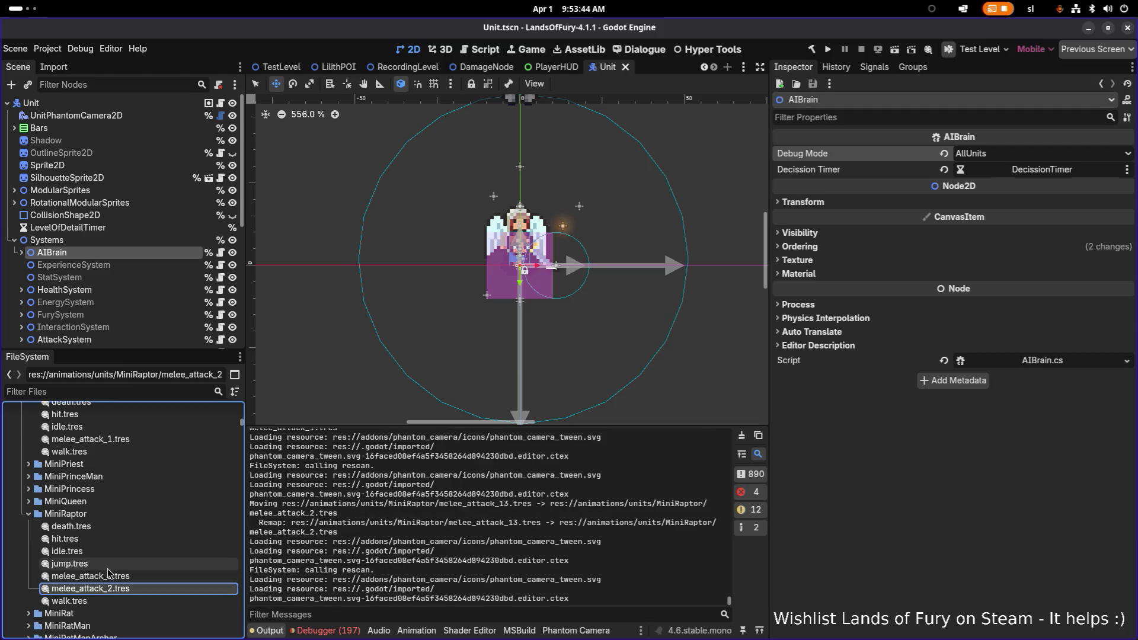
pyautogui.click(156, 391)
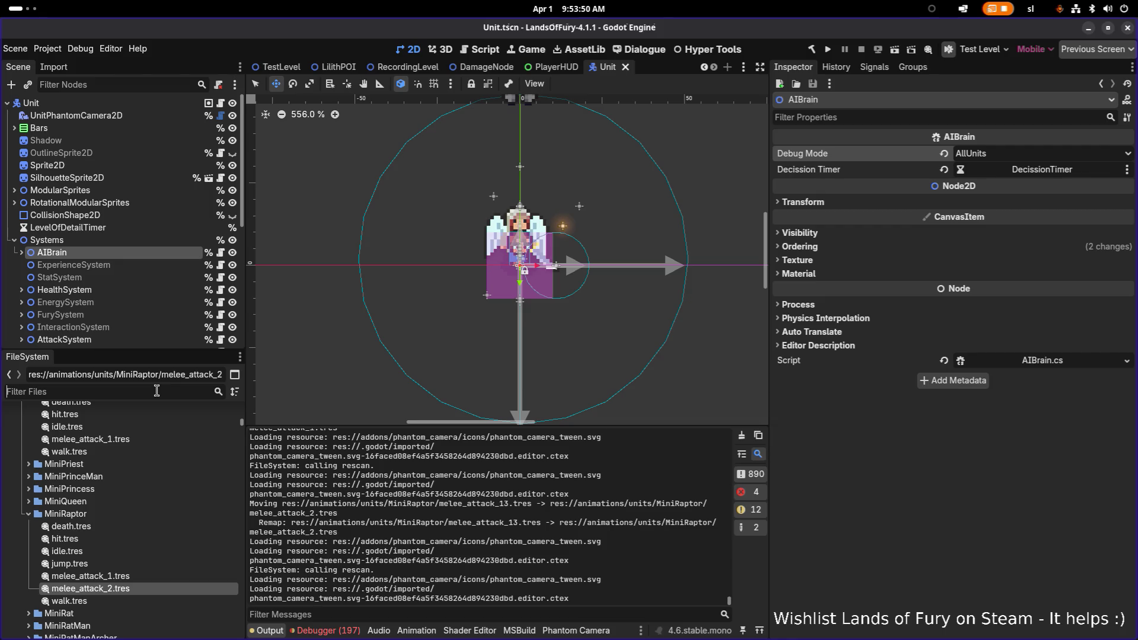
# Filter the FileSystem for 'raptor' and open Raptor.tres.
pyautogui.write('rapter')
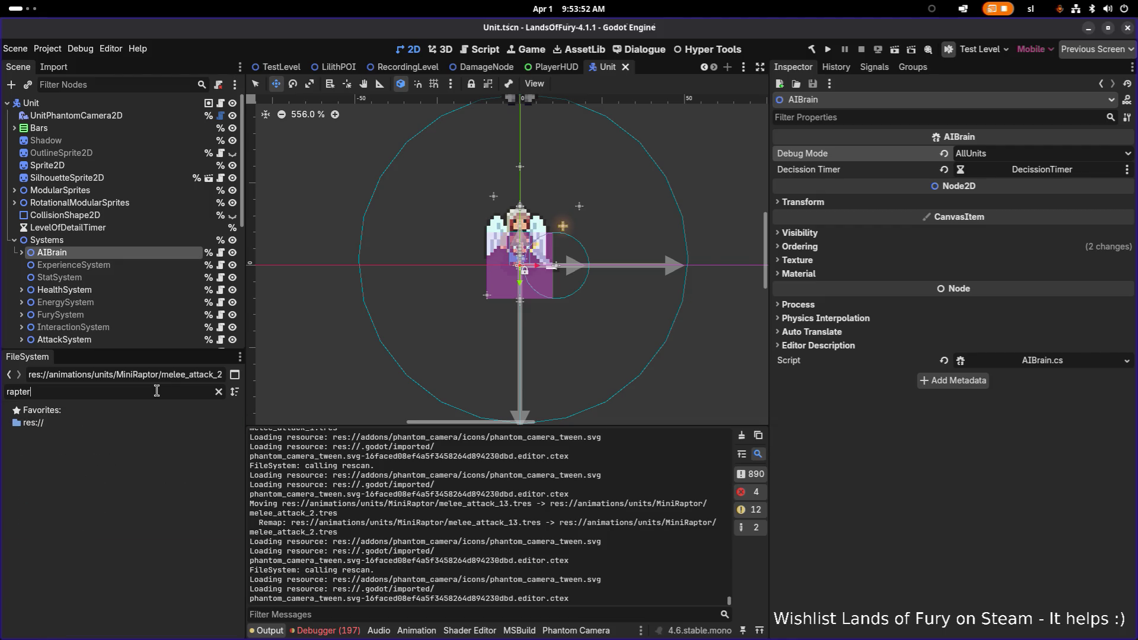
pyautogui.press('BackSpace')
pyautogui.press('BackSpace')
pyautogui.write('or')
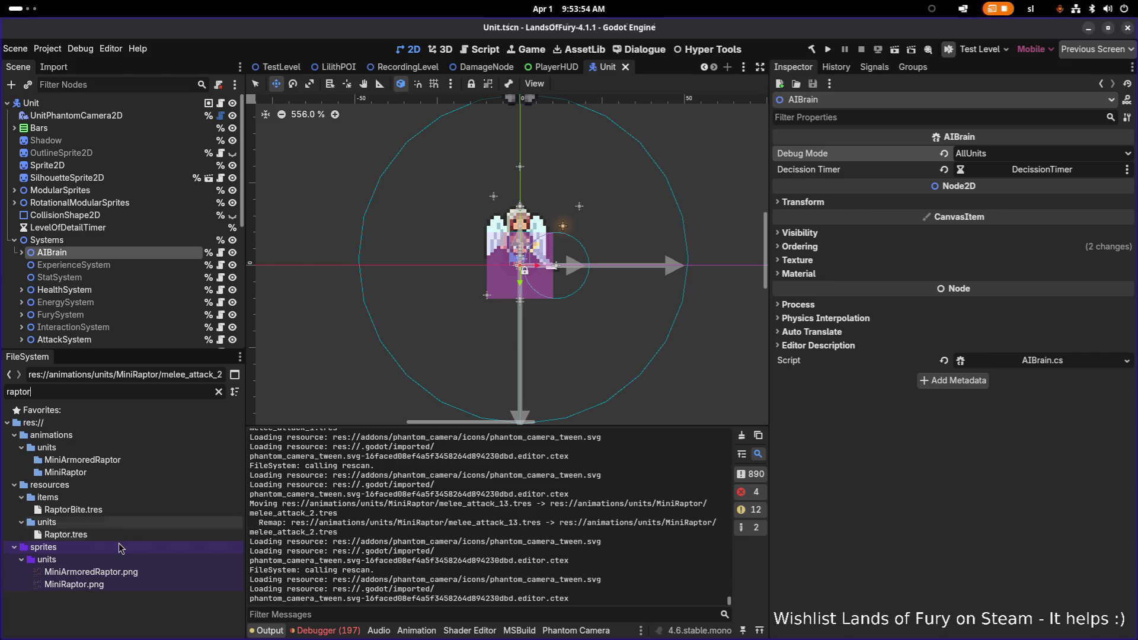
pyautogui.click(130, 535)
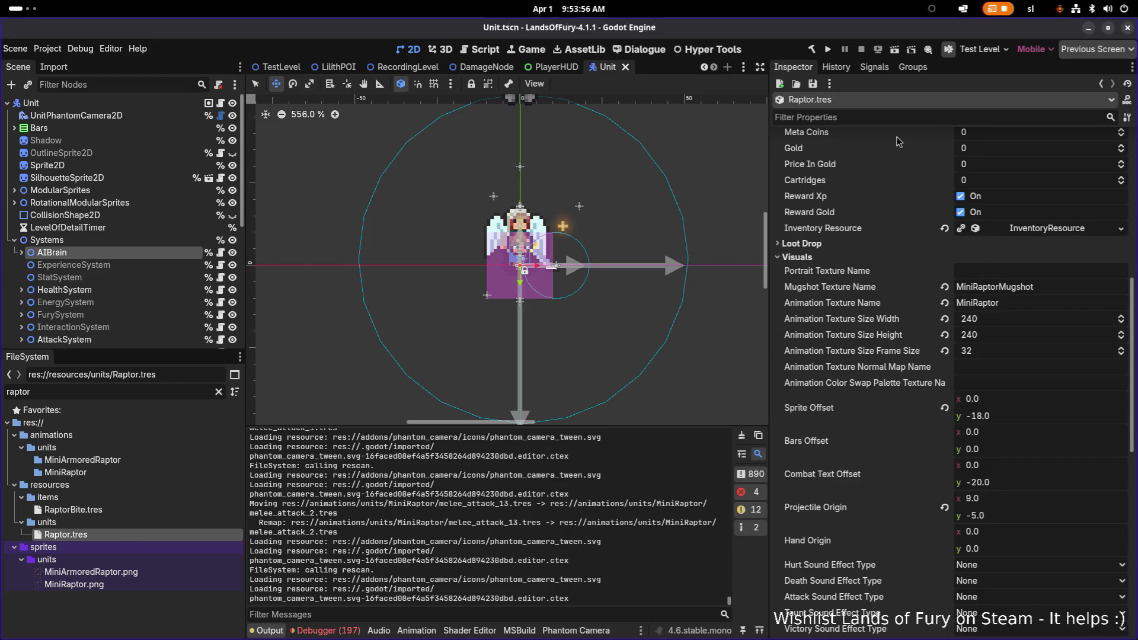
# Set Attack Speed under Derived Stats from 1.0 to 1.5 and save.
pyautogui.write('attack')
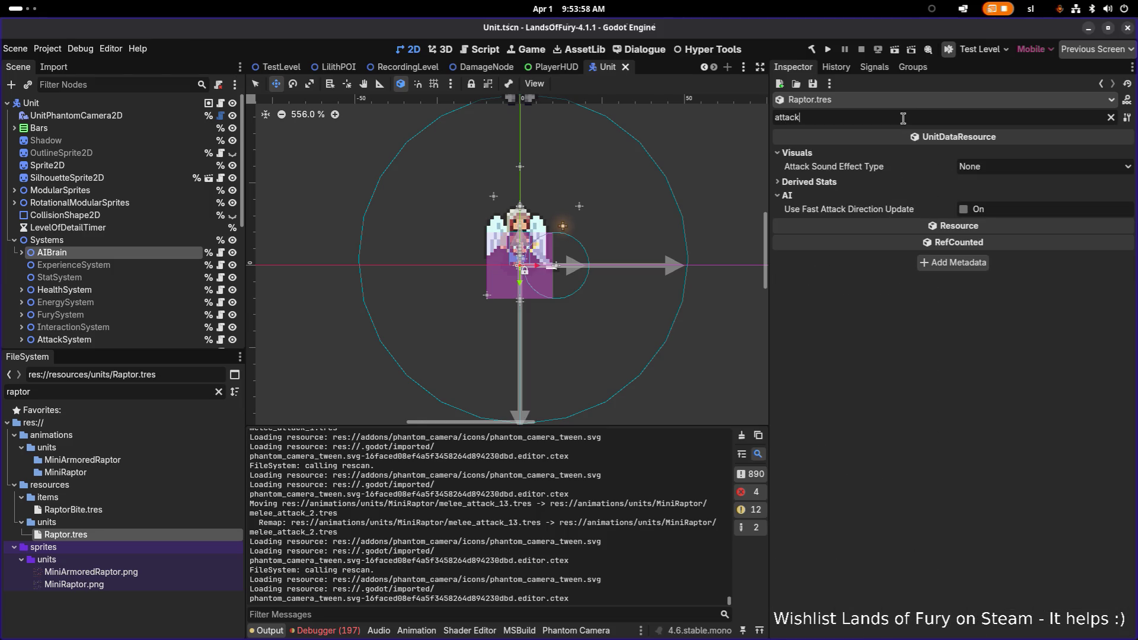
pyautogui.click(852, 182)
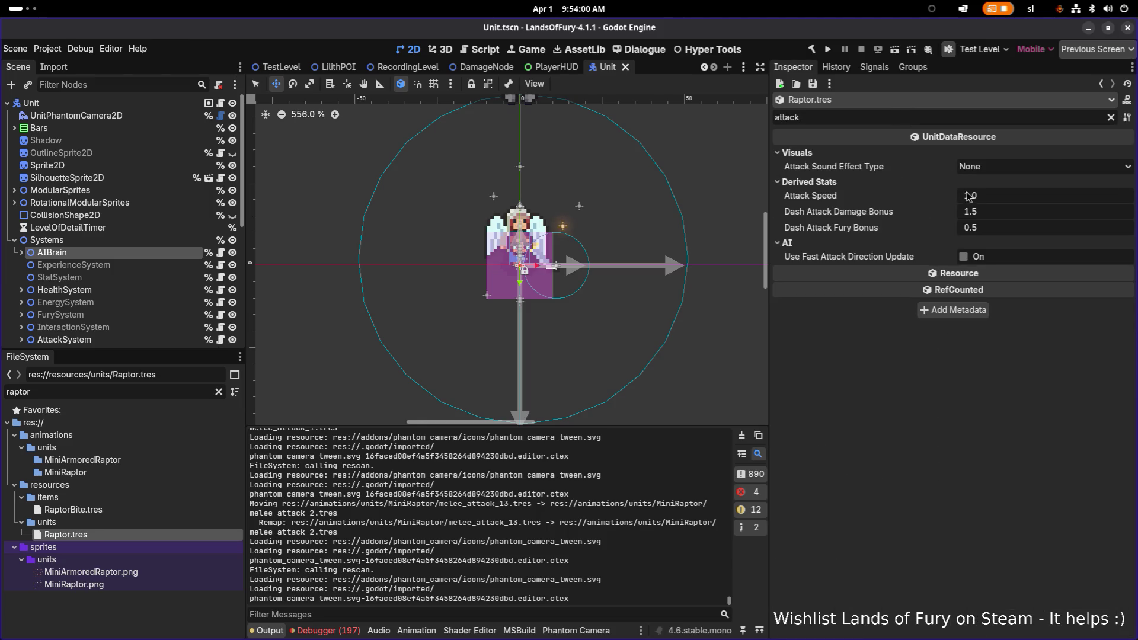
pyautogui.click(1005, 195)
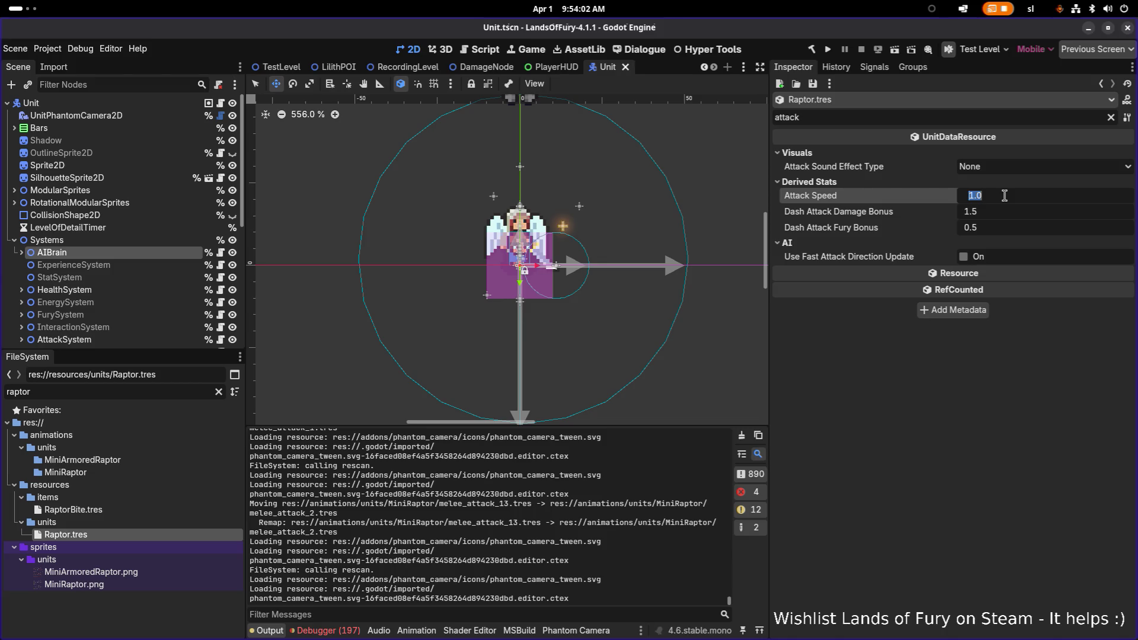
pyautogui.write('.5')
pyautogui.press('Return')
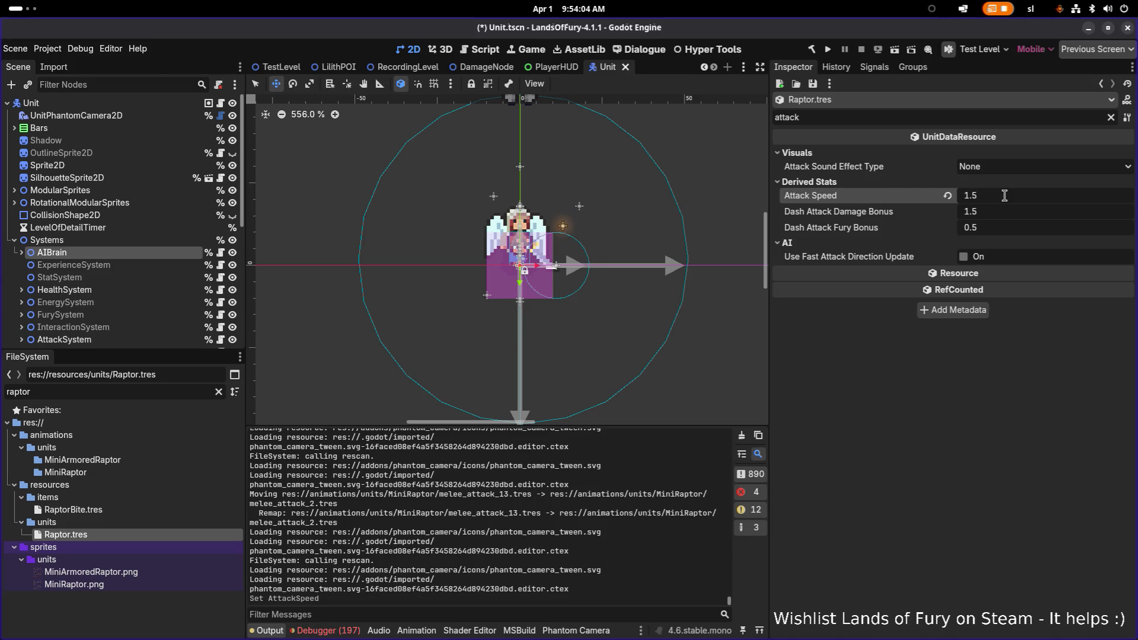
pyautogui.hotkey('ctrl', 's')
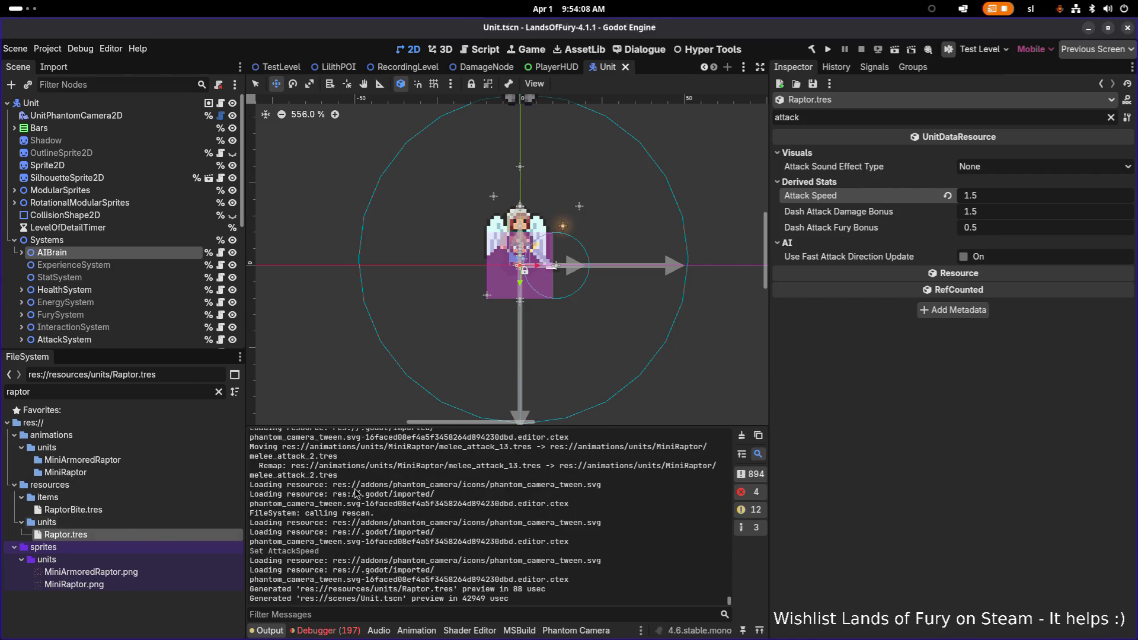
pyautogui.click(1111, 117)
pyautogui.scroll(-15, 1000, 313)
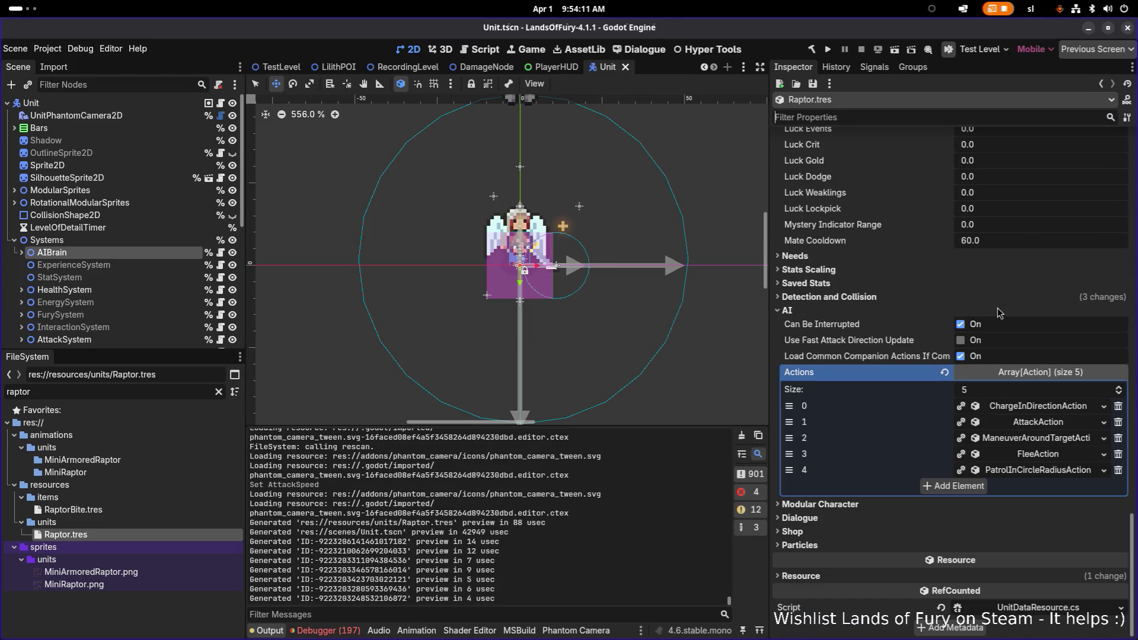
# Drag the FleeAction IsInDangerConsideration curve's right point down to peak at about (0.76, 0.50).
pyautogui.click(1037, 454)
pyautogui.scroll(-2, 1038, 460)
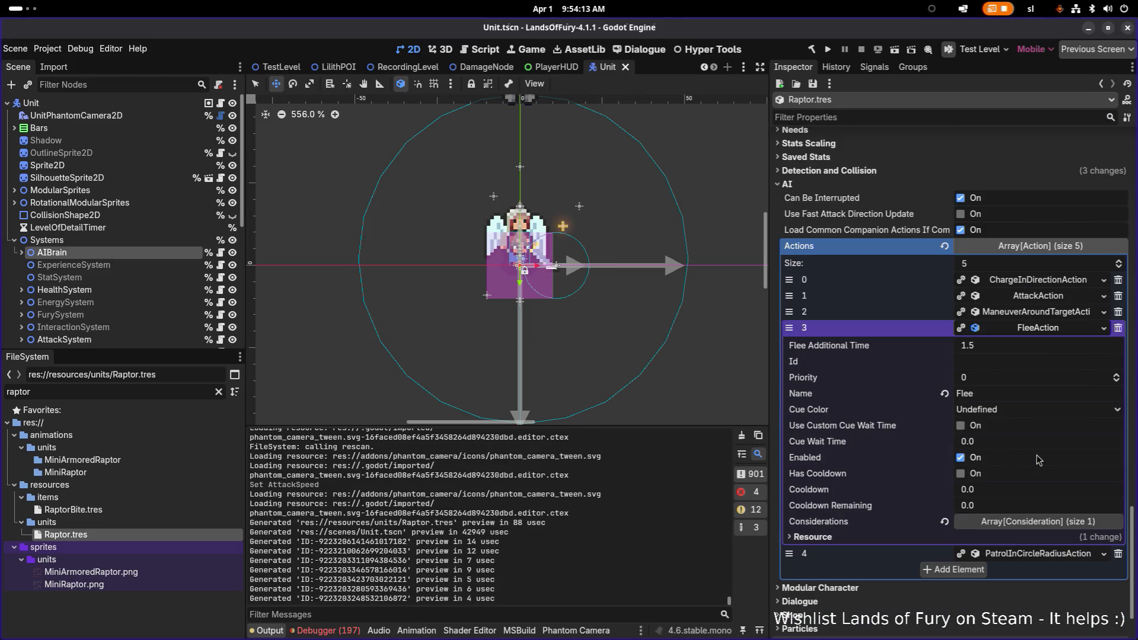
pyautogui.click(1037, 522)
pyautogui.scroll(-2, 1038, 522)
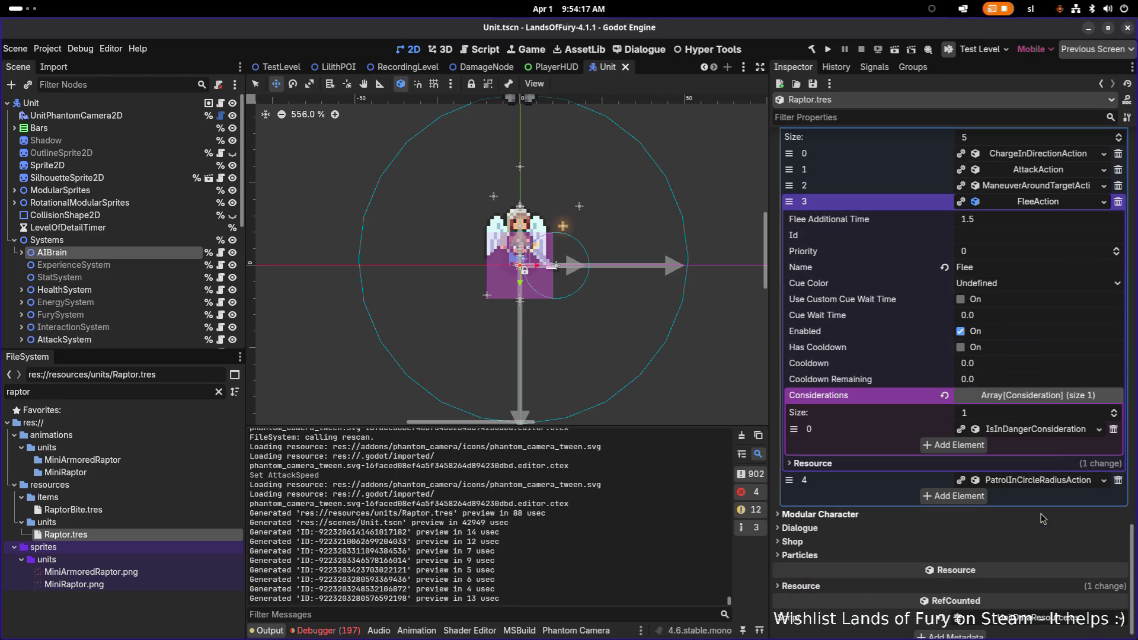
pyautogui.click(1065, 431)
pyautogui.click(1065, 431)
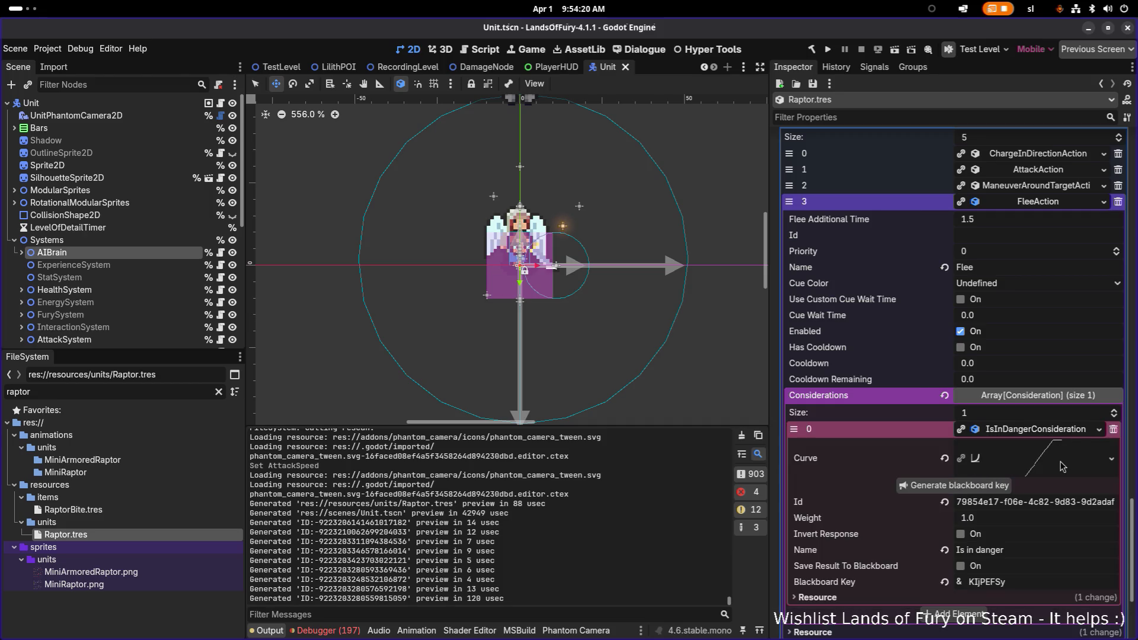
pyautogui.click(1062, 467)
pyautogui.scroll(-1, 1060, 471)
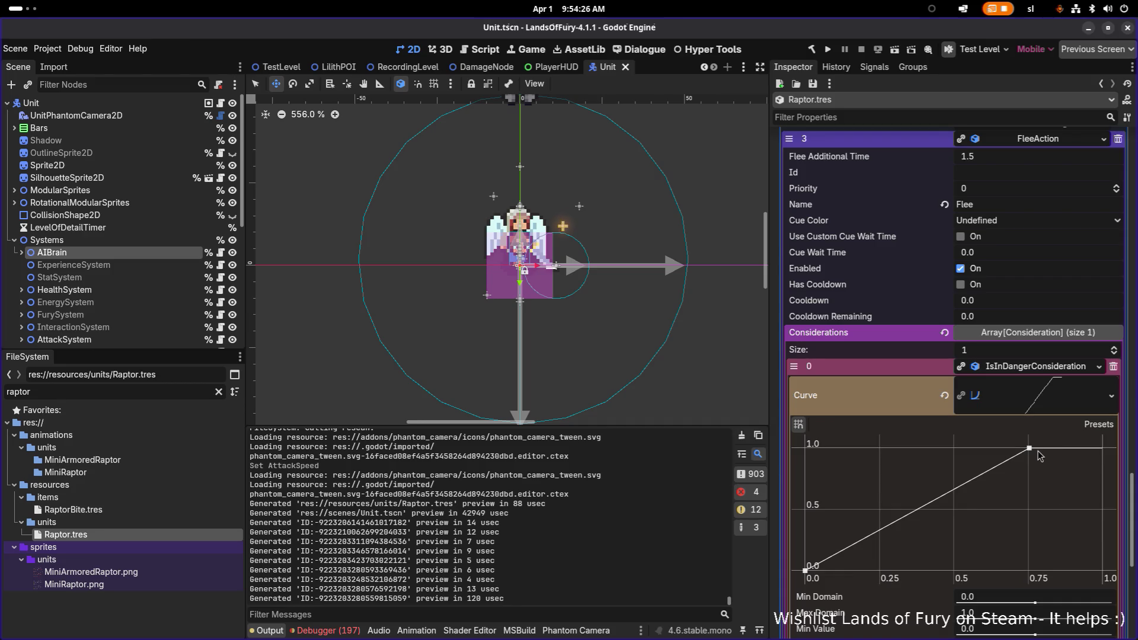
pyautogui.moveTo(1029, 449); pyautogui.dragTo(1031, 510)
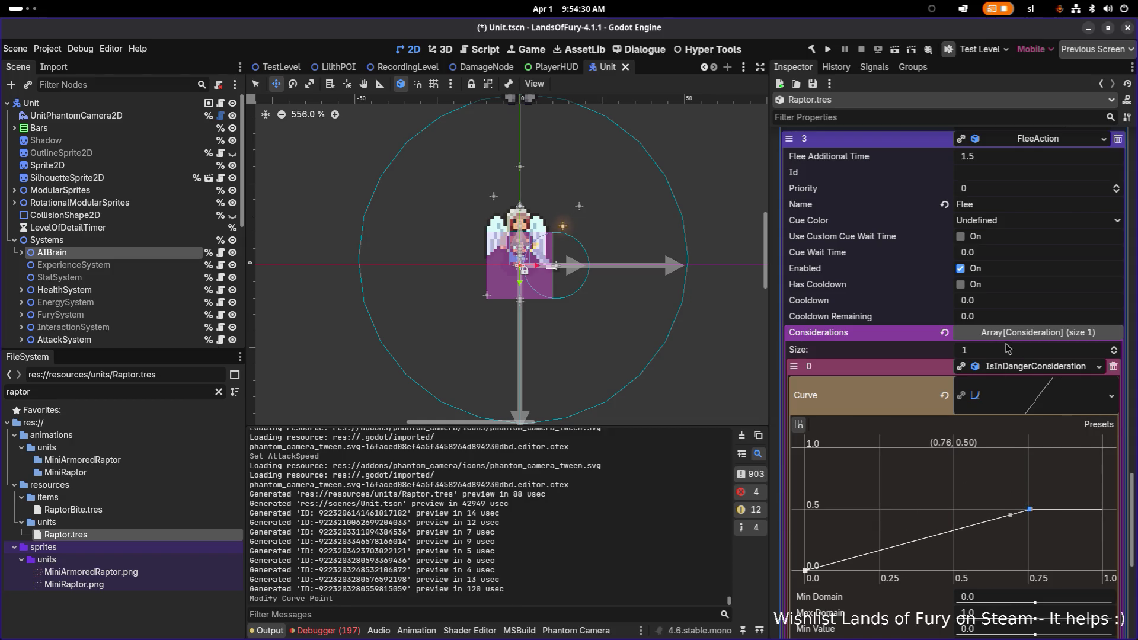
pyautogui.click(1030, 368)
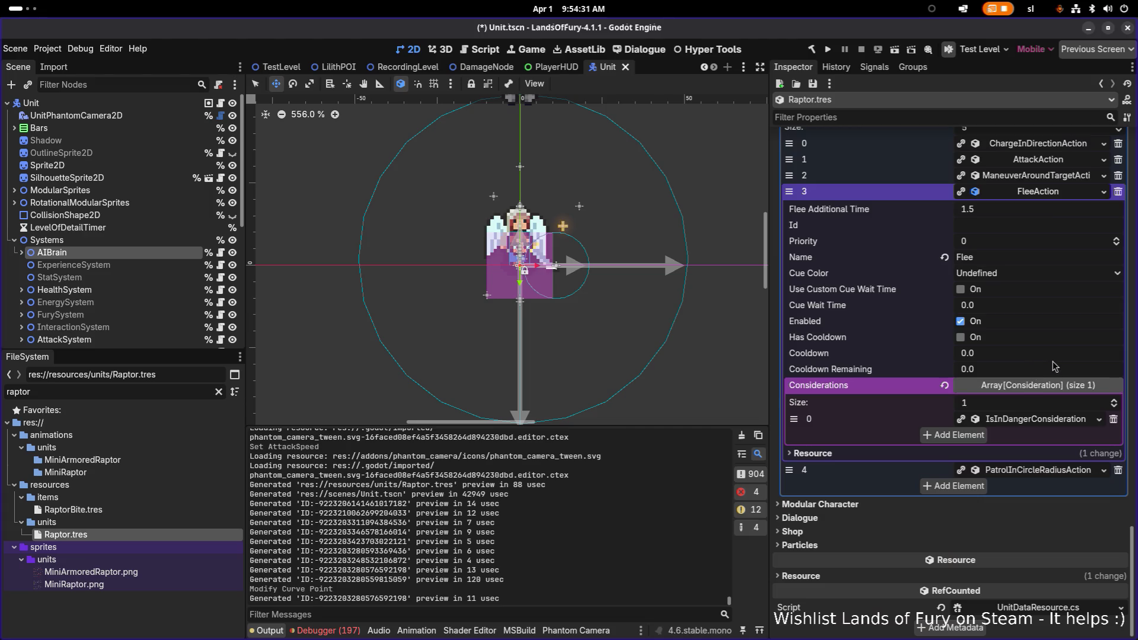
pyautogui.click(1063, 198)
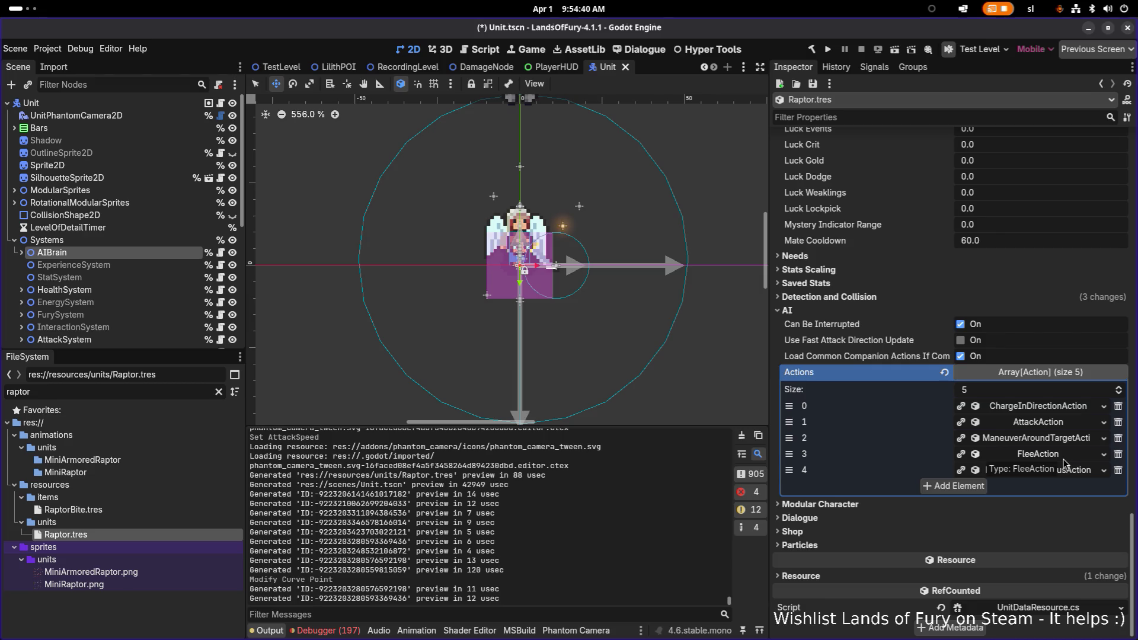
# Look over ChargeInDirectionAction, then inspect ManeuverAroundTargetAction's HealthConsideration.
pyautogui.click(1071, 410)
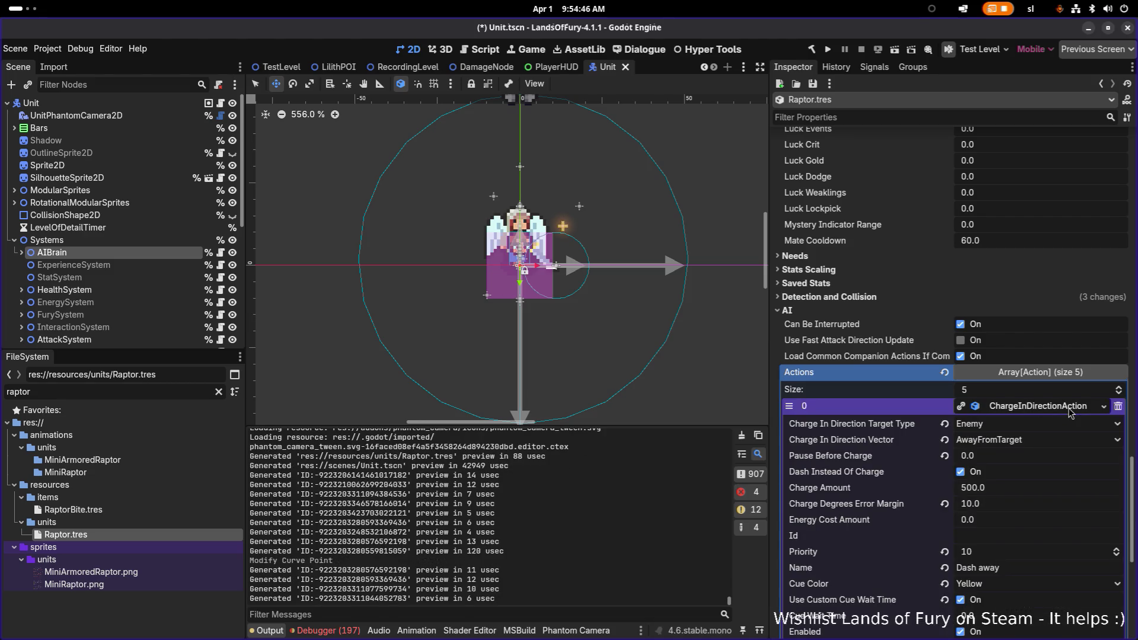
pyautogui.click(1070, 410)
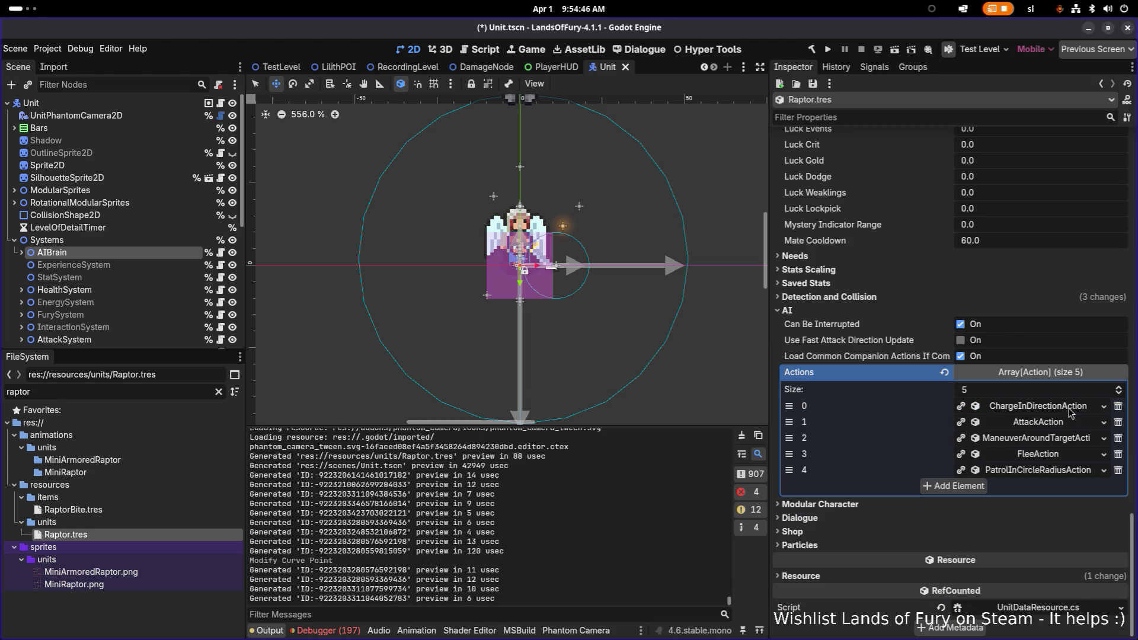
pyautogui.click(1077, 444)
pyautogui.scroll(-4, 1061, 474)
pyautogui.click(1048, 497)
pyautogui.click(1048, 496)
pyautogui.click(1053, 479)
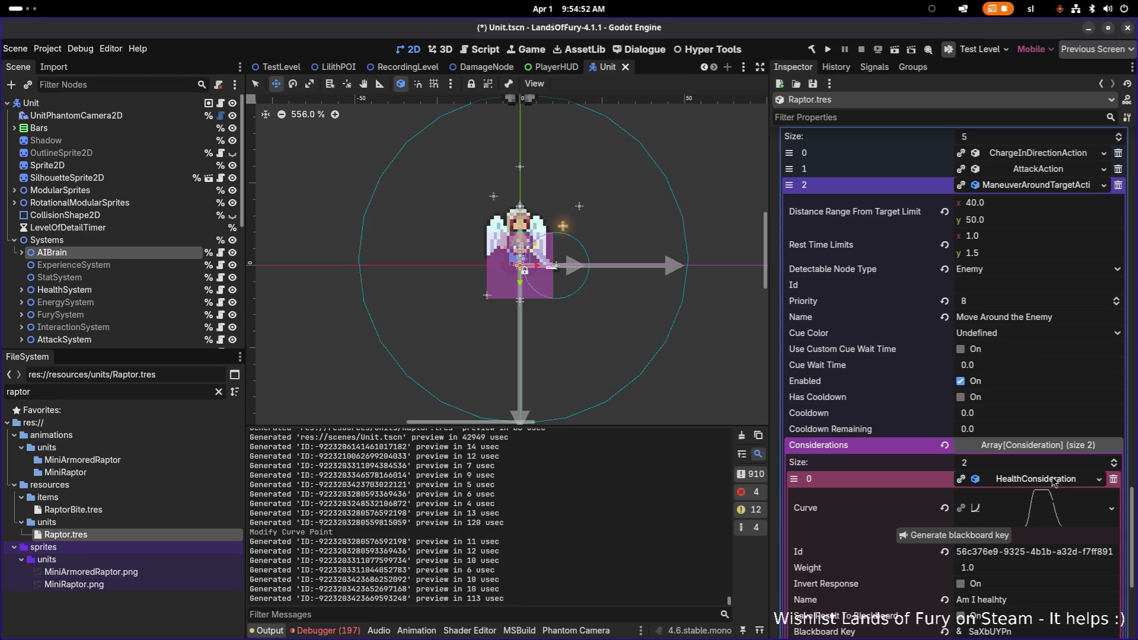
pyautogui.click(1053, 480)
pyautogui.click(1053, 480)
pyautogui.click(1053, 480)
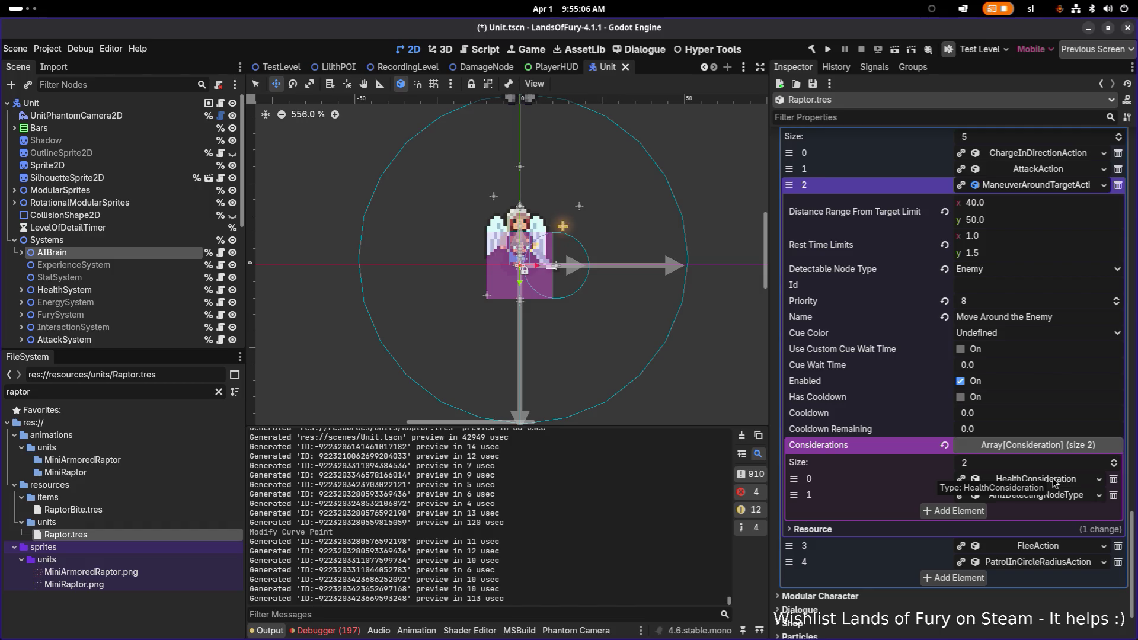
# Check the AmIDetectingNodeType consideration, then list the consideration types for HealthConsideration.
pyautogui.click(1077, 497)
pyautogui.scroll(-3, 1073, 498)
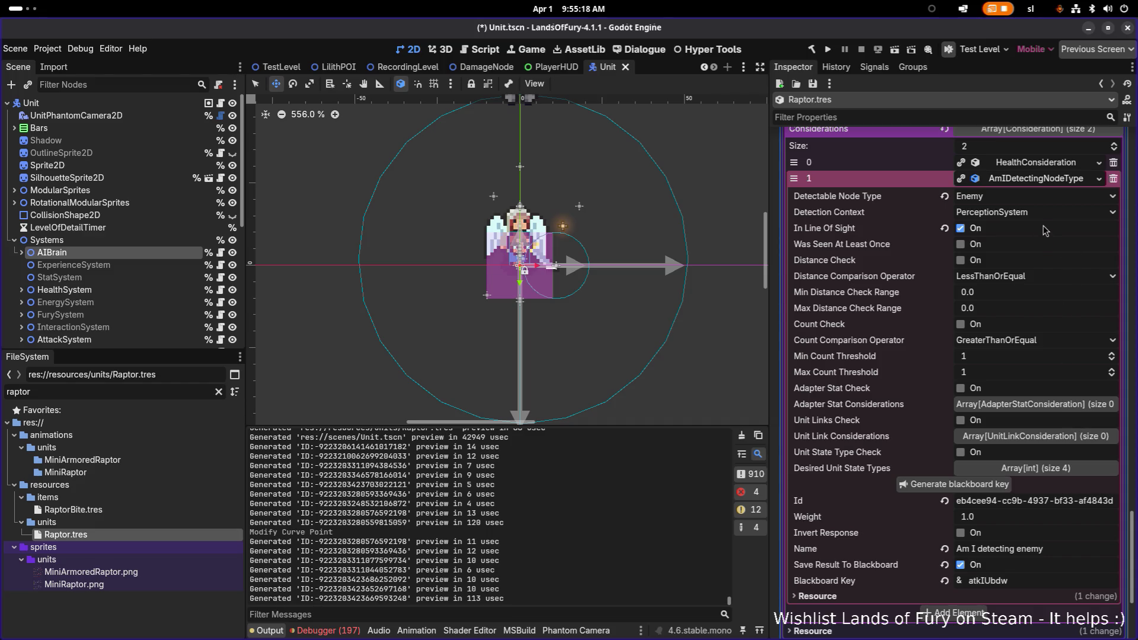
pyautogui.click(1043, 181)
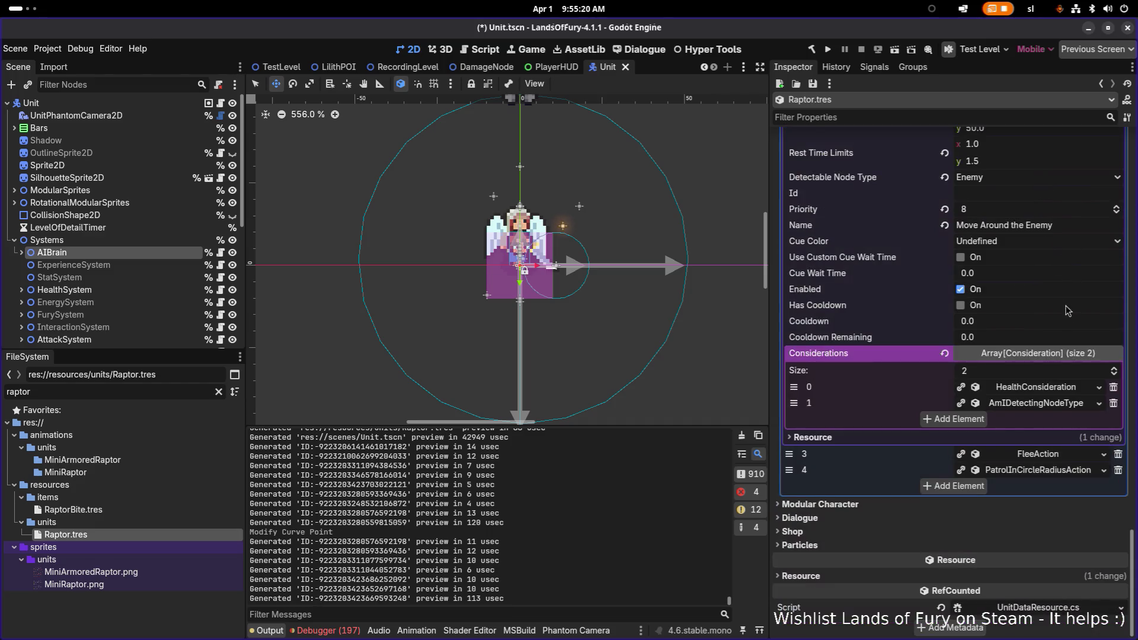
pyautogui.click(1056, 389)
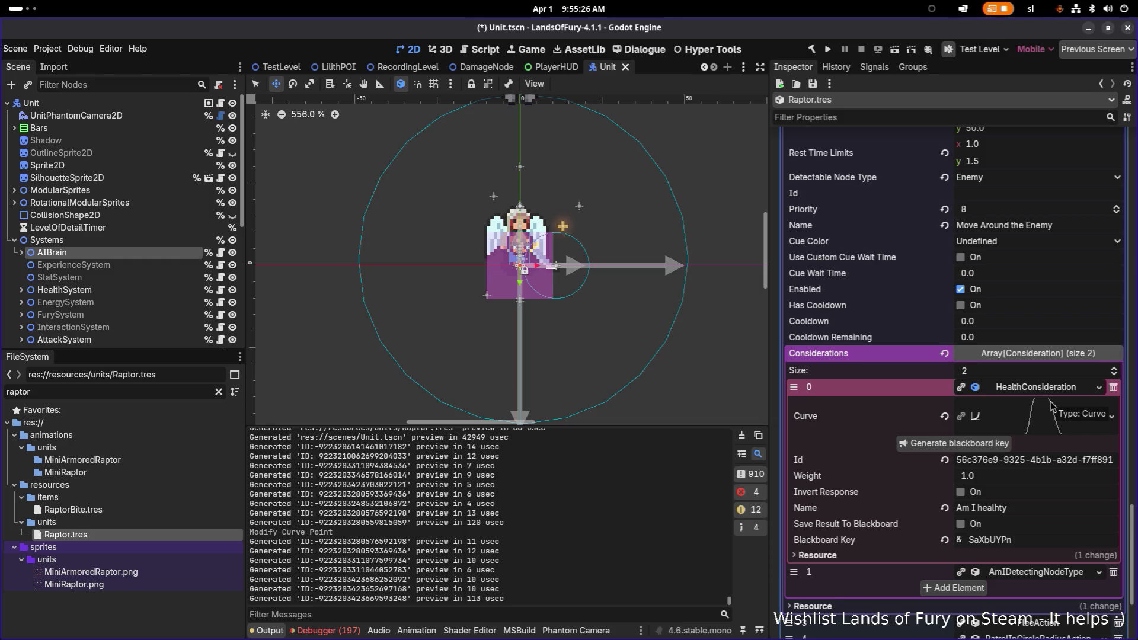
pyautogui.click(1097, 389)
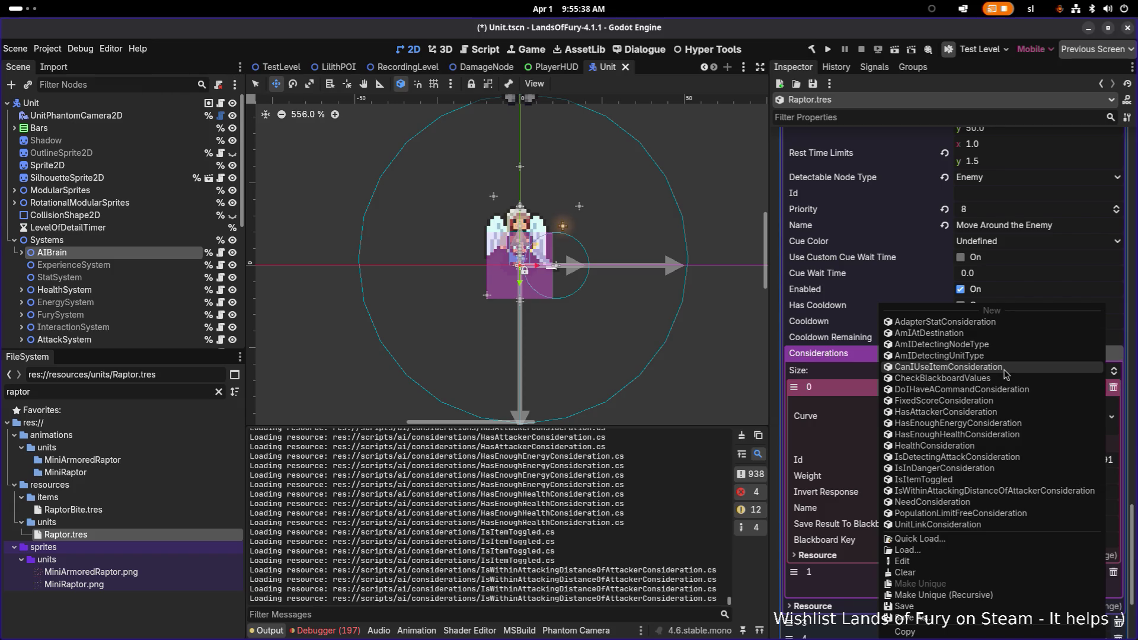
# Make consideration 0 an inverted CanIUseItemConsideration for item raptor_bite and save.
pyautogui.click(1005, 374)
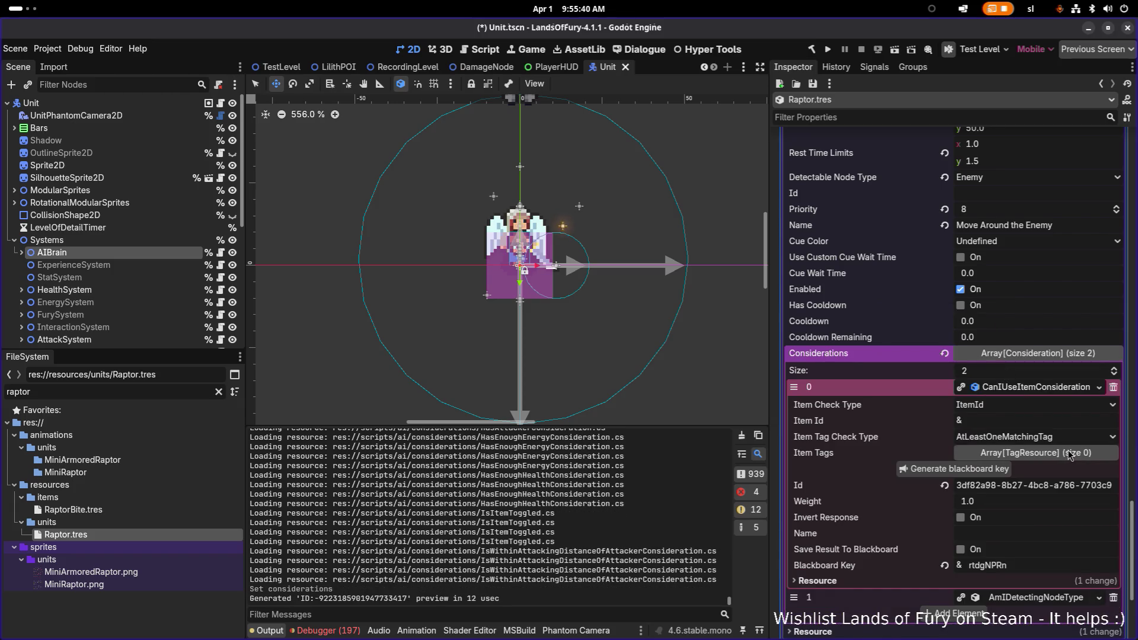
pyautogui.scroll(-2, 1022, 355)
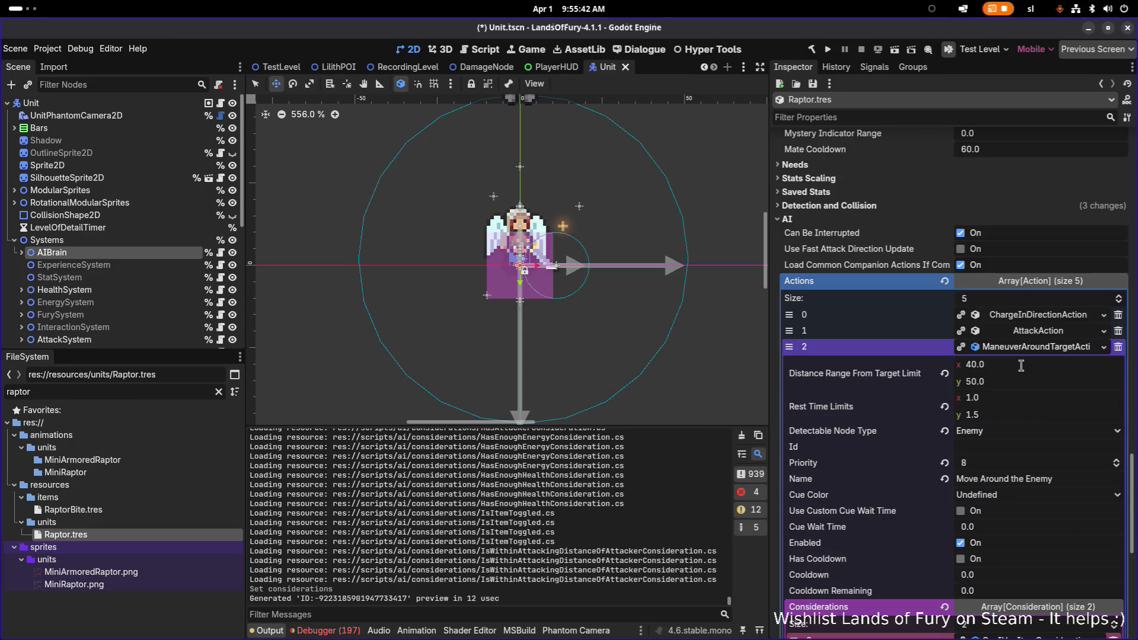
pyautogui.click(1013, 418)
pyautogui.write('raptor_bite')
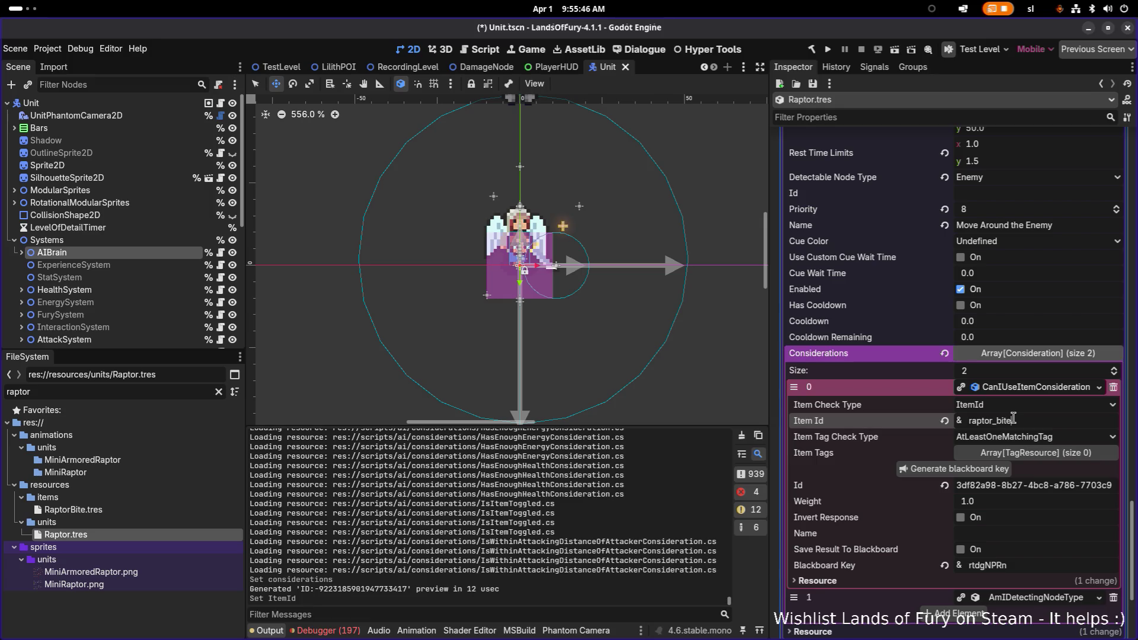
pyautogui.click(961, 517)
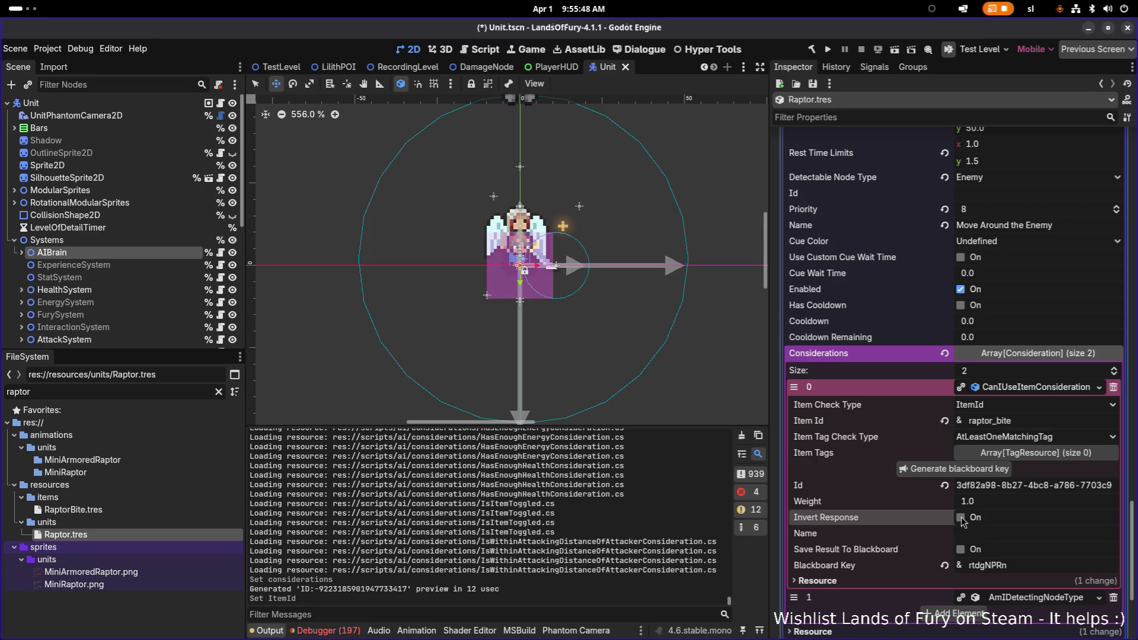
pyautogui.click(1041, 392)
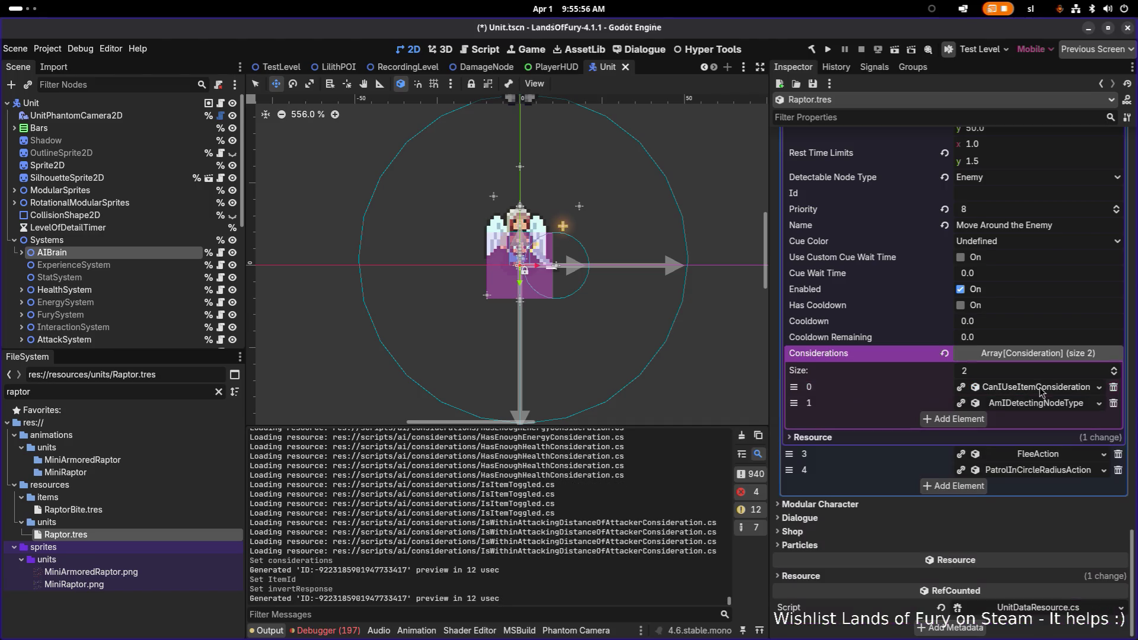
pyautogui.hotkey('ctrl', 's')
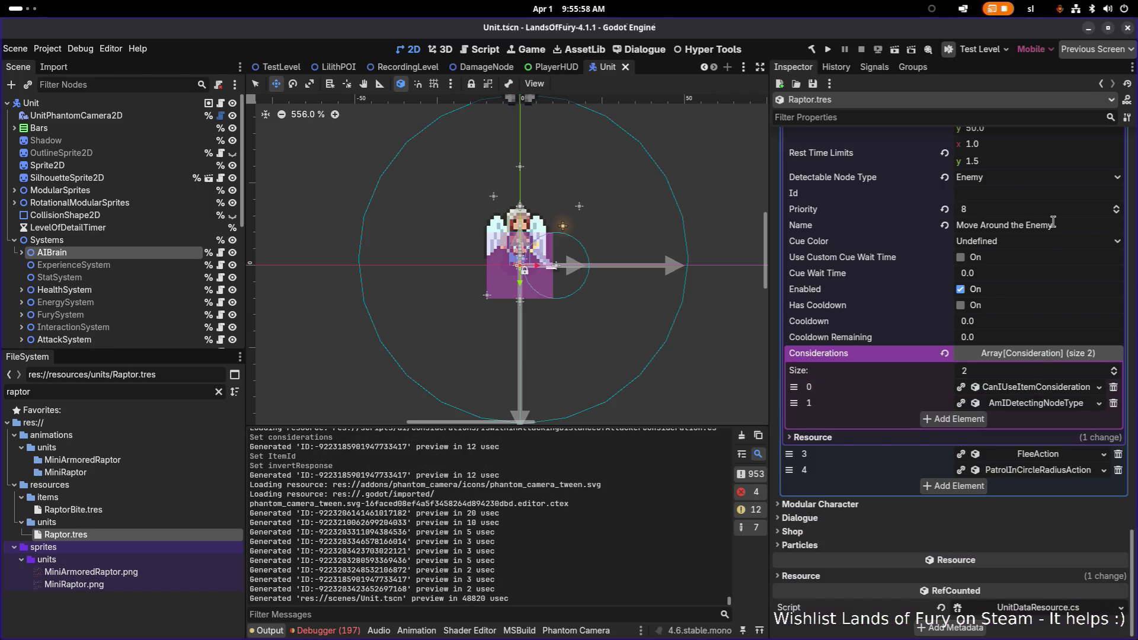
# Set the Maneuver action's Id to move_around and save the scene.
pyautogui.click(1023, 189)
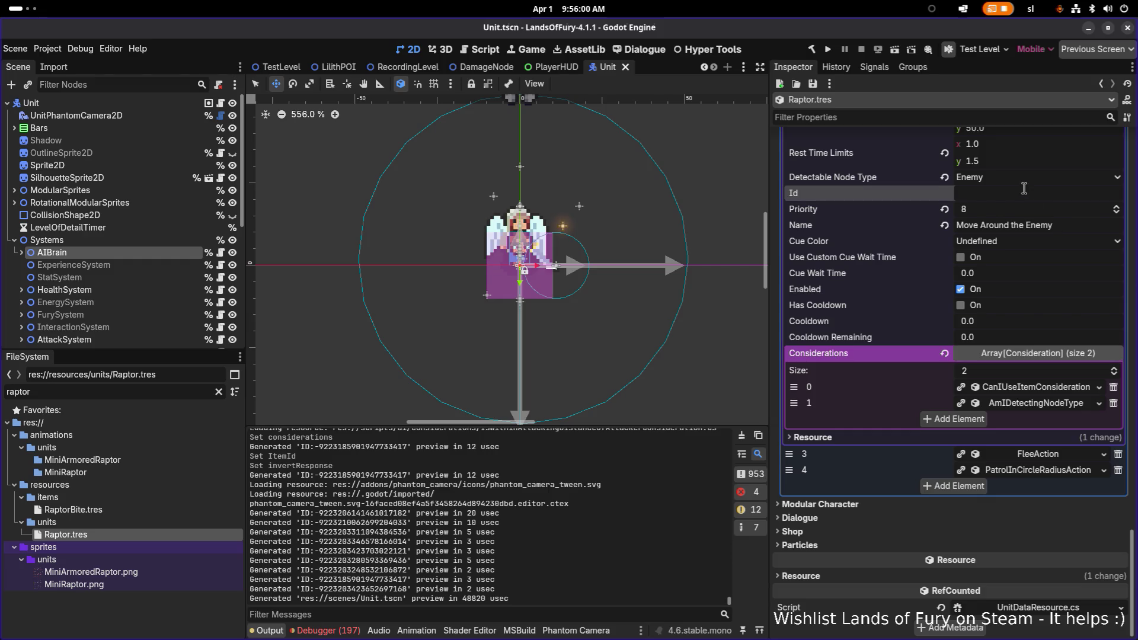
pyautogui.scroll(5, 1023, 189)
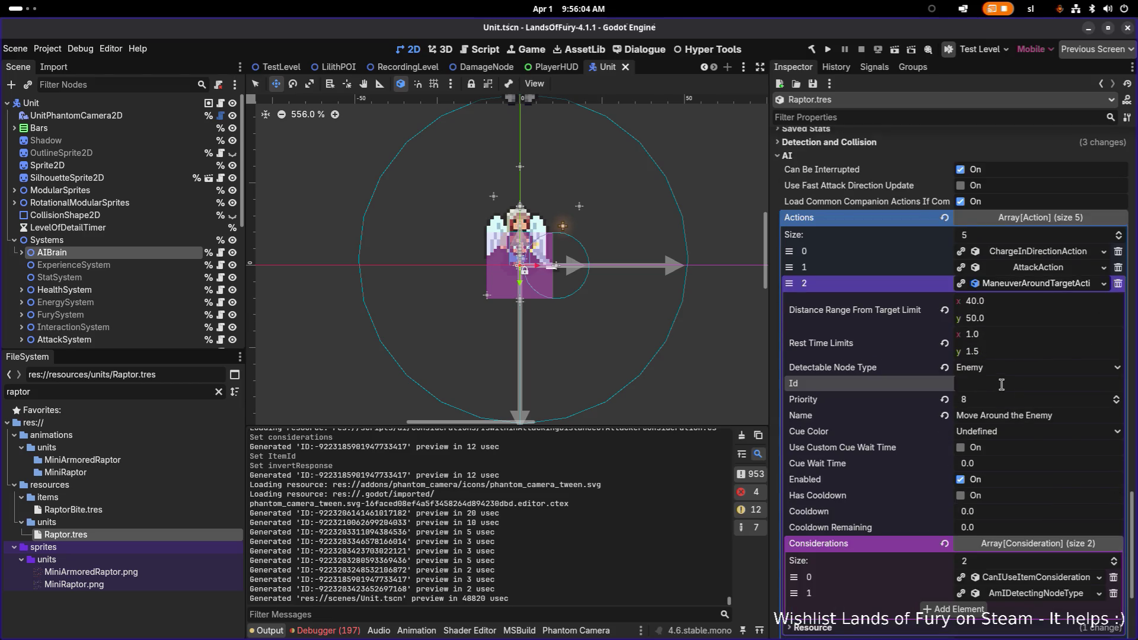
pyautogui.write('move_around_enemy')
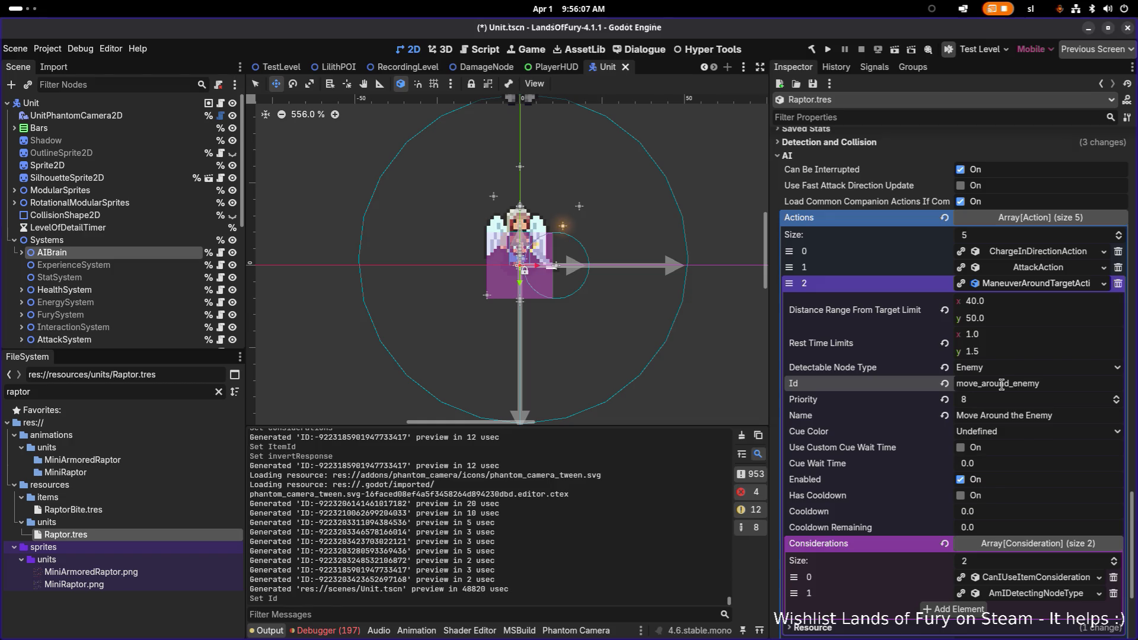
pyautogui.hotkey('ctrl', 's')
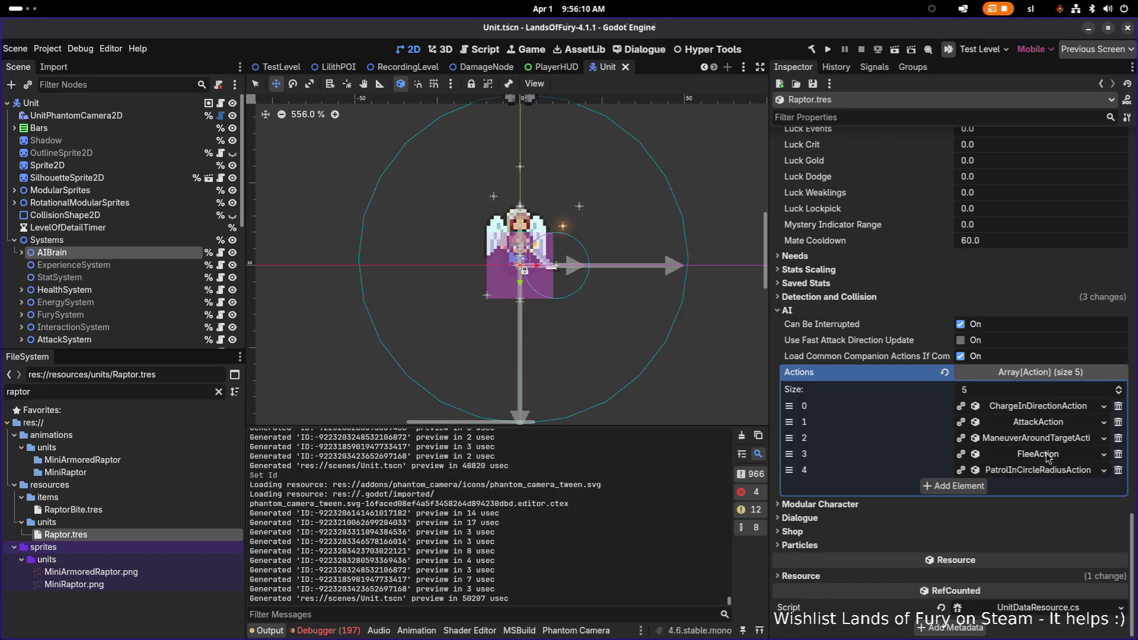
# Add a second consideration to the Flee action as a HealthConsideration.
pyautogui.click(1047, 457)
pyautogui.scroll(-5, 1050, 453)
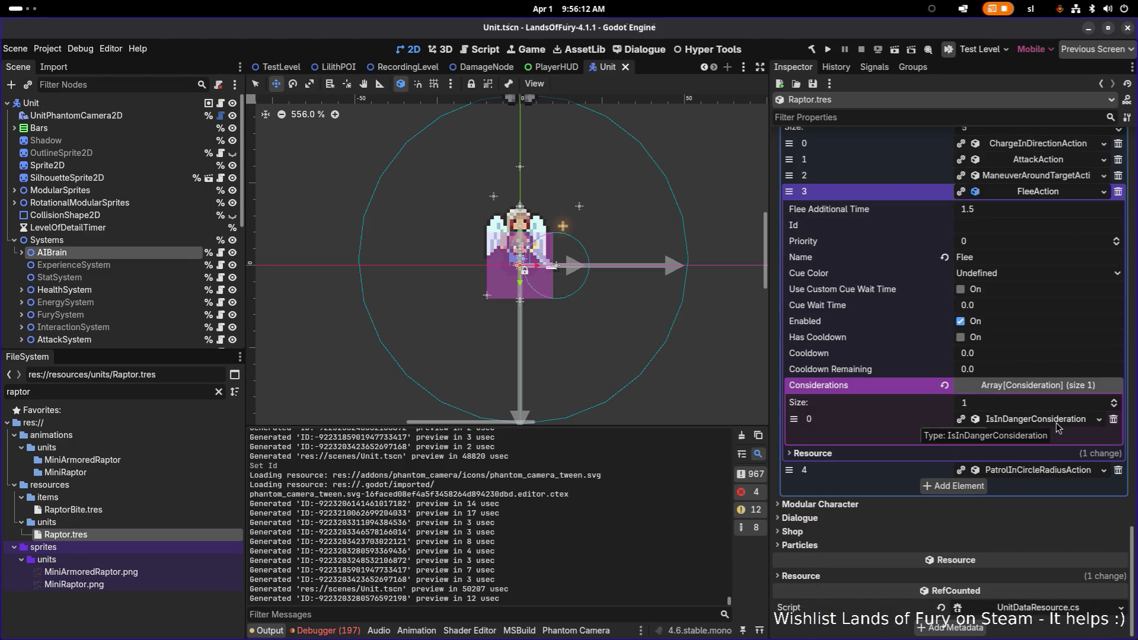
pyautogui.click(1035, 422)
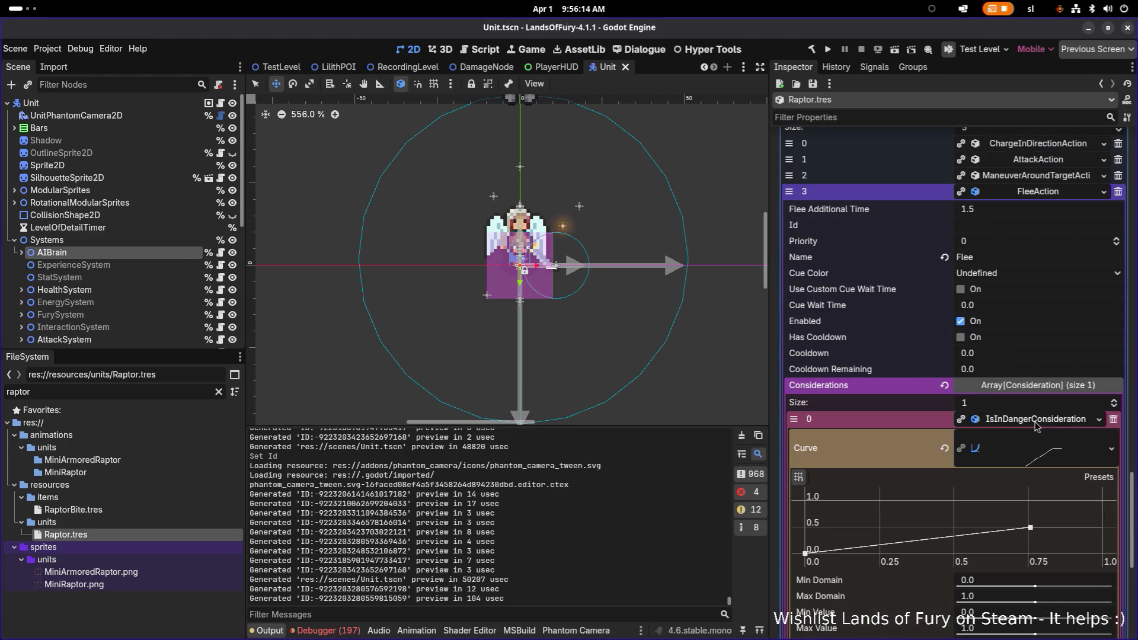
pyautogui.click(1034, 422)
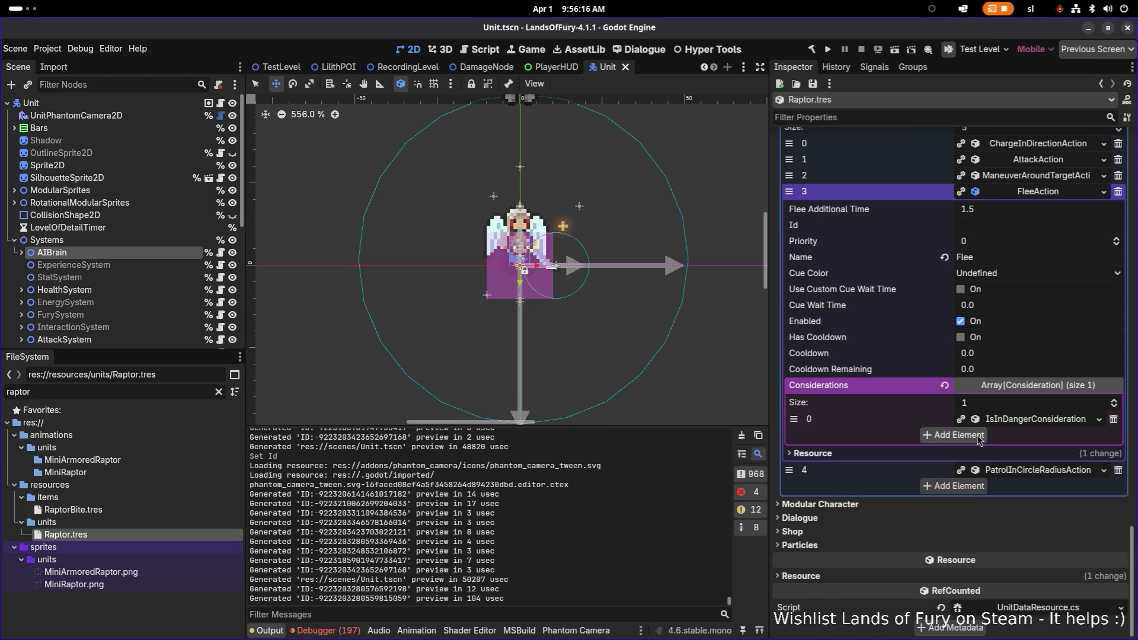
pyautogui.click(978, 436)
pyautogui.click(977, 438)
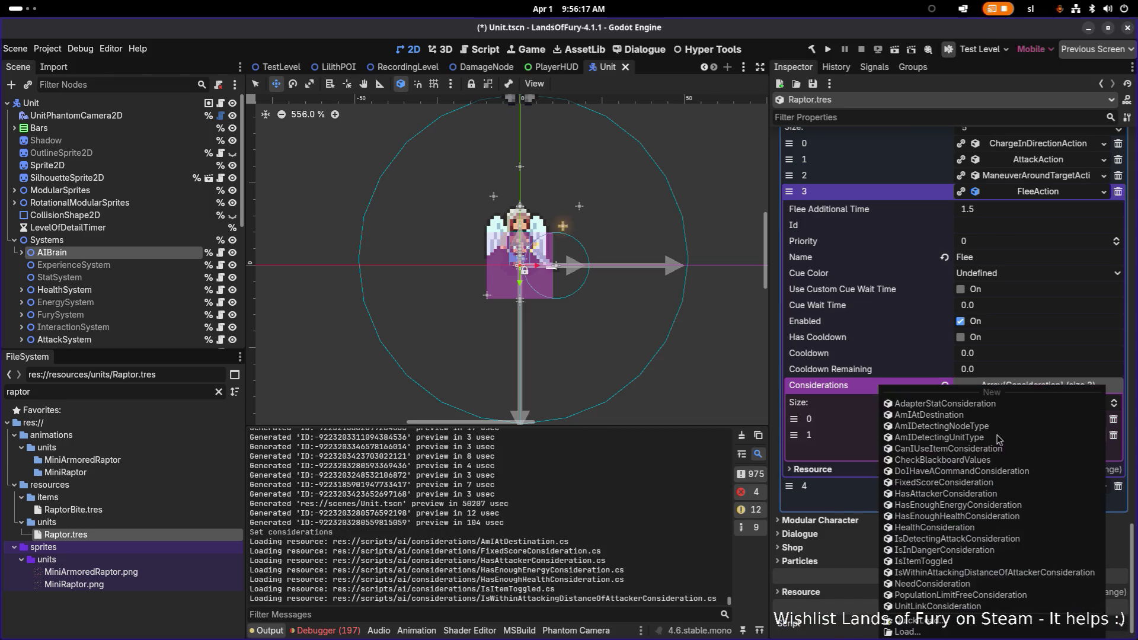
pyautogui.click(966, 527)
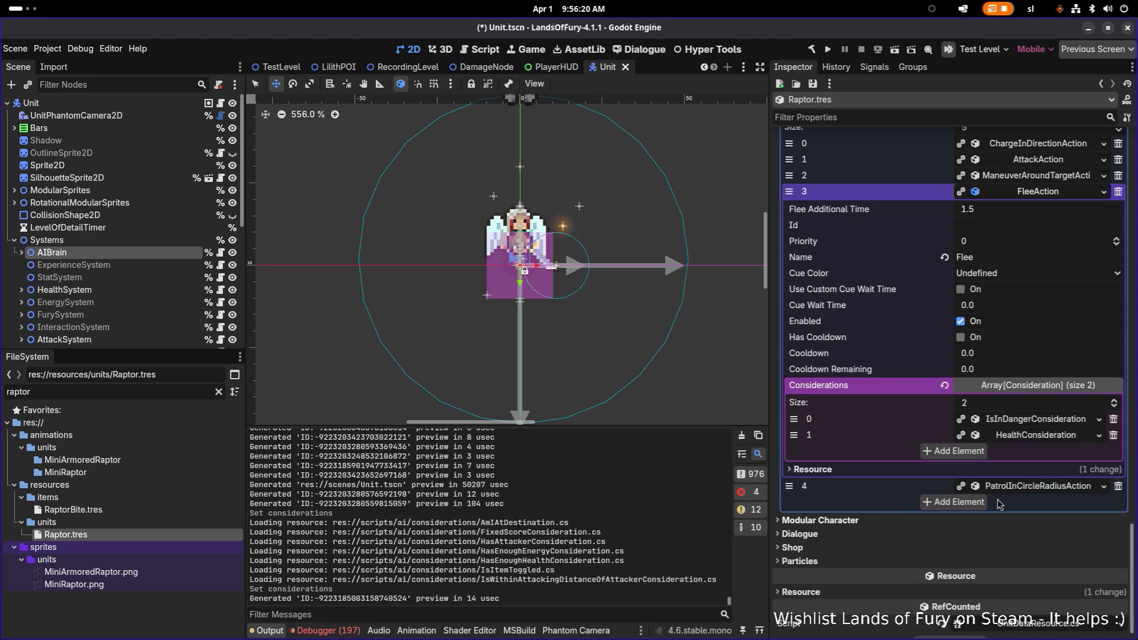
# Give the HealthConsideration a new curve falling from 1.0 to 0.0, and save the scene.
pyautogui.click(1049, 437)
pyautogui.click(1059, 459)
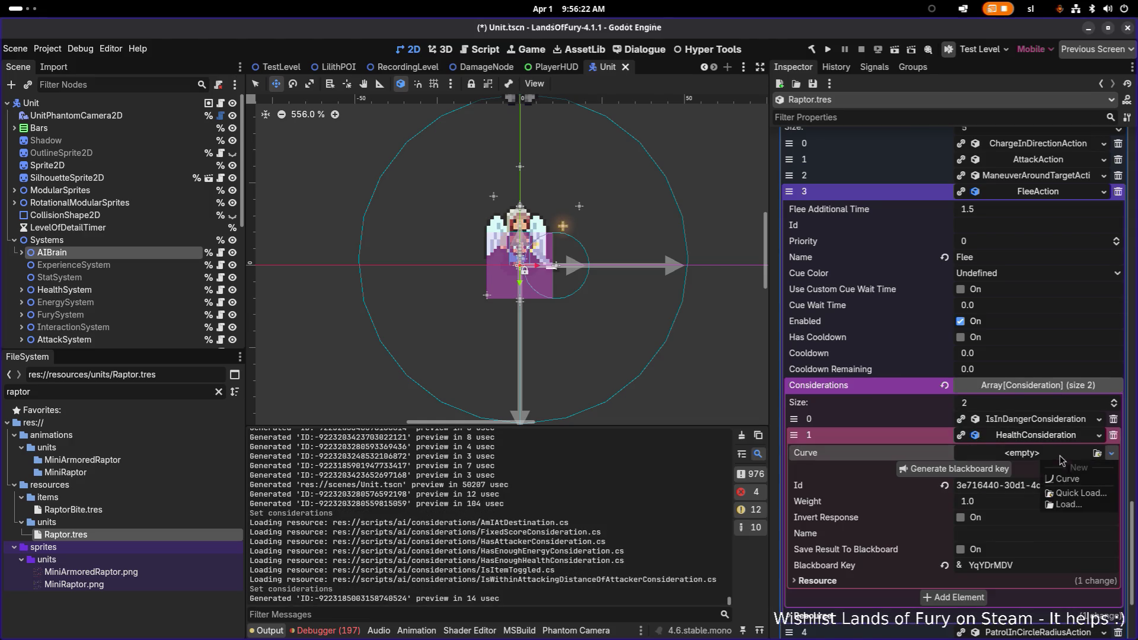
pyautogui.click(1067, 480)
pyautogui.click(1025, 477)
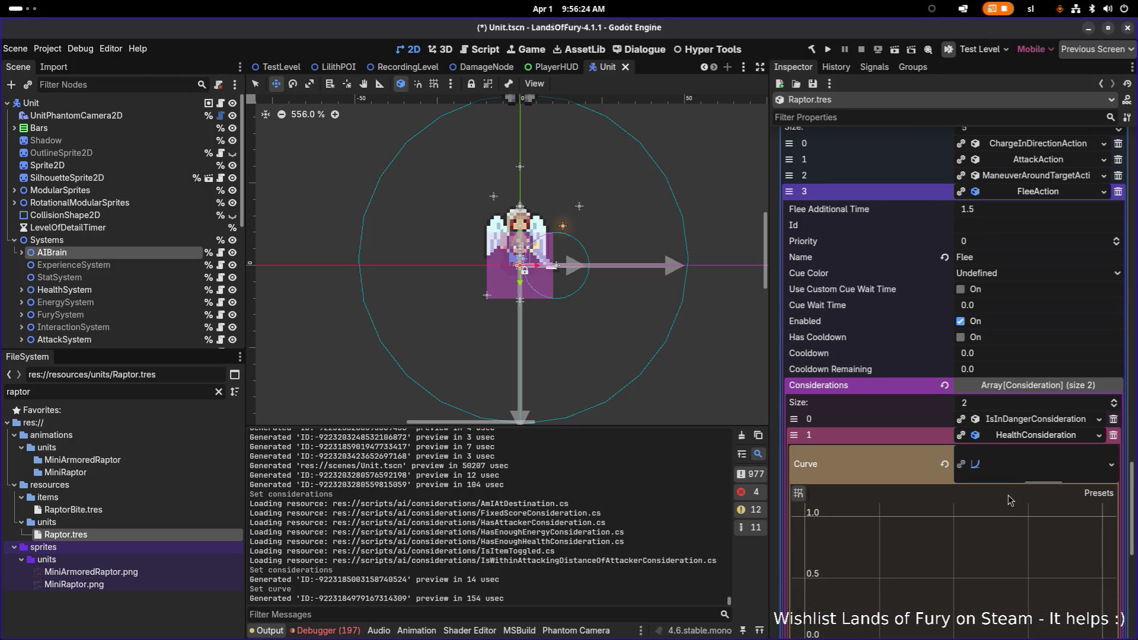
pyautogui.scroll(-4, 1011, 501)
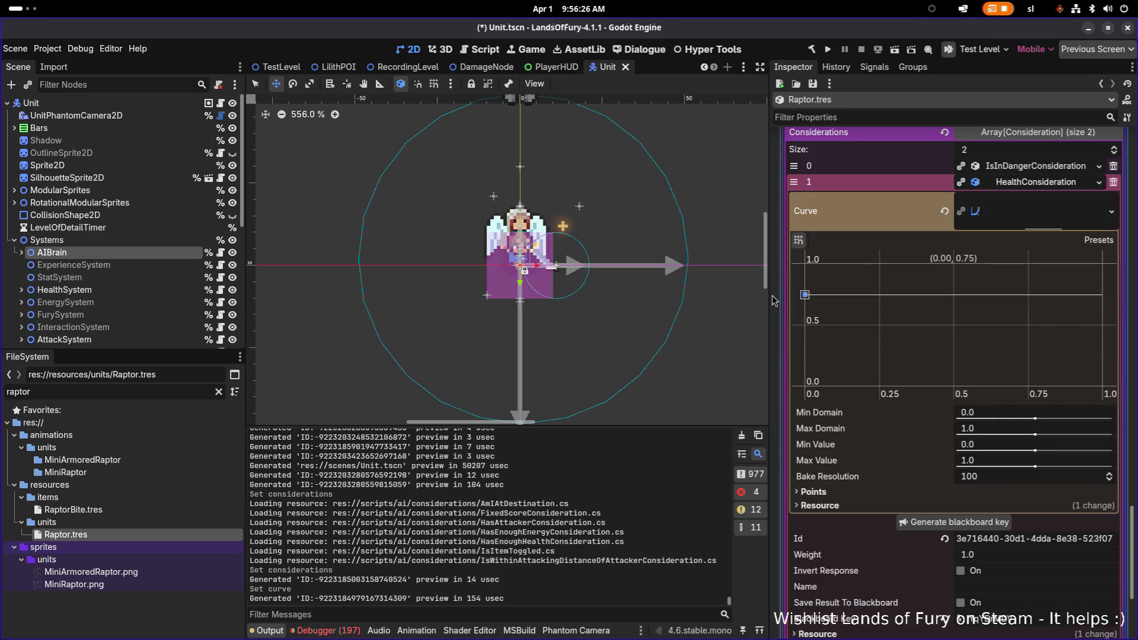
pyautogui.click(1011, 264)
pyautogui.moveTo(1103, 263); pyautogui.dragTo(1102, 449)
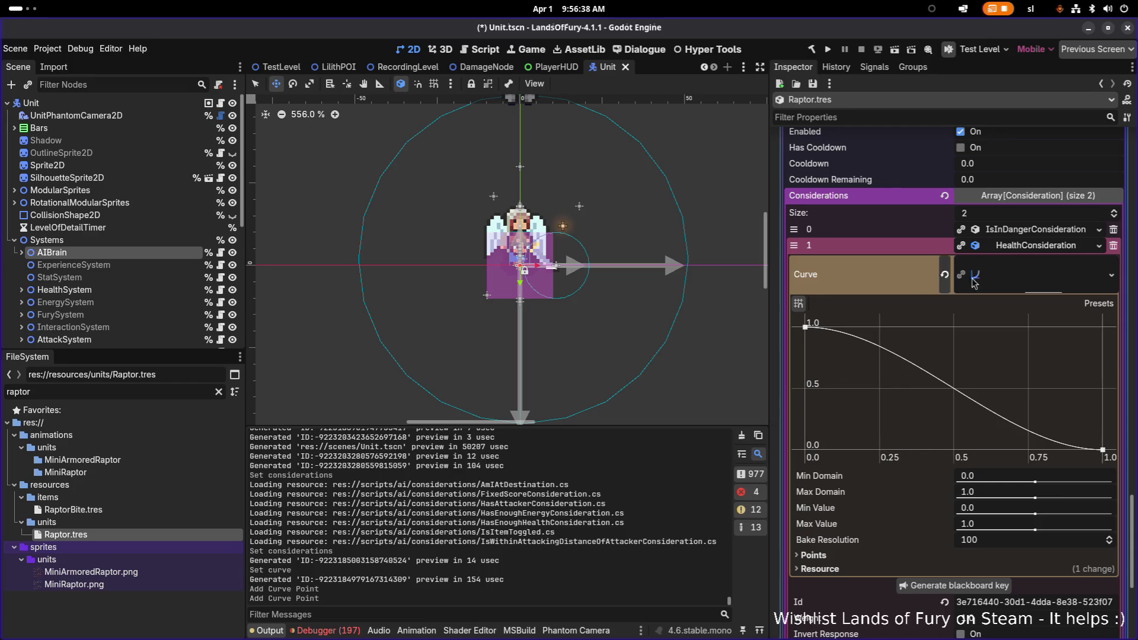
pyautogui.click(1031, 245)
pyautogui.hotkey('ctrl', 's')
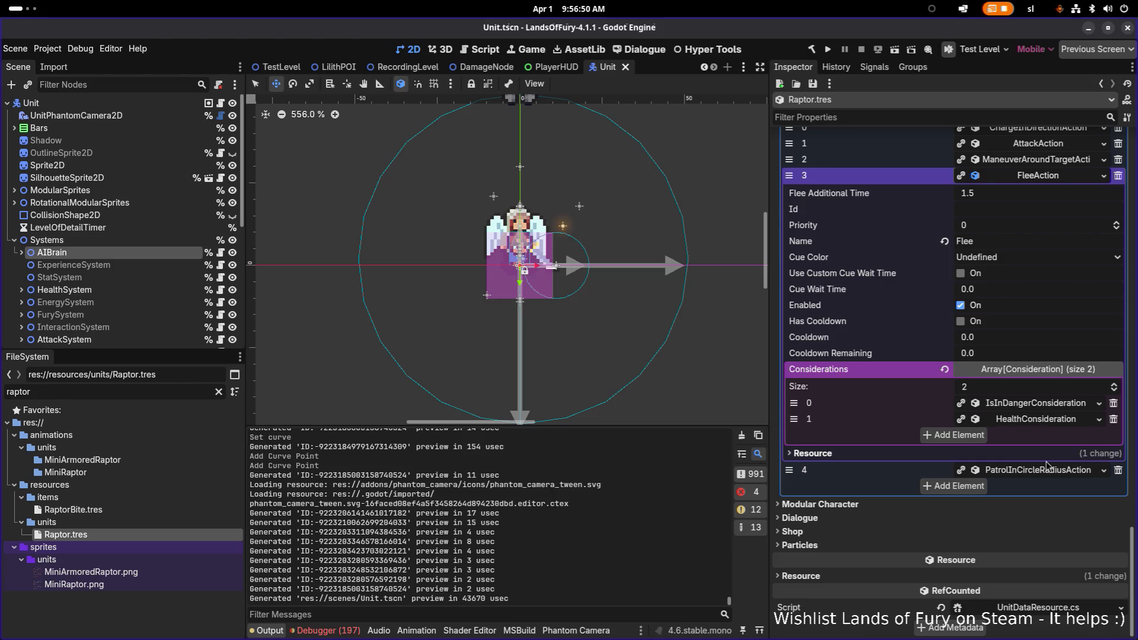
pyautogui.click(1063, 181)
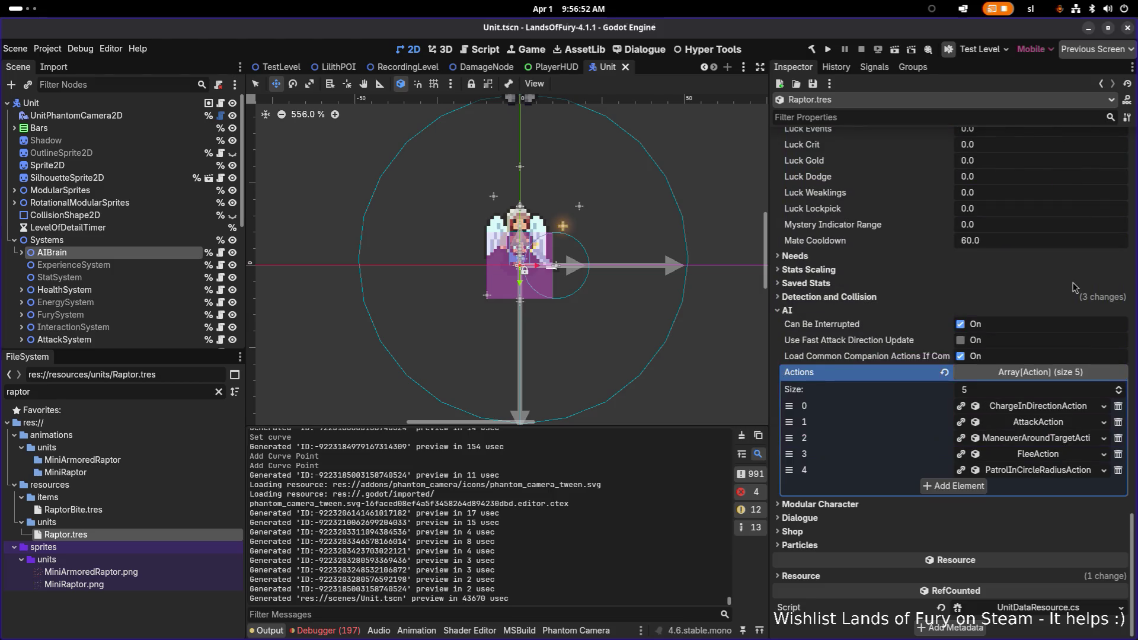
# Save the scene and run the project to build and launch Lands of Fury.
pyautogui.hotkey('ctrl', 's')
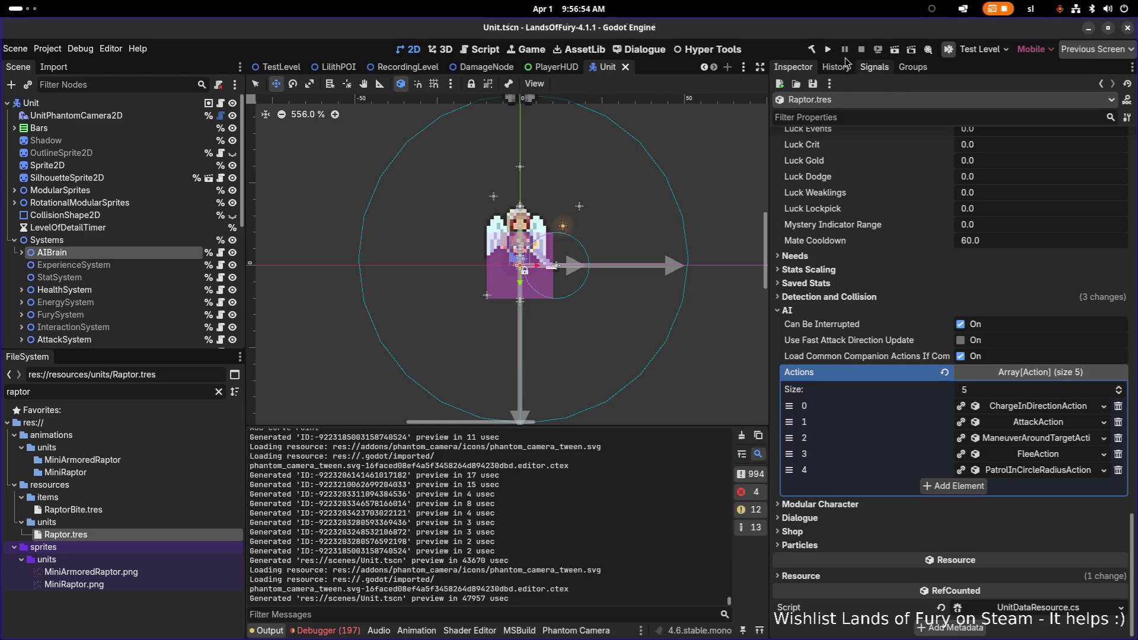
pyautogui.click(827, 50)
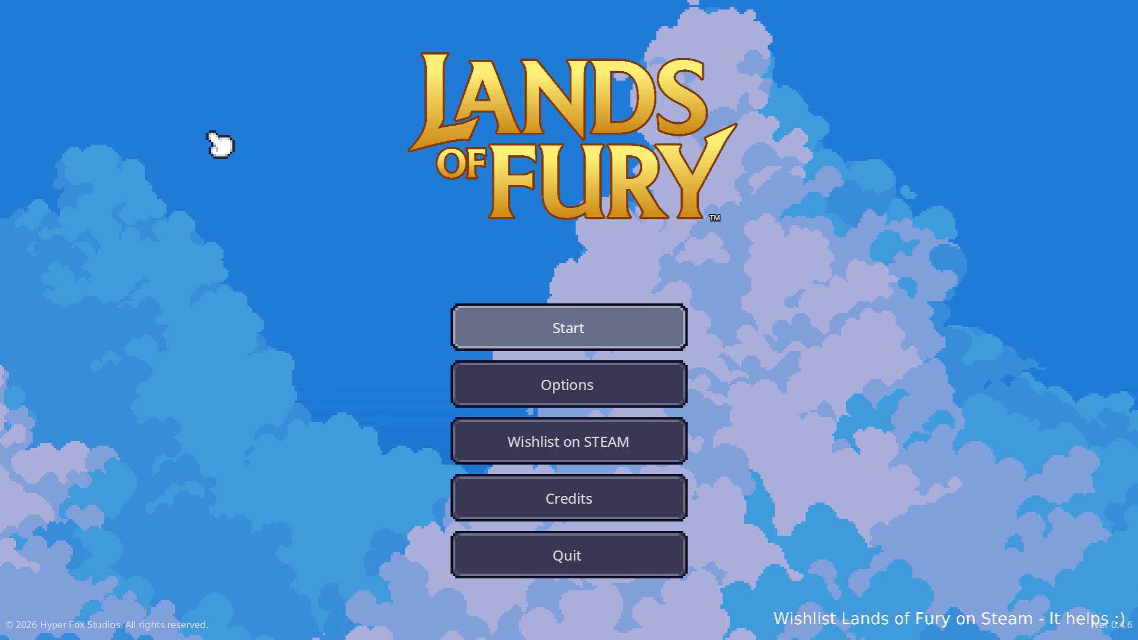
# Start the game from the main menu and walk the hero around the campfire.
pyautogui.press('Return')
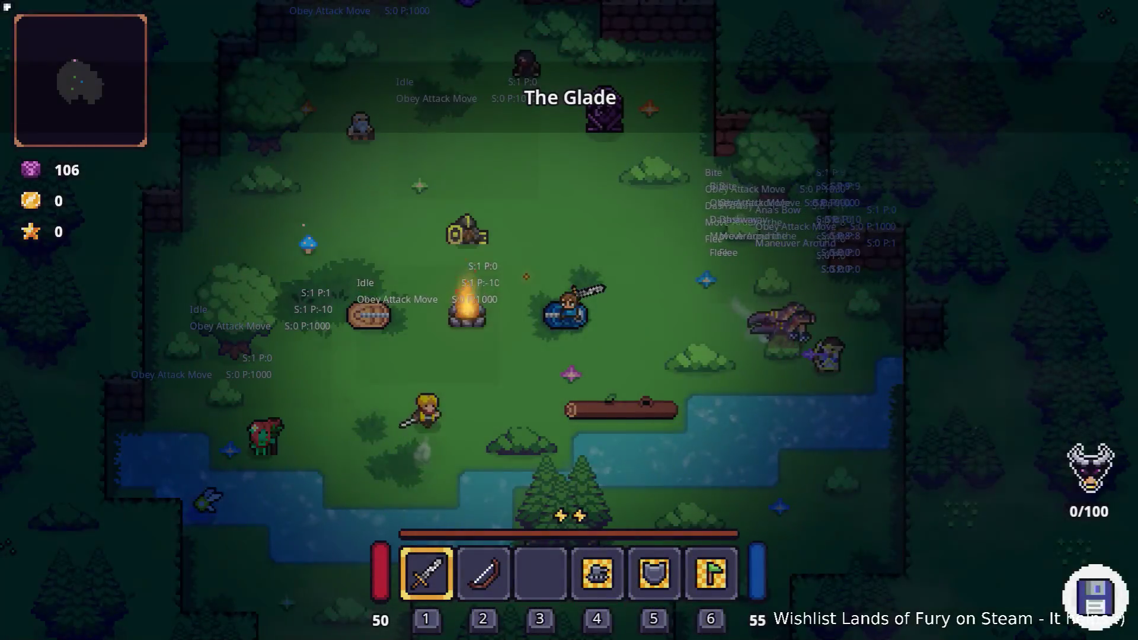
pyautogui.press('a')
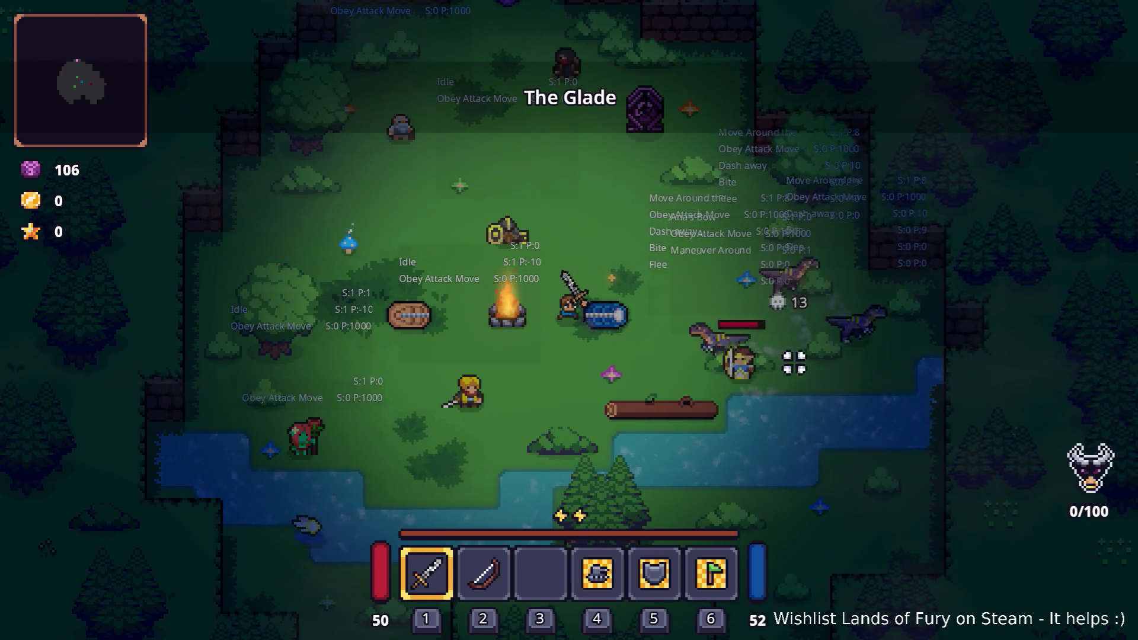
pyautogui.hotkey('s', 'a')
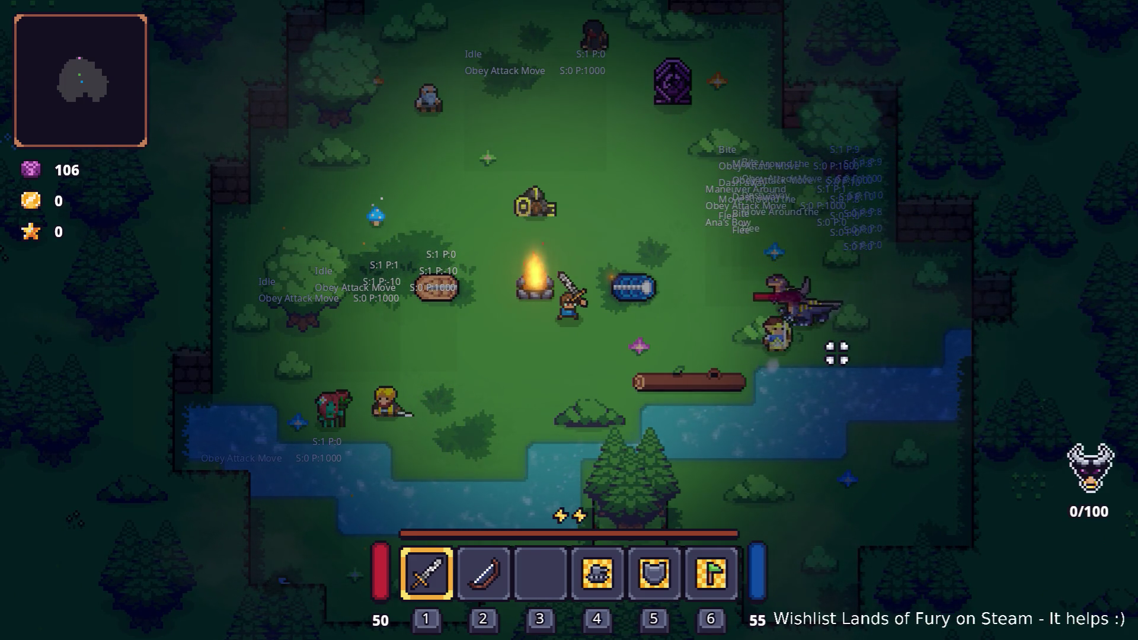
pyautogui.press('d')
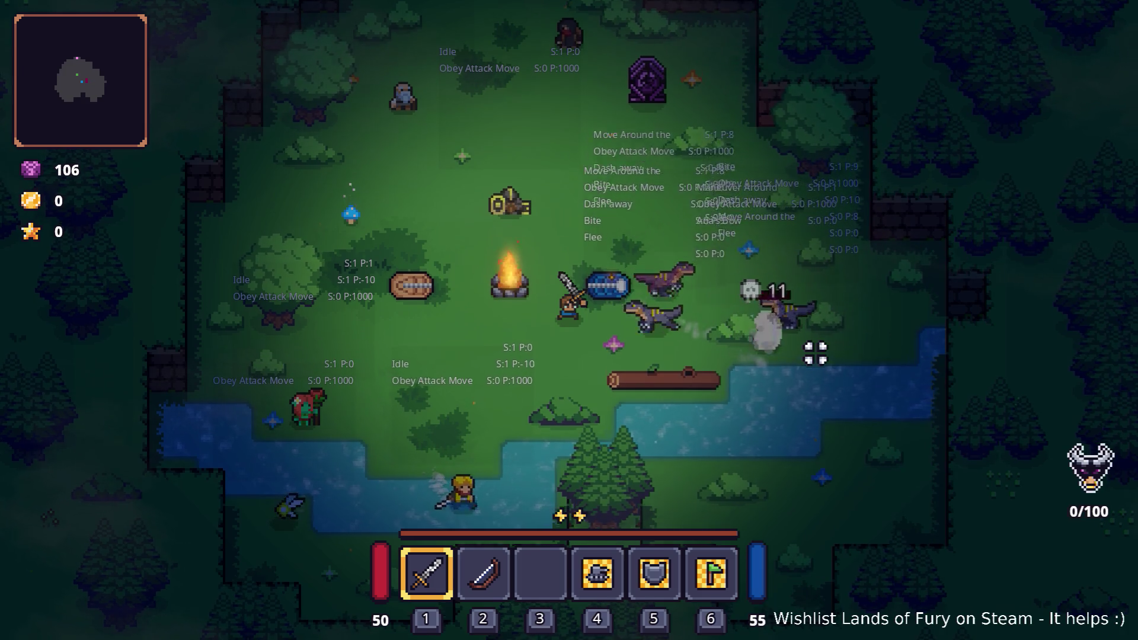
pyautogui.press('w')
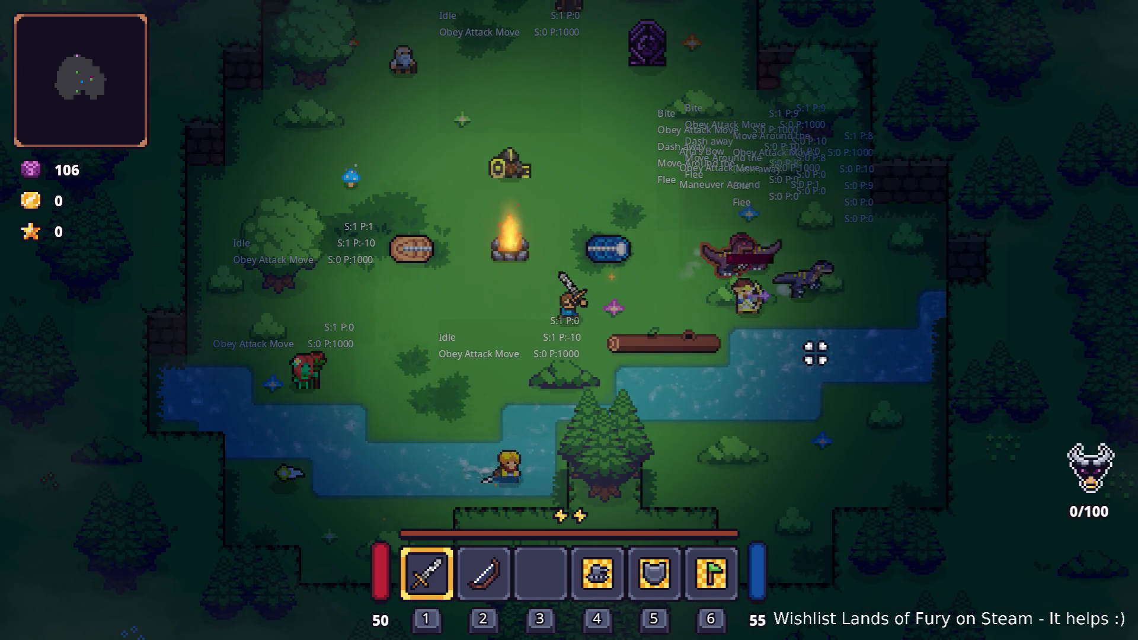
pyautogui.press('d')
pyautogui.press('a')
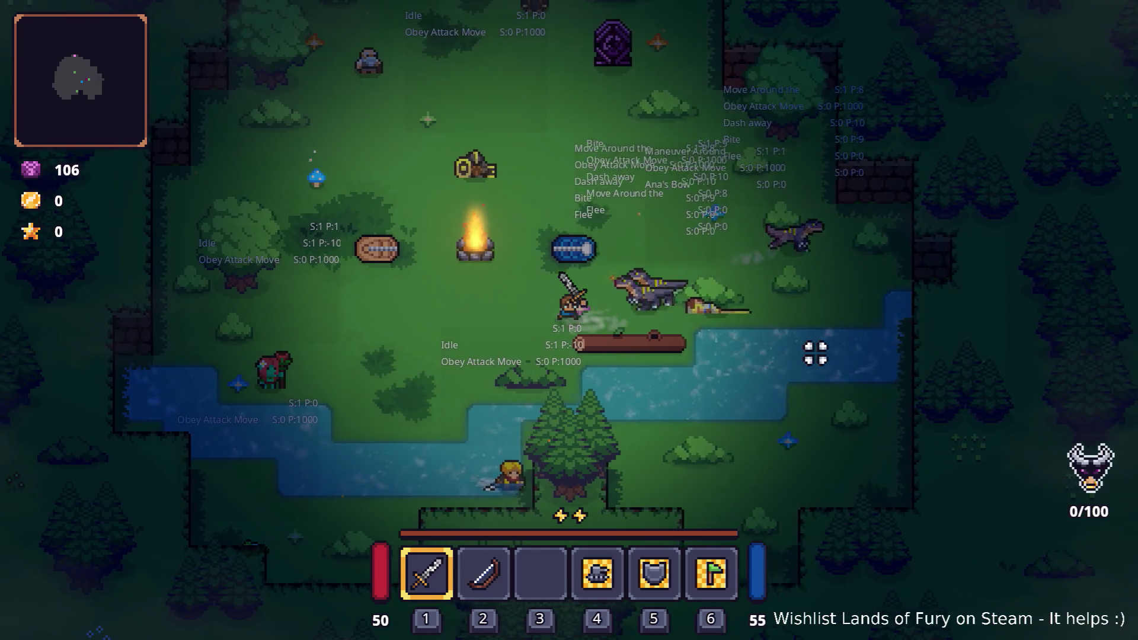
pyautogui.press('a')
pyautogui.press('s')
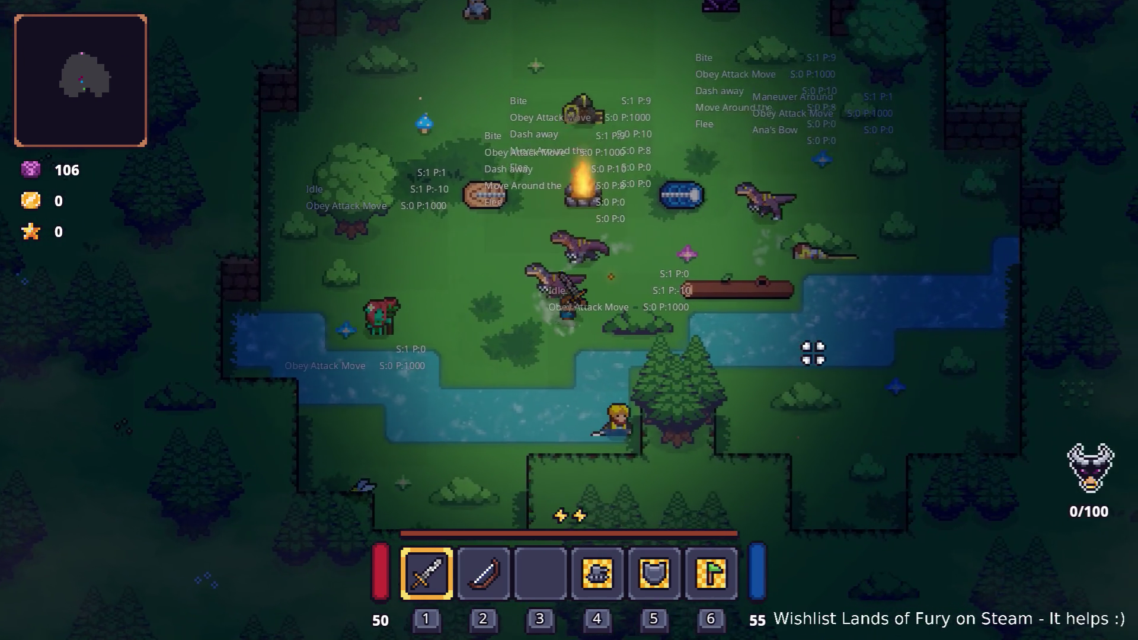
pyautogui.press('d')
pyautogui.press('w')
pyautogui.press('w')
pyautogui.press('a')
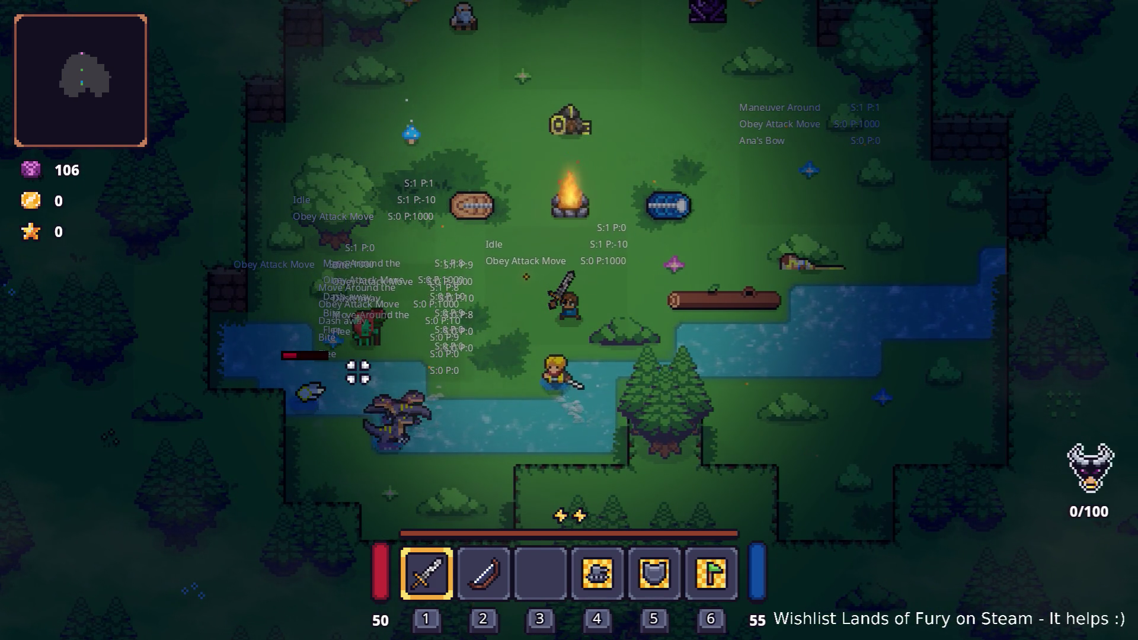
pyautogui.press('w')
pyautogui.press('s')
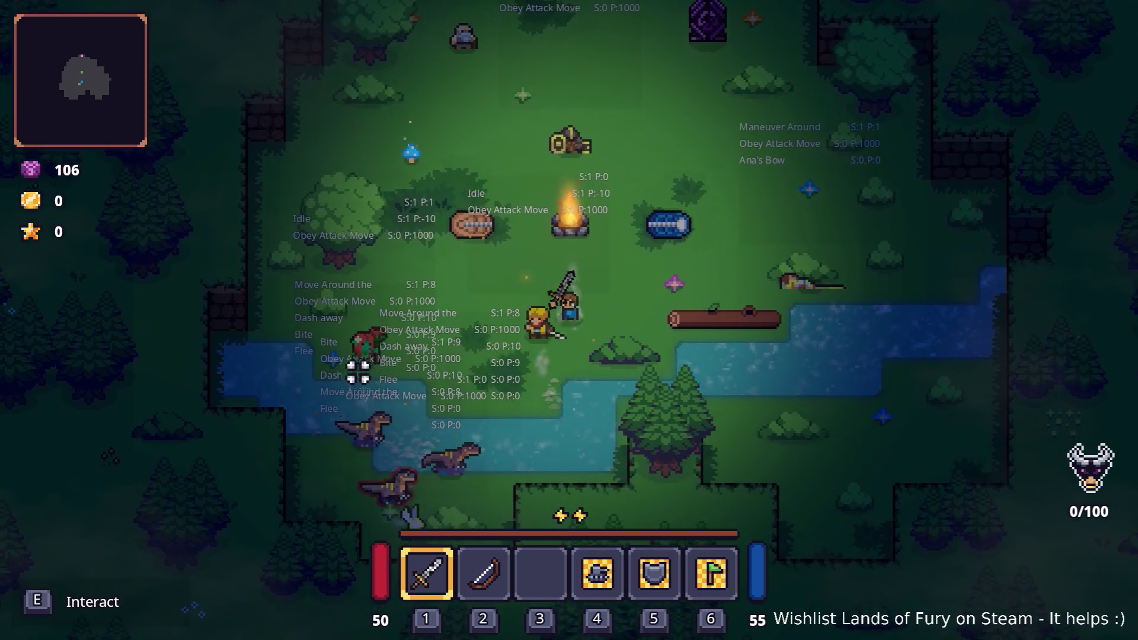
pyautogui.press('a')
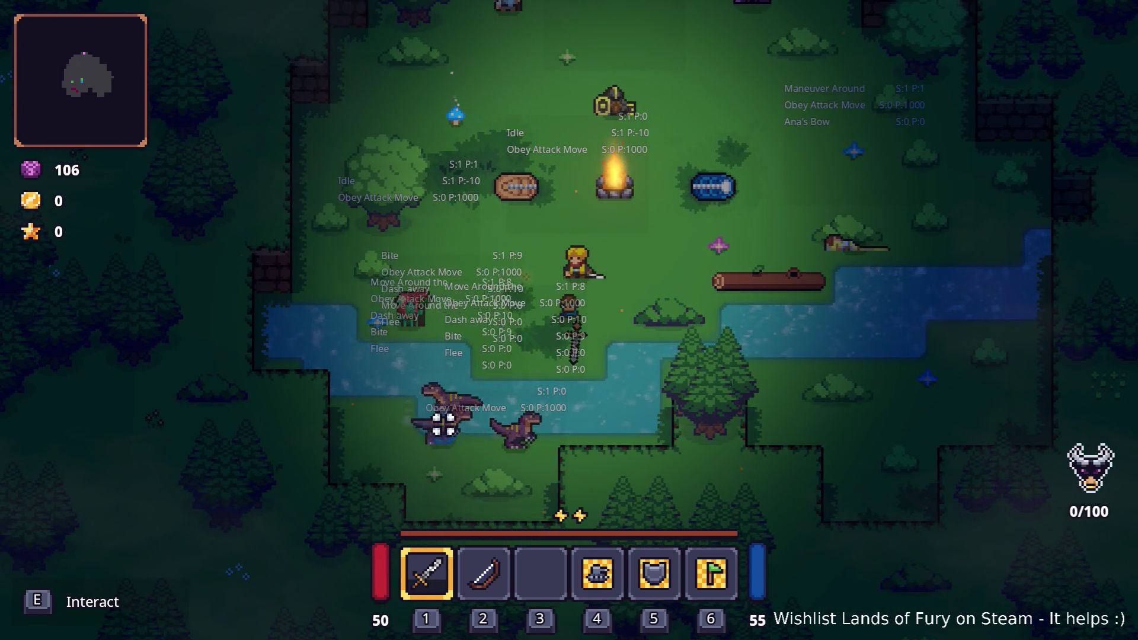
# Move down into the river and slash repeatedly at the raptors there.
pyautogui.click(446, 422)
pyautogui.press('a')
pyautogui.press('s')
pyautogui.click(381, 343)
pyautogui.click(363, 363)
pyautogui.press('d')
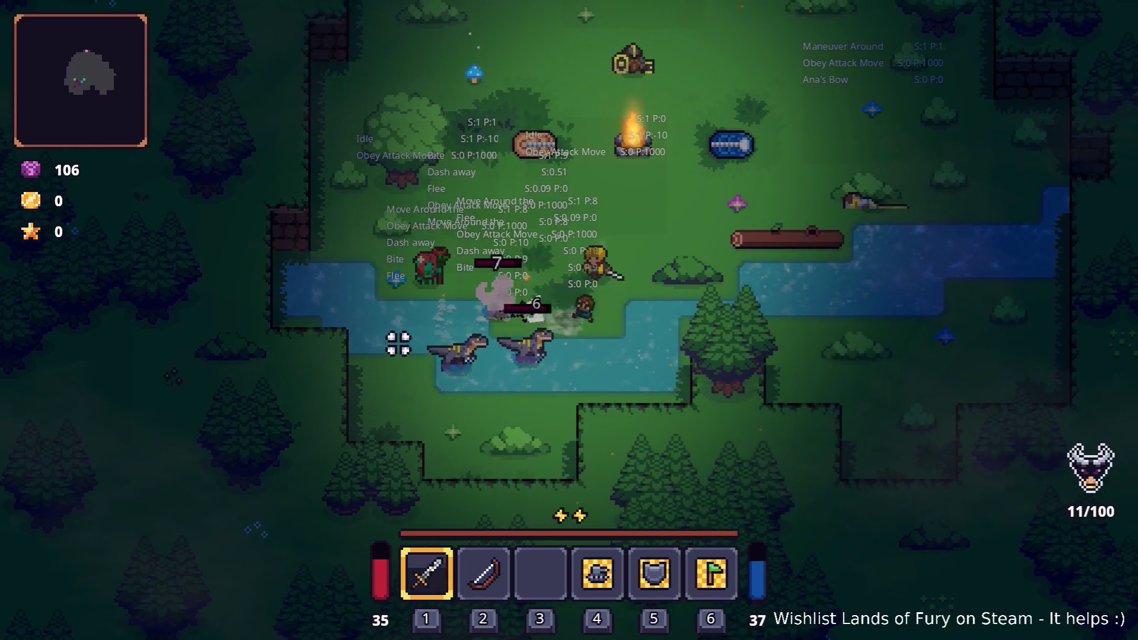
pyautogui.press('s')
pyautogui.press('d')
pyautogui.press('s')
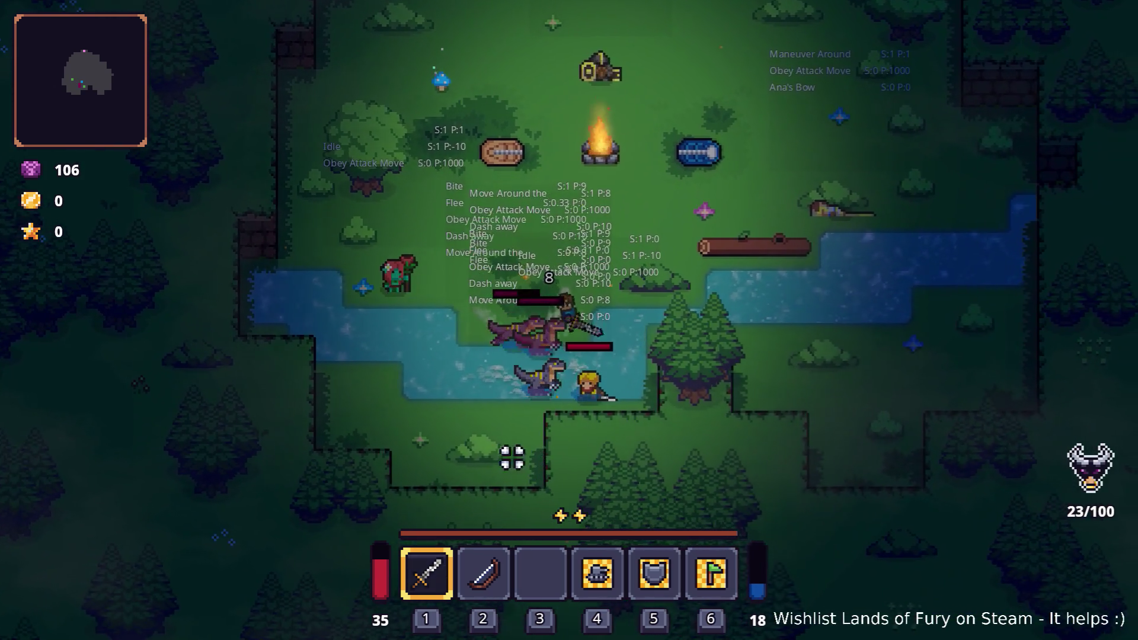
pyautogui.press('s')
pyautogui.click(685, 443)
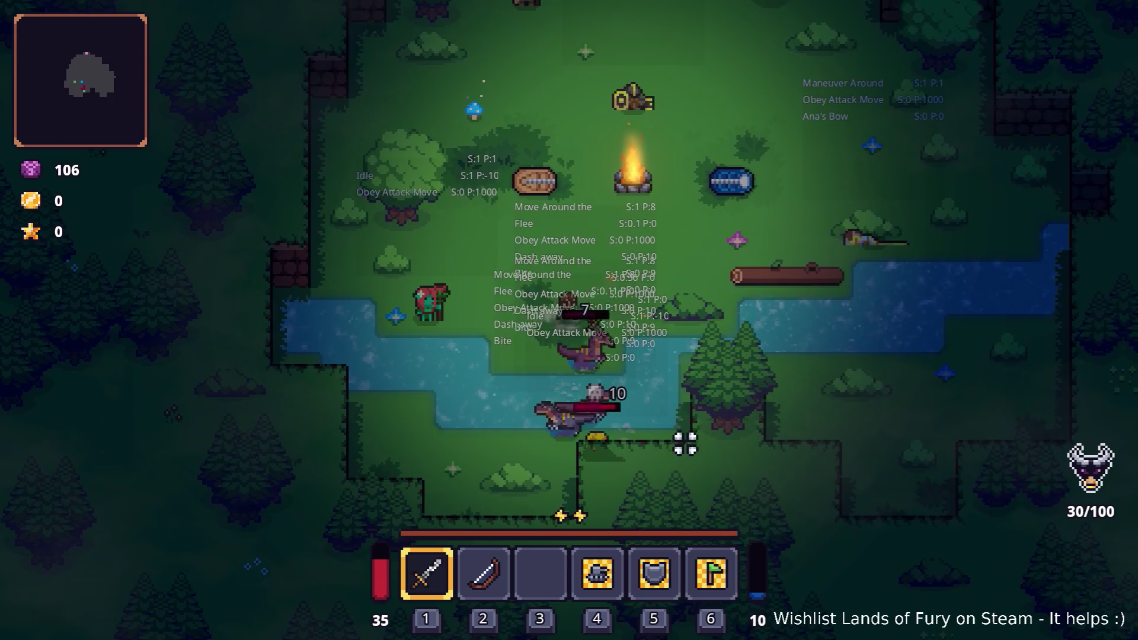
pyautogui.press('s')
pyautogui.click(688, 414)
pyautogui.click(679, 461)
pyautogui.click(683, 455)
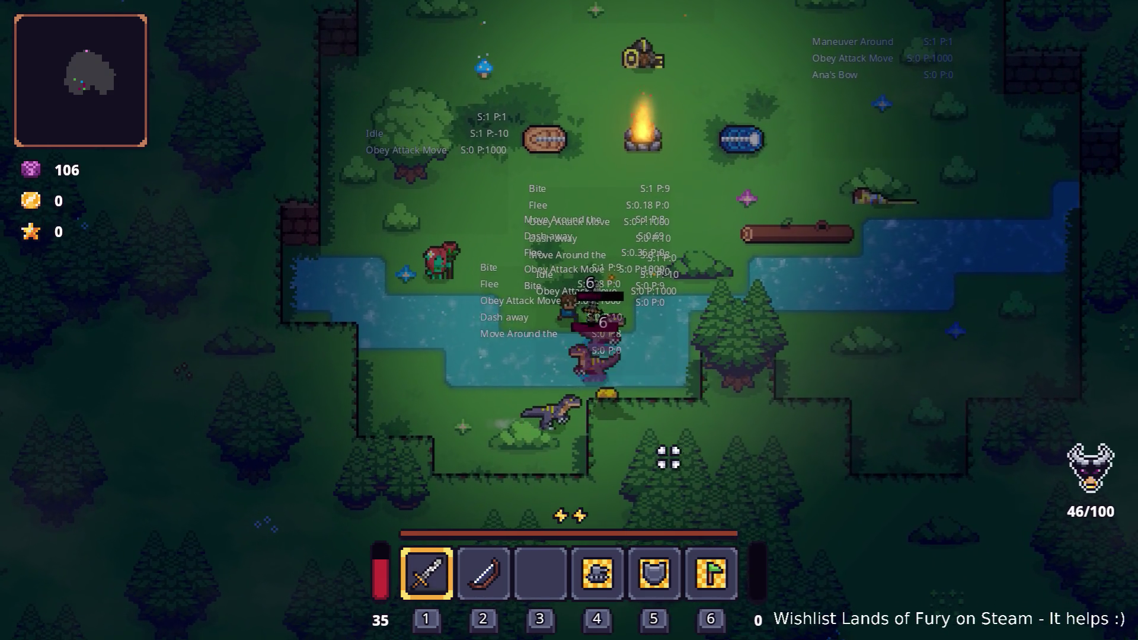
pyautogui.press('a')
pyautogui.click(685, 491)
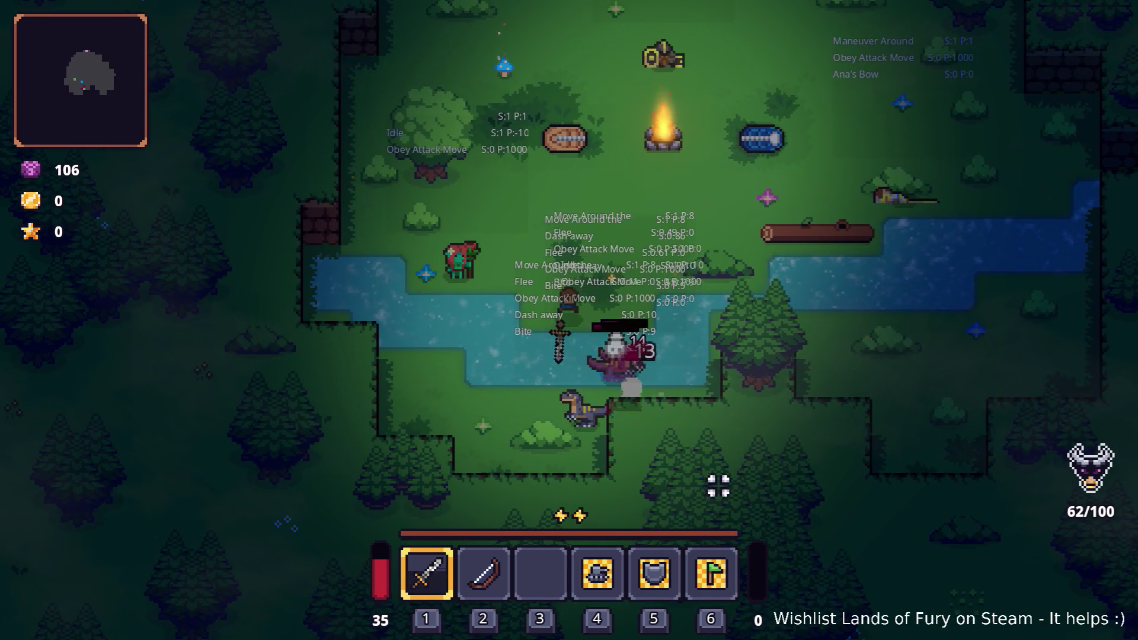
# Head up toward the campfire, slashing at approaching raptors and chasing them right.
pyautogui.press('w')
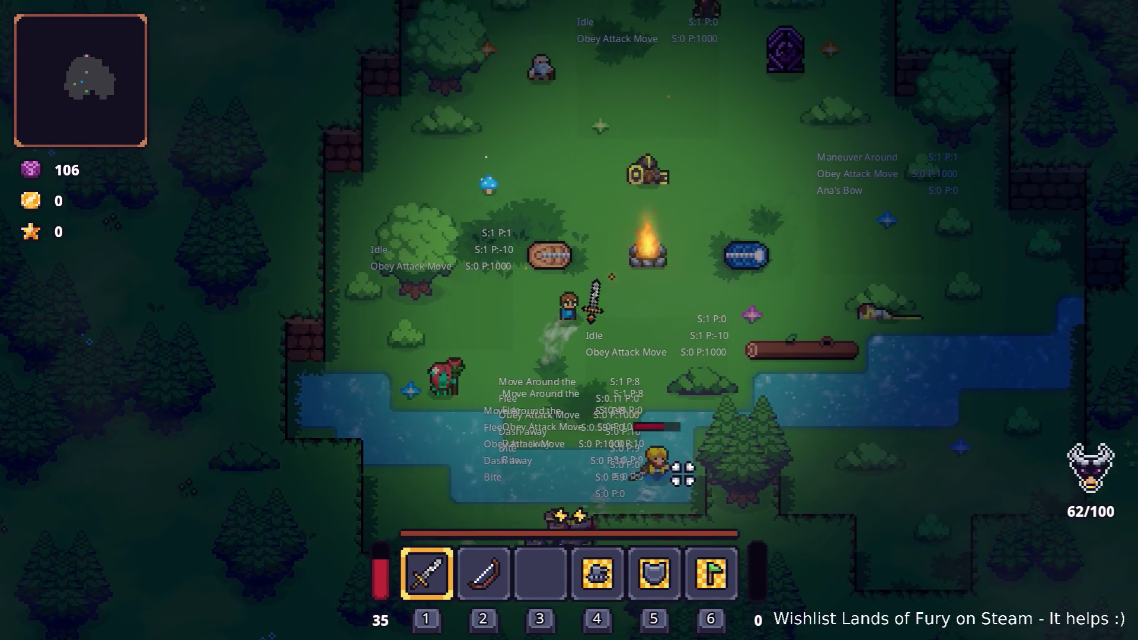
pyautogui.press('d')
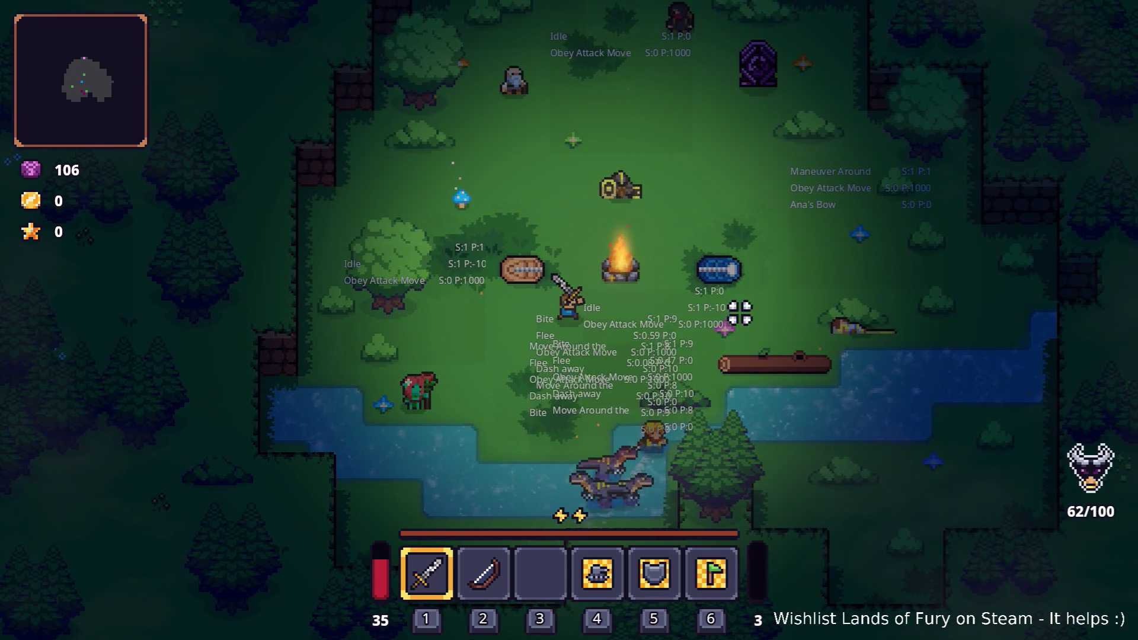
pyautogui.press('s')
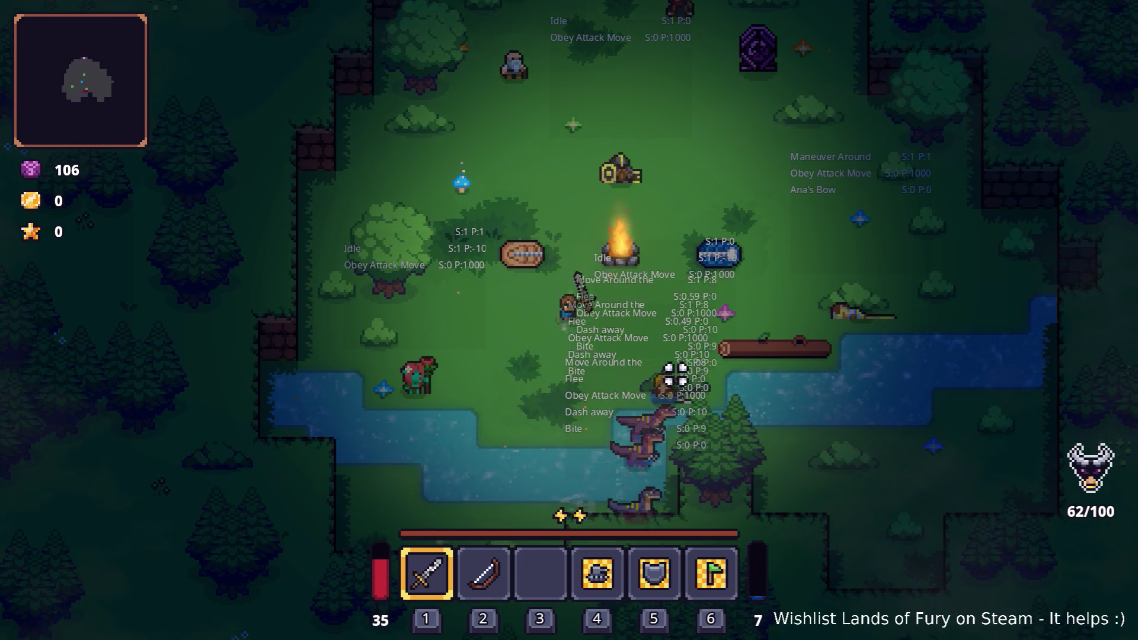
pyautogui.click(685, 374)
pyautogui.click(685, 388)
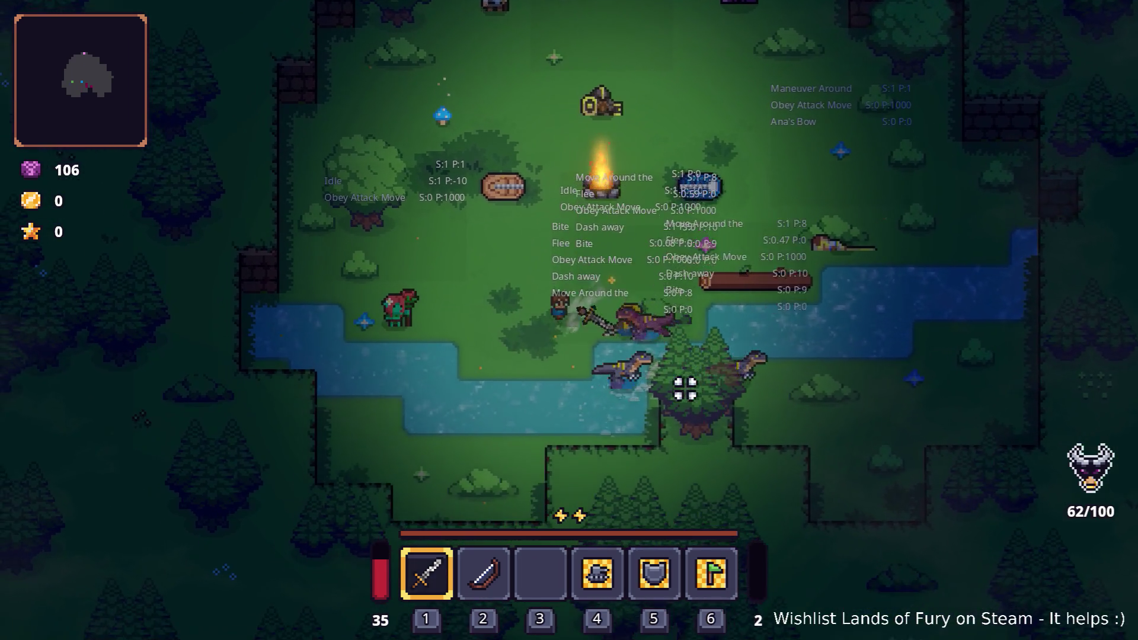
pyautogui.press('s')
pyautogui.click(686, 386)
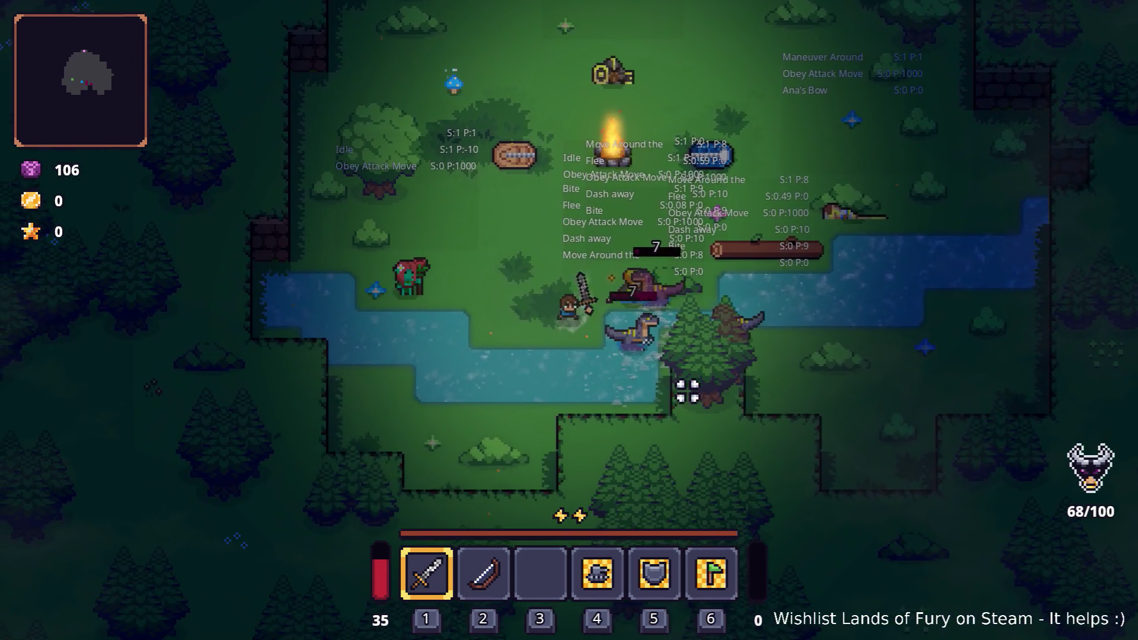
pyautogui.click(716, 368)
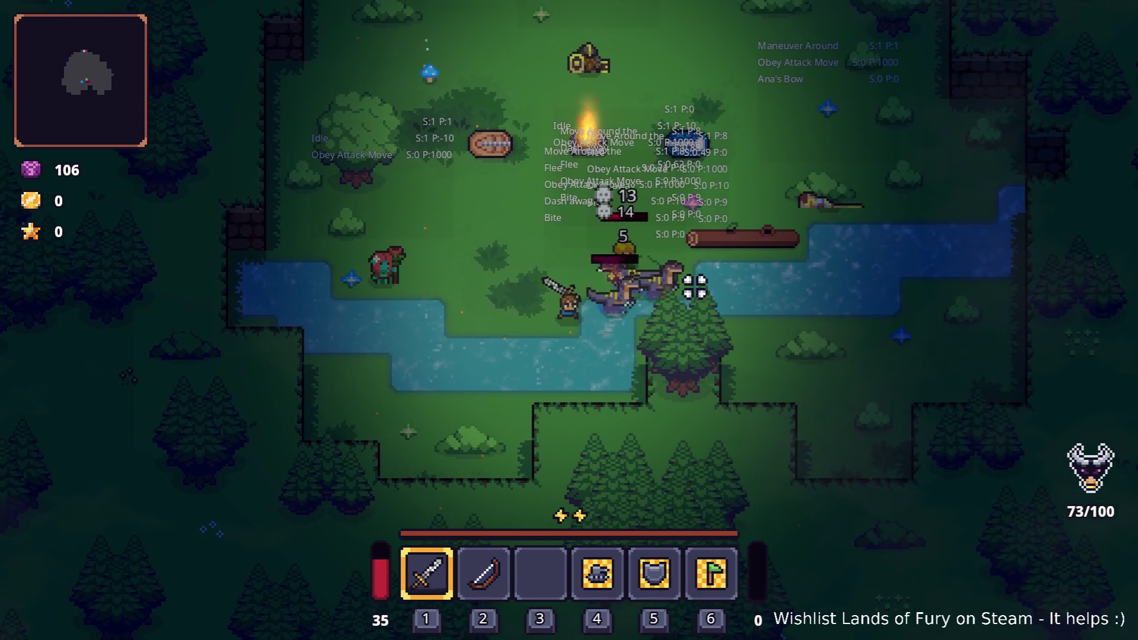
pyautogui.press('a')
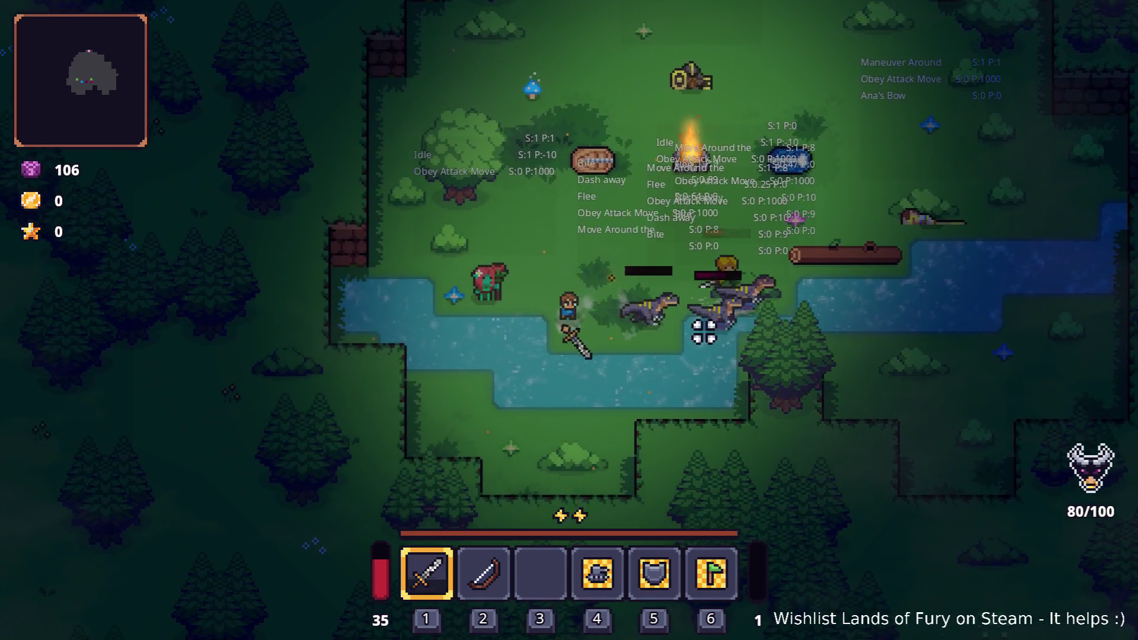
pyautogui.press('s')
pyautogui.click(704, 331)
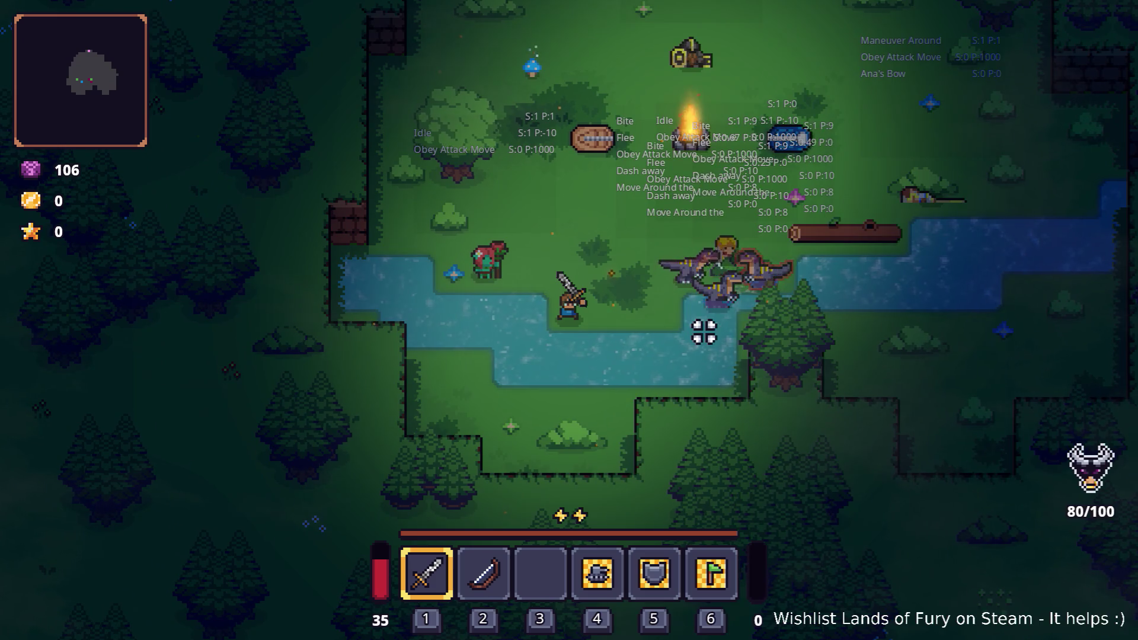
pyautogui.hotkey('w', 'd')
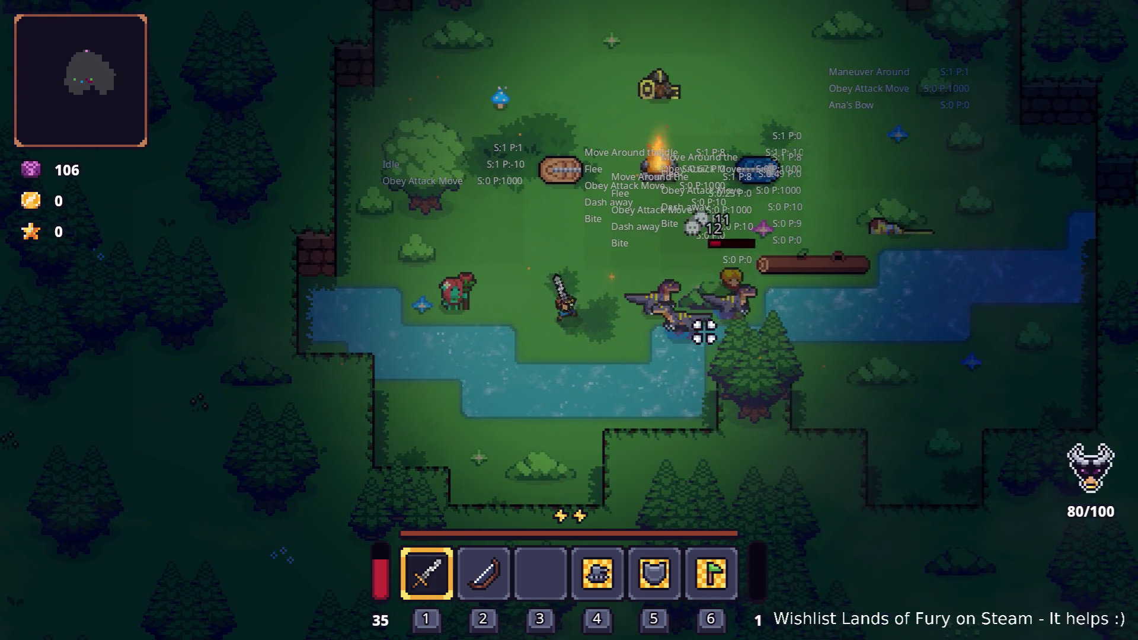
pyautogui.press('d')
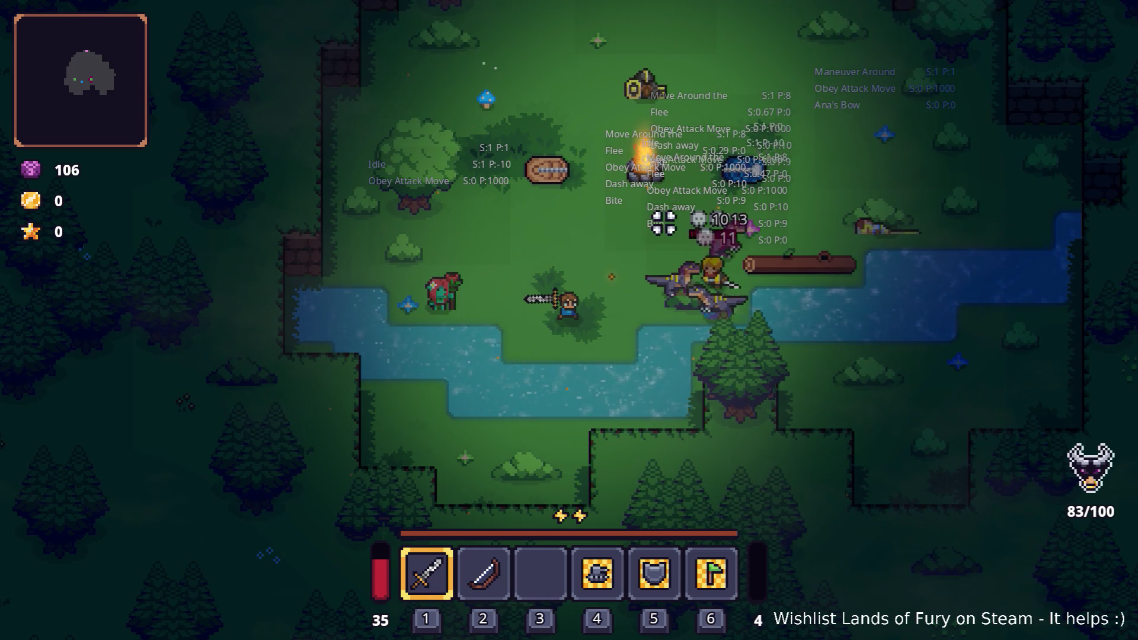
pyautogui.hotkey('w', 'd')
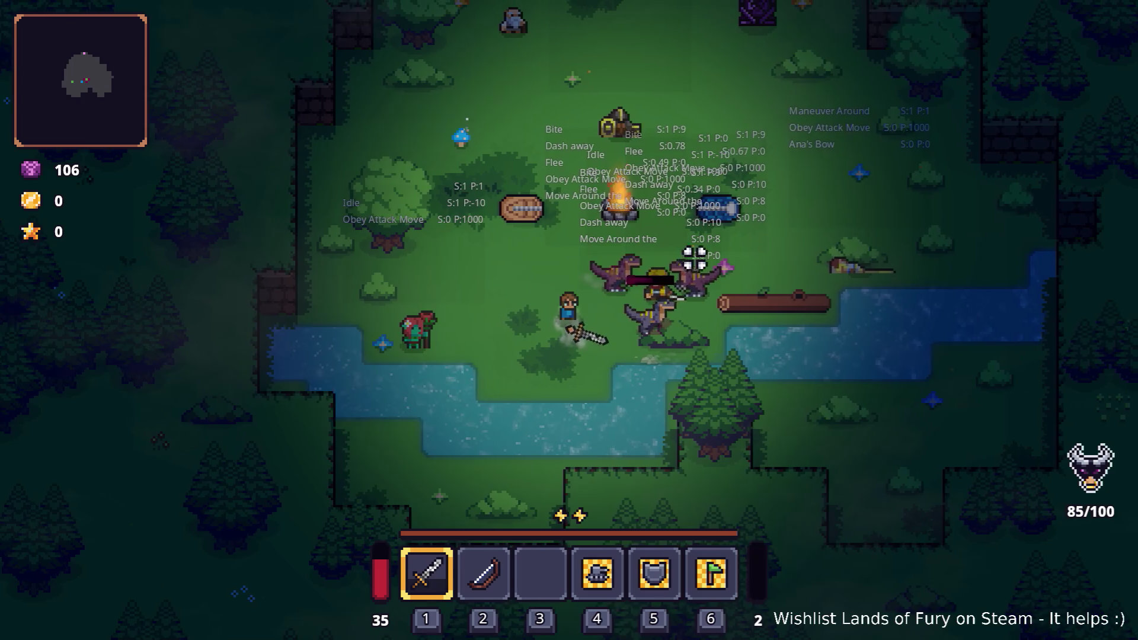
pyautogui.hotkey('w', 'd')
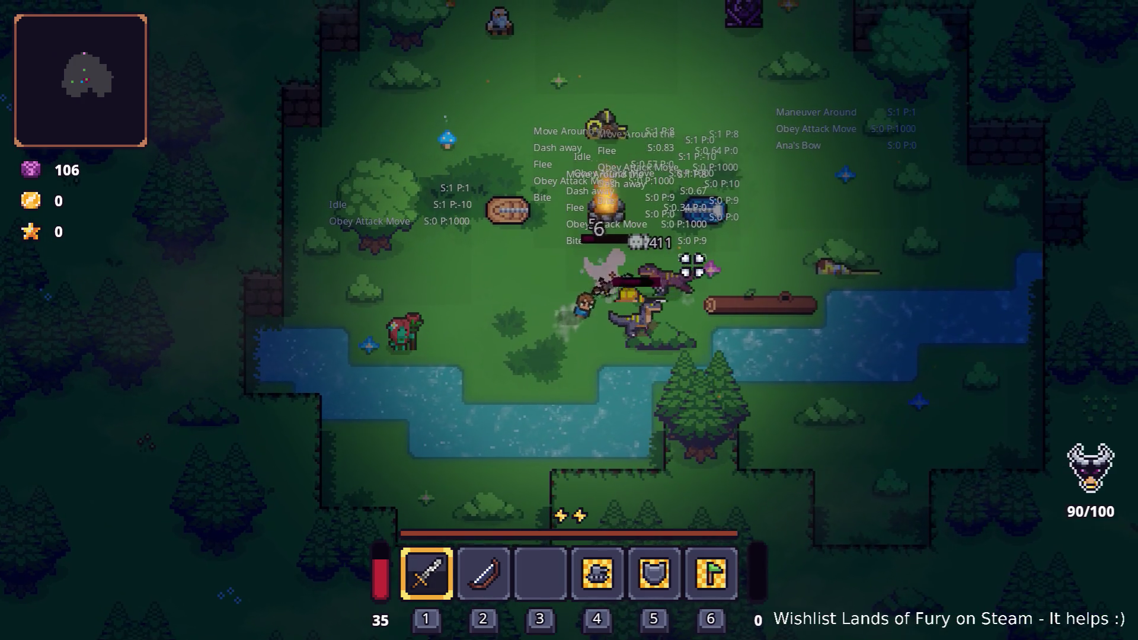
# Dodge among the raptors, strike the nearby ones, and move toward the yellow item.
pyautogui.press('a')
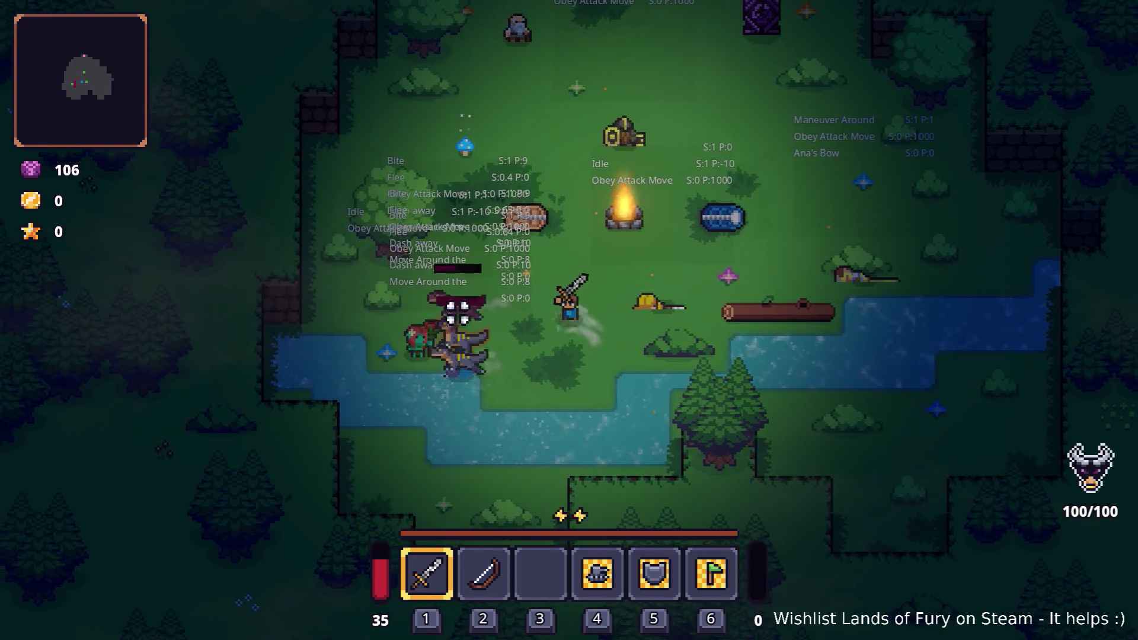
pyautogui.press('a')
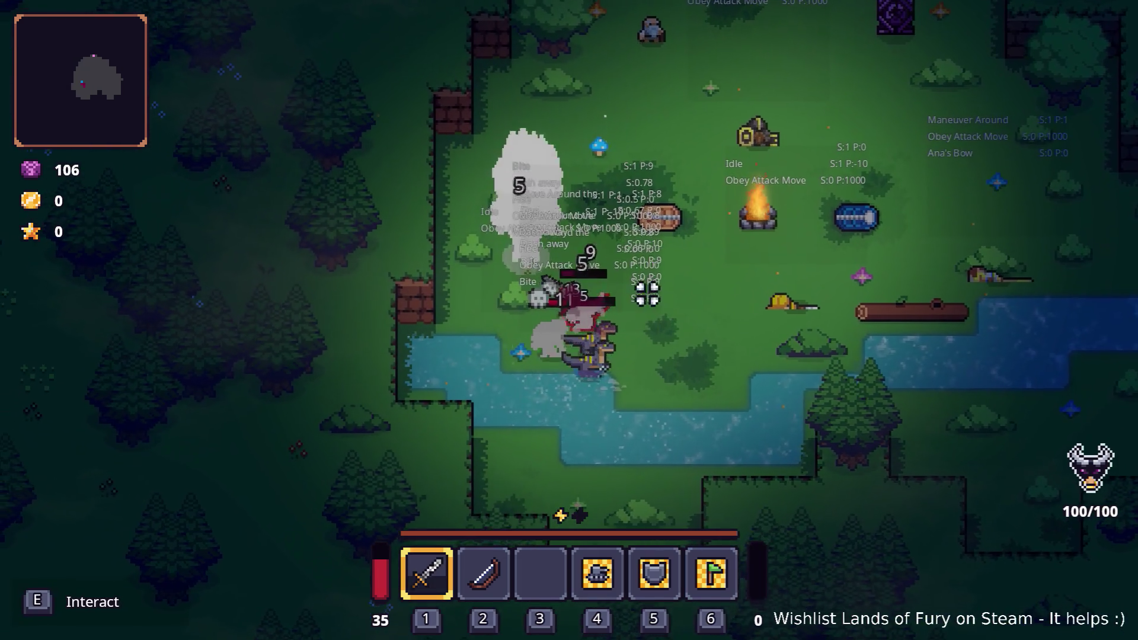
pyautogui.press('d')
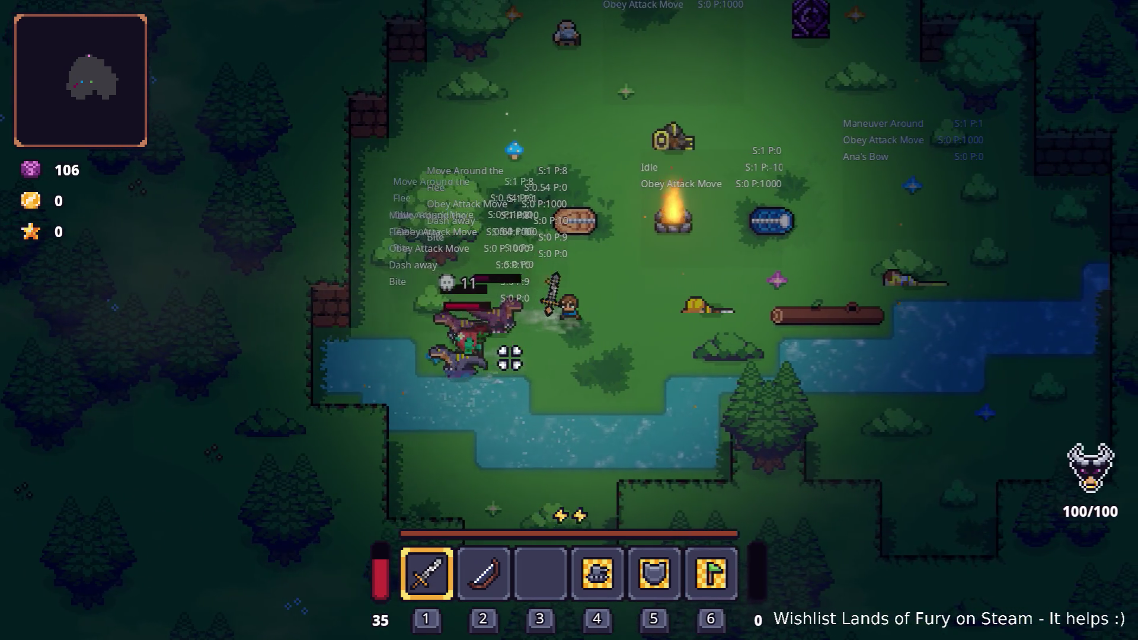
pyautogui.press('d')
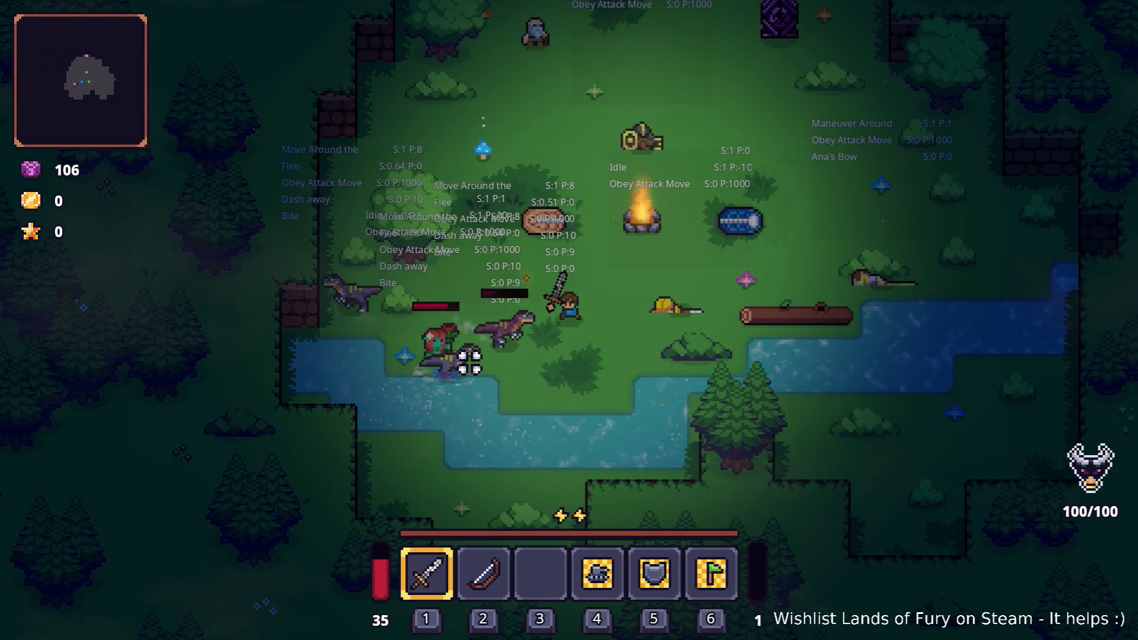
pyautogui.press('d')
pyautogui.press('w')
pyautogui.press('a')
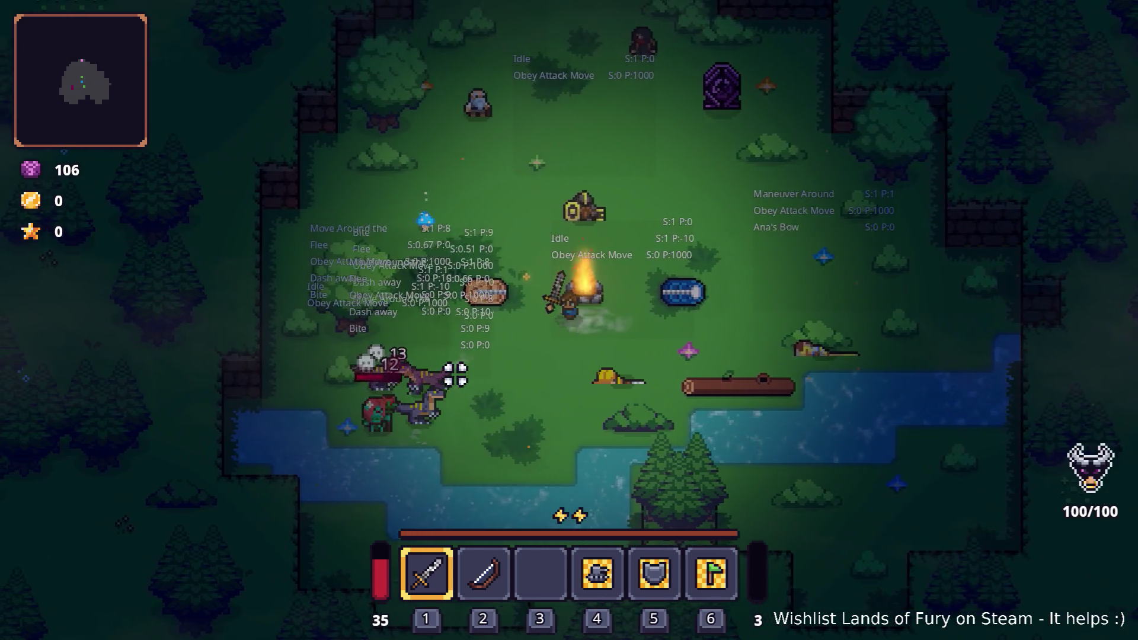
pyautogui.press('a')
pyautogui.press('s')
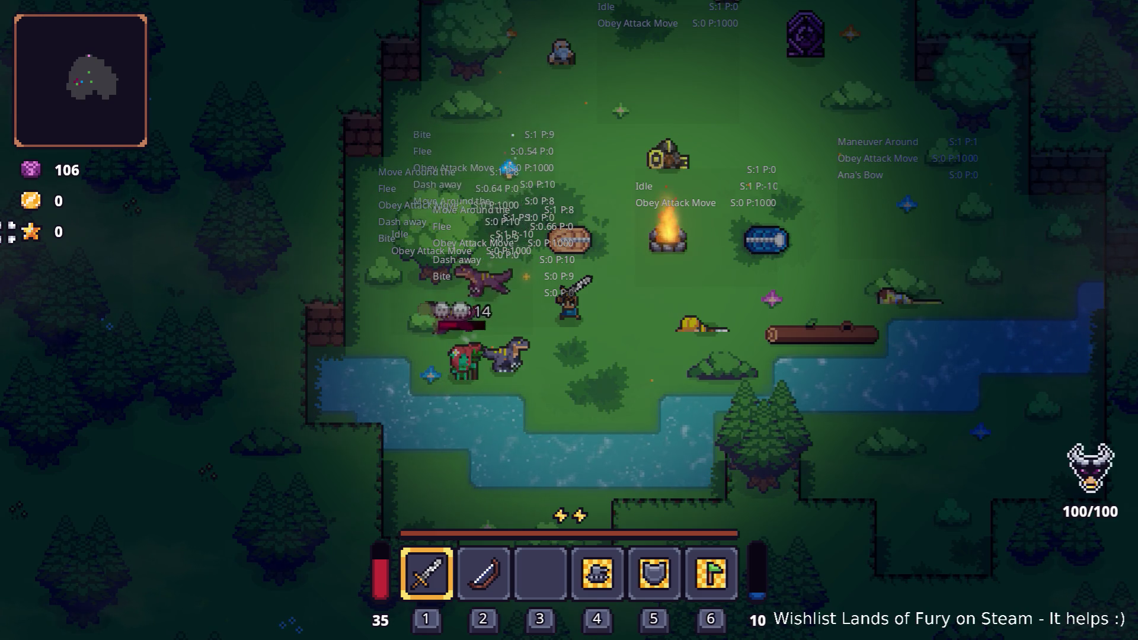
pyautogui.click(358, 300)
pyautogui.press('d')
pyautogui.click(388, 320)
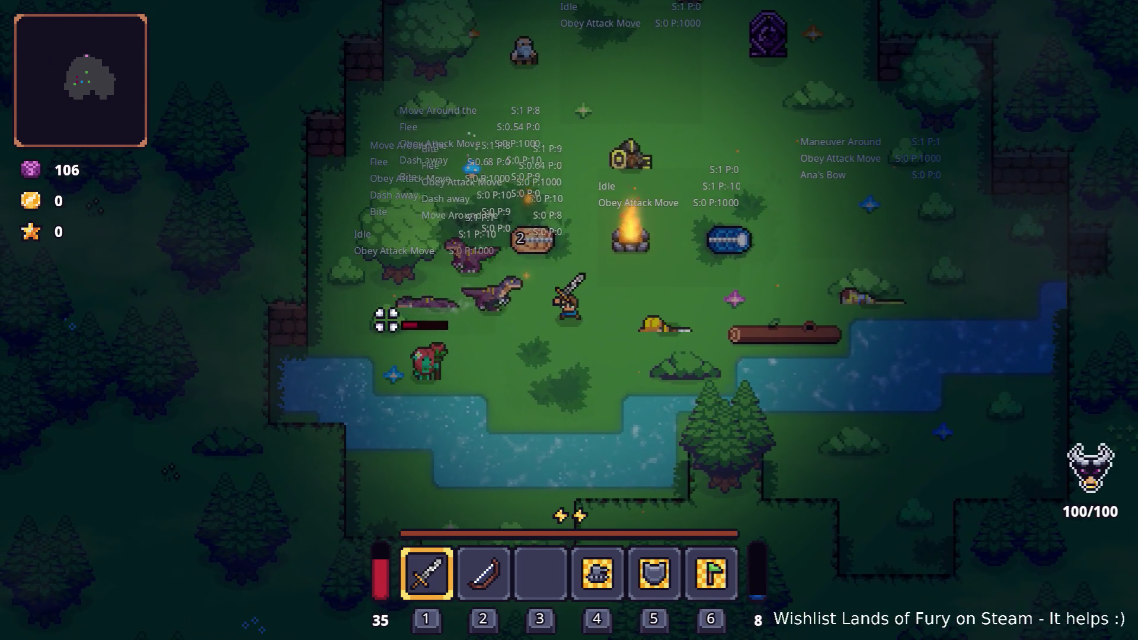
pyautogui.press('d')
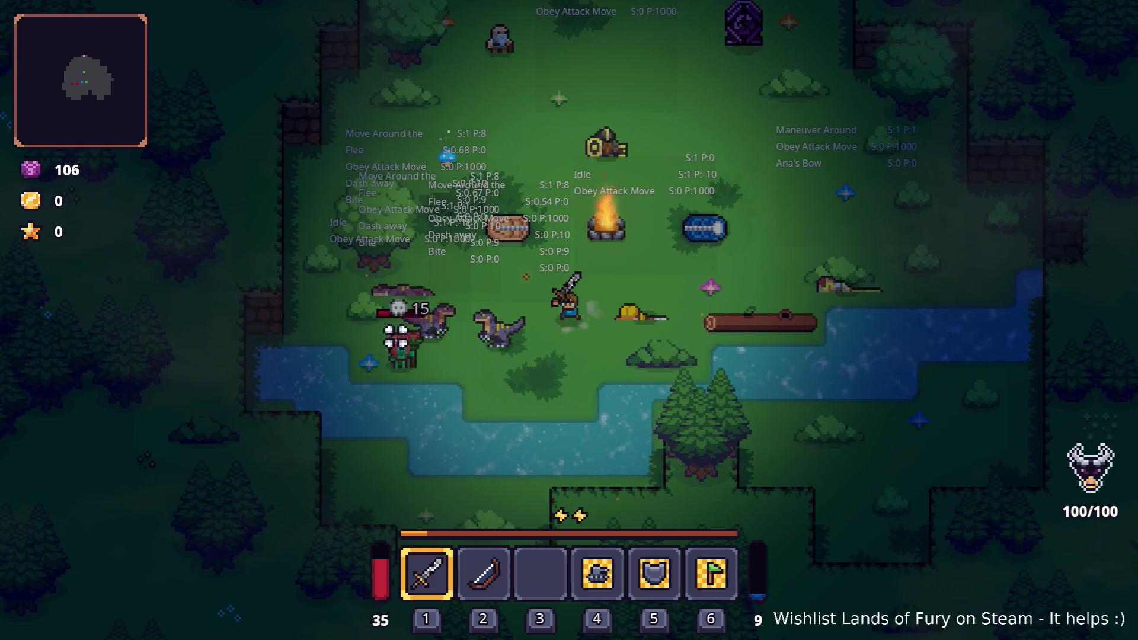
pyautogui.press('s')
pyautogui.press('a')
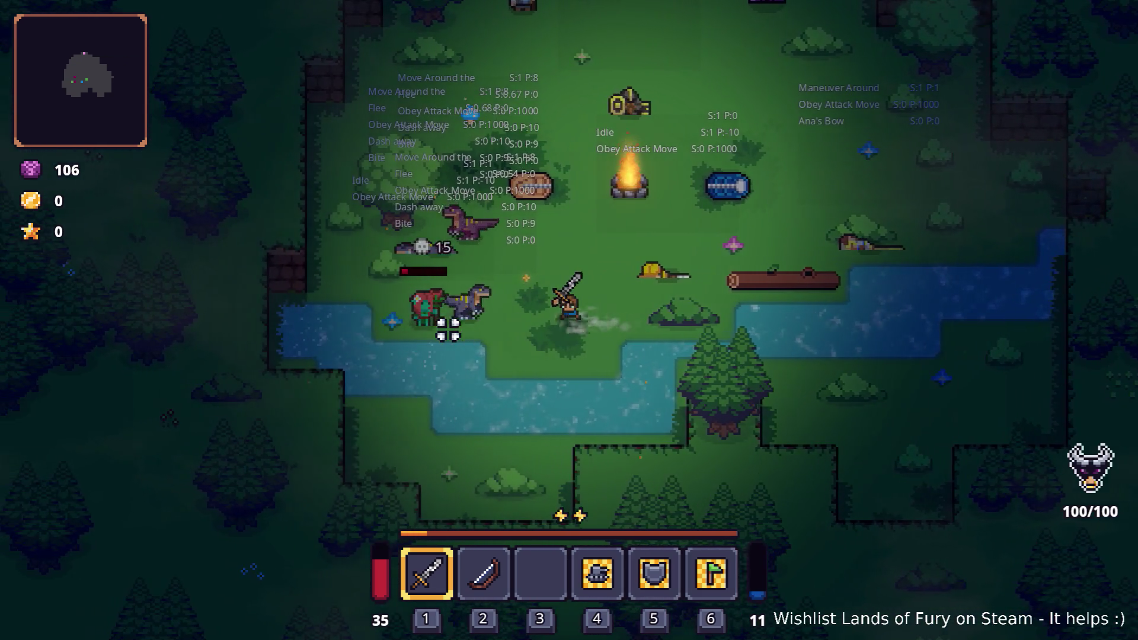
pyautogui.press('w')
pyautogui.press('d')
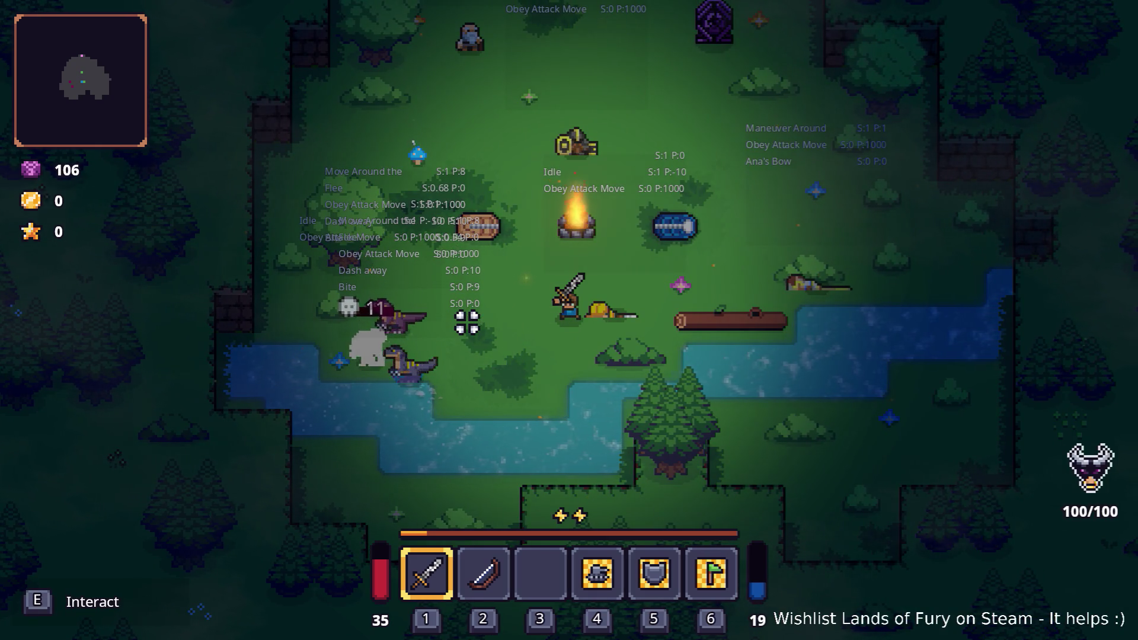
pyautogui.press('a')
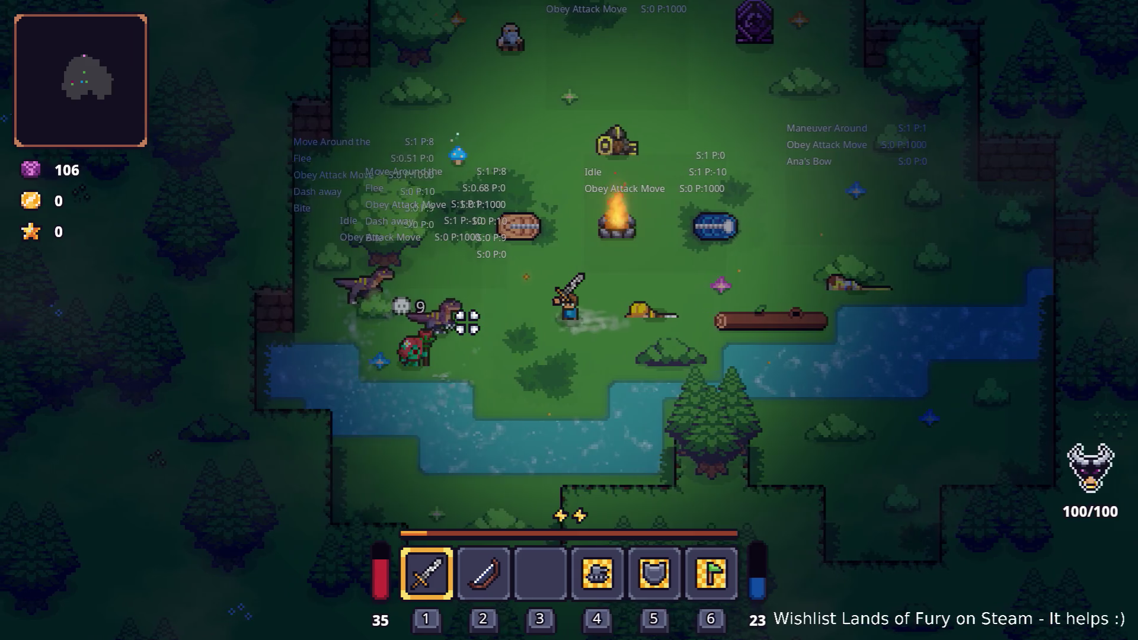
pyautogui.press('d')
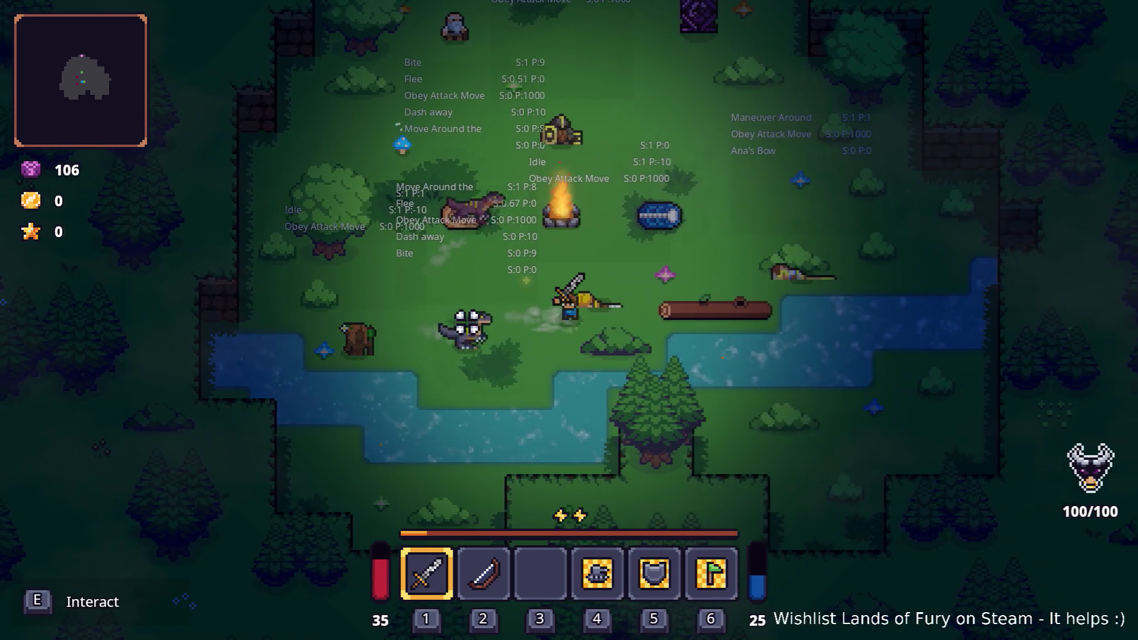
pyautogui.press('d')
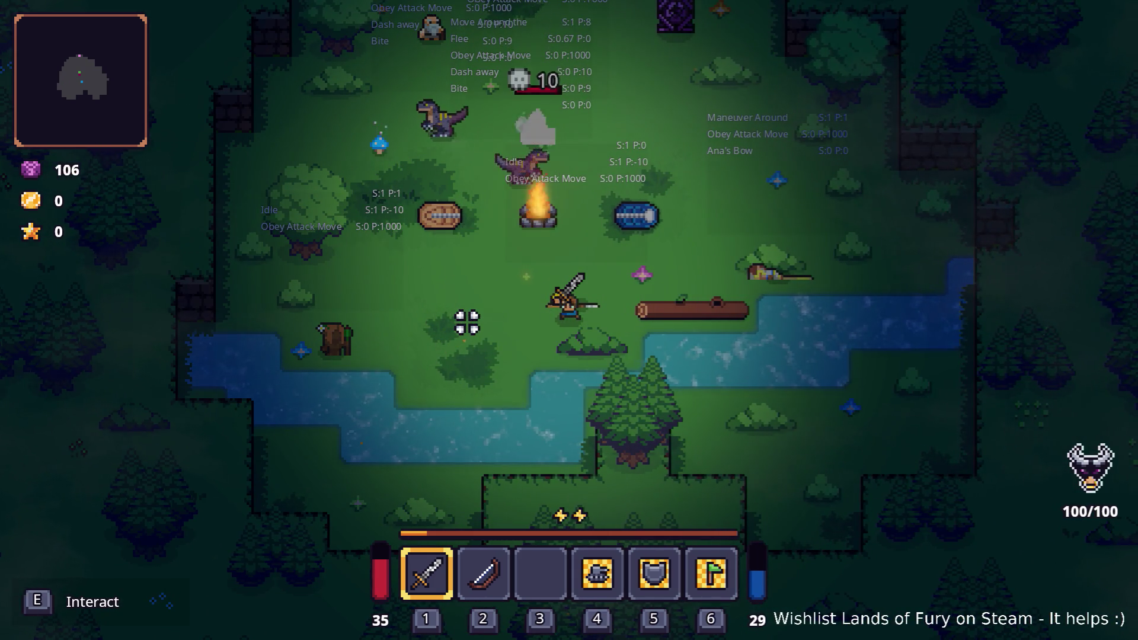
# Walk the hero around the campfire clearing, dodging the attacking raptors.
pyautogui.press('a')
pyautogui.press('w')
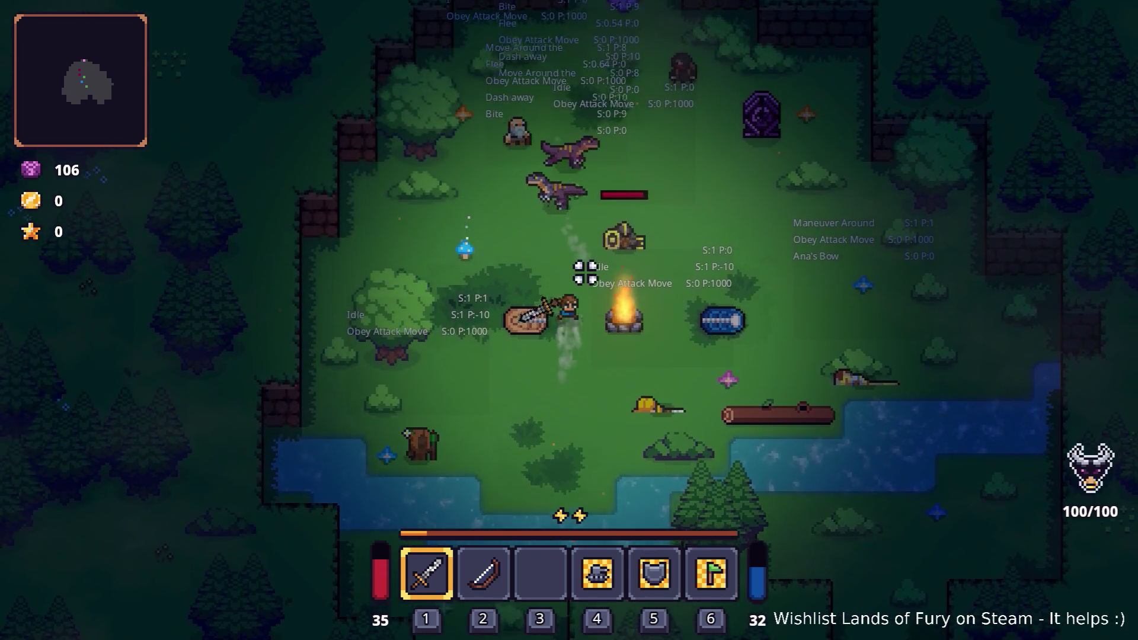
pyautogui.press('a')
pyautogui.press('d')
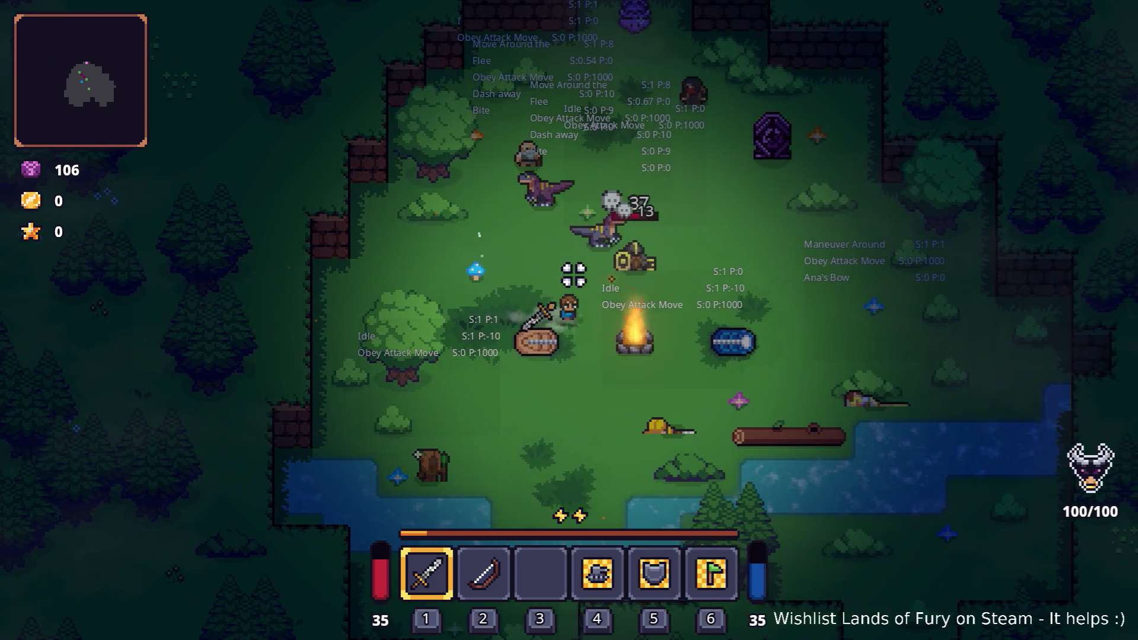
pyautogui.press('d')
pyautogui.press('w')
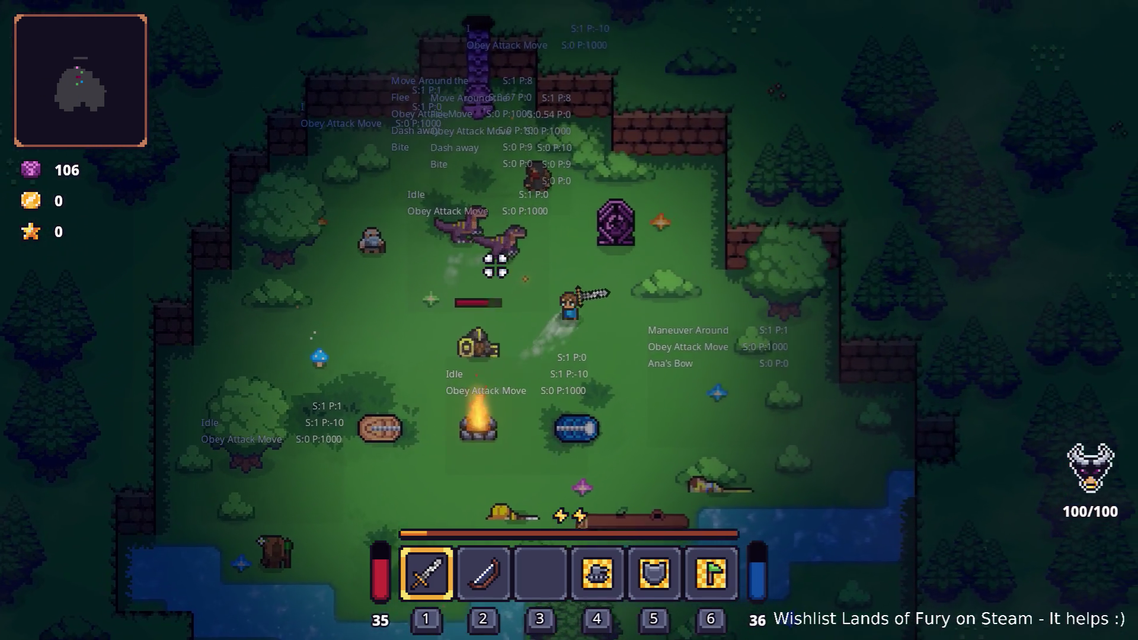
pyautogui.press('a')
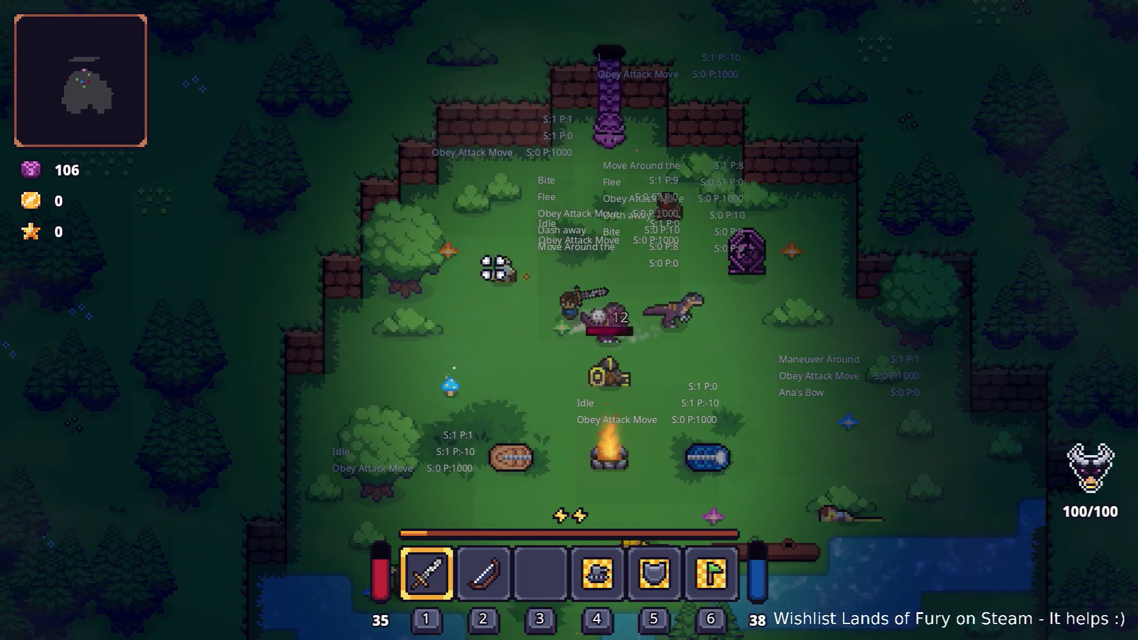
pyautogui.press('s')
pyautogui.press('a')
pyautogui.press('s')
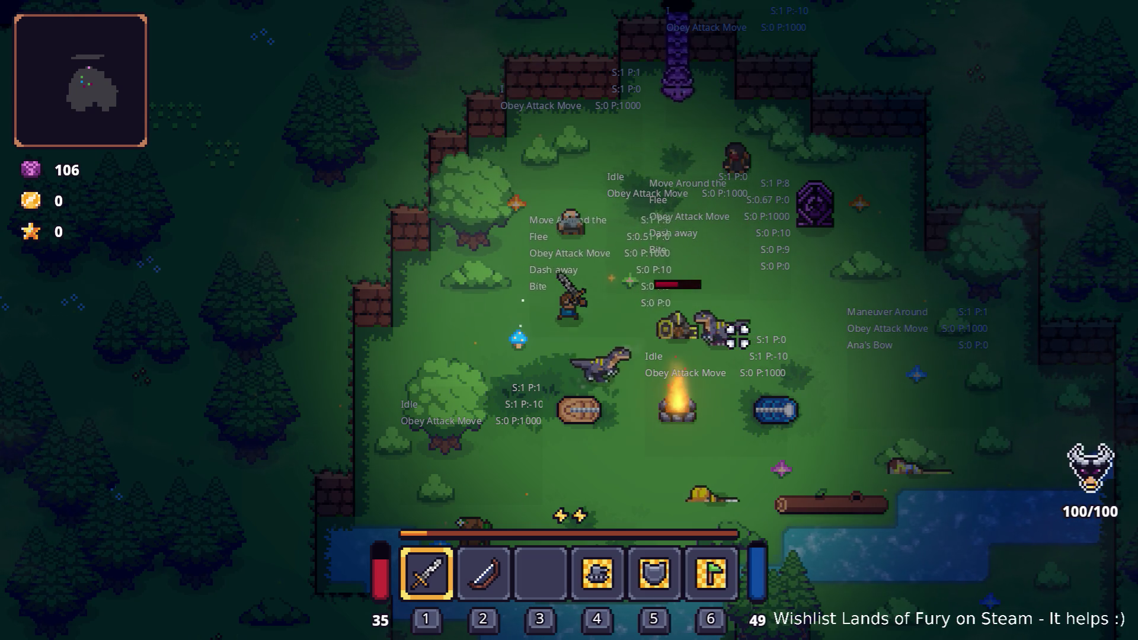
pyautogui.press('s')
pyautogui.press('d')
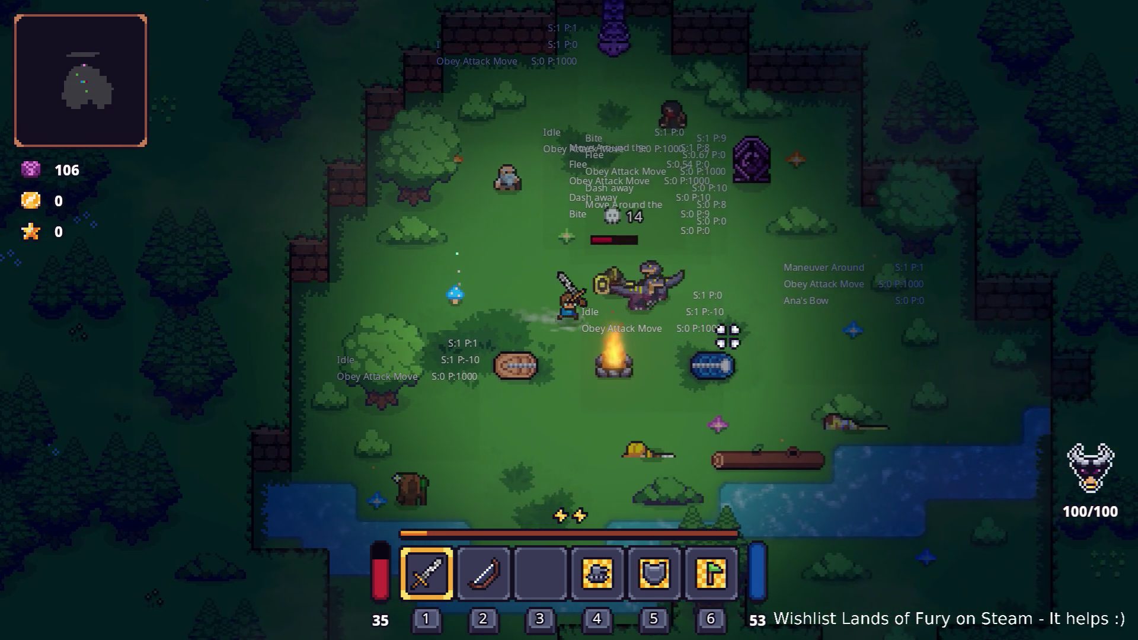
pyautogui.press('d')
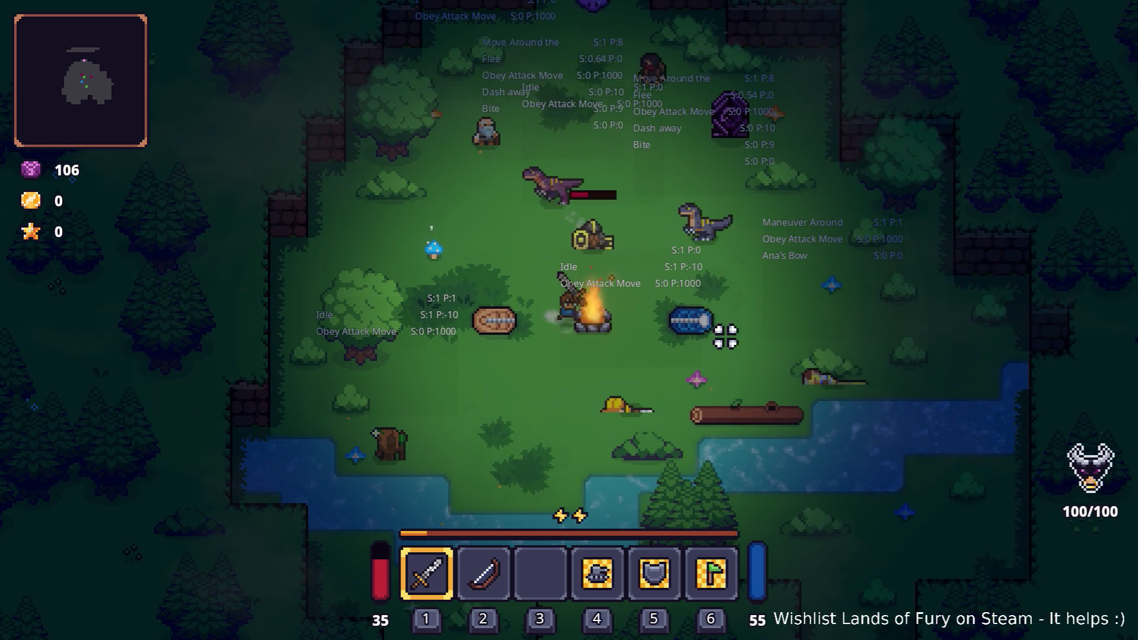
pyautogui.press('a')
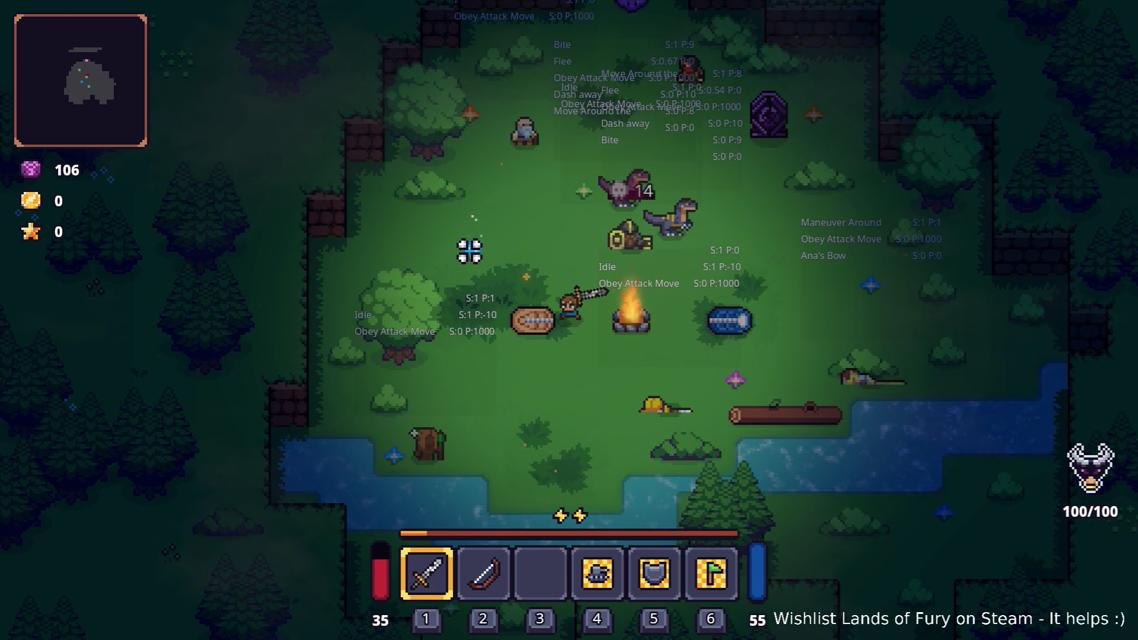
pyautogui.press('w')
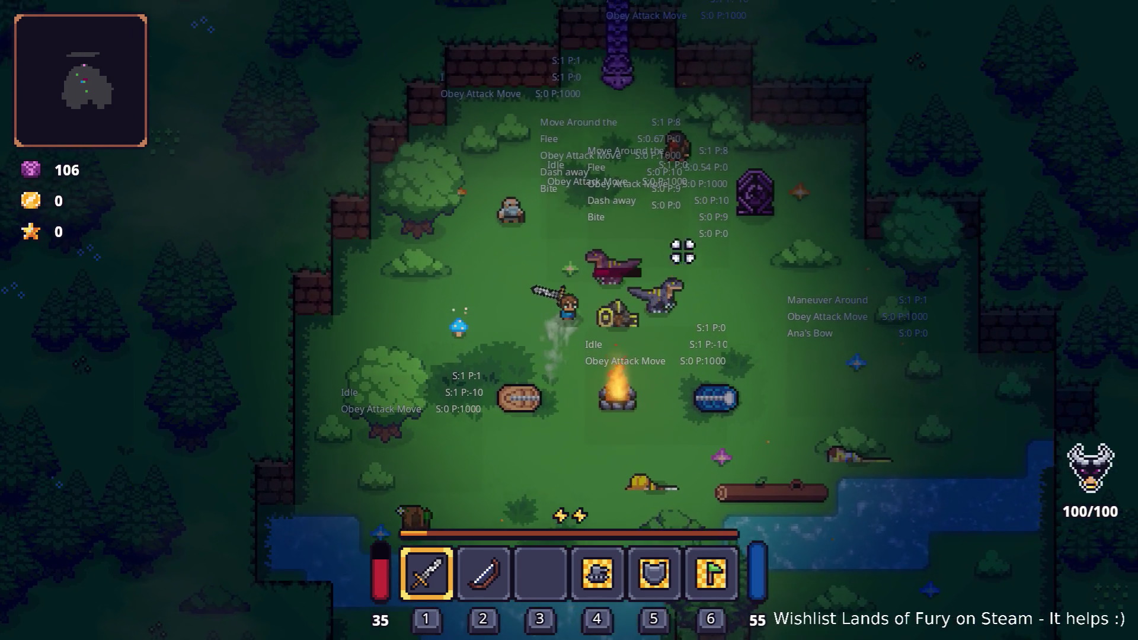
pyautogui.press('d')
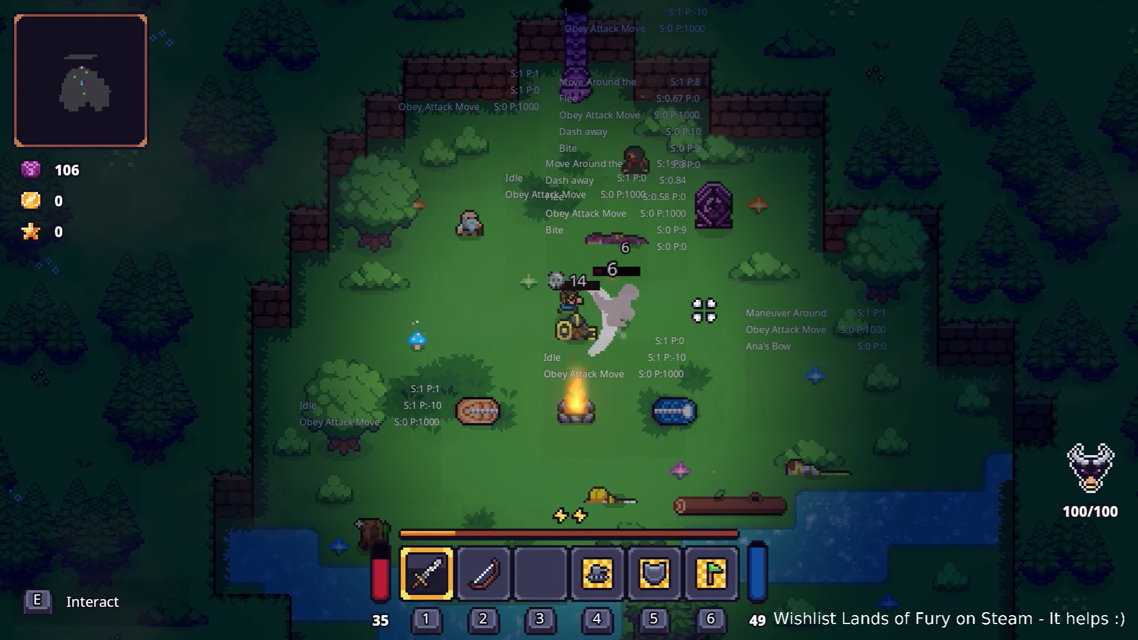
# Swing the sword at the raptors until one is killed, then pause the game.
pyautogui.click(704, 310)
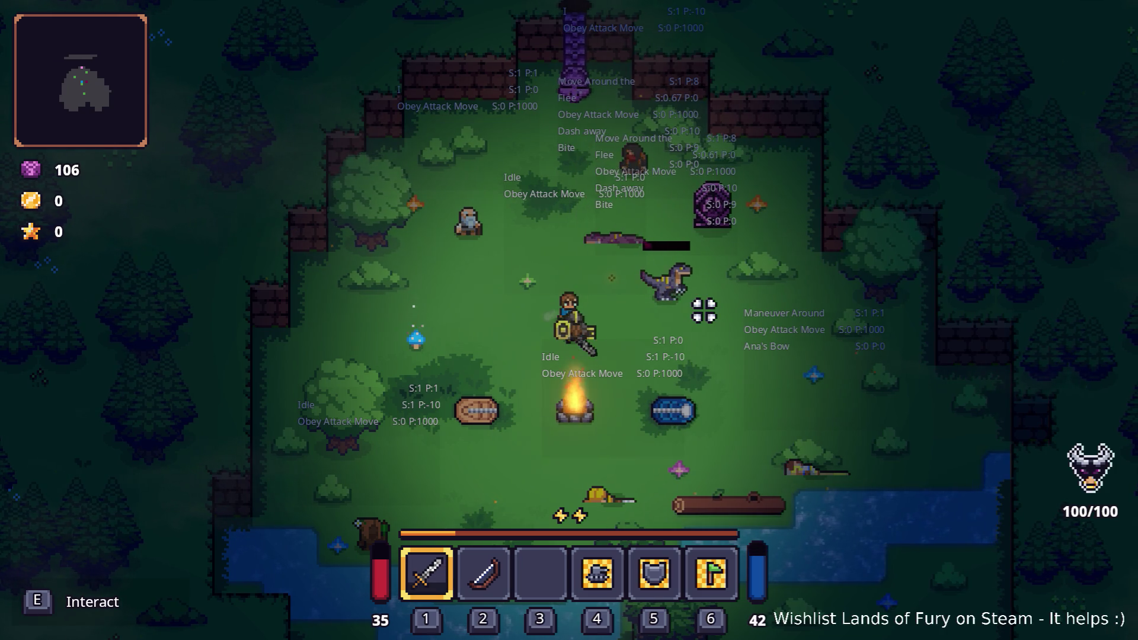
pyautogui.press('d')
pyautogui.click(704, 310)
pyautogui.press('d')
pyautogui.click(599, 331)
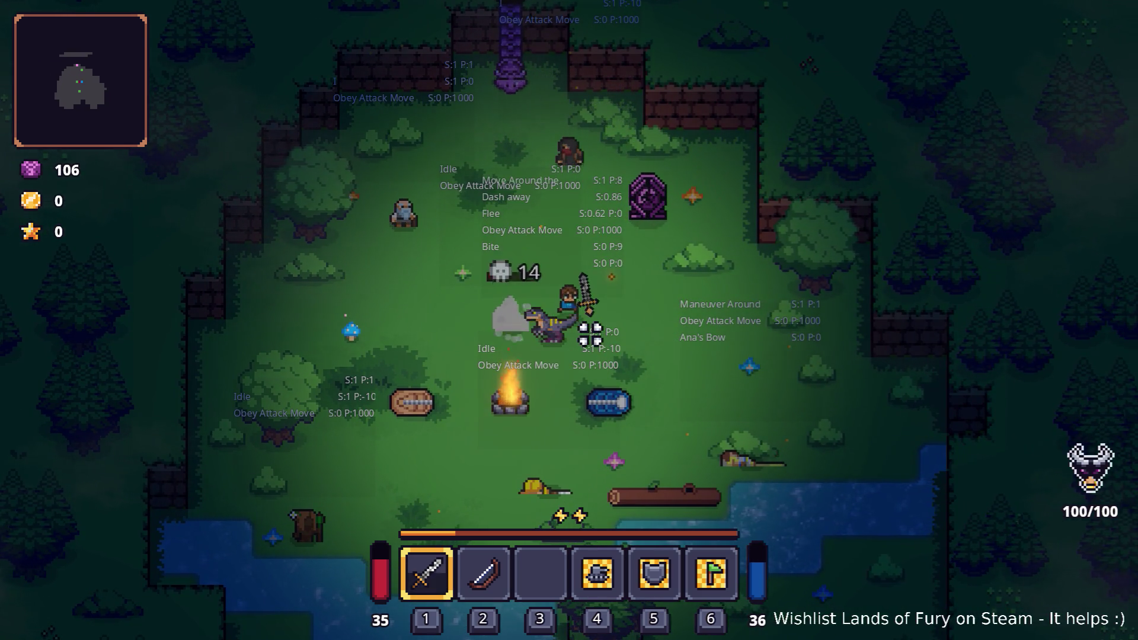
pyautogui.click(652, 336)
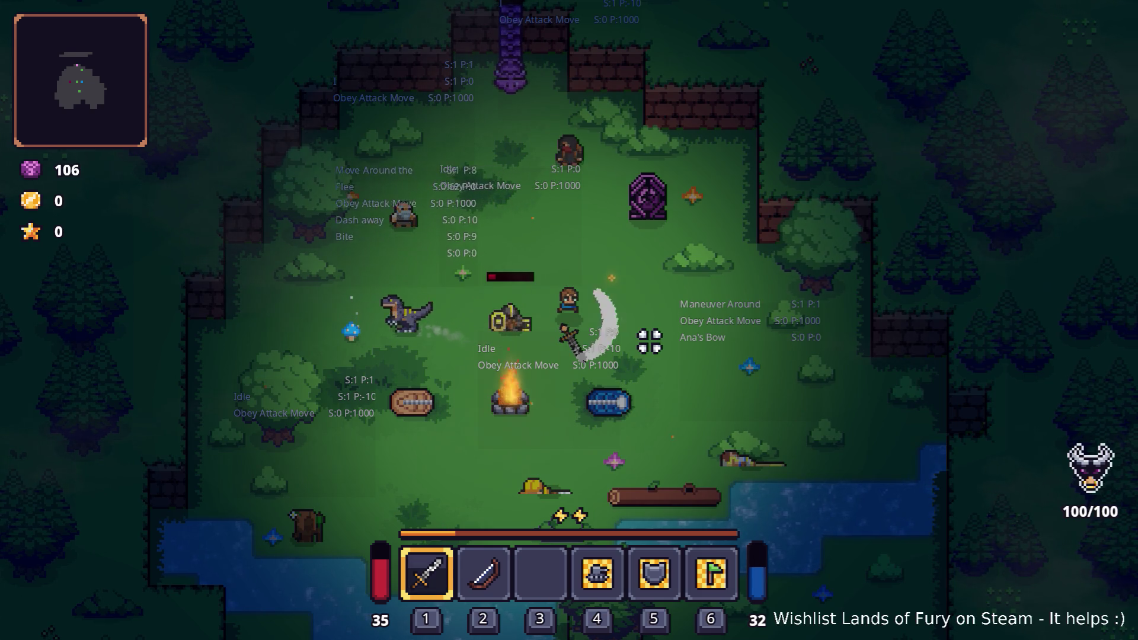
pyautogui.press('a')
pyautogui.click(575, 342)
pyautogui.click(575, 342)
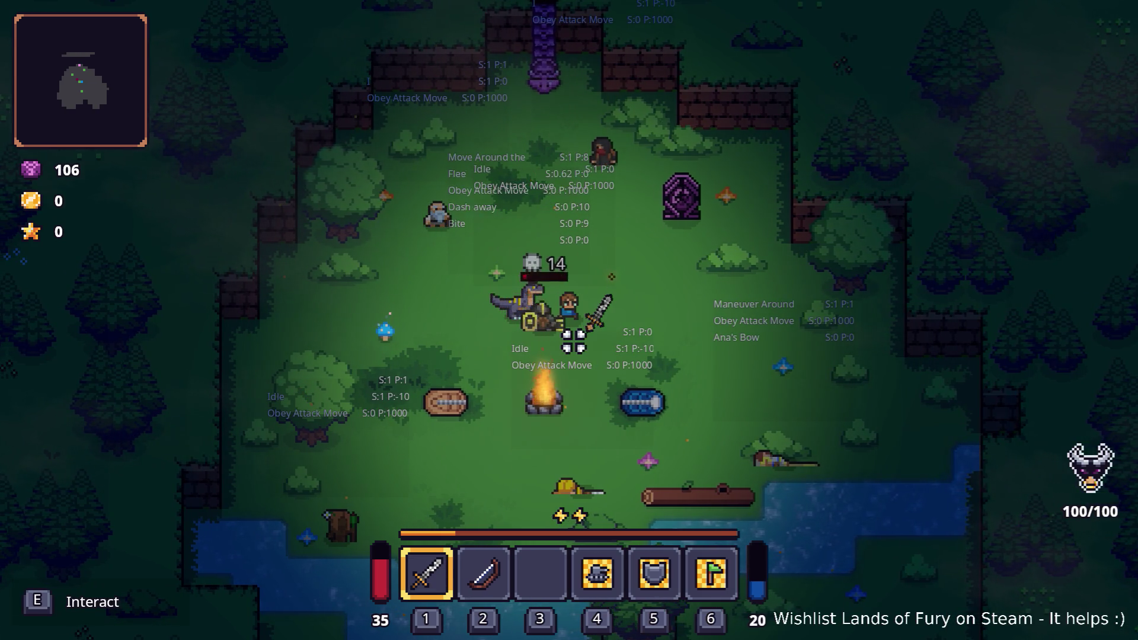
pyautogui.press('w')
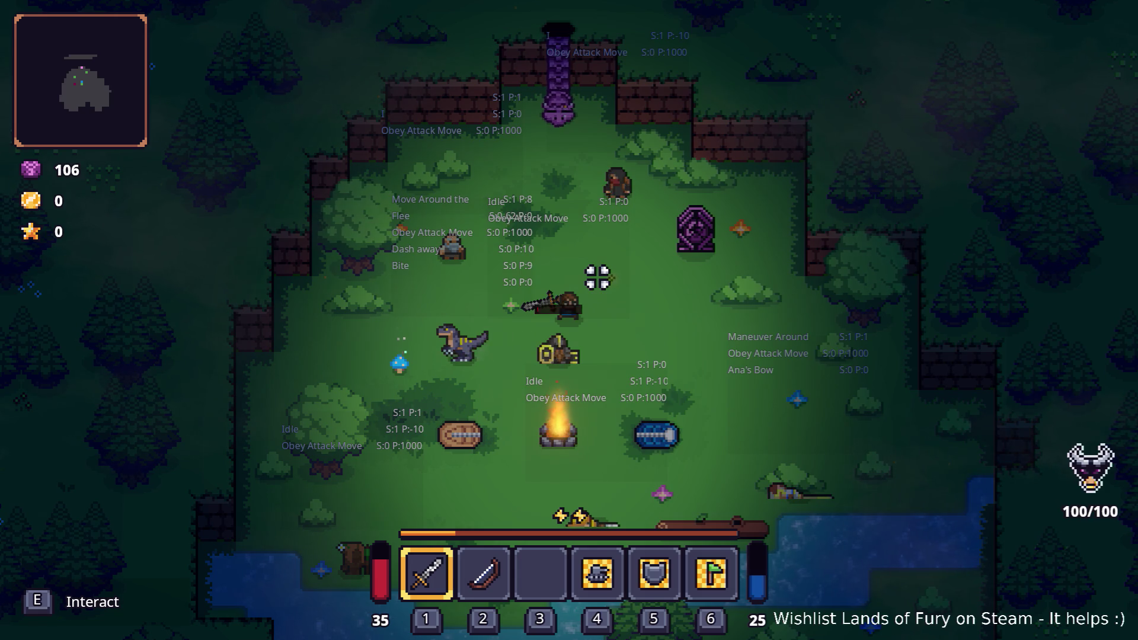
pyautogui.click(737, 274)
pyautogui.click(542, 303)
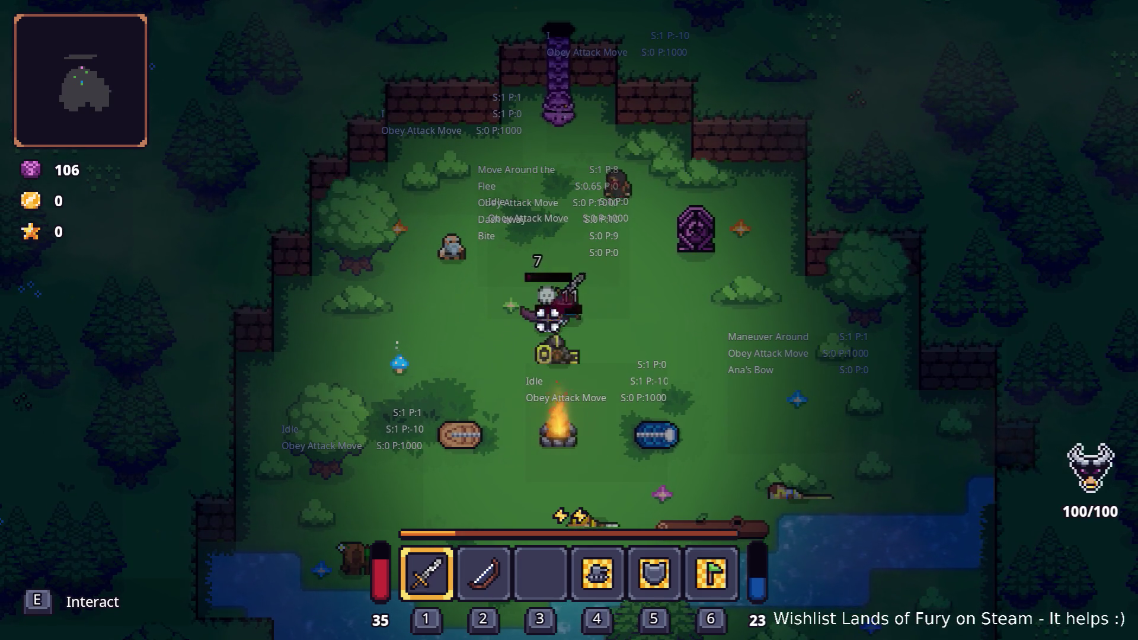
pyautogui.press('Escape')
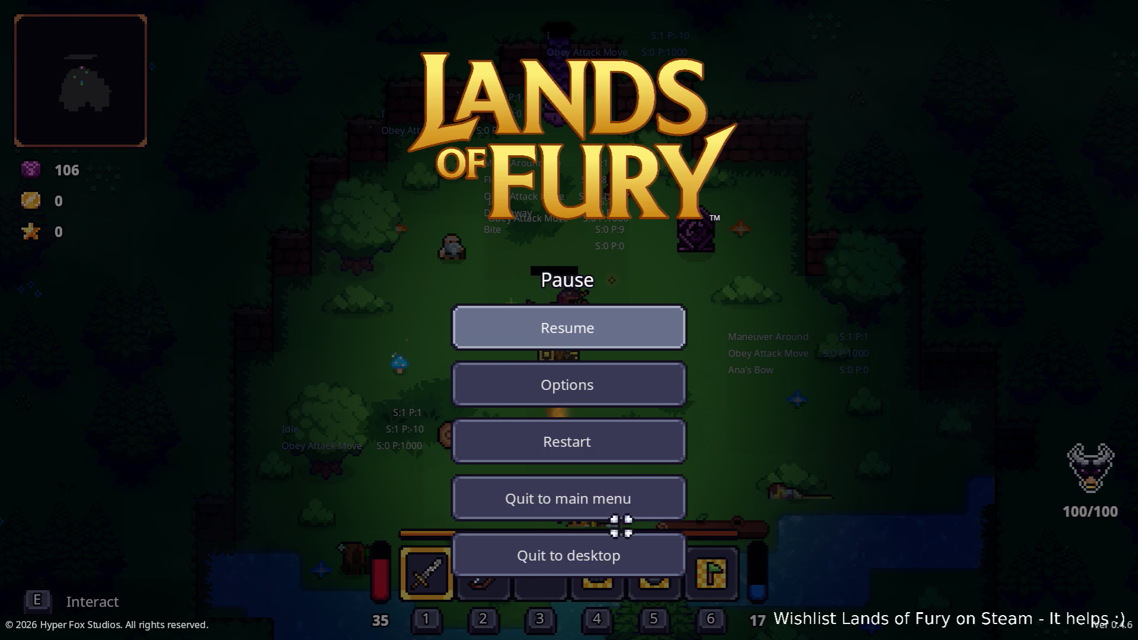
# Quit the game and expand Raptor.tres's ChargeInDirectionAction in the Inspector.
pyautogui.click(638, 552)
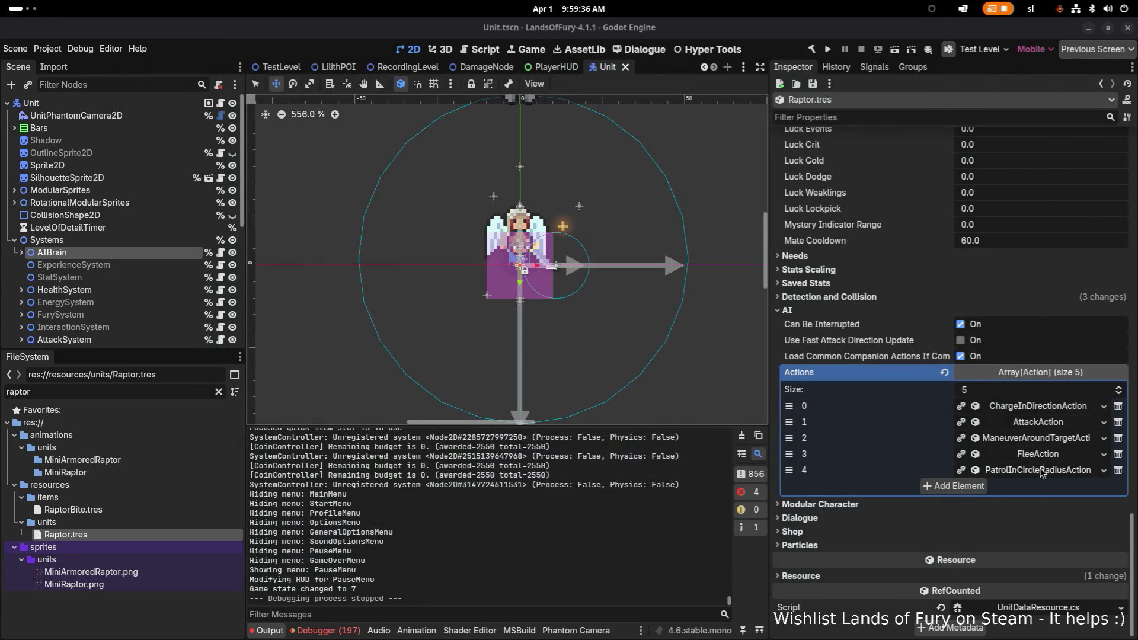
pyautogui.click(1057, 460)
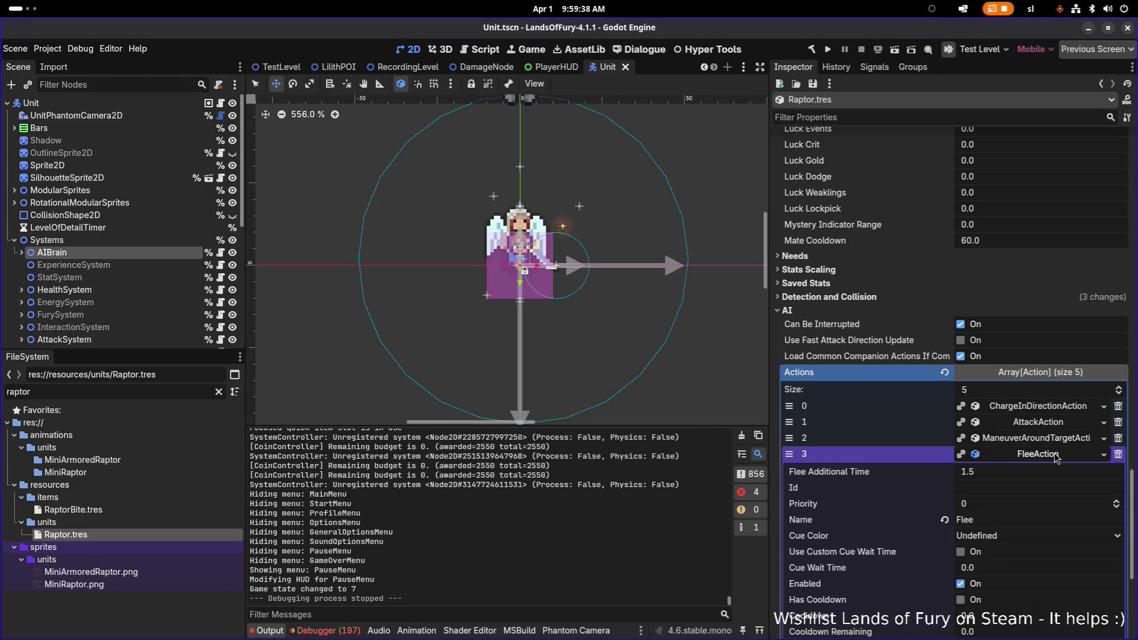
pyautogui.click(1044, 454)
pyautogui.click(1044, 408)
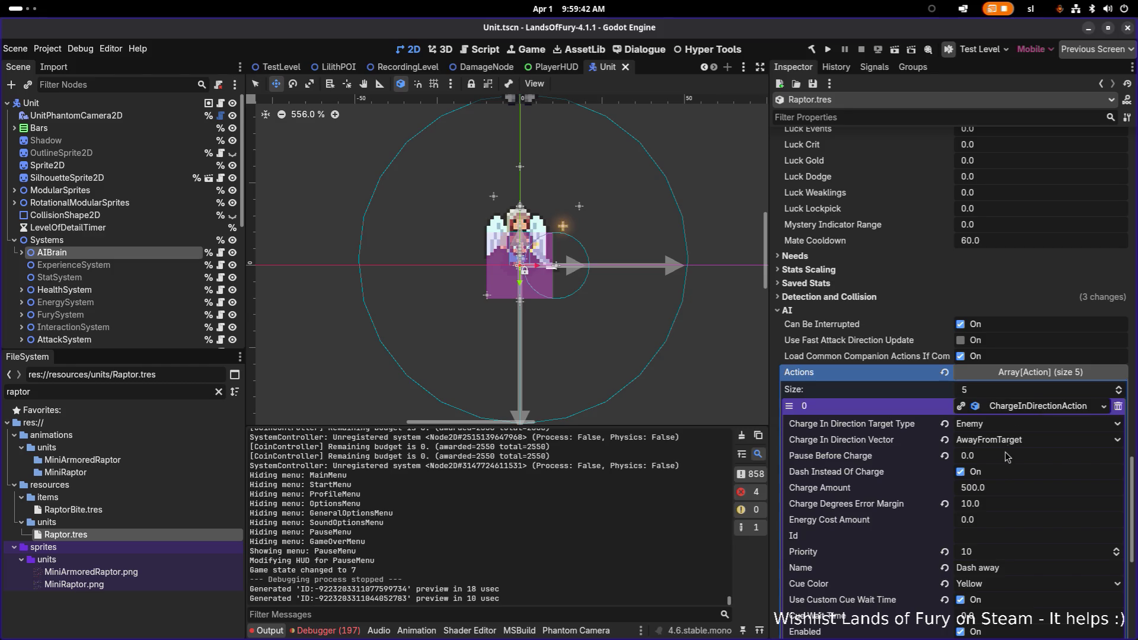
pyautogui.scroll(-5, 1007, 459)
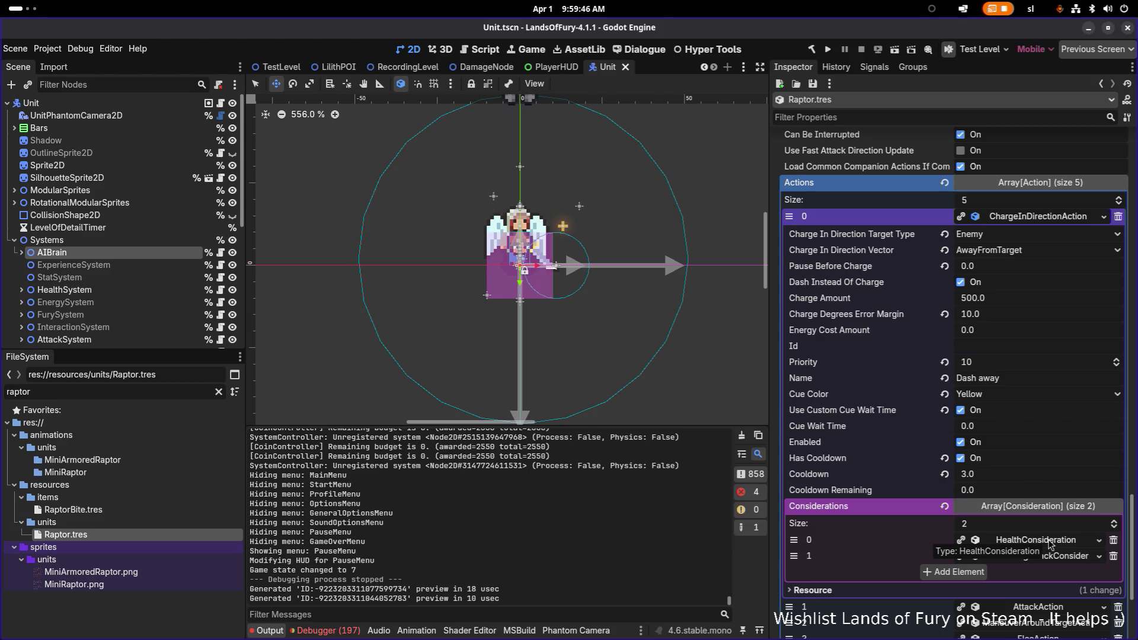
# Raise the HealthConsideration curve's left endpoint to 1.0.
pyautogui.click(1049, 544)
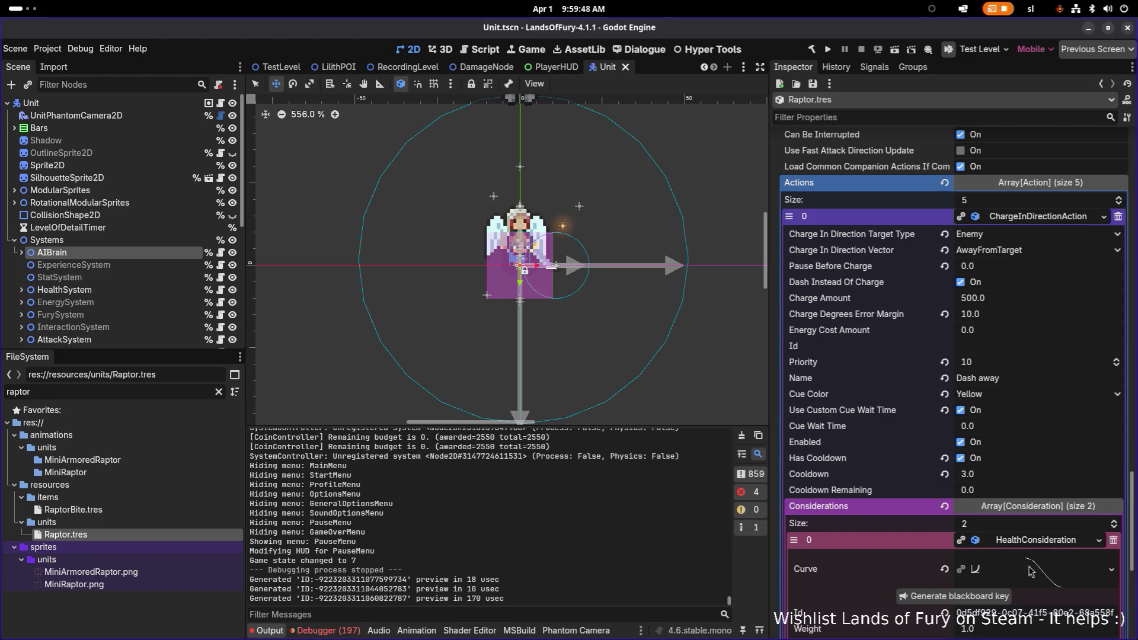
pyautogui.scroll(-5, 1045, 572)
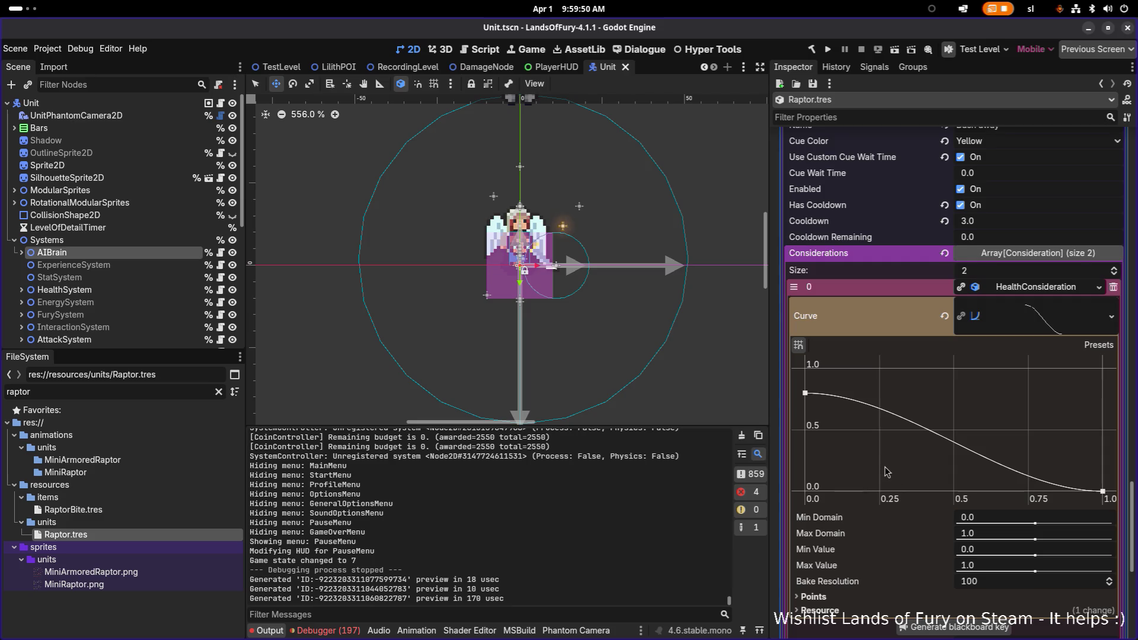
pyautogui.moveTo(805, 392); pyautogui.dragTo(785, 363)
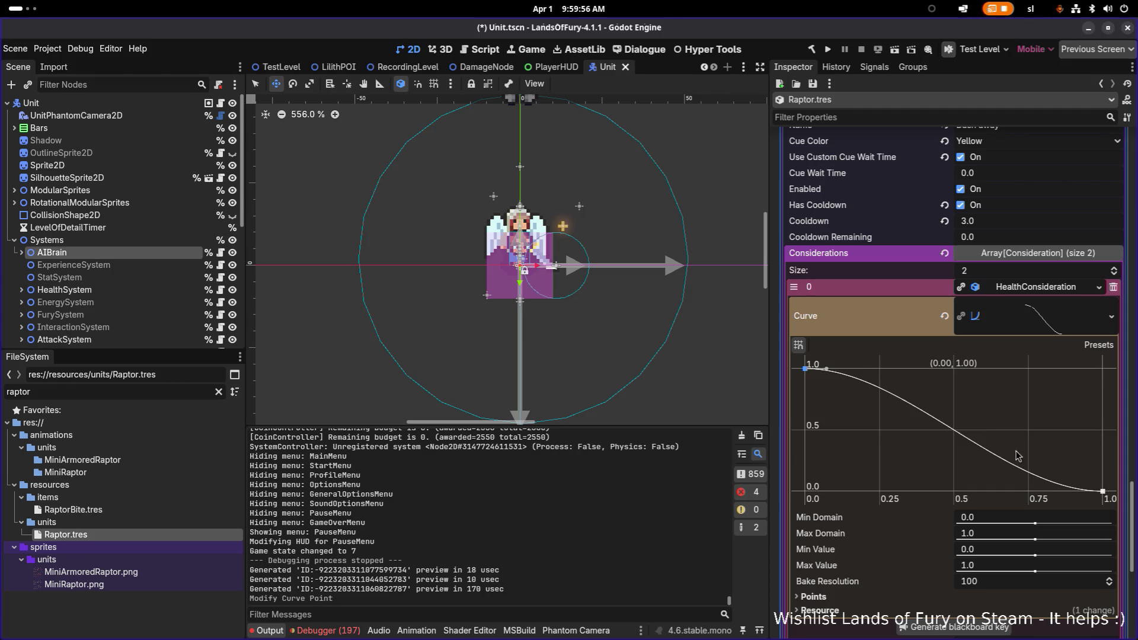
# Delete the HealthConsideration from the considerations and save the scene.
pyautogui.click(1023, 288)
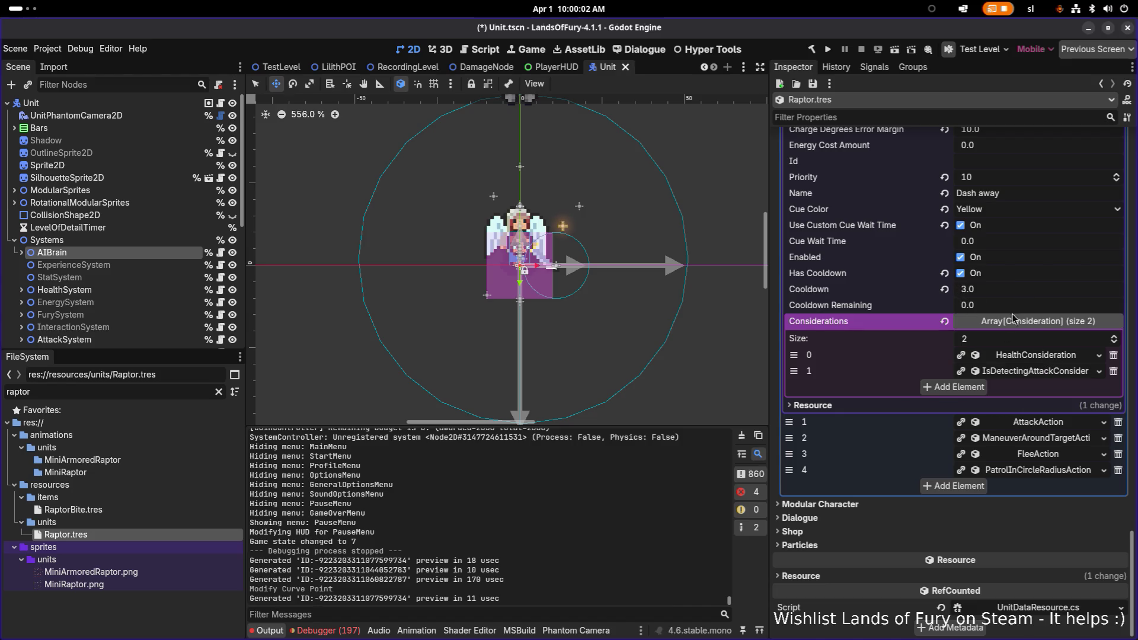
pyautogui.click(1112, 355)
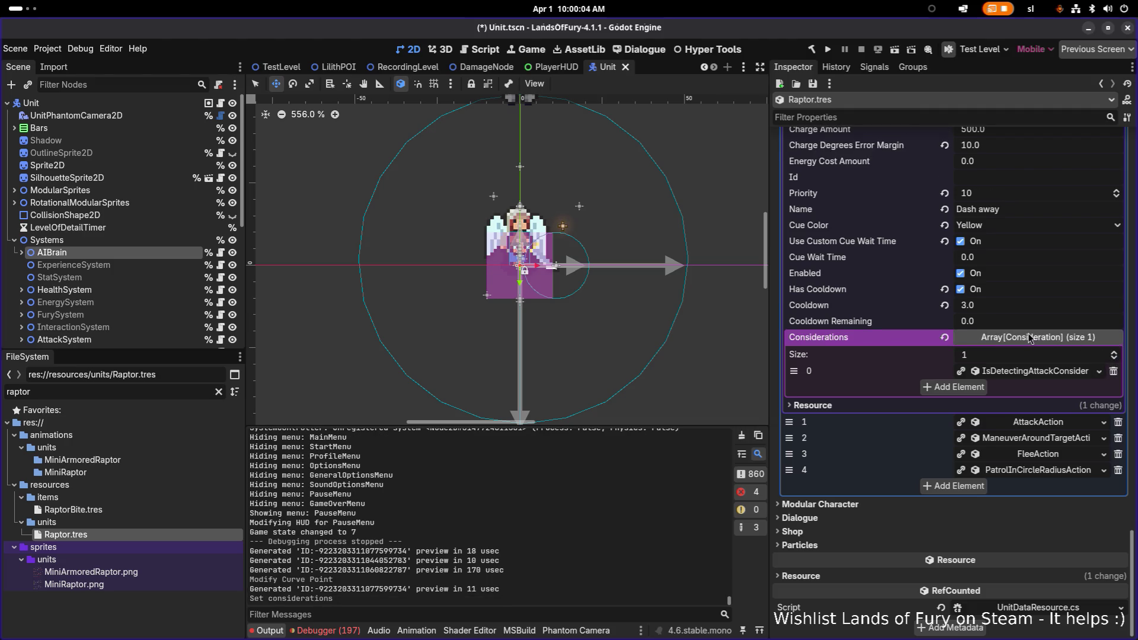
pyautogui.hotkey('ctrl', 's')
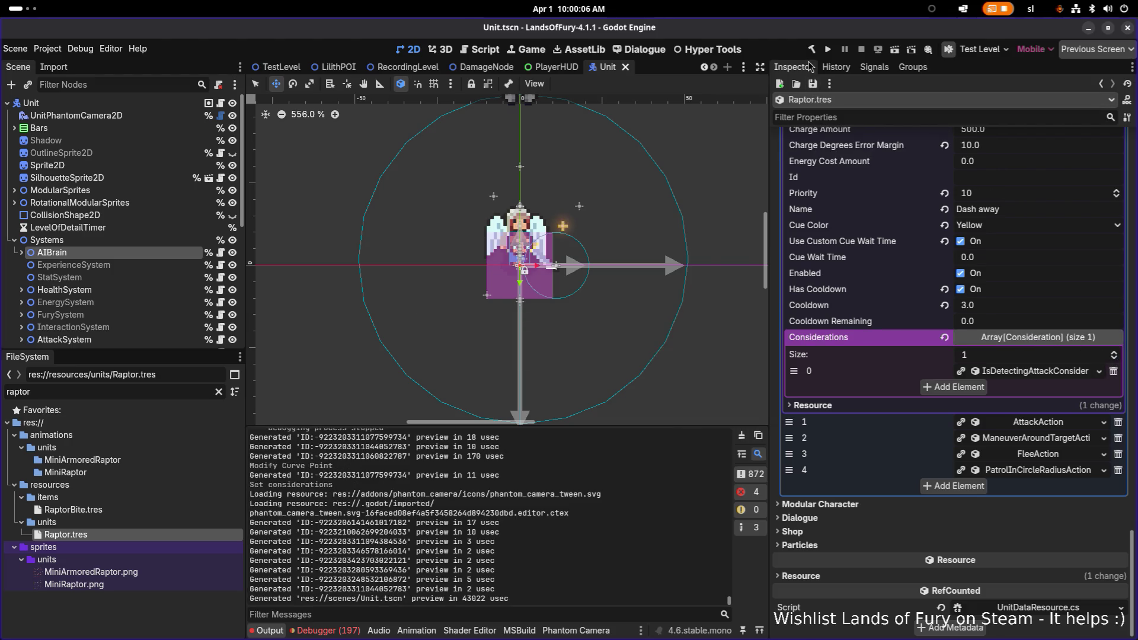
# Build and run the project, skipping the intro screens to load The Glade.
pyautogui.click(828, 50)
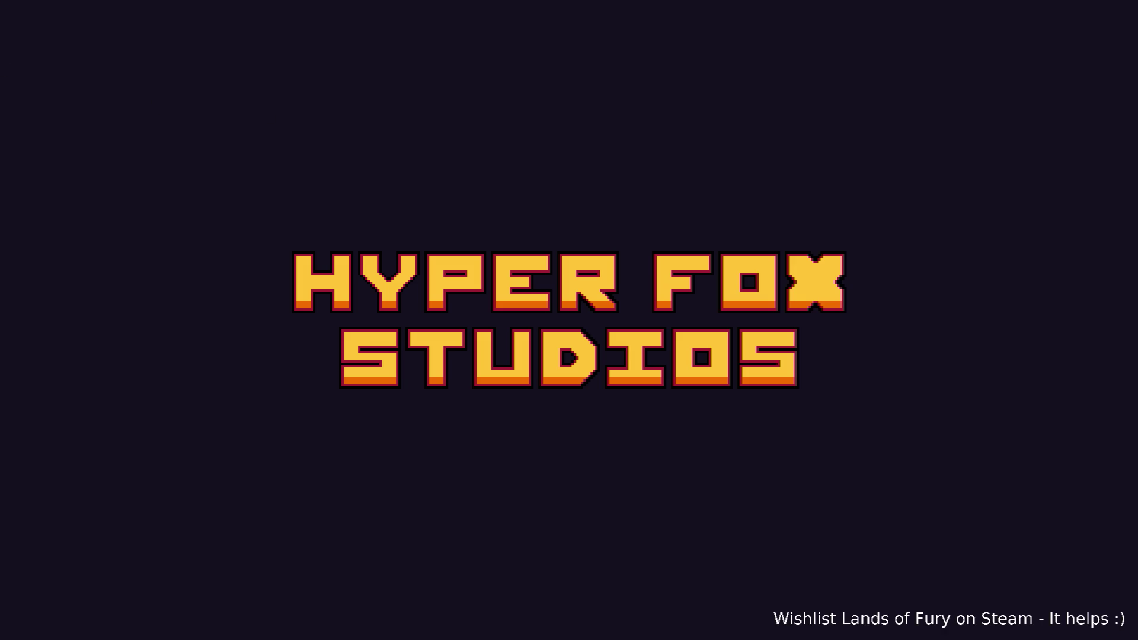
pyautogui.press('Return')
pyautogui.press('Return')
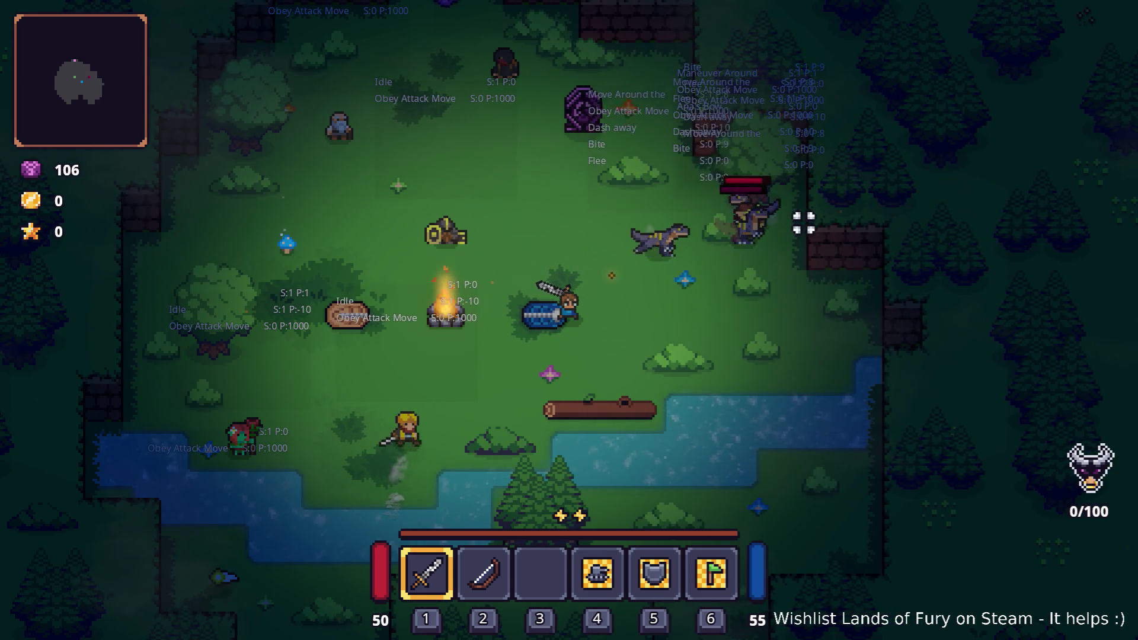
# Walk the hero past the campfire and down toward the raptors.
pyautogui.press('w')
pyautogui.press('a')
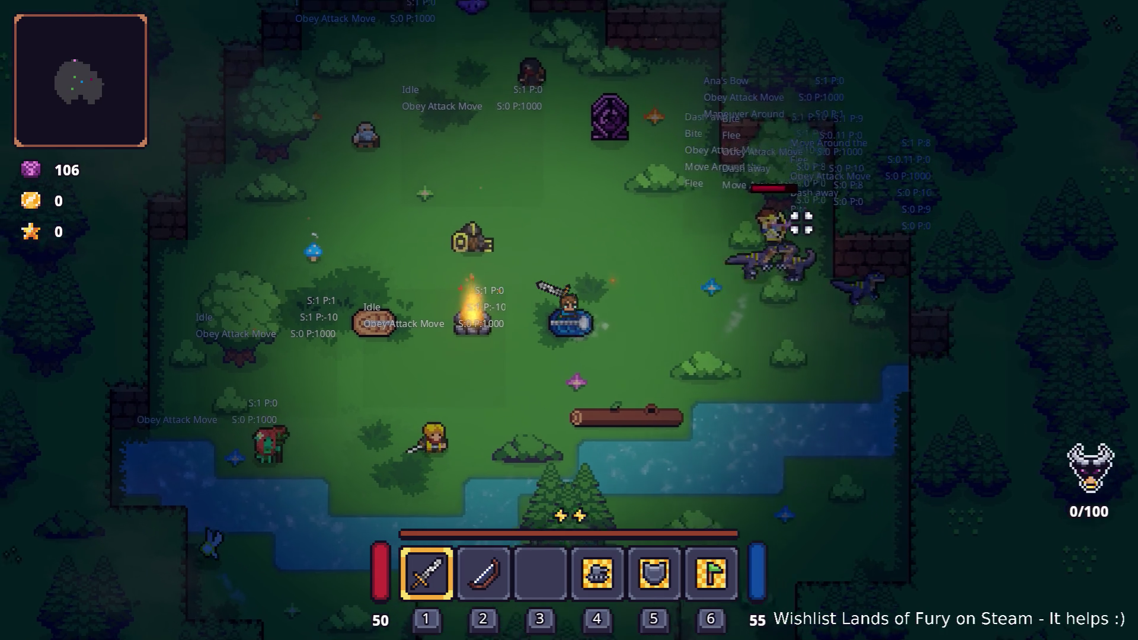
pyautogui.press('a')
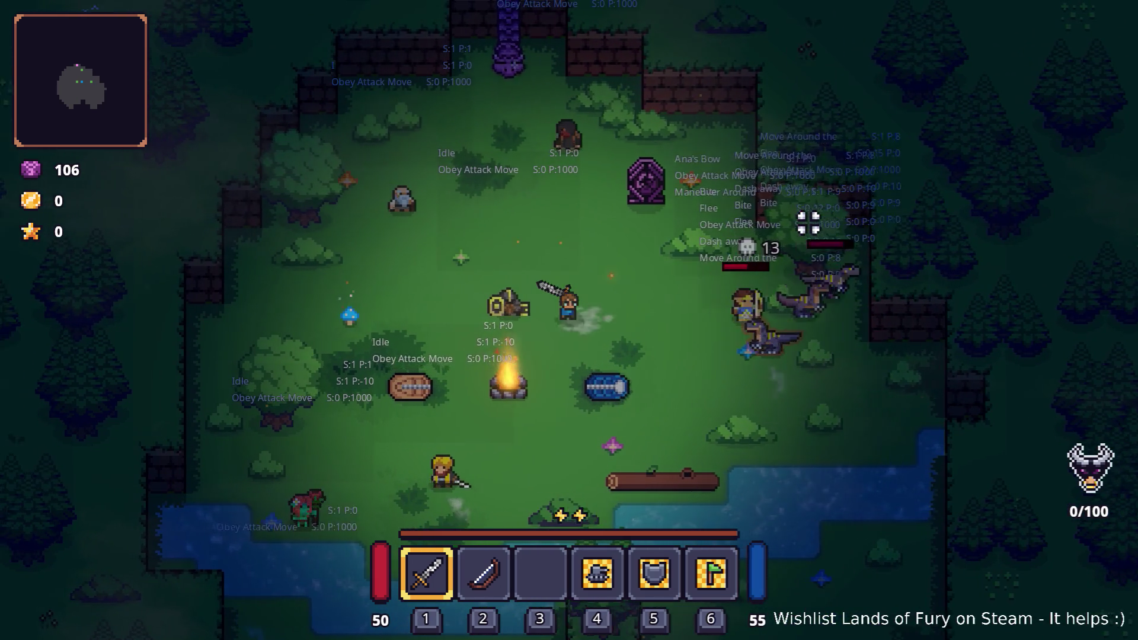
pyautogui.press('s')
pyautogui.press('a')
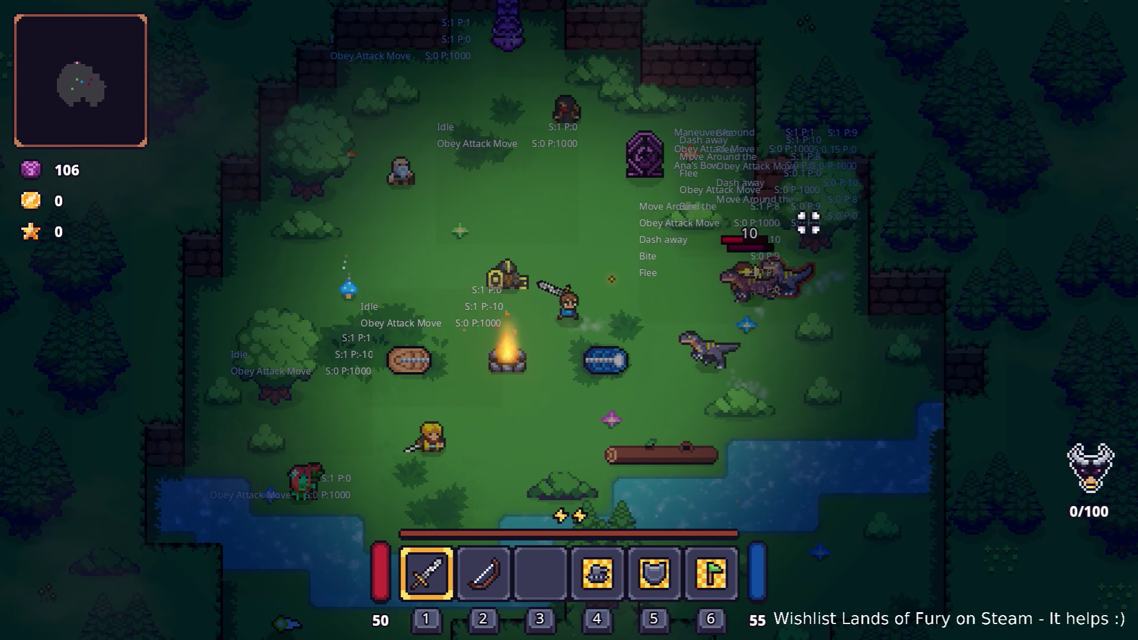
pyautogui.press('s')
pyautogui.press('d')
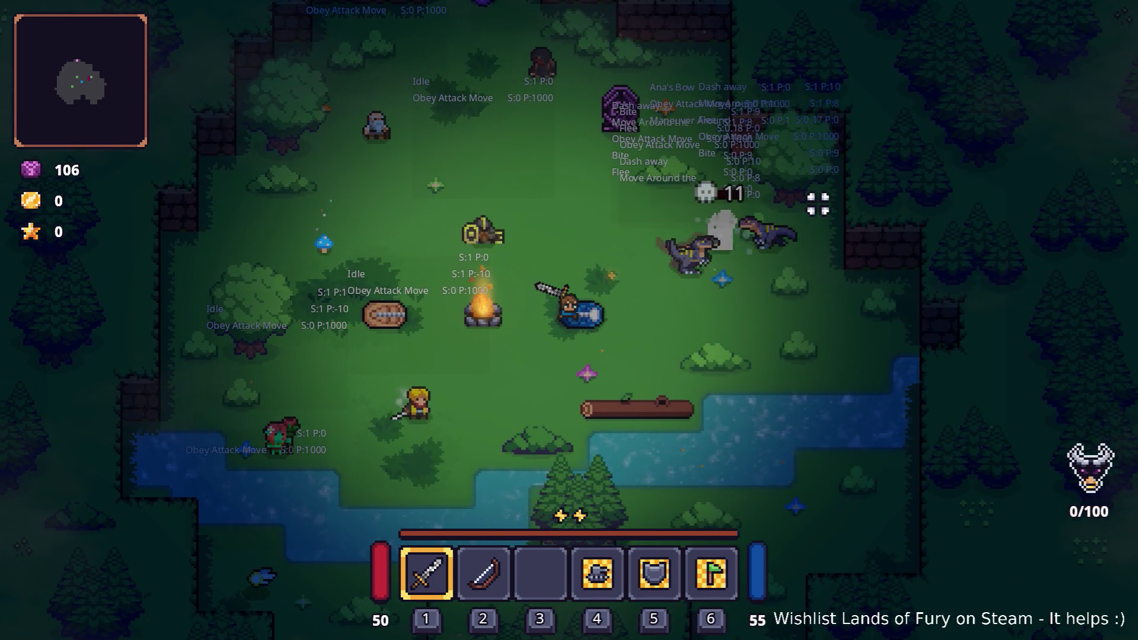
pyautogui.press('w')
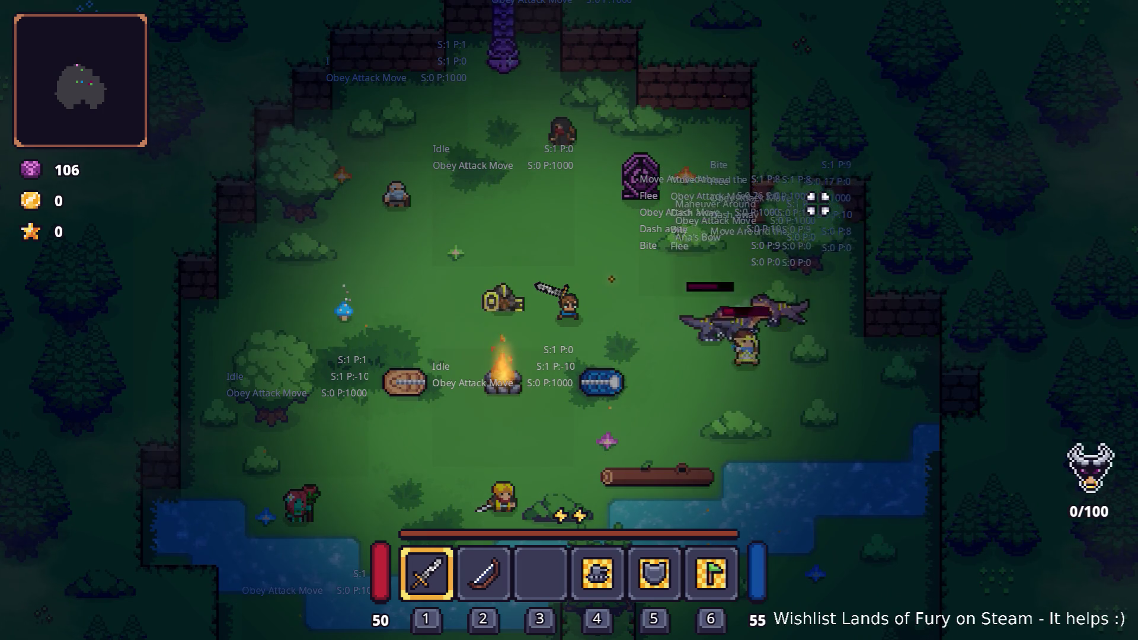
pyautogui.press('s')
pyautogui.press('d')
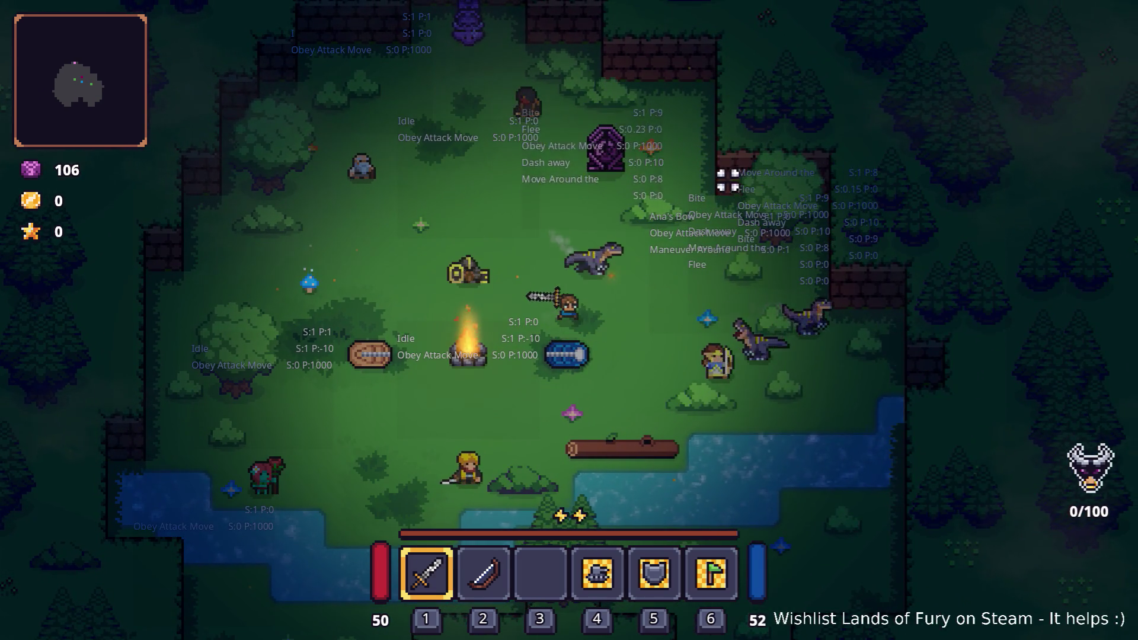
pyautogui.press('s')
pyautogui.press('d')
# Chase and slash the raptors with the sword down to the river.
pyautogui.click(808, 255)
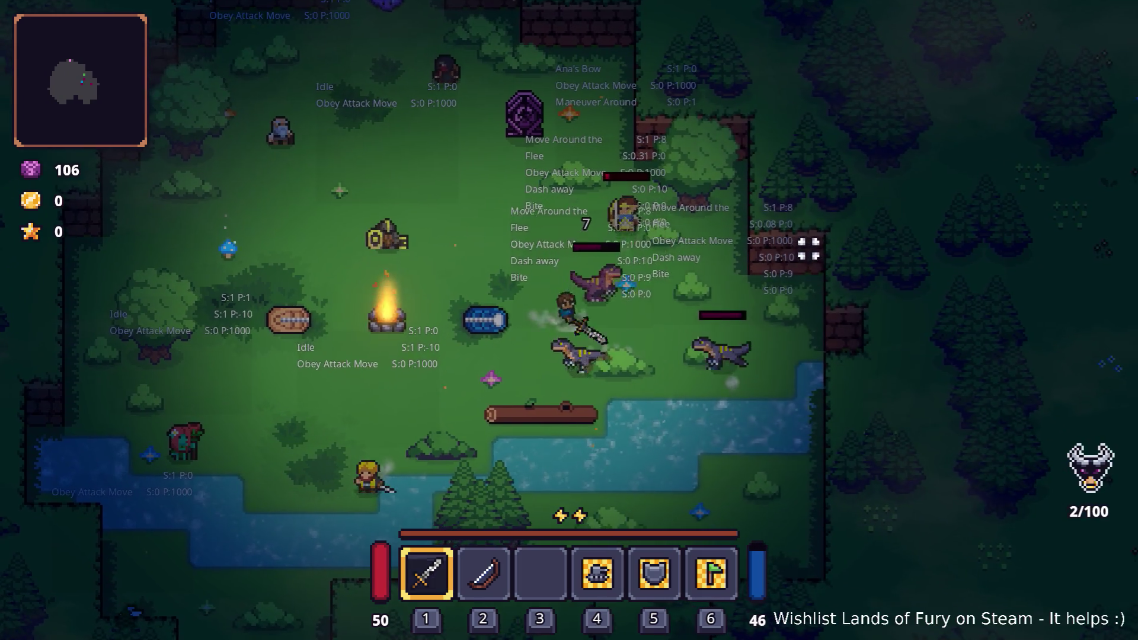
pyautogui.click(816, 247)
pyautogui.click(816, 251)
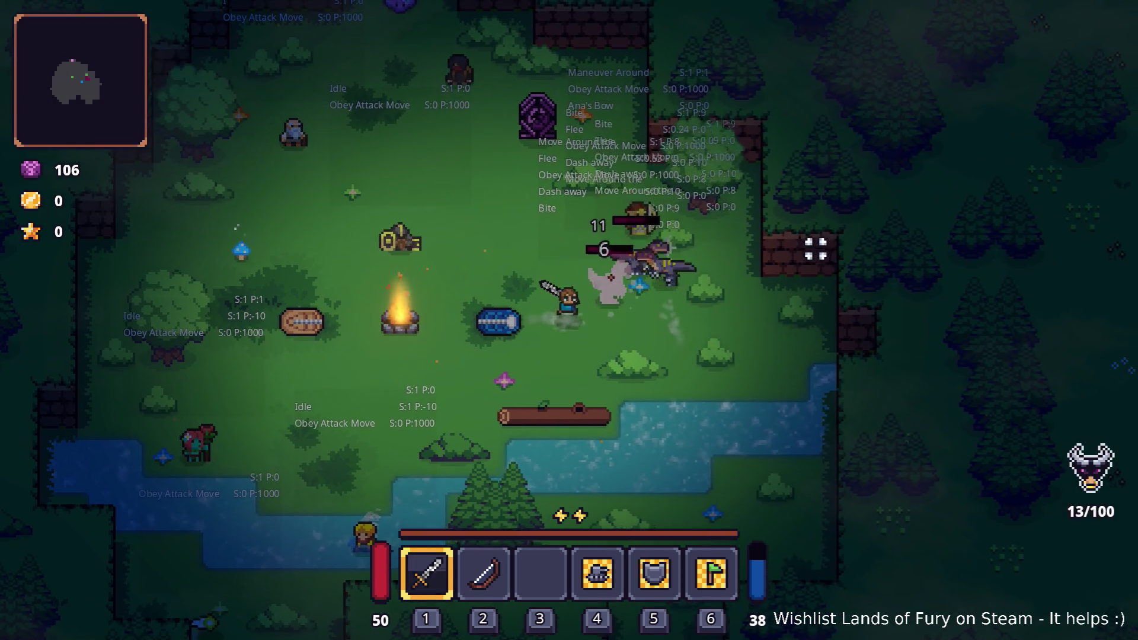
pyautogui.press('s')
pyautogui.press('d')
pyautogui.press('d')
pyautogui.click(590, 205)
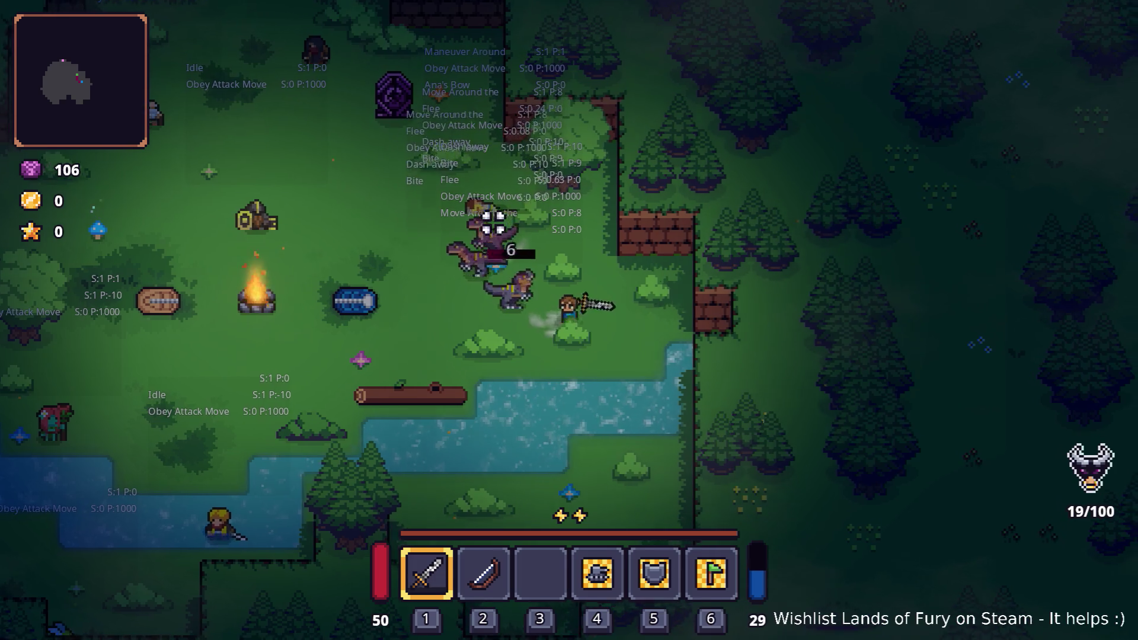
pyautogui.press('a')
pyautogui.press('w')
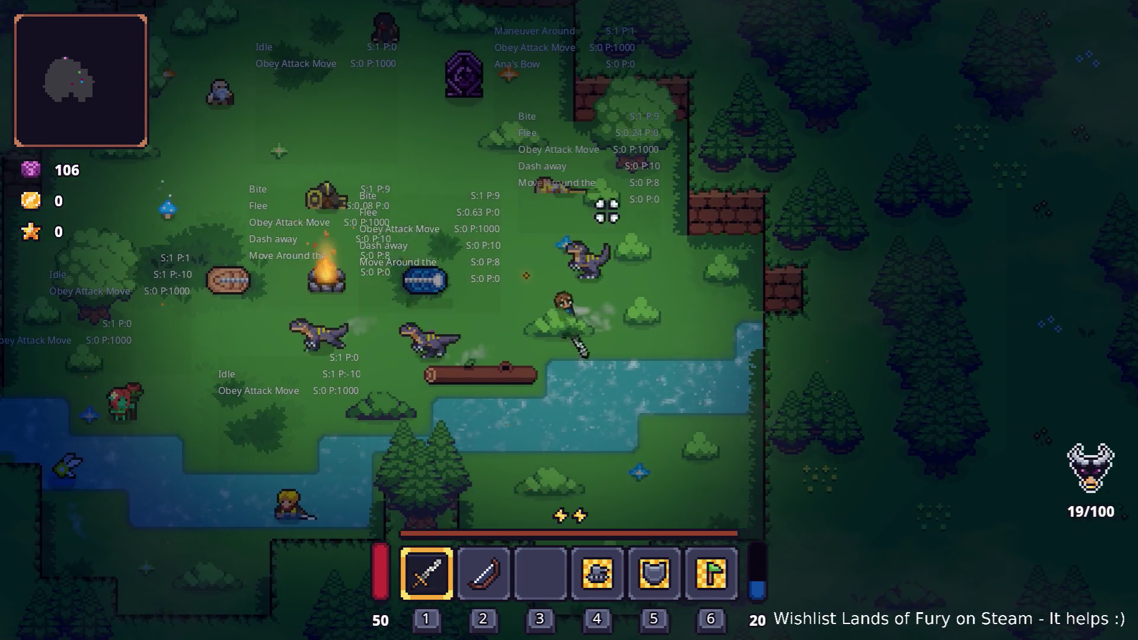
pyautogui.click(724, 228)
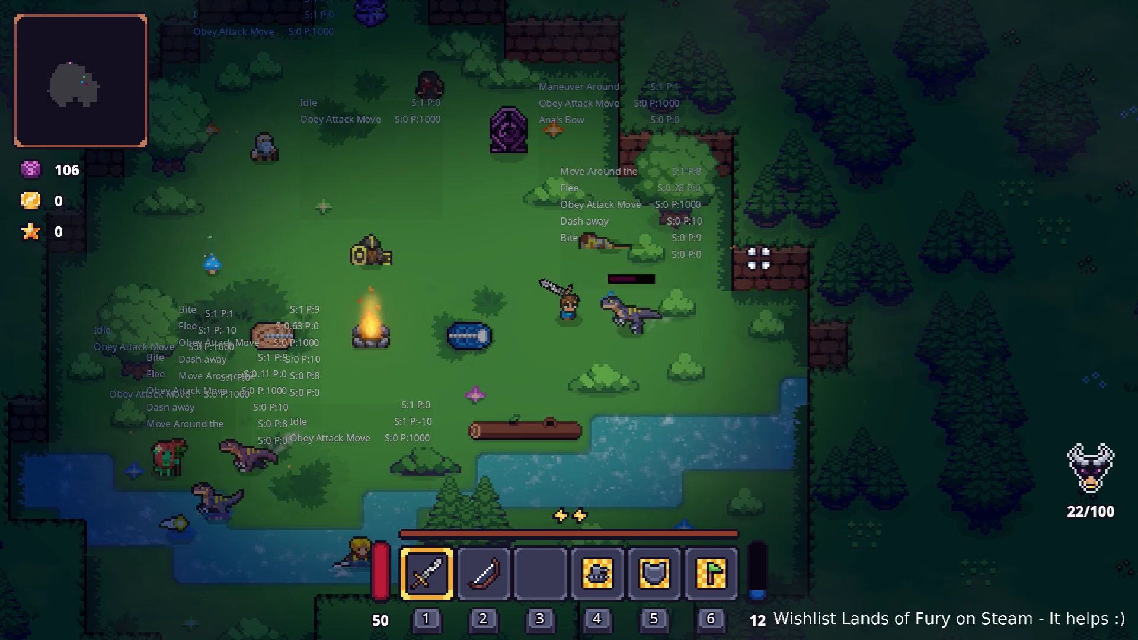
pyautogui.press('s')
pyautogui.press('a')
pyautogui.click(734, 271)
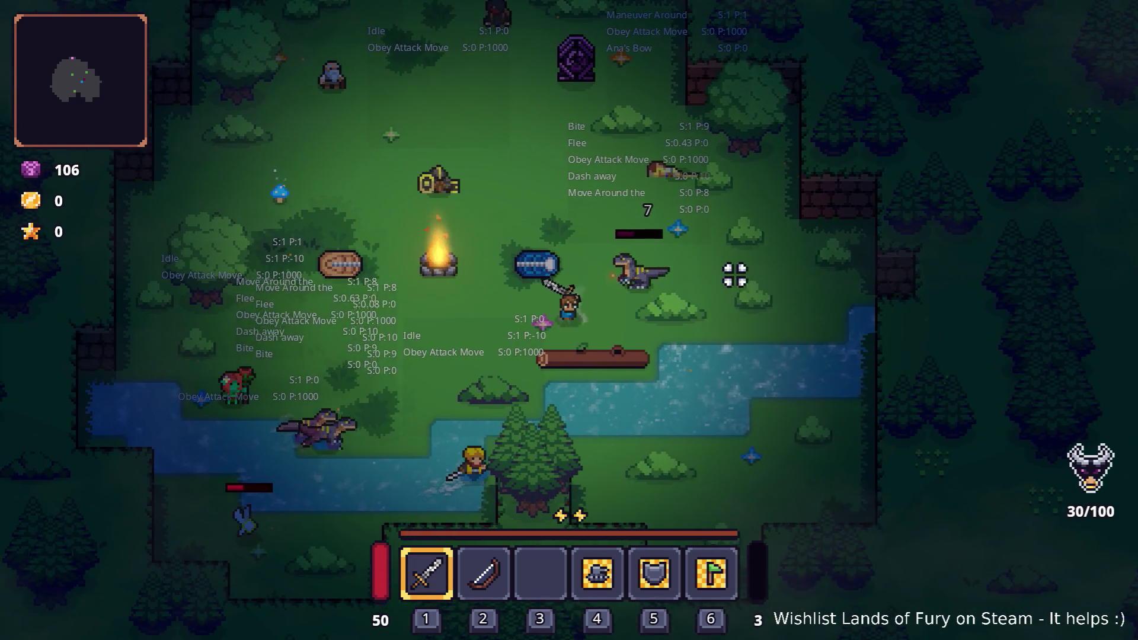
pyautogui.press('a')
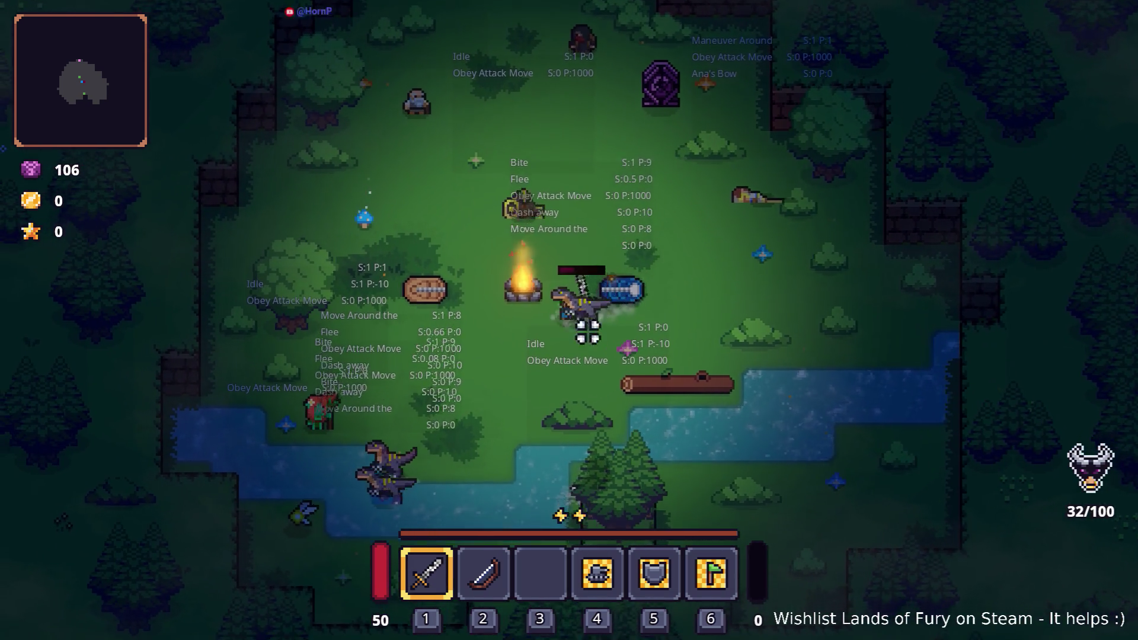
pyautogui.press('s')
pyautogui.click(497, 323)
pyautogui.click(457, 323)
pyautogui.press('s')
pyautogui.press('a')
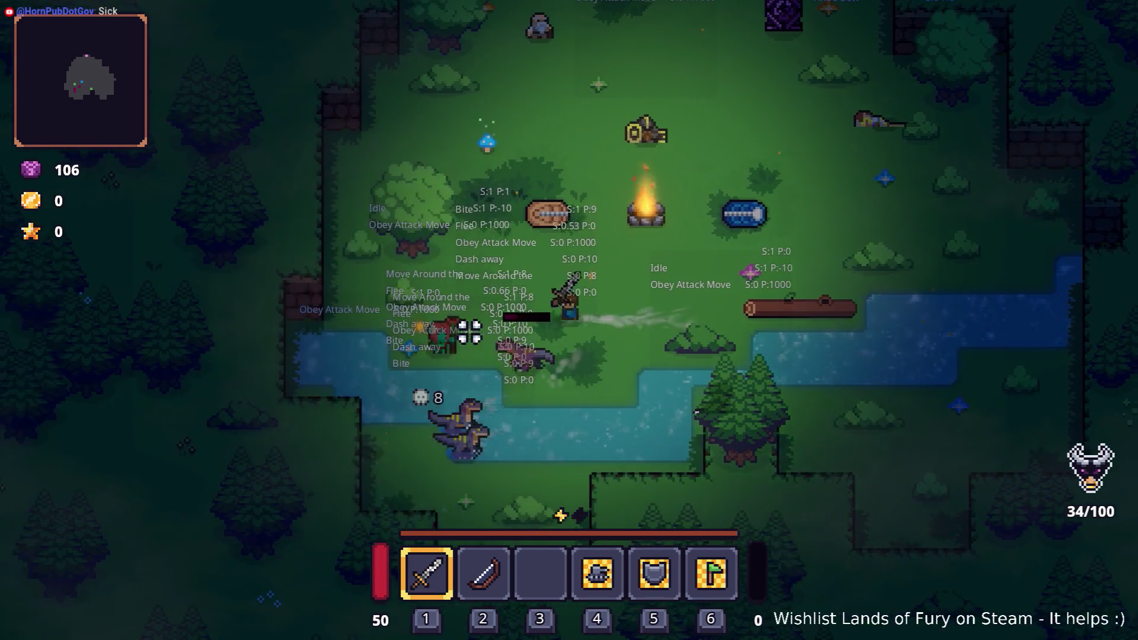
pyautogui.press('s')
pyautogui.press('a')
pyautogui.press('s')
pyautogui.press('a')
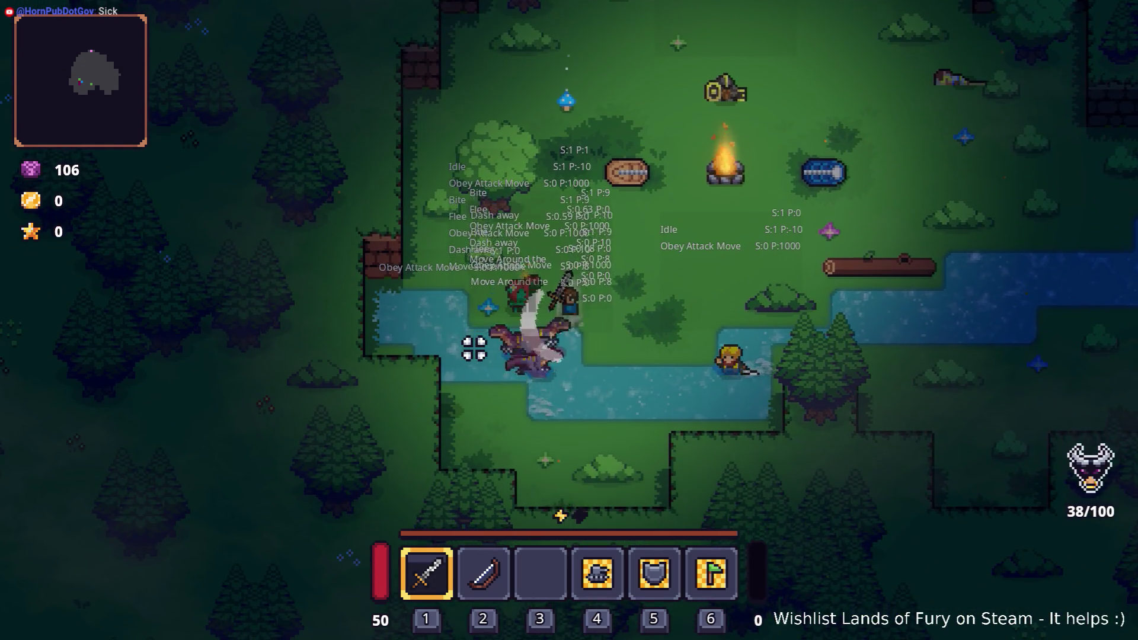
pyautogui.click(472, 342)
# Briefly switch to the bow and back to the sword while moving across the clearing.
pyautogui.press('d')
pyautogui.press('2')
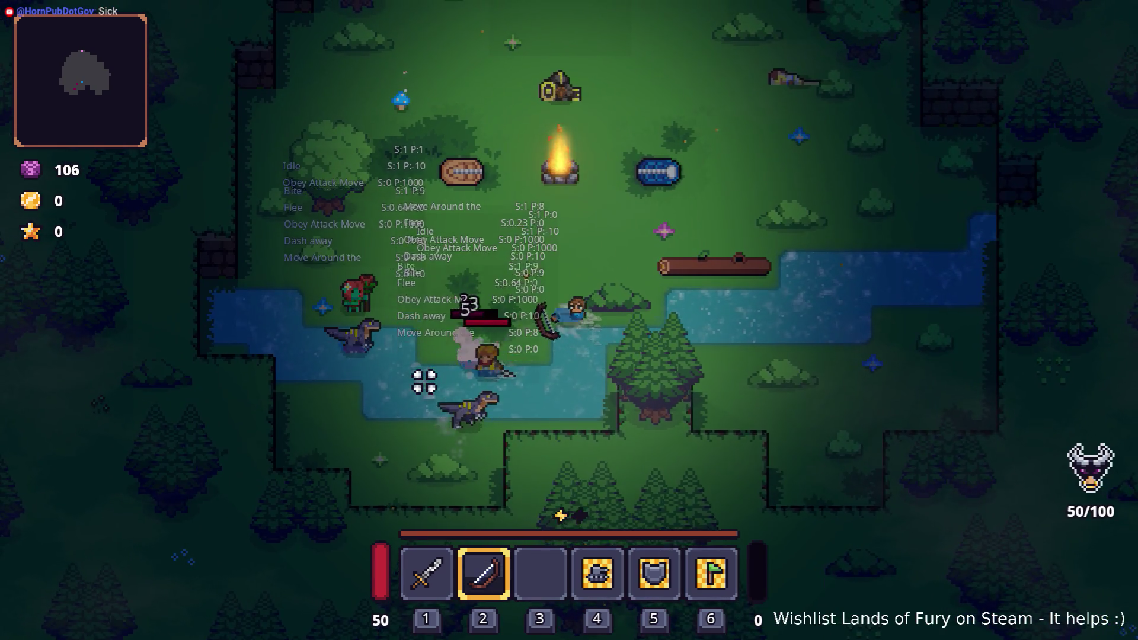
pyautogui.press('w')
pyautogui.press('s')
pyautogui.press('a')
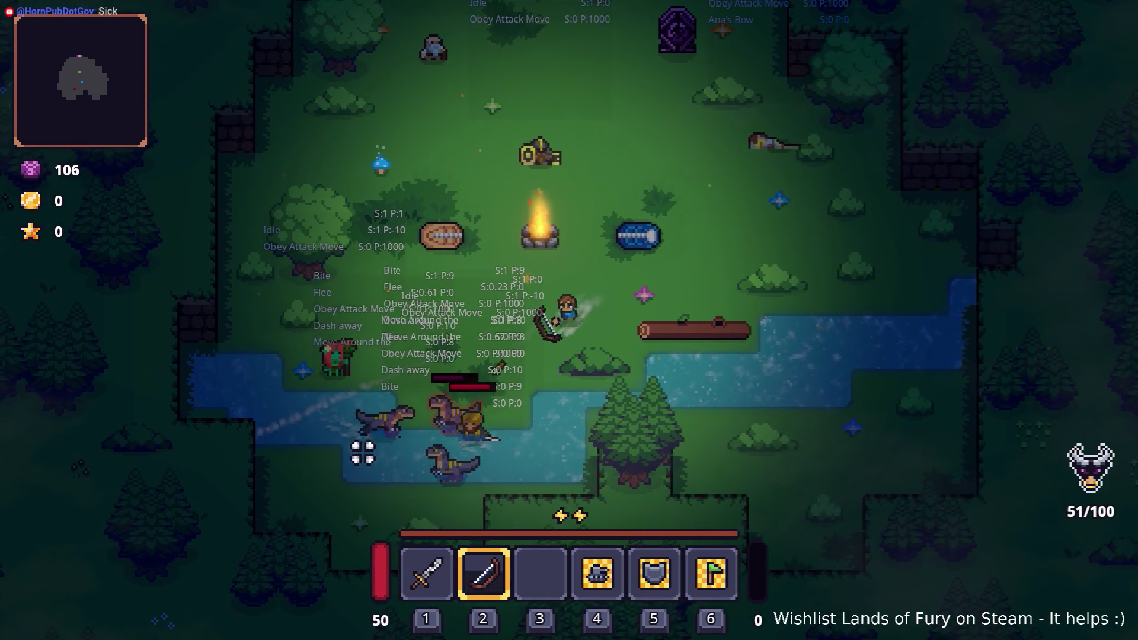
pyautogui.press('s')
pyautogui.press('a')
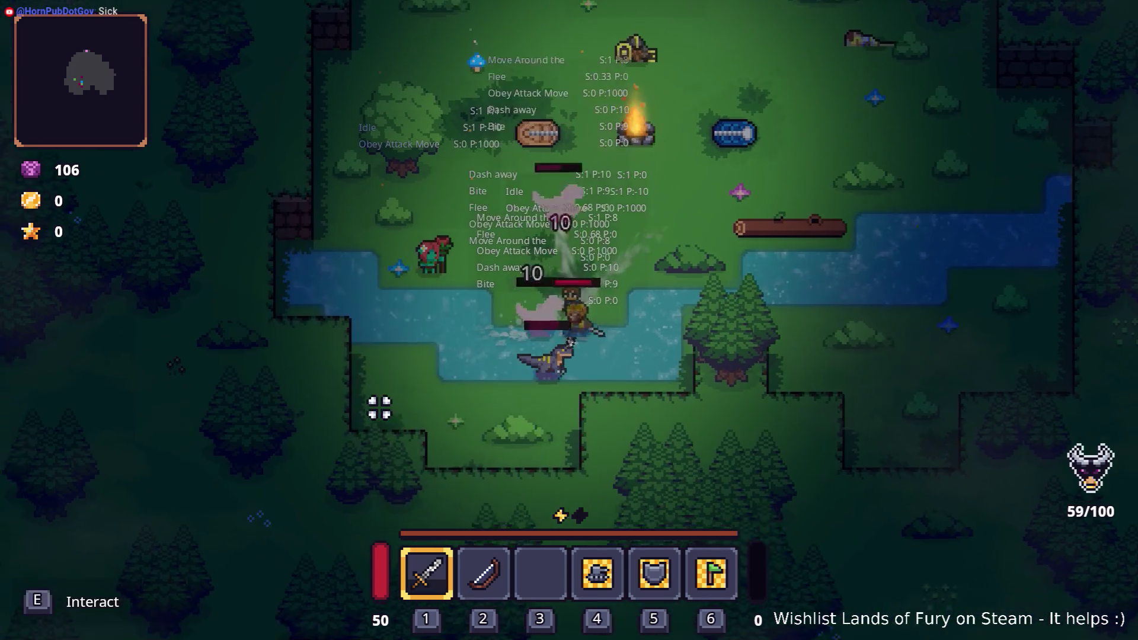
pyautogui.press('w')
pyautogui.press('d')
pyautogui.press('w')
pyautogui.press('d')
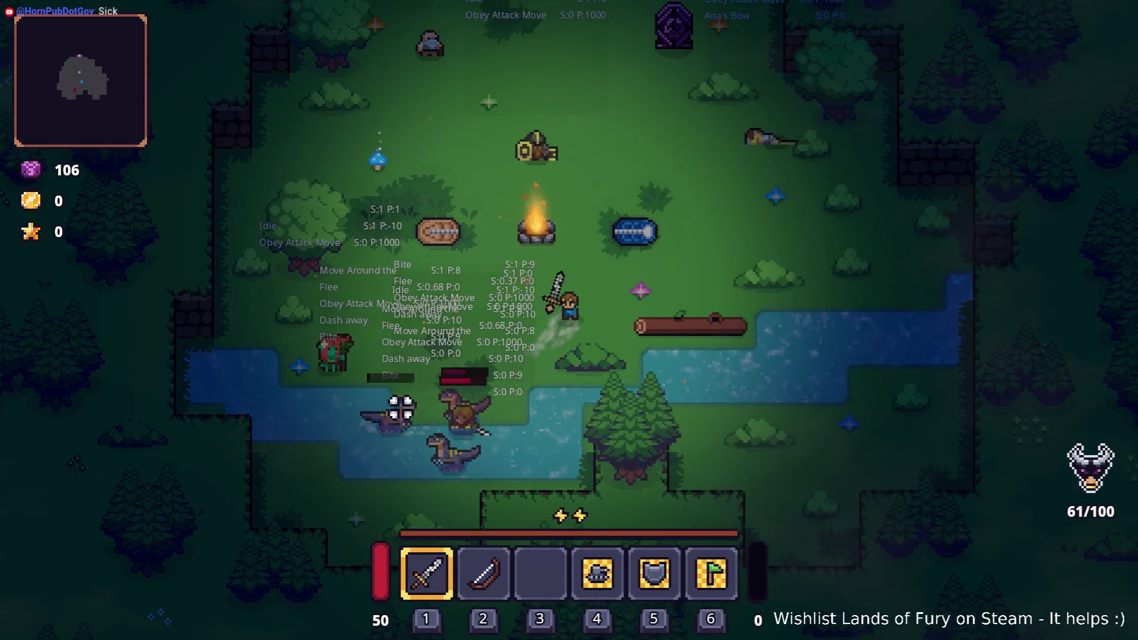
pyautogui.press('d')
pyautogui.press('s')
pyautogui.press('a')
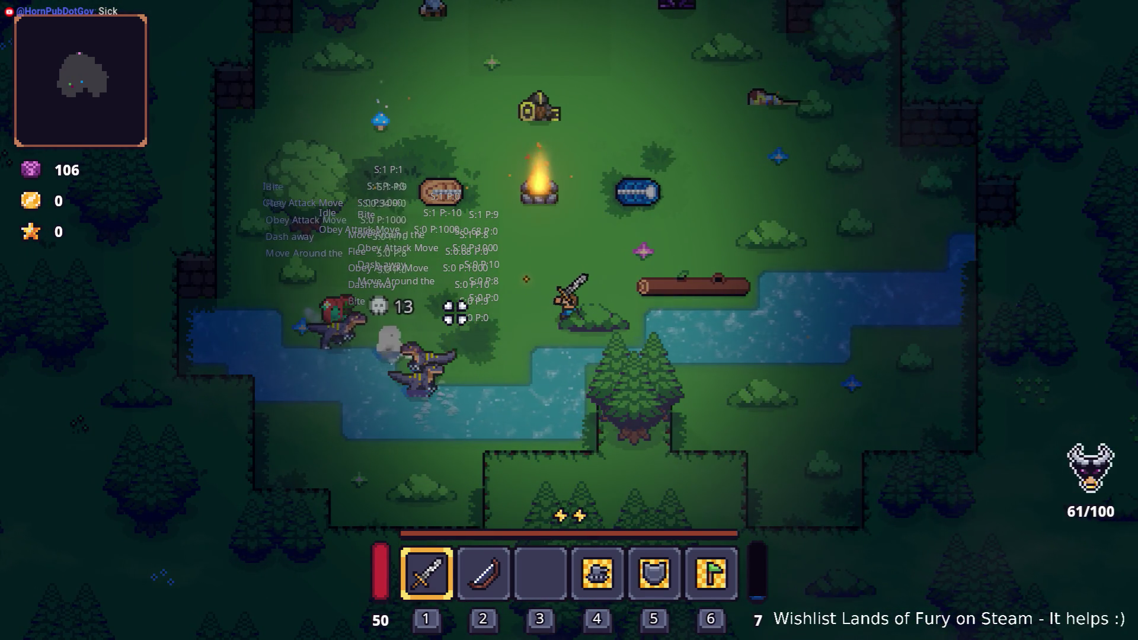
# Circle and dash around the raptors with sword swings, then pause and quit to the editor.
pyautogui.press('a')
pyautogui.press('w')
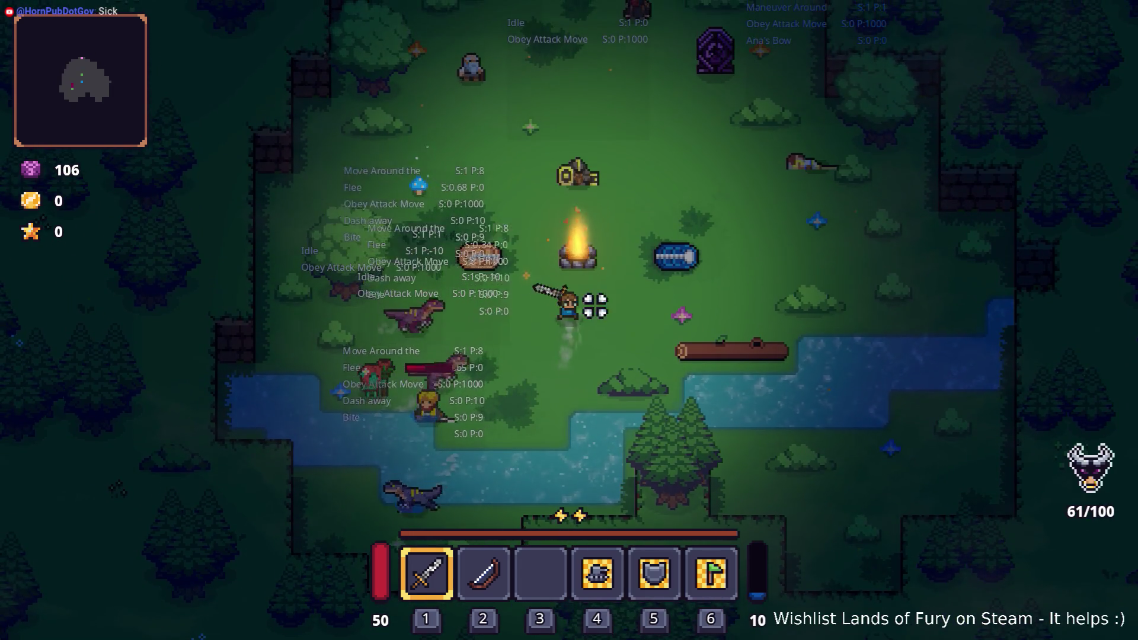
pyautogui.press('d')
pyautogui.press('a')
pyautogui.press('space')
pyautogui.click(396, 361)
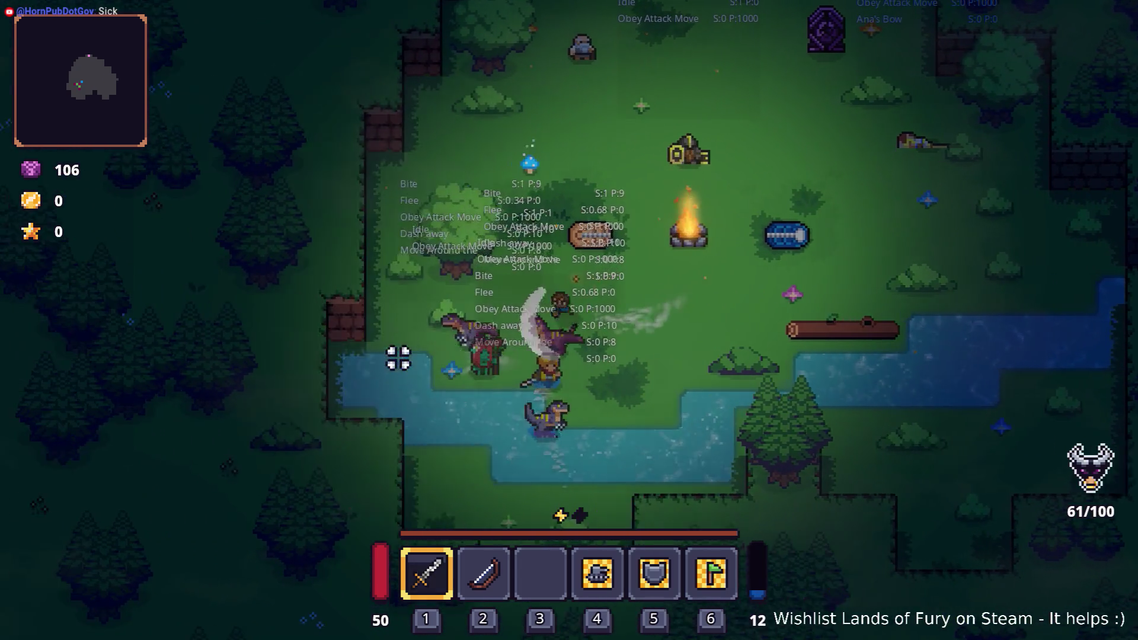
pyautogui.press('d')
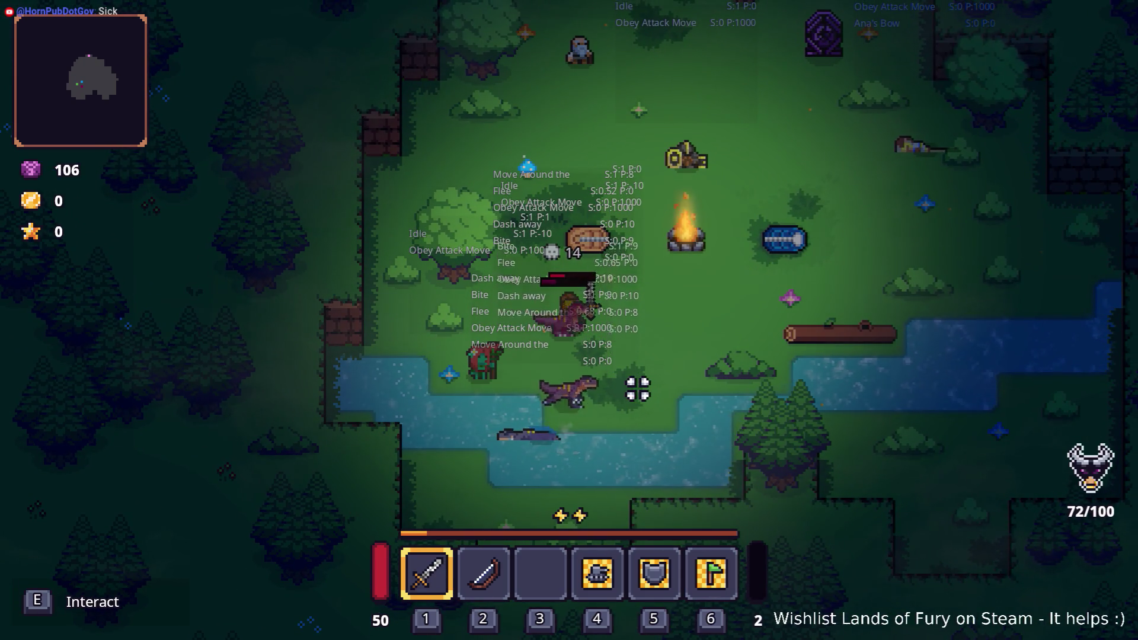
pyautogui.press('d')
pyautogui.press('w')
pyautogui.press('space')
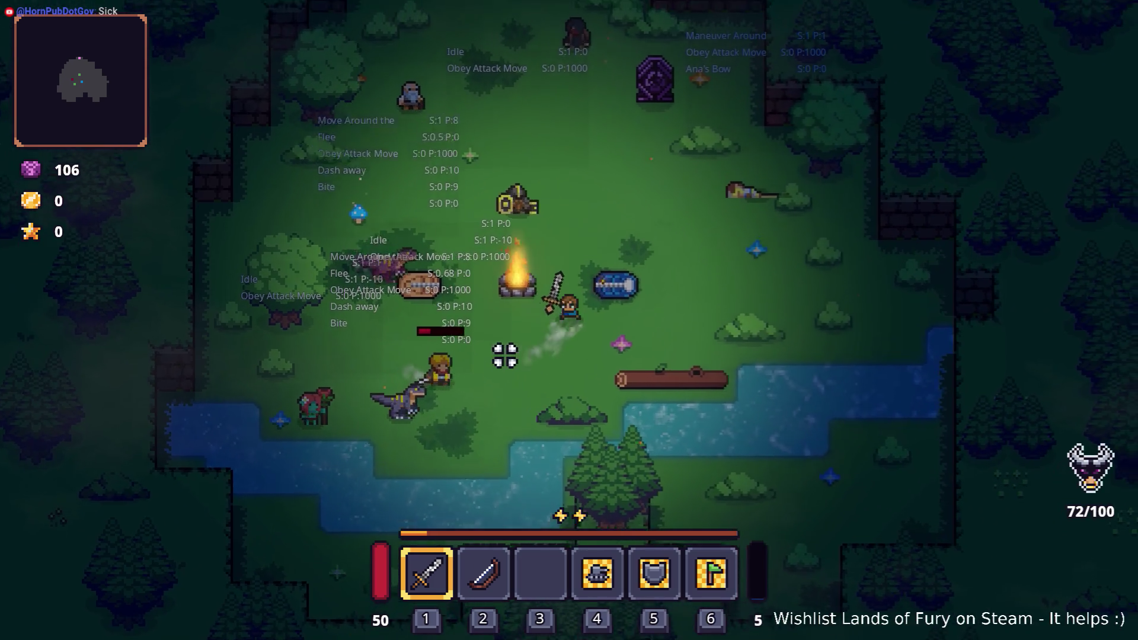
pyautogui.click(443, 355)
pyautogui.press('a')
pyautogui.press('s')
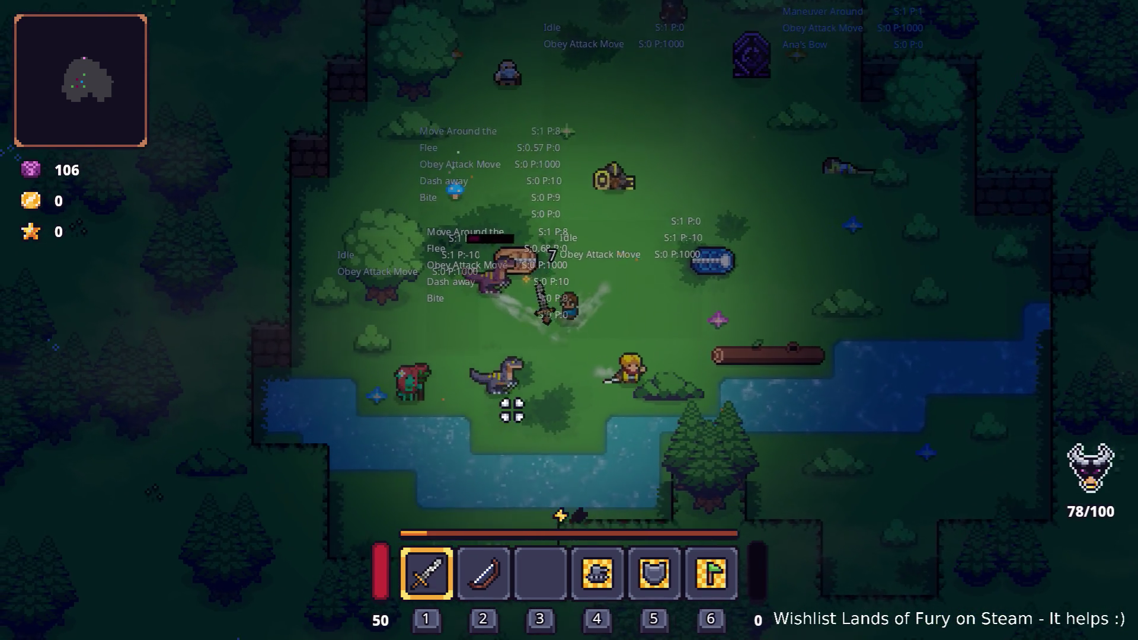
pyautogui.press('d')
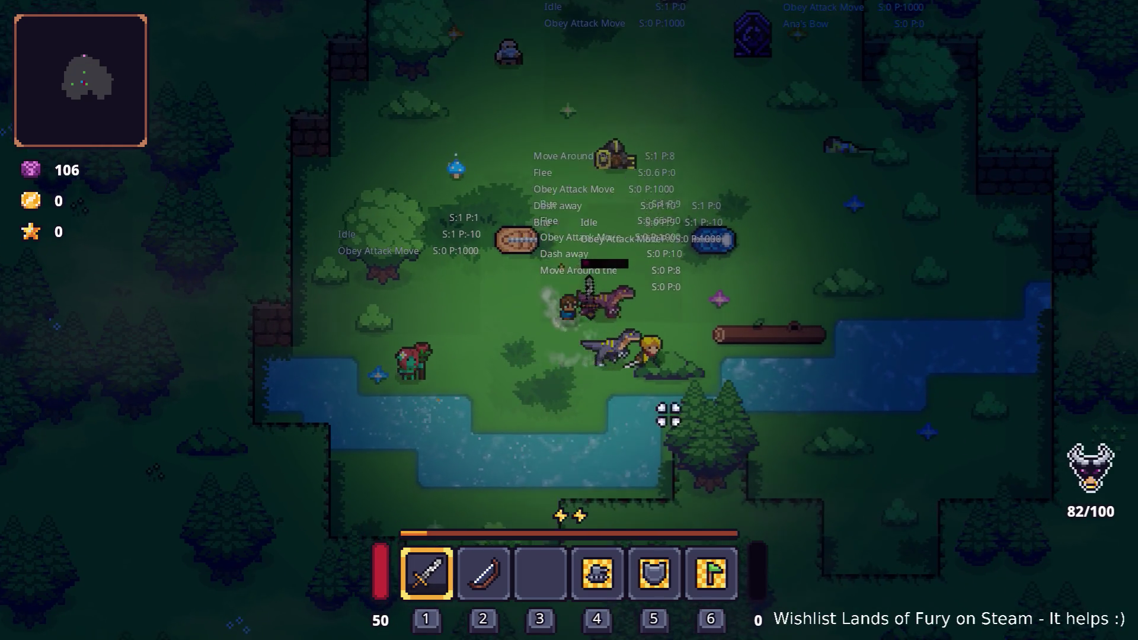
pyautogui.press('d')
pyautogui.press('w')
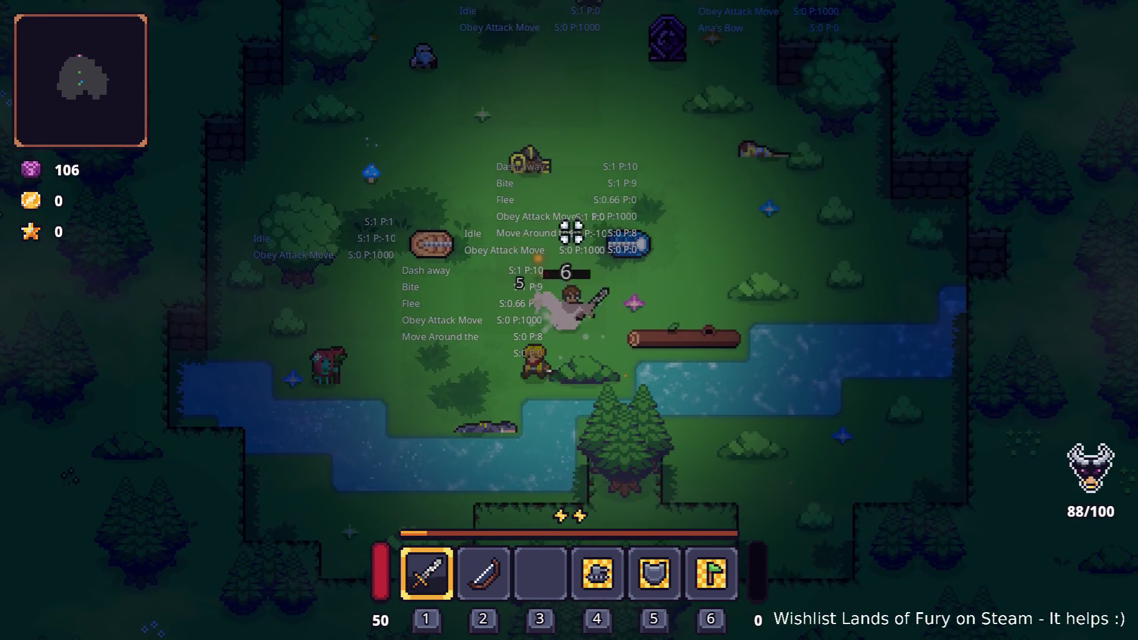
pyautogui.press('a')
pyautogui.press('s')
pyautogui.press('space')
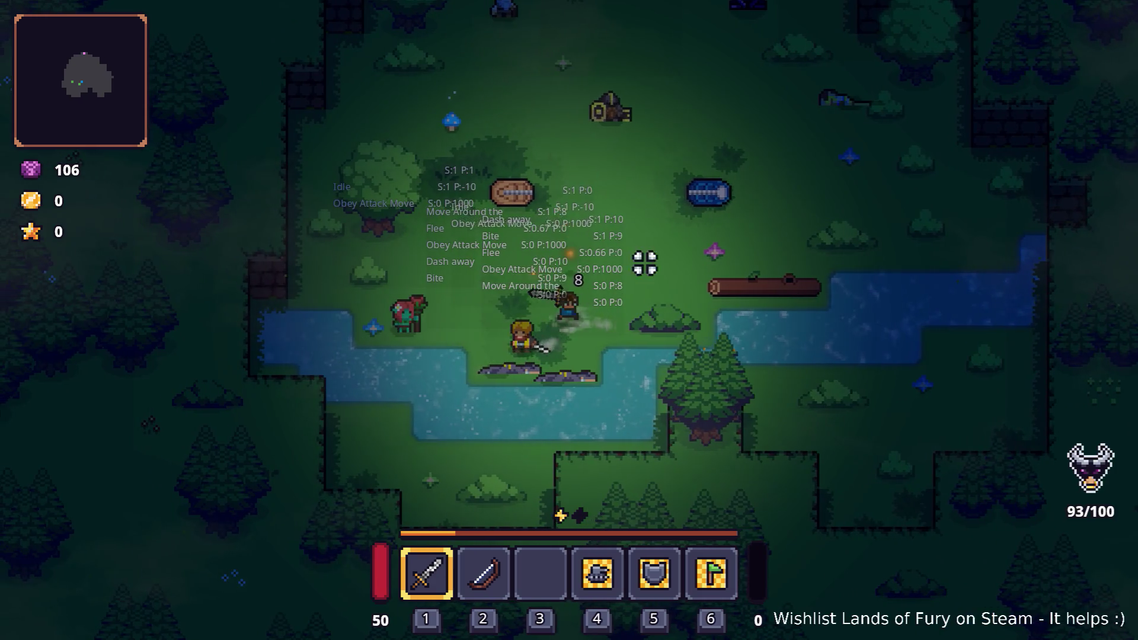
pyautogui.press('Escape')
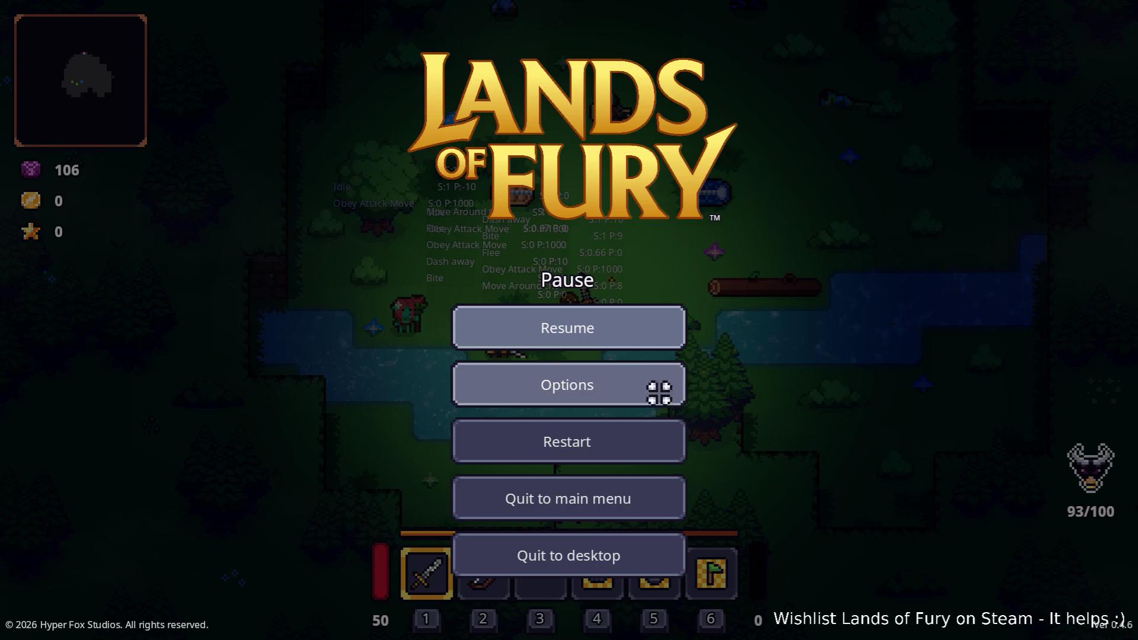
pyautogui.click(604, 557)
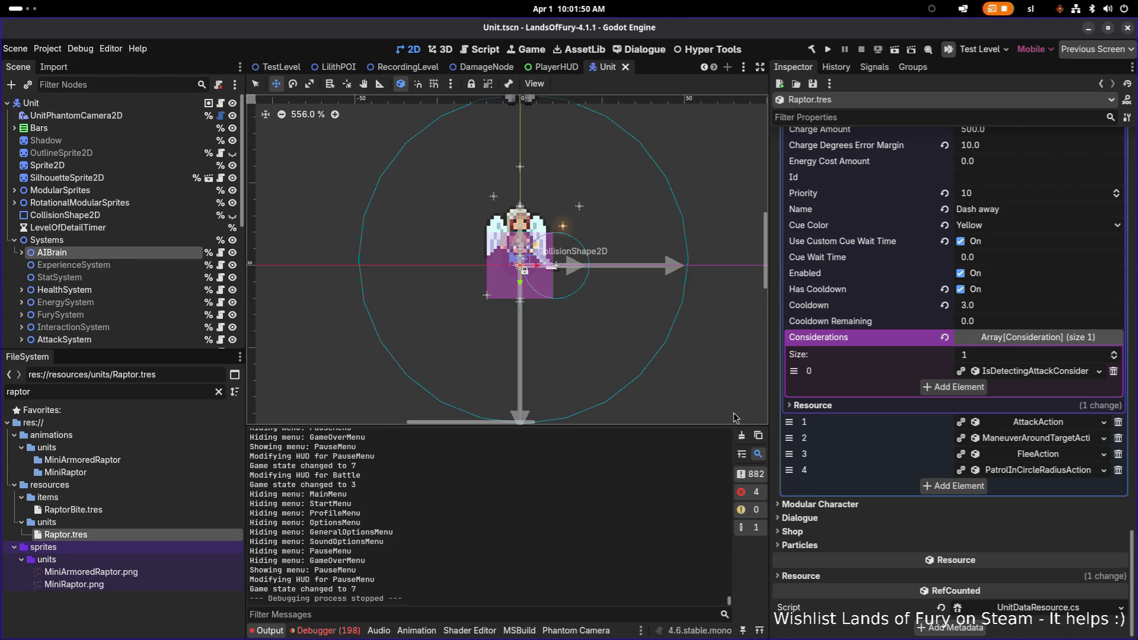
# Collapse the charge action and inspect the existing Bite AttackAction's properties.
pyautogui.scroll(5, 1013, 446)
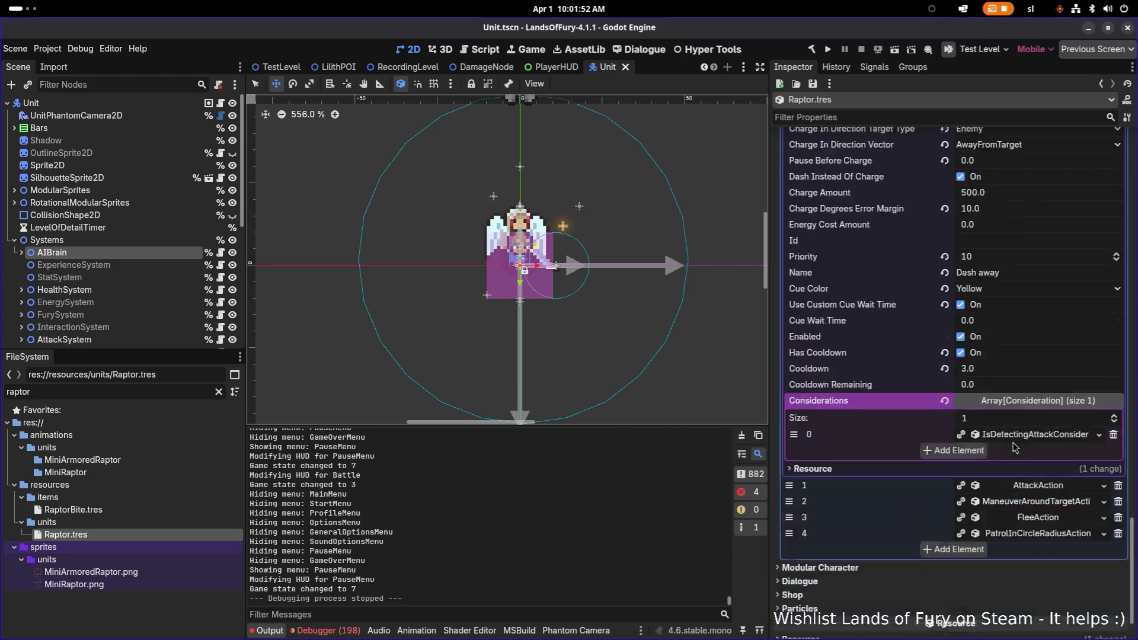
pyautogui.click(1048, 240)
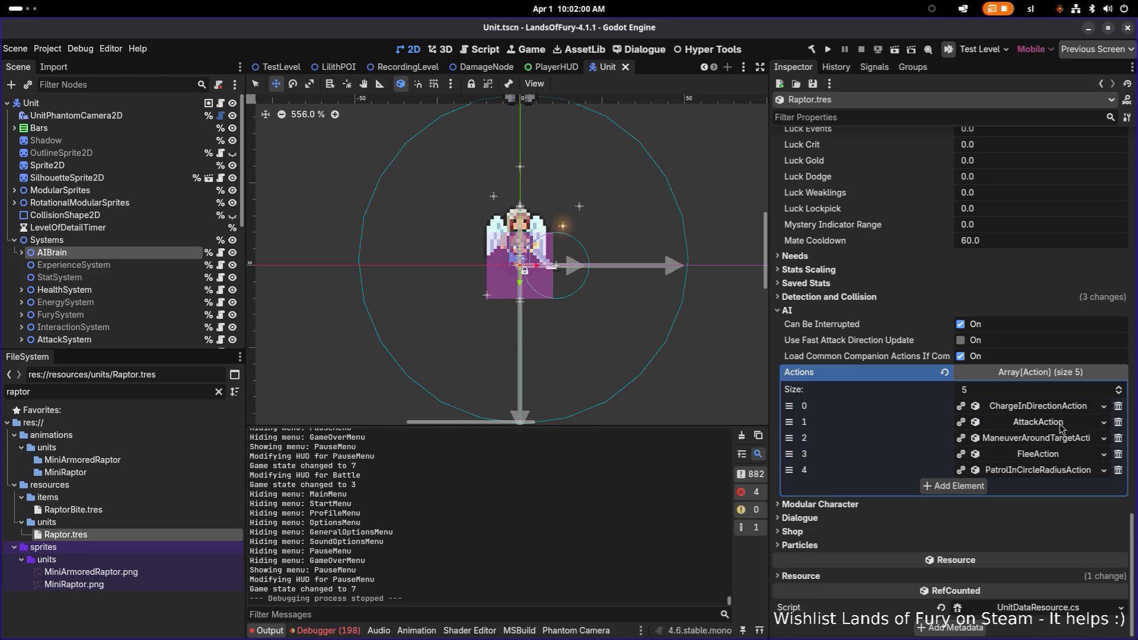
pyautogui.click(1060, 424)
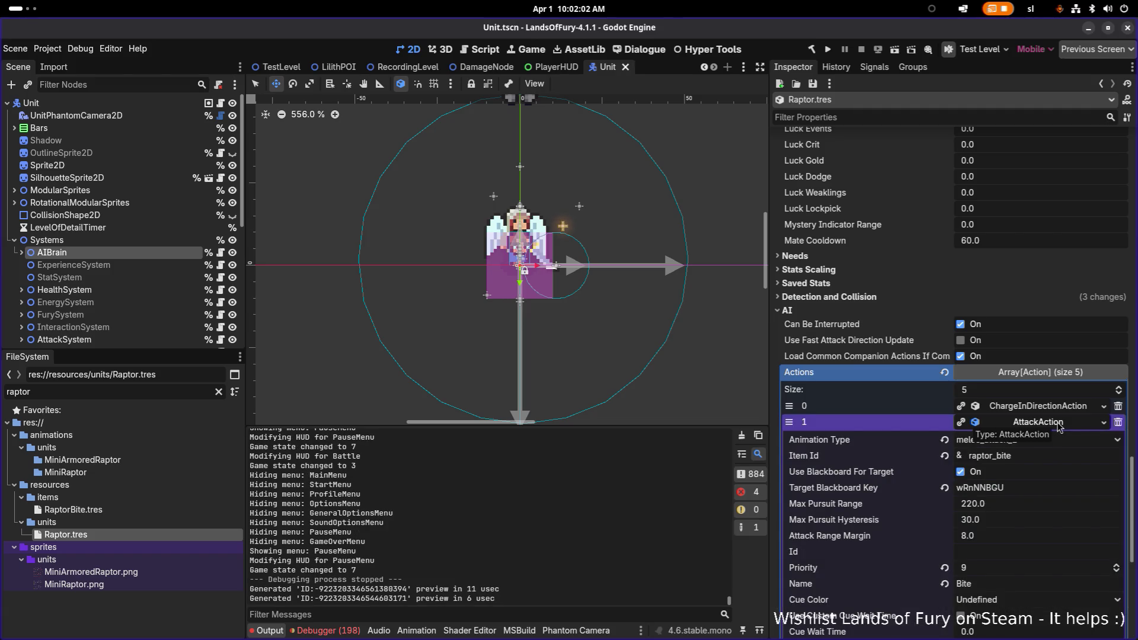
pyautogui.click(1059, 424)
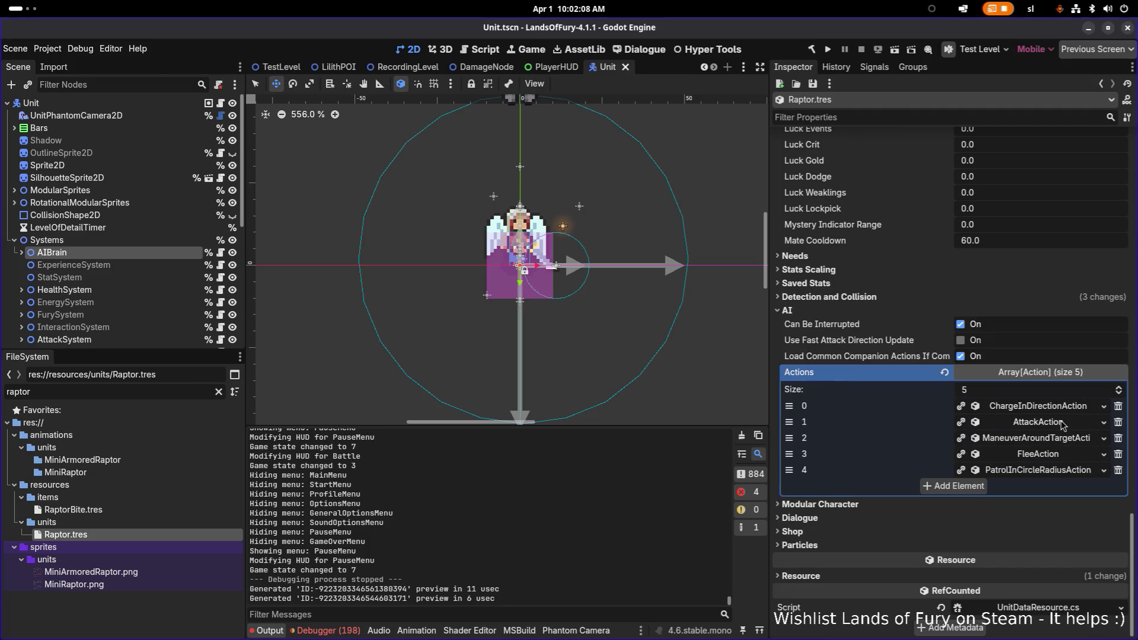
# Add an Actions element at index 2 and paste the AttackAction into it as unique.
pyautogui.click(953, 486)
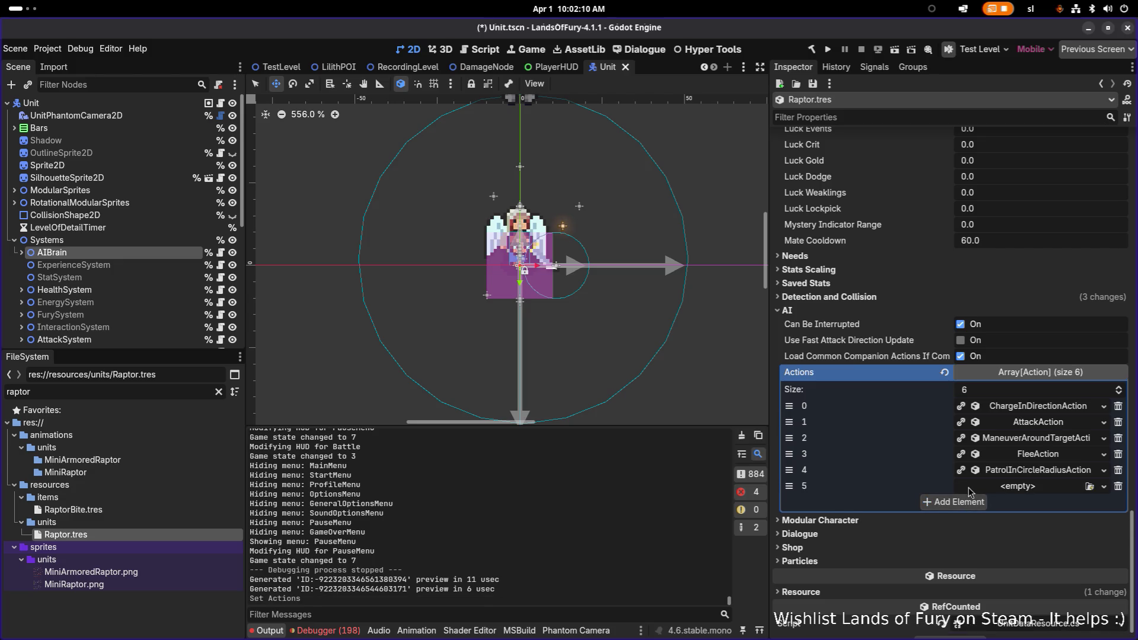
pyautogui.moveTo(789, 486); pyautogui.dragTo(789, 437)
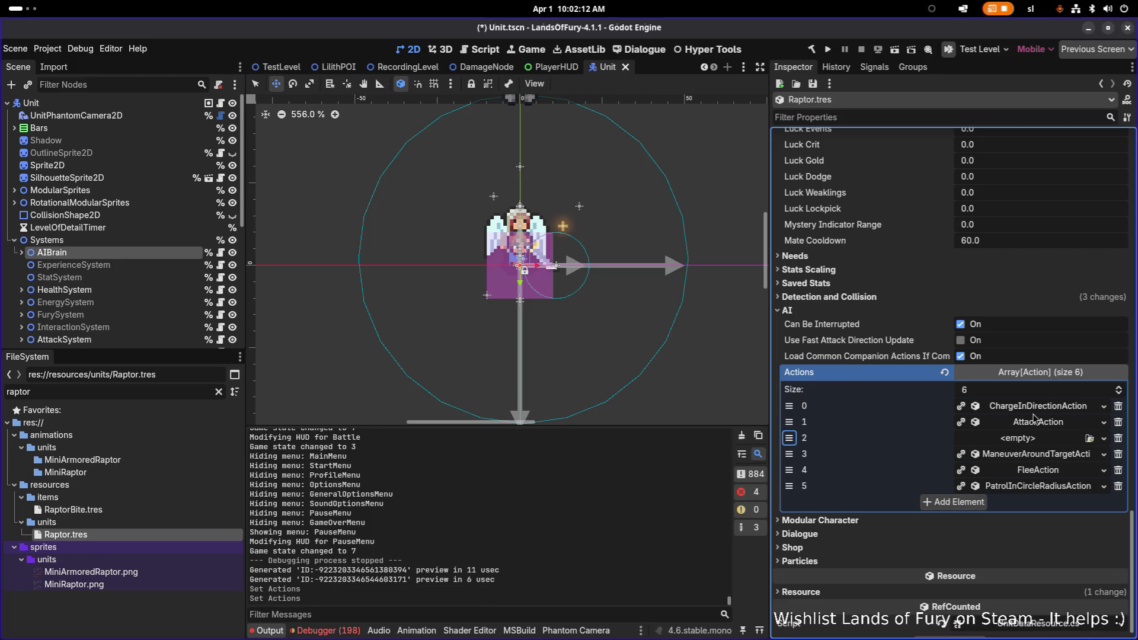
pyautogui.click(1034, 438)
pyautogui.click(1007, 632)
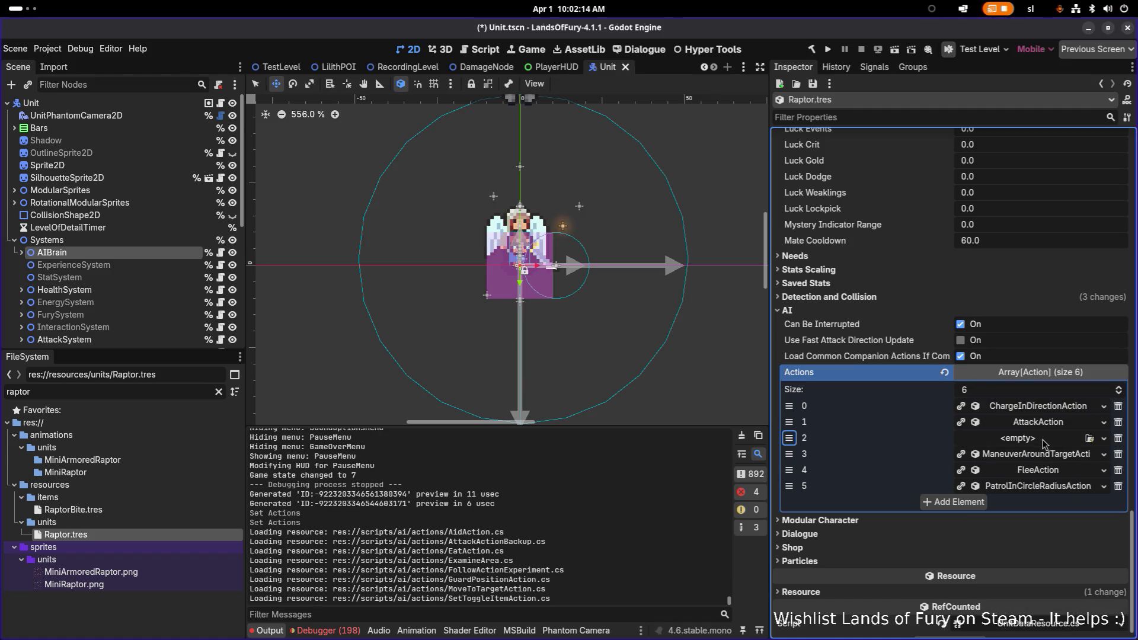
pyautogui.click(1045, 439)
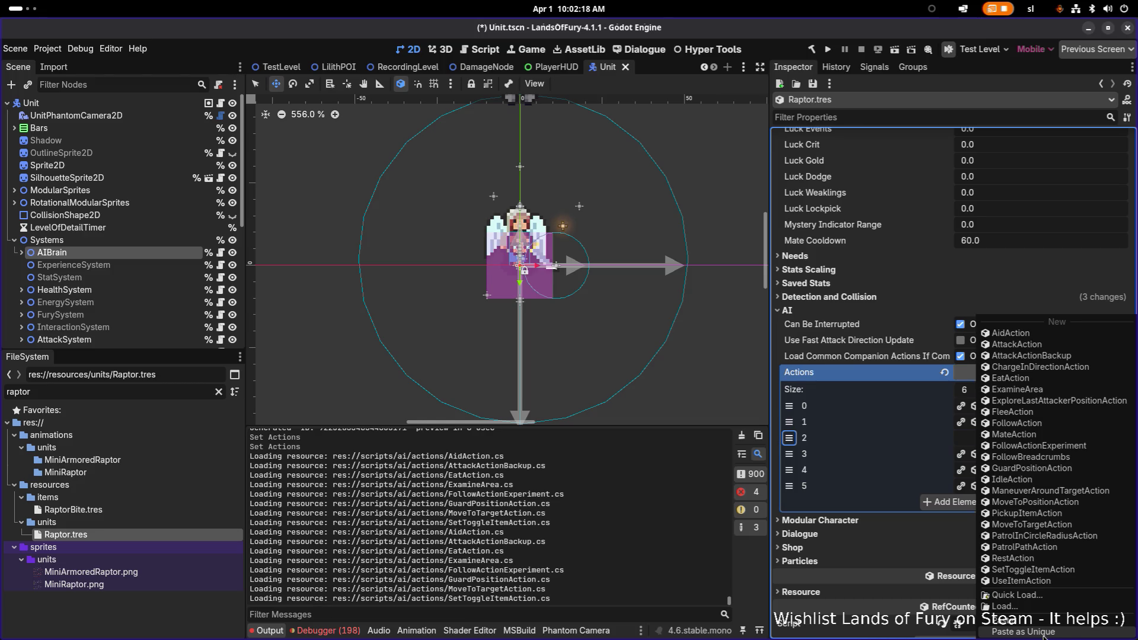
pyautogui.click(1046, 631)
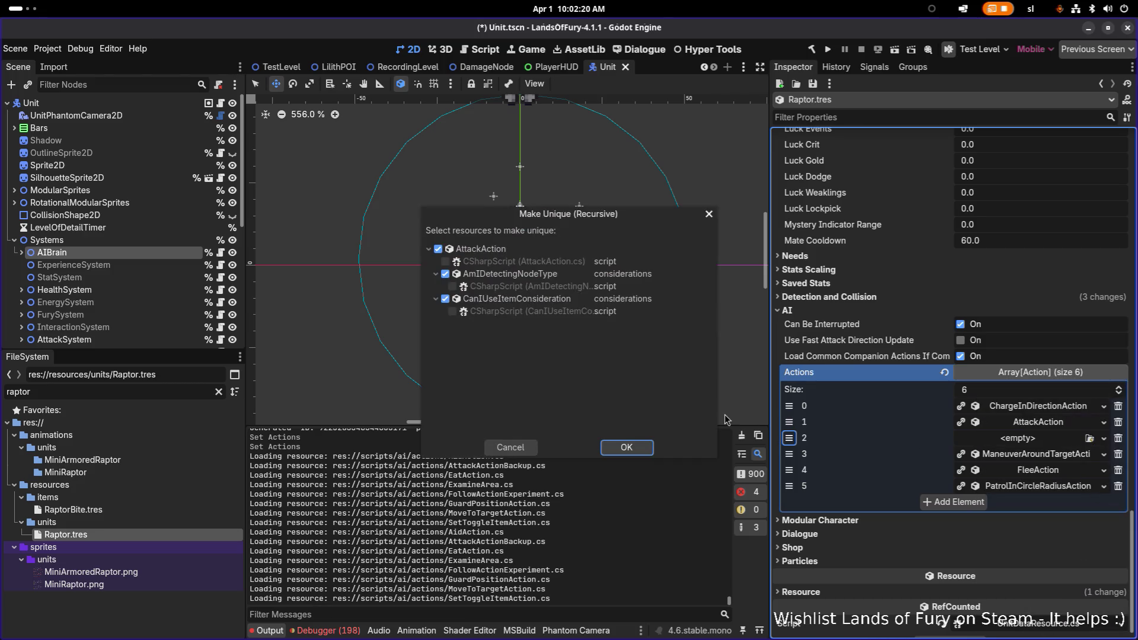
pyautogui.click(626, 447)
# Expand the copied action to show its considerations and attack animation options.
pyautogui.click(1028, 438)
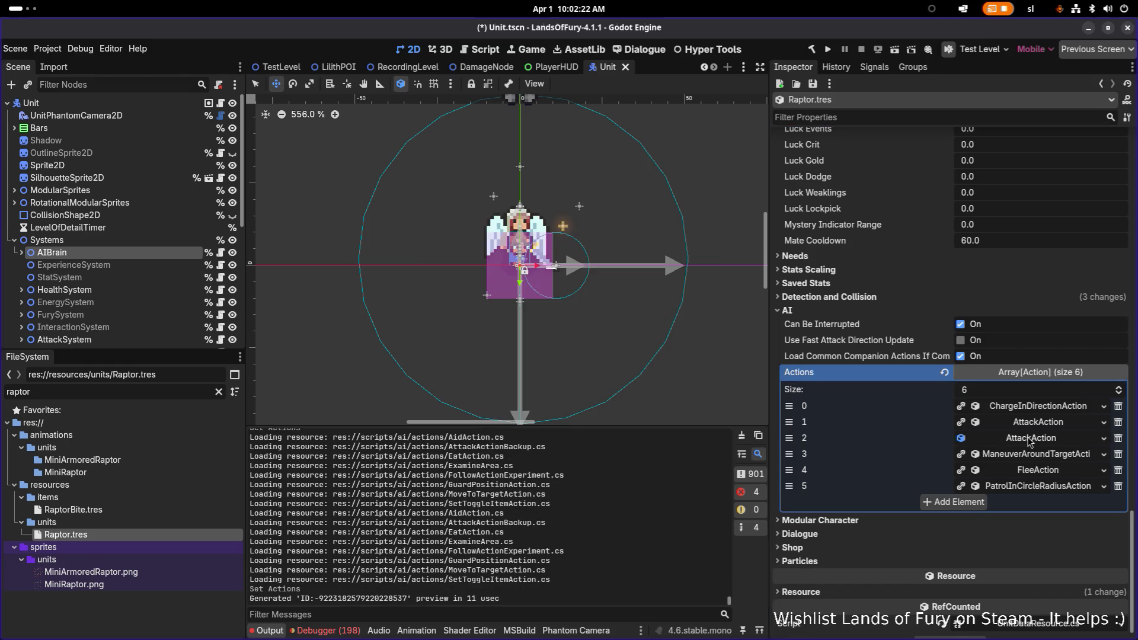
pyautogui.scroll(-5, 1037, 467)
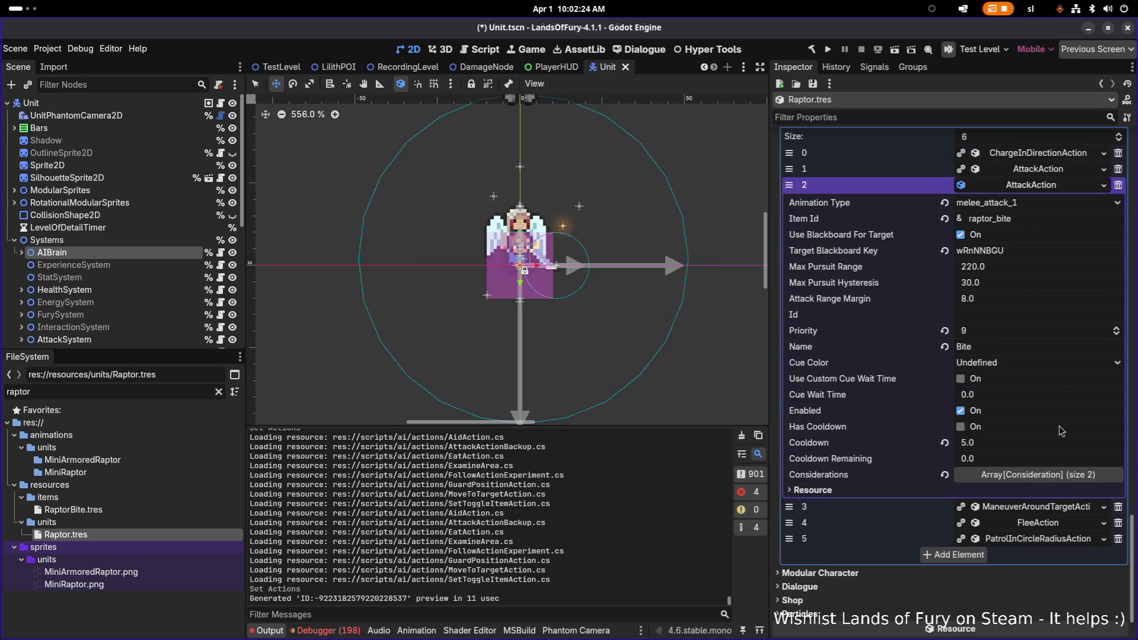
pyautogui.click(1060, 479)
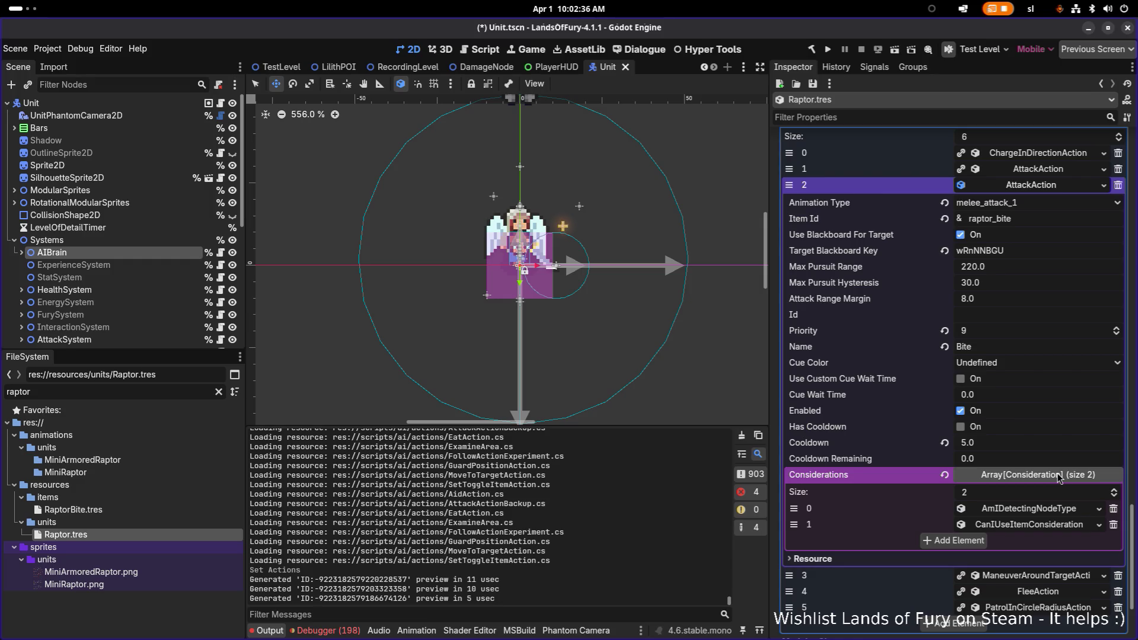
pyautogui.click(1059, 205)
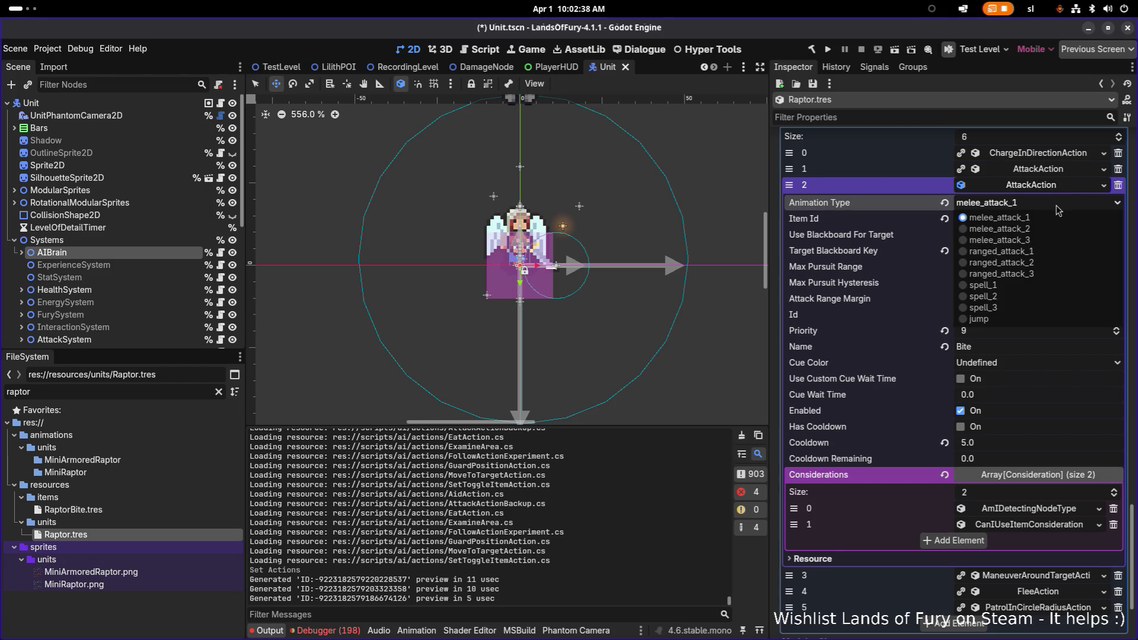
# Set the copied action's animation to melee_attack_2 and its Item Id to raptor_kick.
pyautogui.click(1039, 236)
pyautogui.click(999, 218)
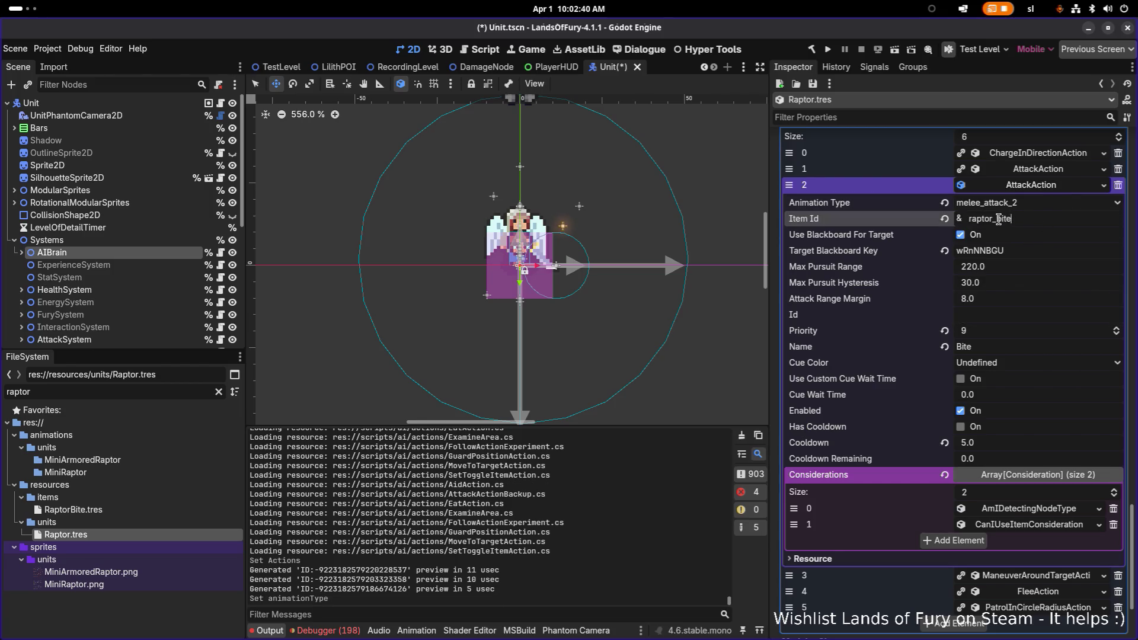
pyautogui.press('BackSpace')
pyautogui.press('BackSpace')
pyautogui.press('BackSpace')
pyautogui.write('jump')
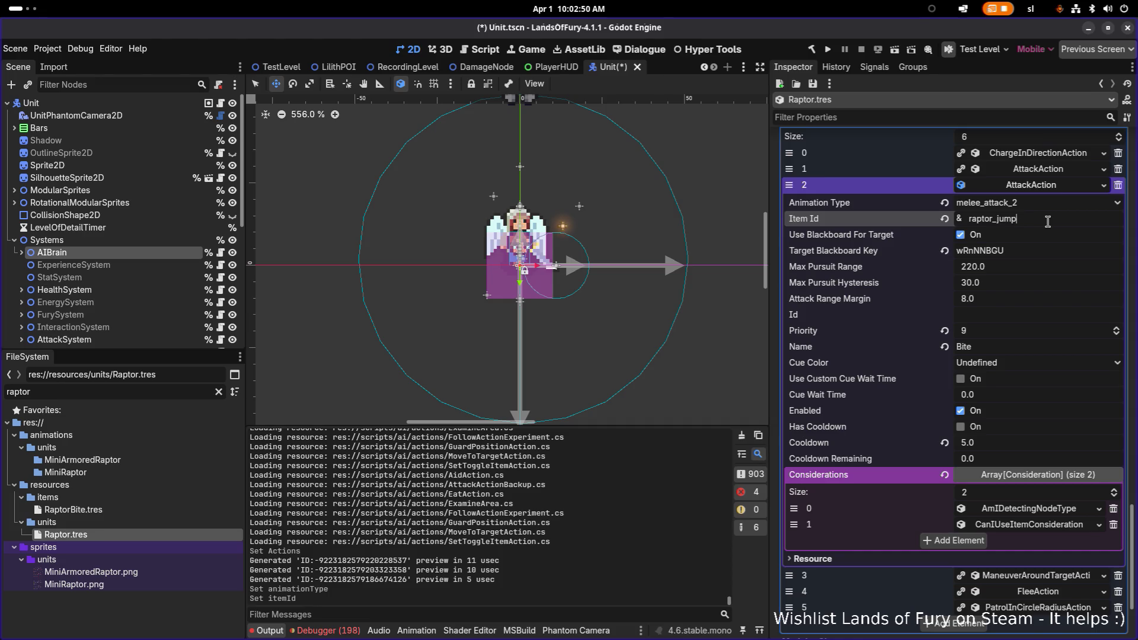
pyautogui.press('BackSpace')
pyautogui.press('BackSpace')
pyautogui.write('kick')
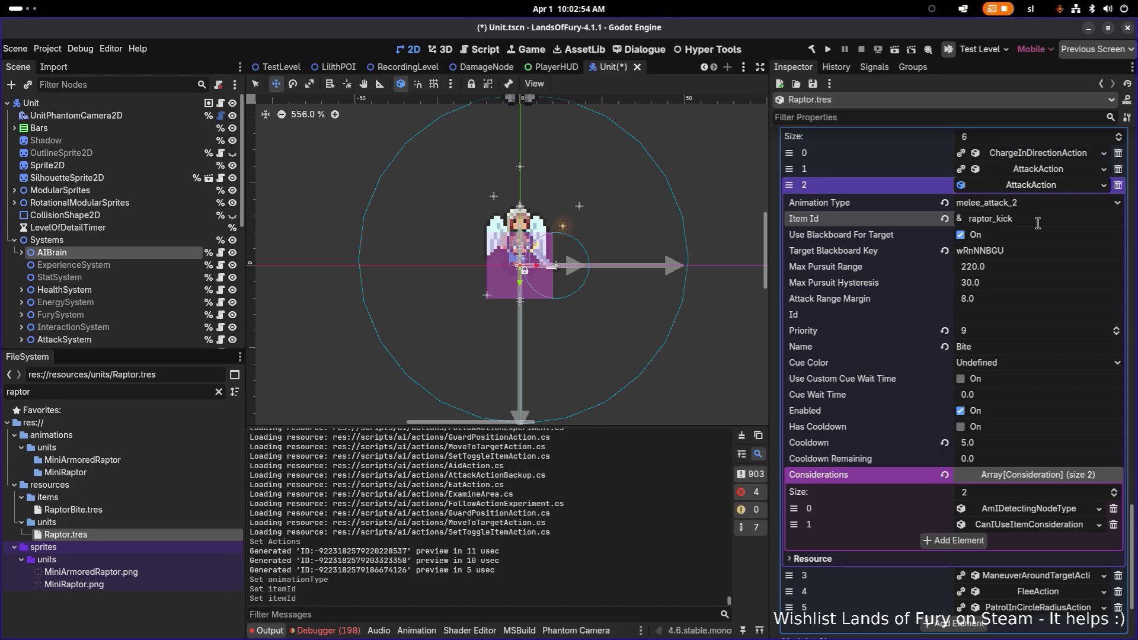
pyautogui.press('Return')
# Review the item-usage and enemy-detection considerations, then select the action name Bite.
pyautogui.click(1039, 526)
pyautogui.scroll(-5, 1033, 520)
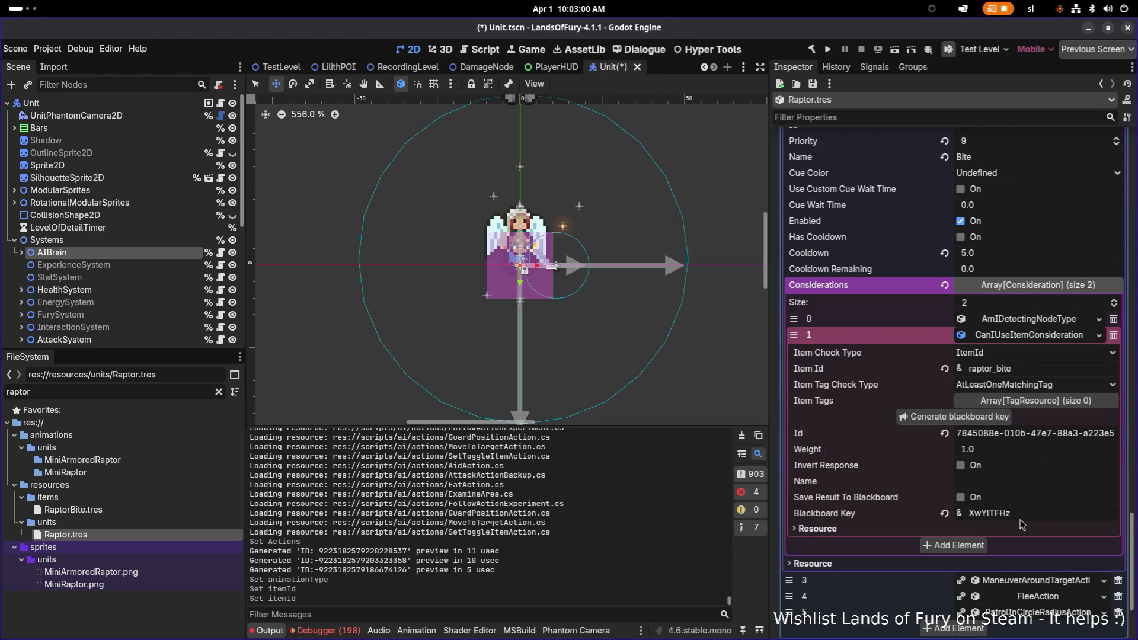
pyautogui.scroll(3, 1020, 521)
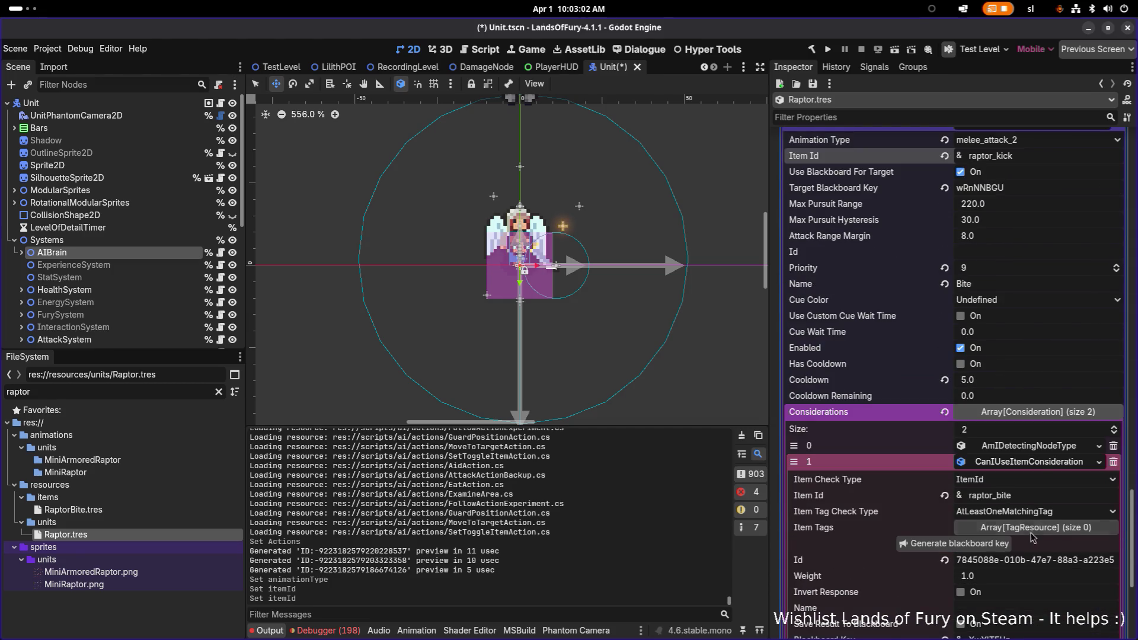
pyautogui.click(1038, 446)
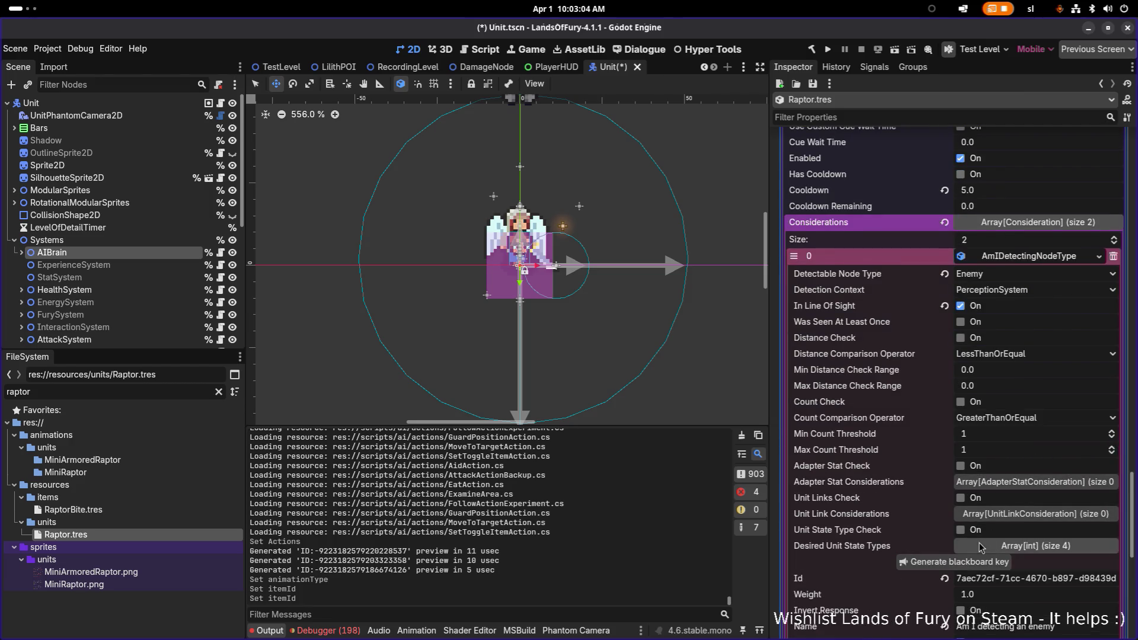
pyautogui.scroll(-2, 984, 533)
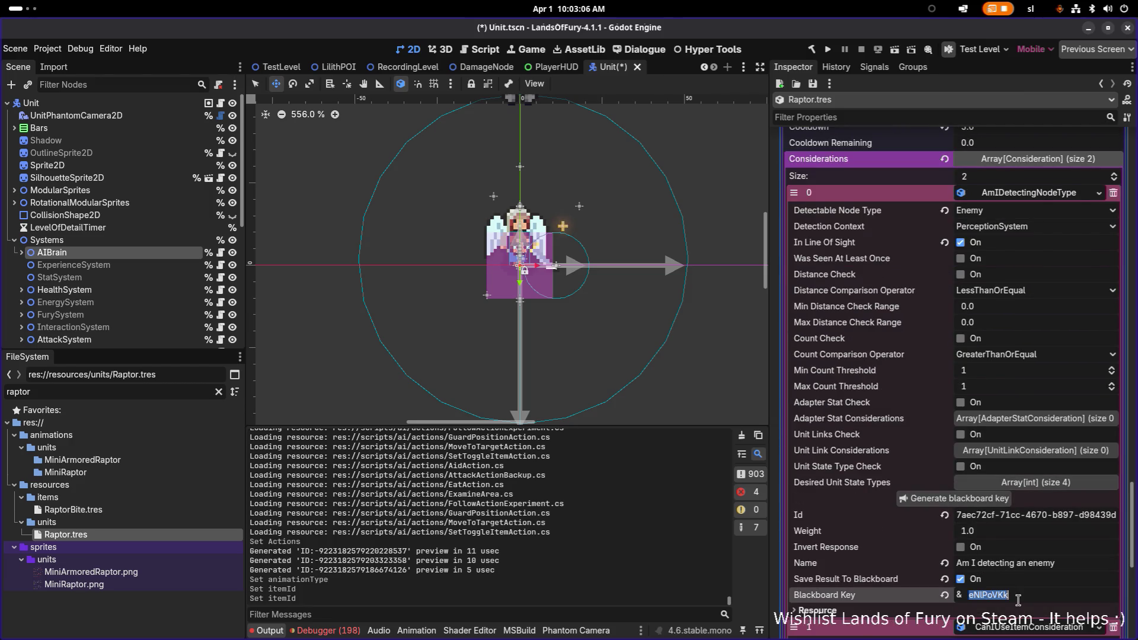
pyautogui.scroll(9, 1020, 586)
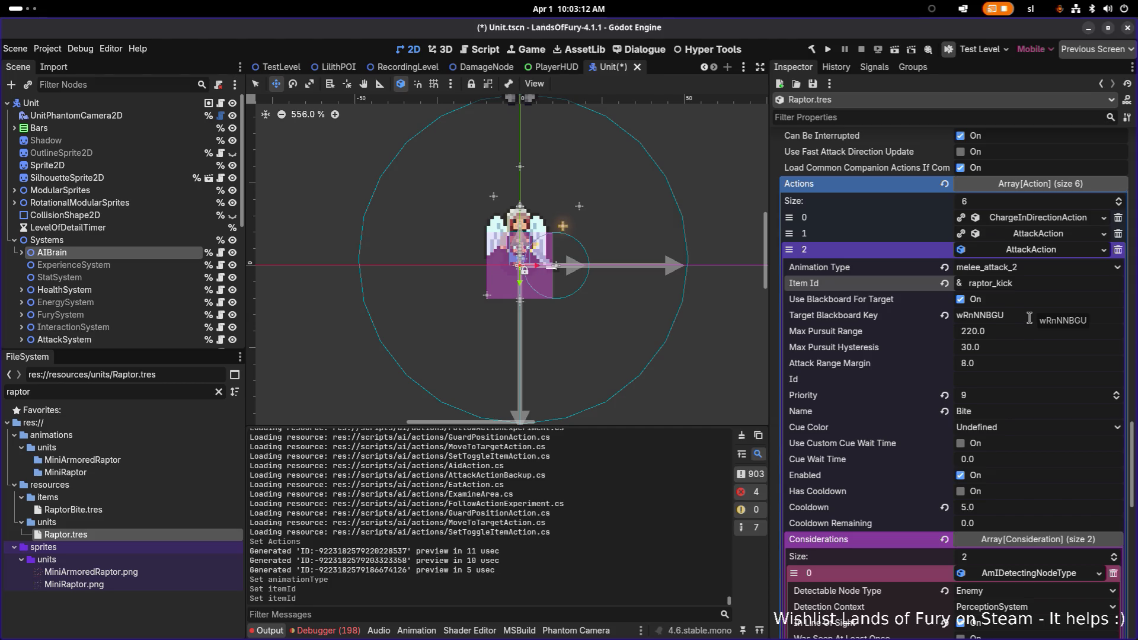
pyautogui.scroll(-10, 1029, 318)
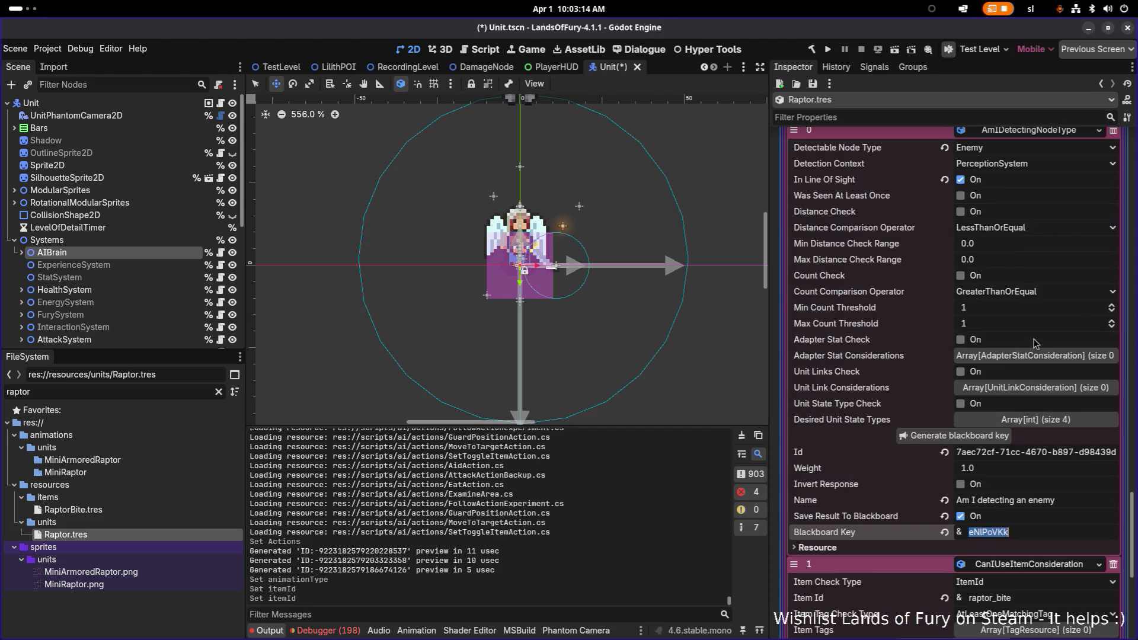
pyautogui.scroll(5, 1034, 342)
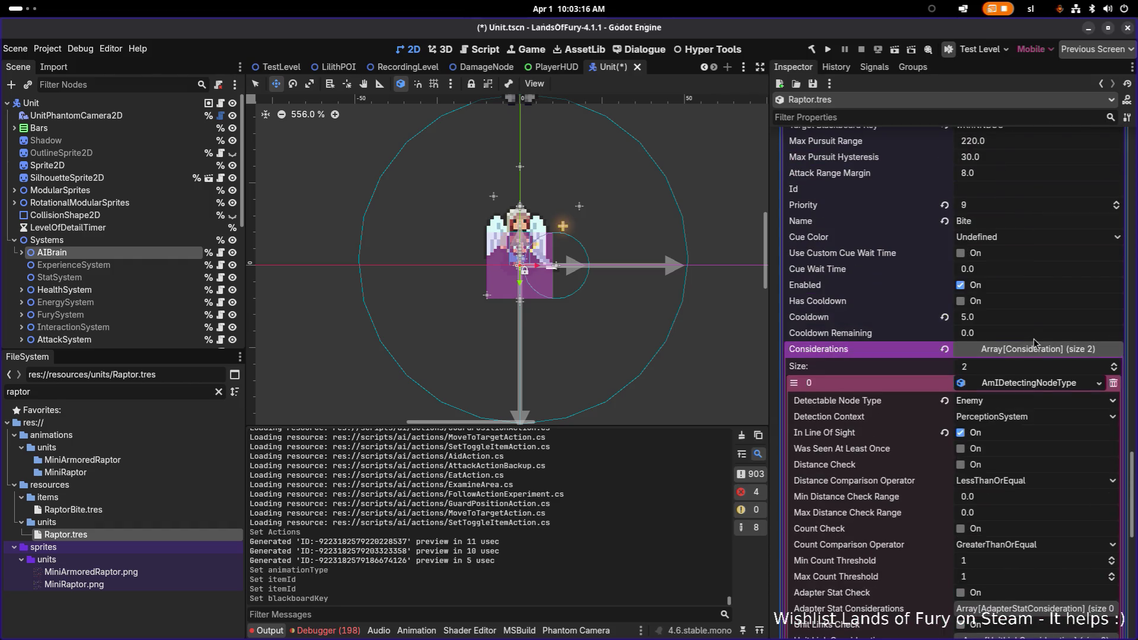
pyautogui.scroll(4, 1033, 340)
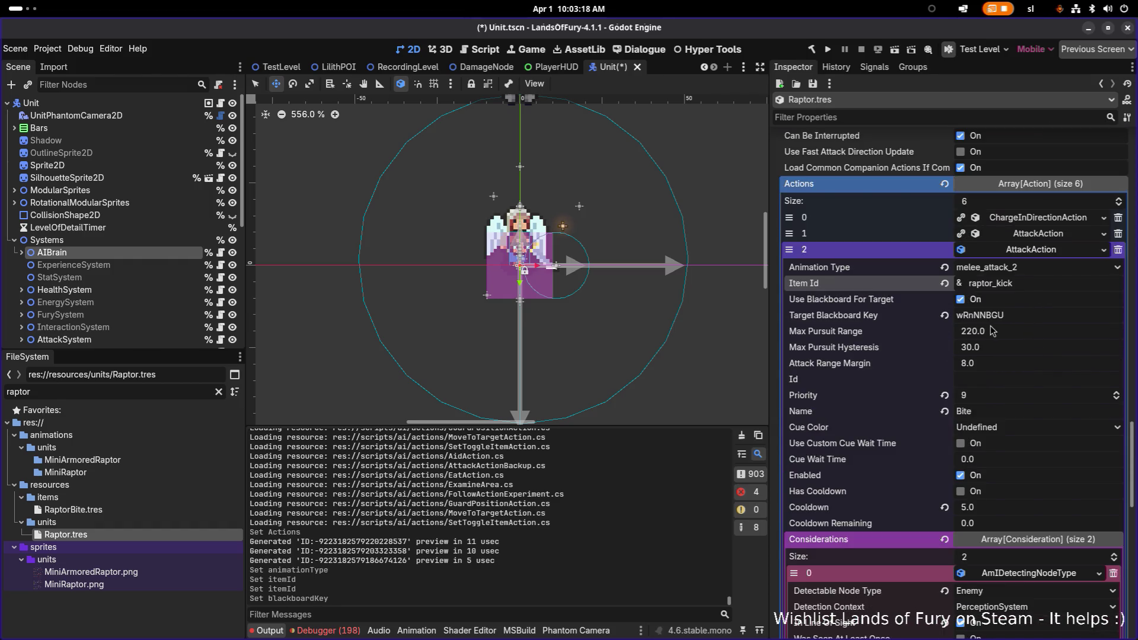
pyautogui.scroll(-3, 1004, 372)
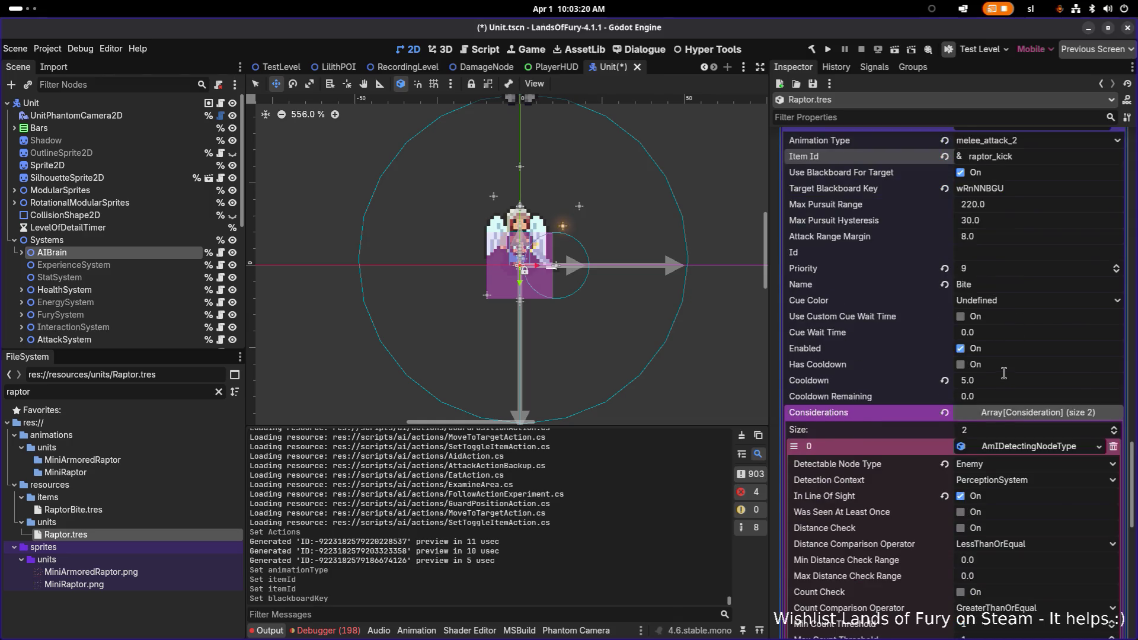
pyautogui.scroll(-3, 1003, 372)
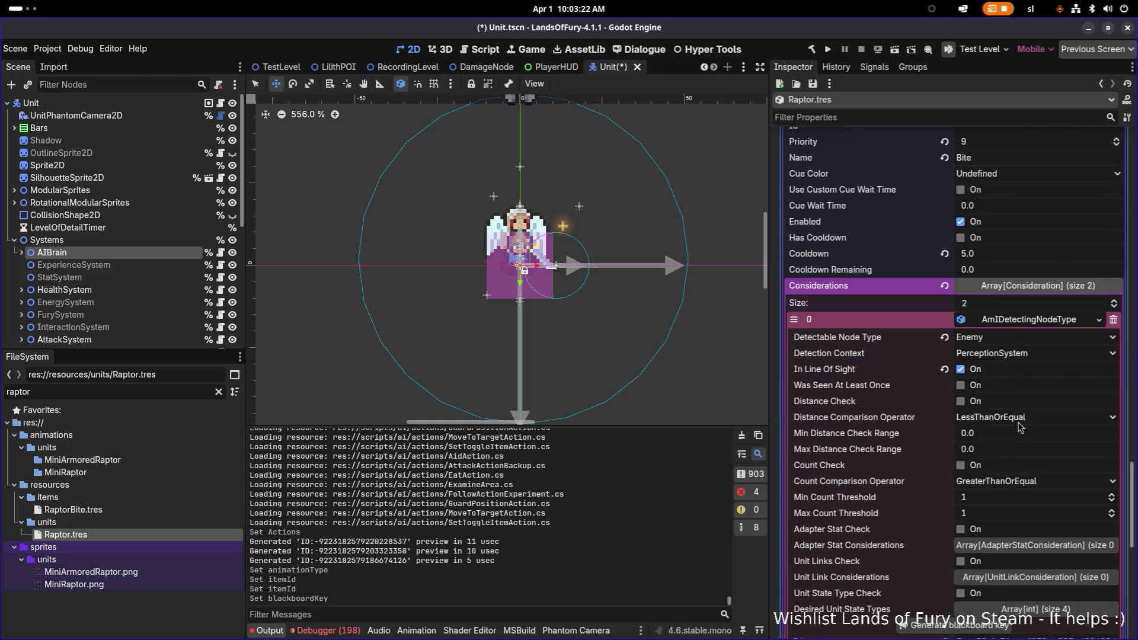
pyautogui.scroll(1, 1019, 425)
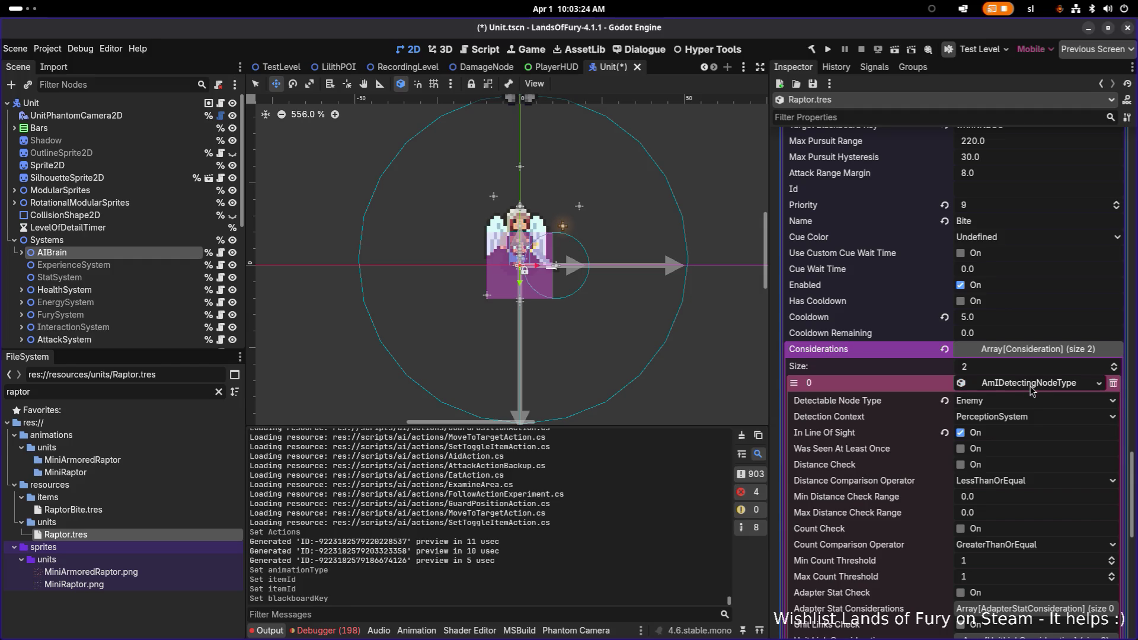
pyautogui.click(1030, 386)
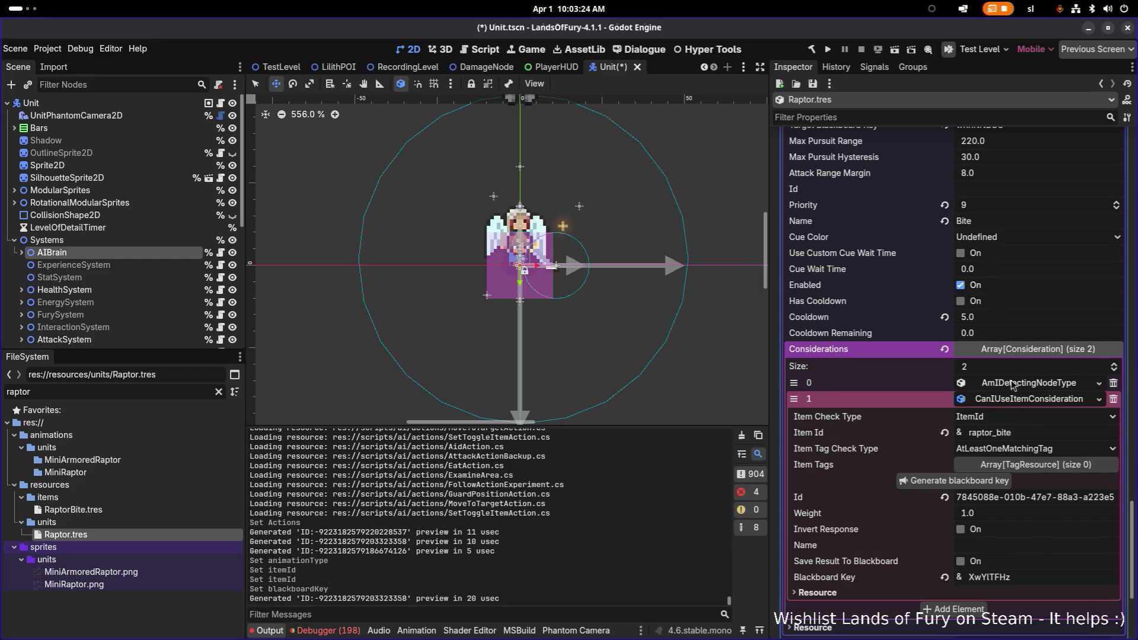
pyautogui.doubleClick(990, 220)
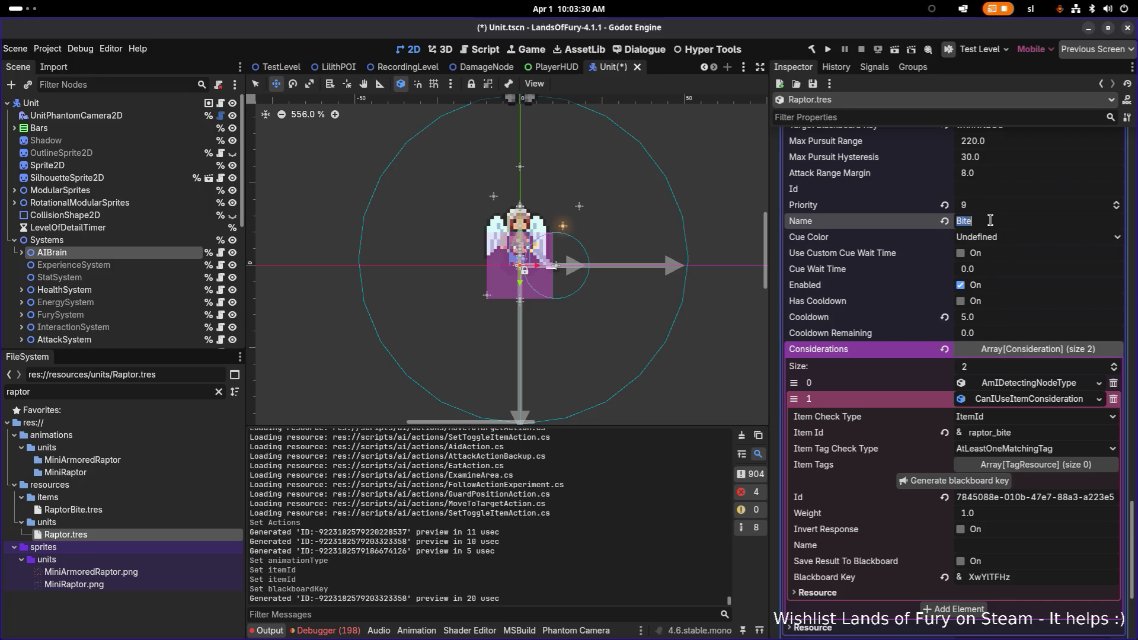
# Rename the action to Kick and change the consideration's Item Id to raptor_kick.
pyautogui.write('Kick')
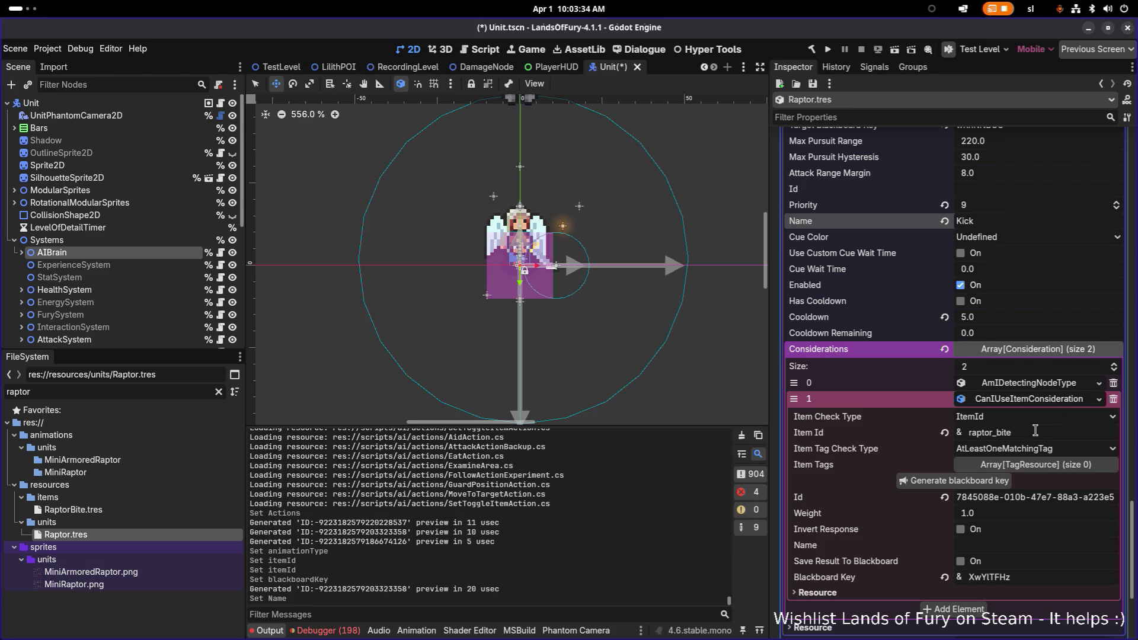
pyautogui.hotkey('ctrl', 'shift', 'Left')
pyautogui.write('k')
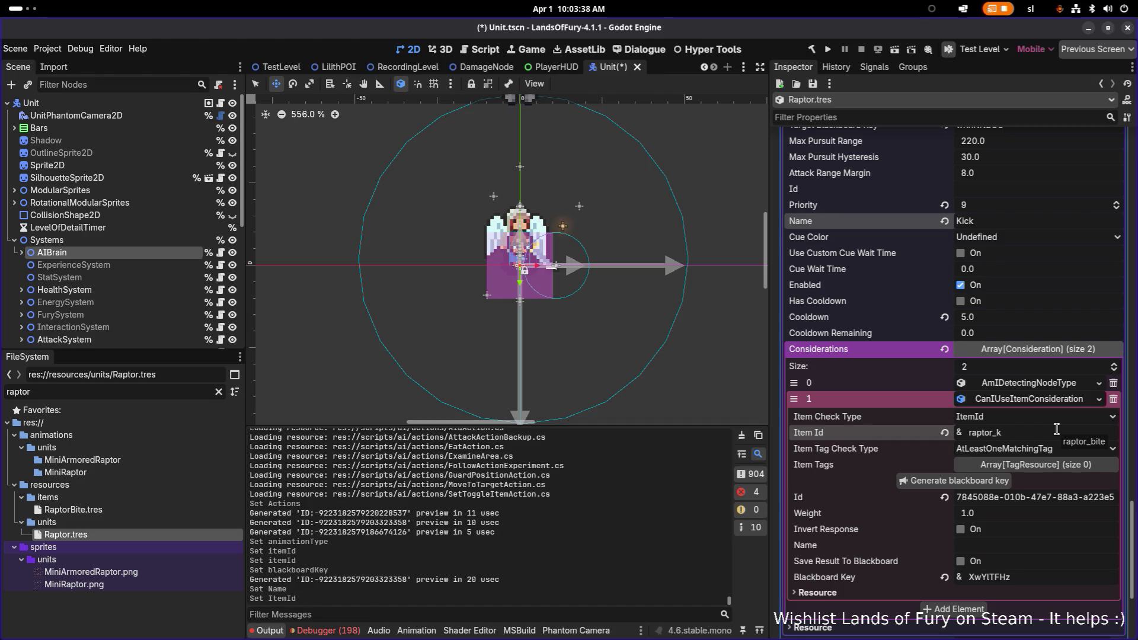
pyautogui.write('ick')
pyautogui.press('Return')
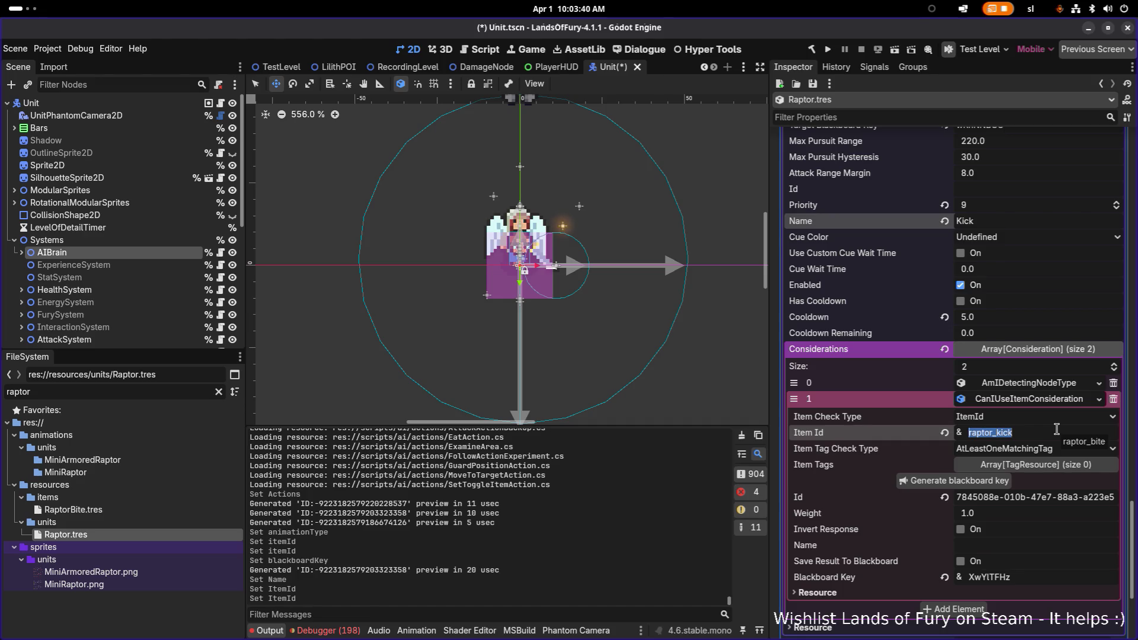
# Check the raptor_kick item ids, collapse the Kick action's entries, and save Unit.tscn.
pyautogui.scroll(3, 1053, 426)
pyautogui.click(1053, 287)
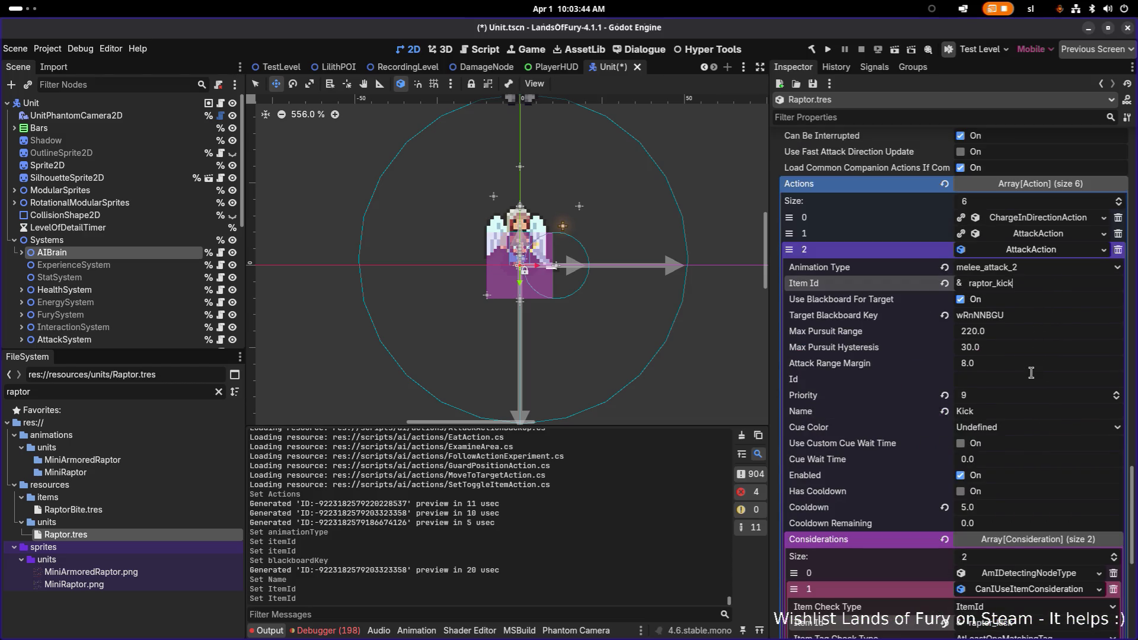
pyautogui.scroll(-2, 1009, 420)
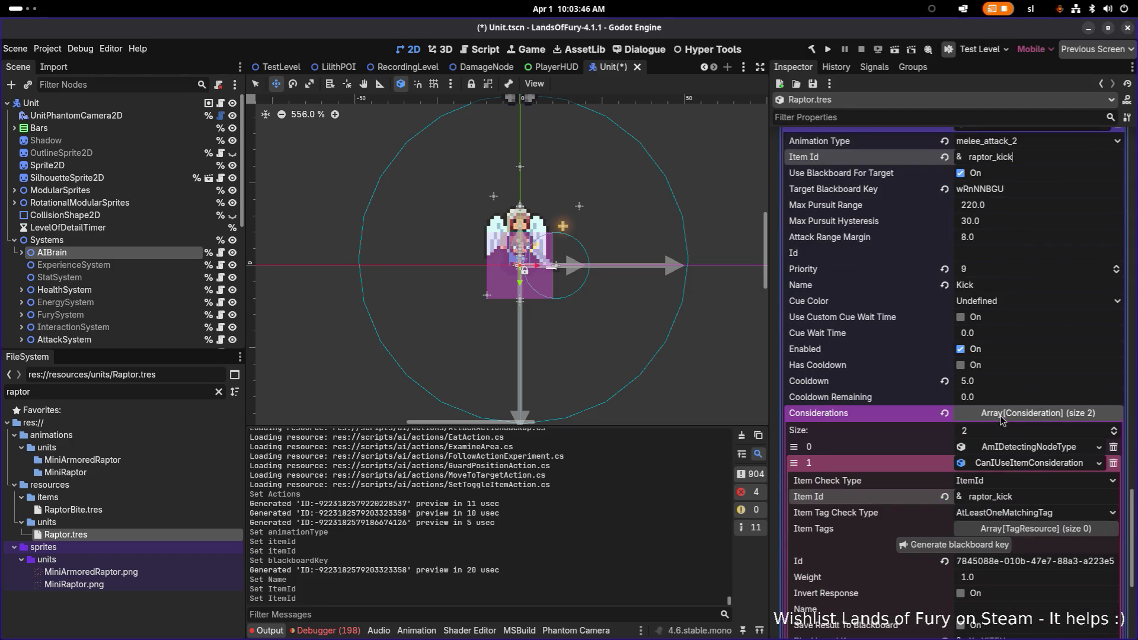
pyautogui.click(1038, 466)
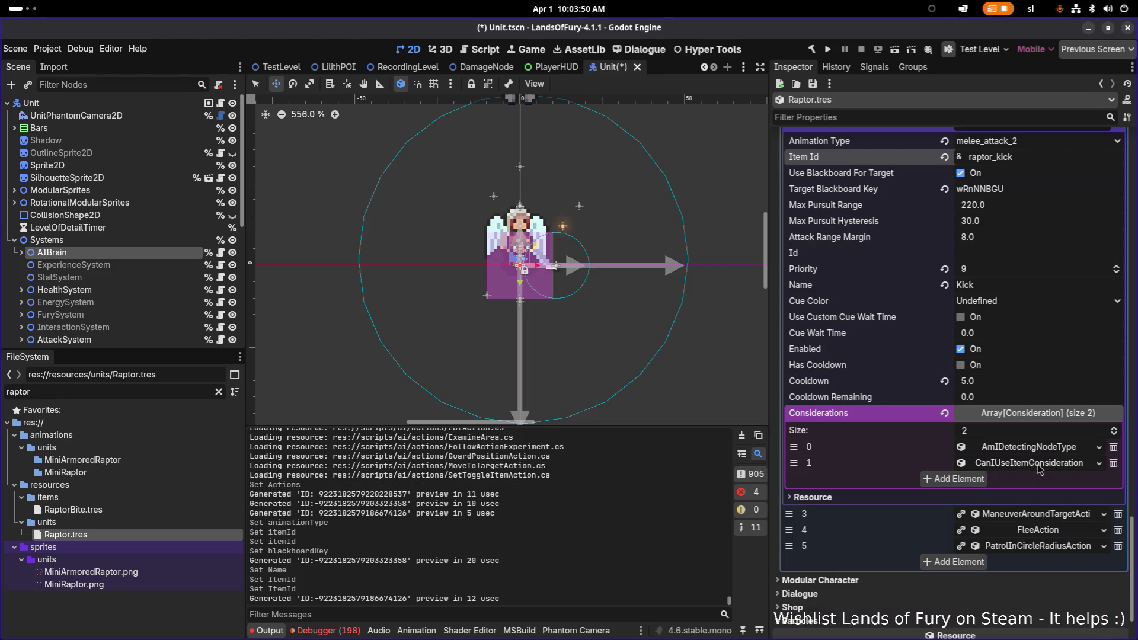
pyautogui.click(1028, 452)
pyautogui.click(1029, 453)
pyautogui.scroll(2, 1028, 451)
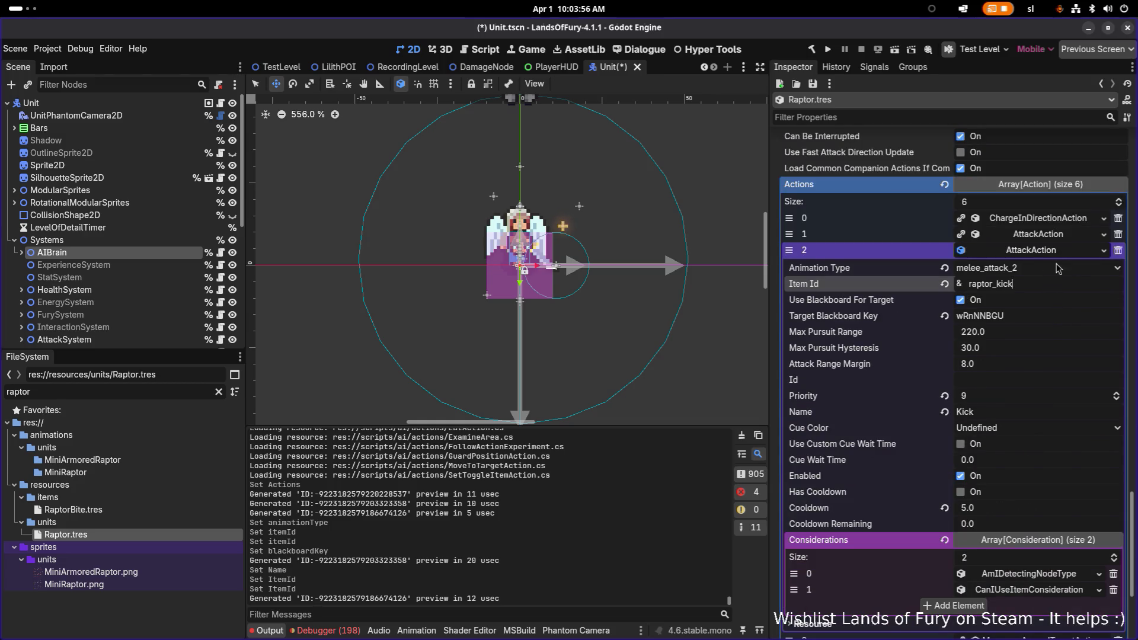
pyautogui.click(1043, 249)
pyautogui.hotkey('ctrl', 's')
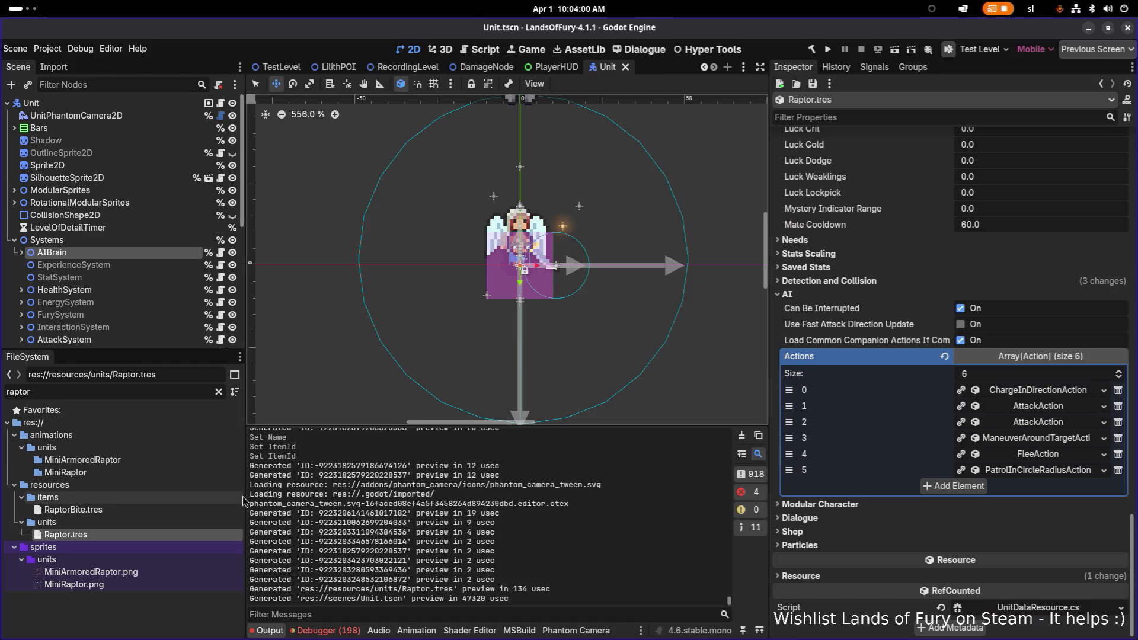
# Duplicate RaptorBite.tres as RaptorKick.tres and open the copy.
pyautogui.click(94, 510)
pyautogui.hotkey('ctrl', 'd')
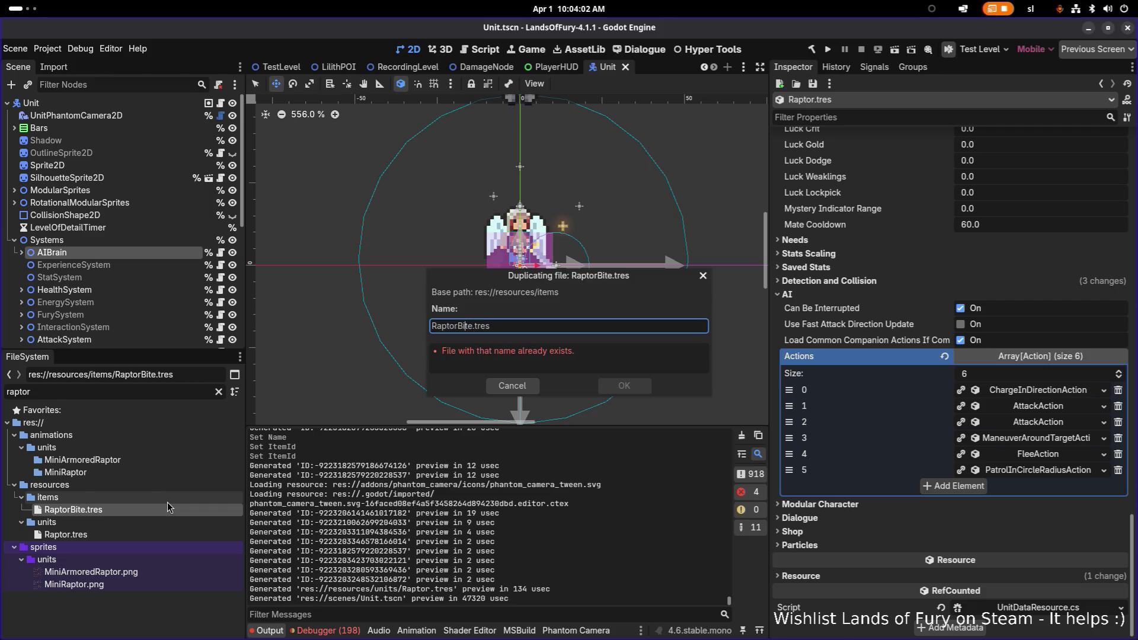
pyautogui.hotkey('ctrl', 'shift', 'Right')
pyautogui.write('Kick')
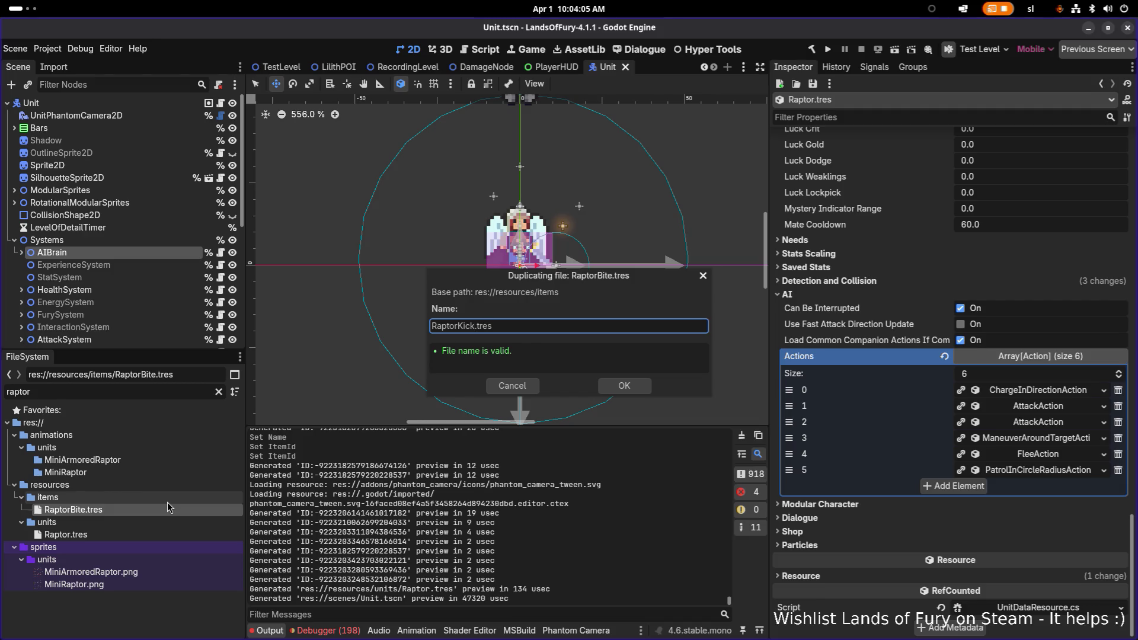
pyautogui.press('Return')
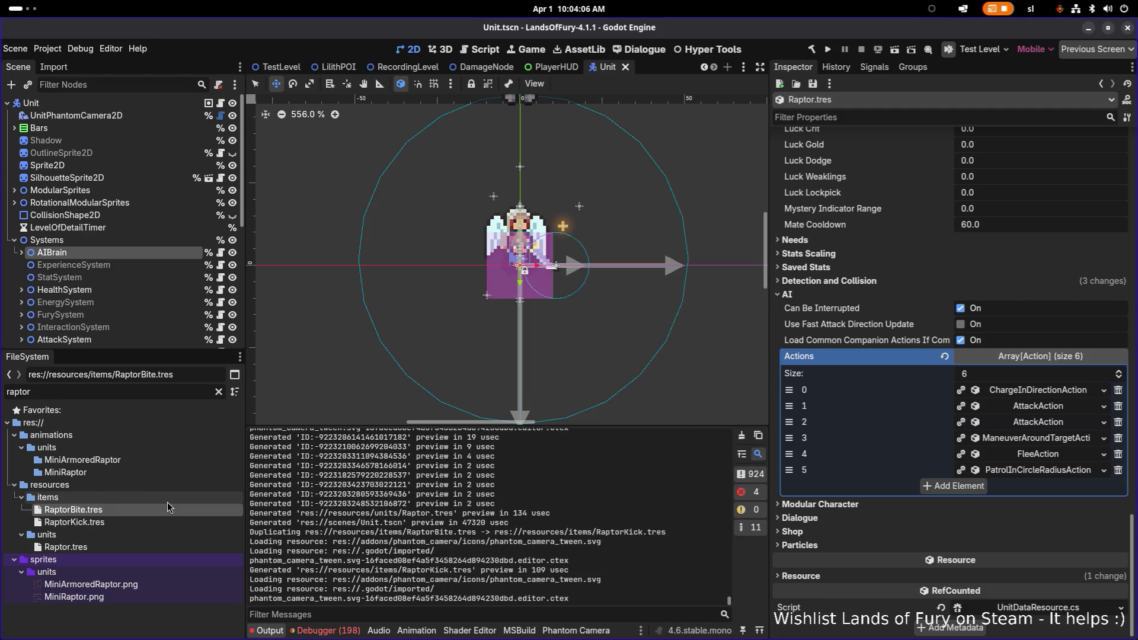
pyautogui.click(147, 523)
pyautogui.doubleClick(147, 523)
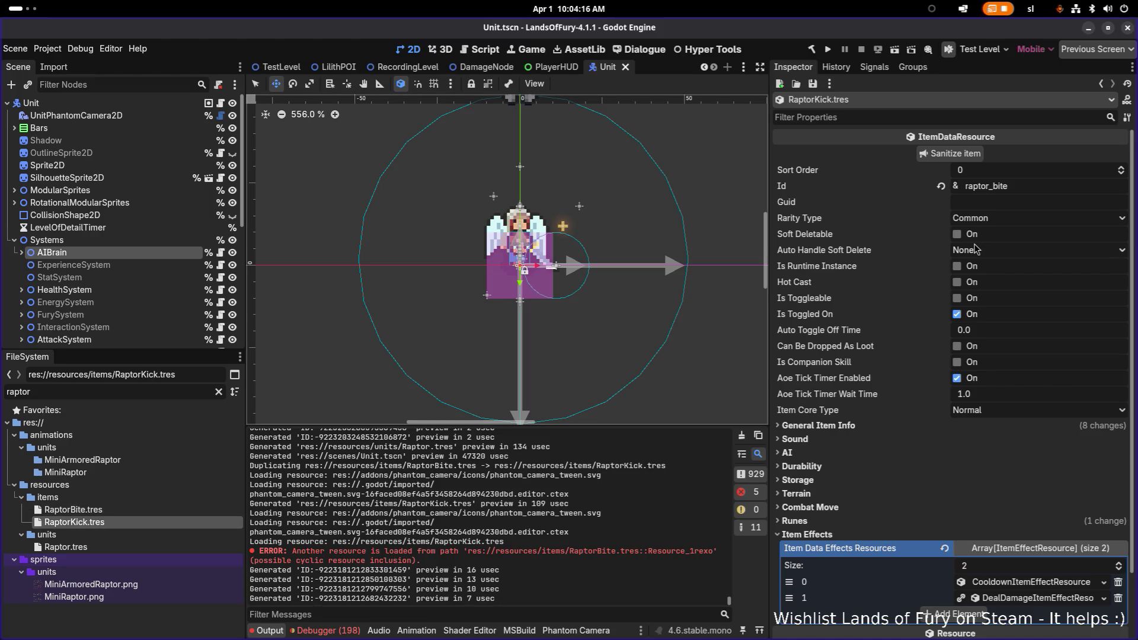
# Set the Id to raptor_kick and make the cooldown and damage effects unique, keeping damage type shared.
pyautogui.hotkey('shift', 'End')
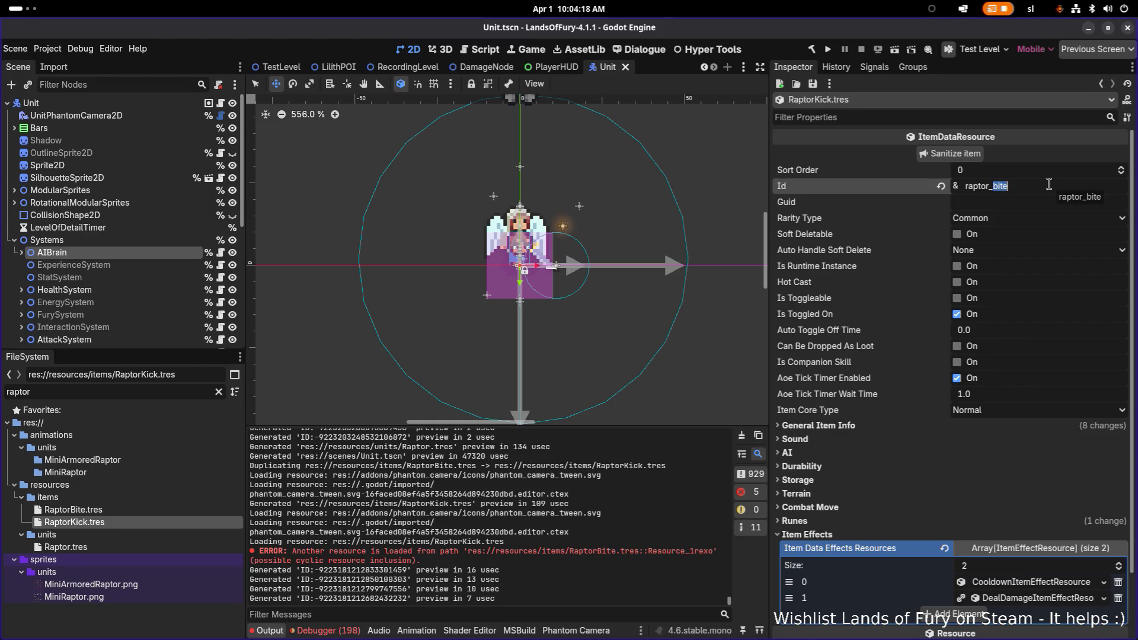
pyautogui.write('kicik')
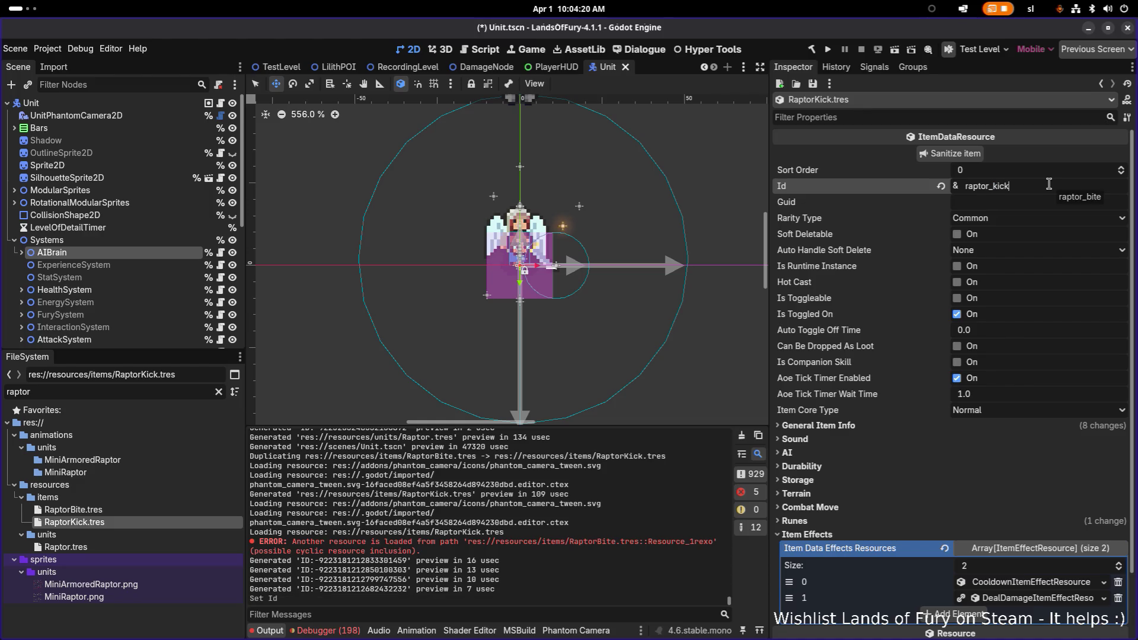
pyautogui.scroll(-3, 1005, 267)
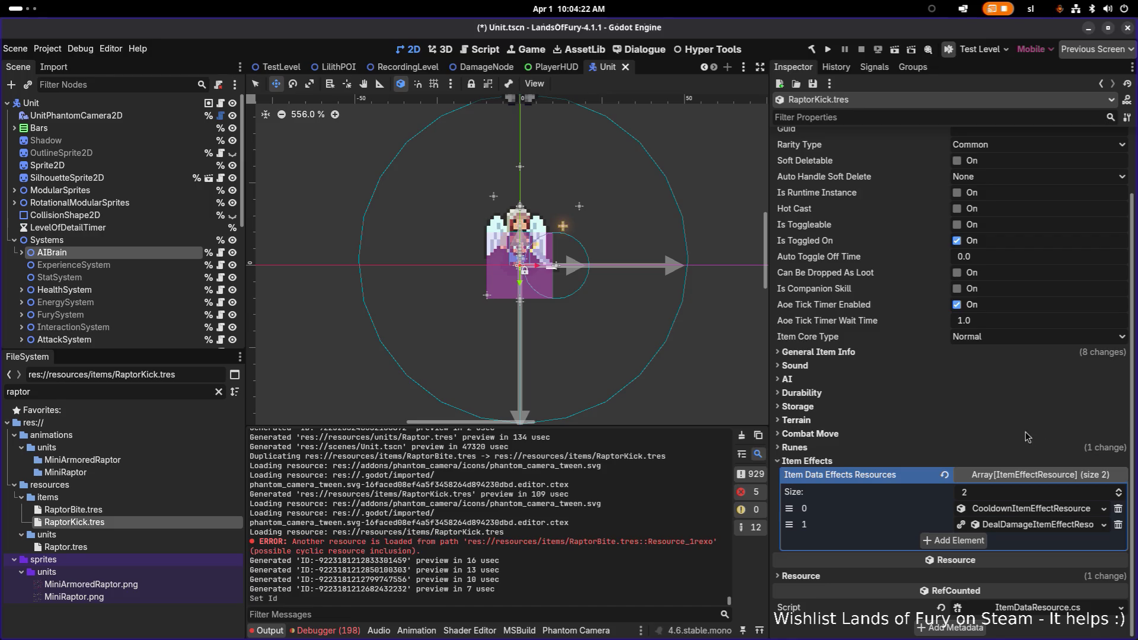
pyautogui.rightClick(1018, 510)
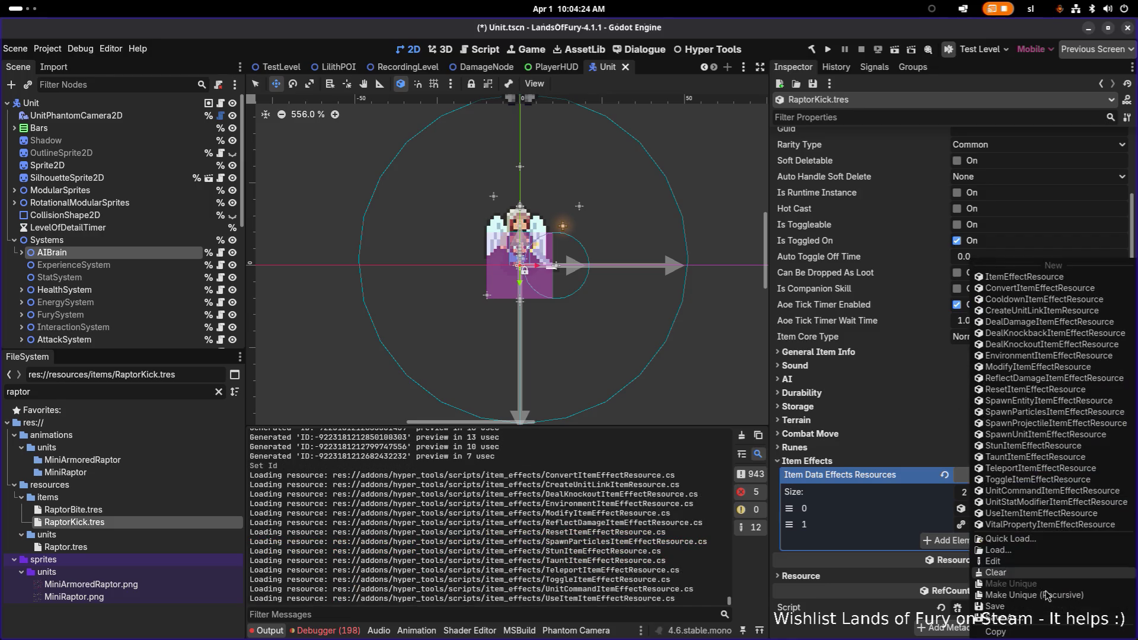
pyautogui.click(1049, 604)
pyautogui.click(626, 448)
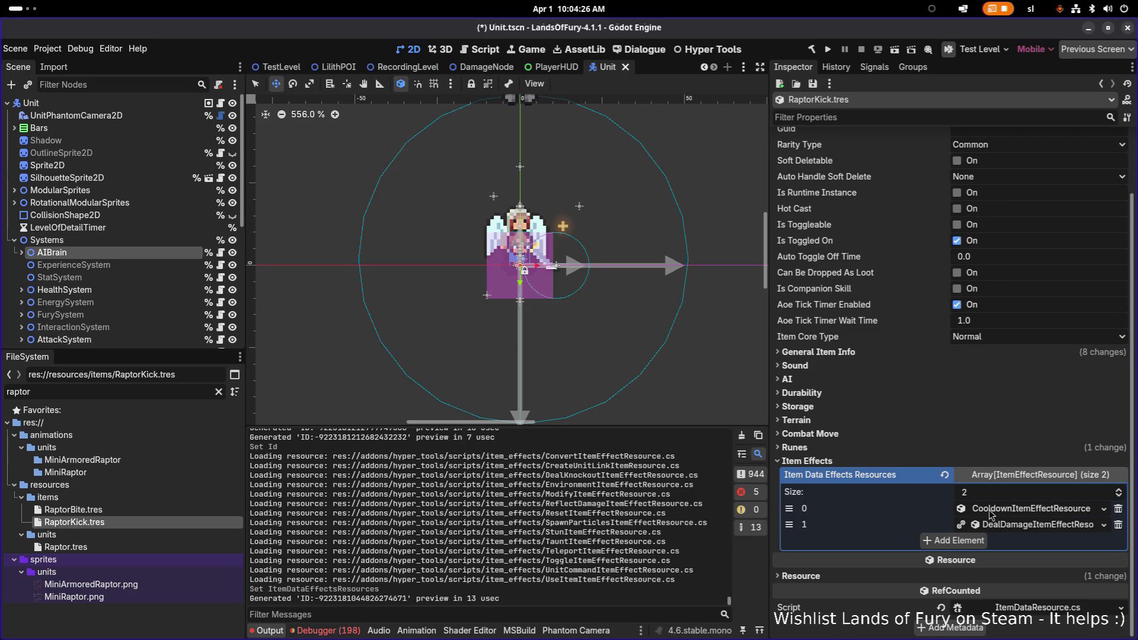
pyautogui.rightClick(1025, 526)
pyautogui.click(1040, 595)
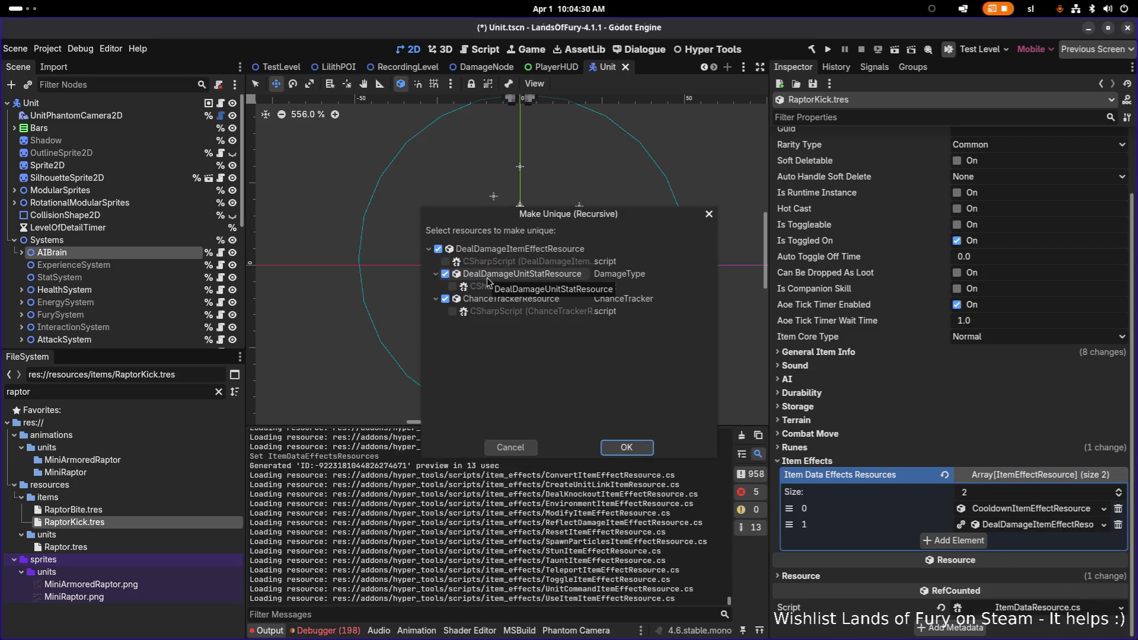
pyautogui.click(445, 274)
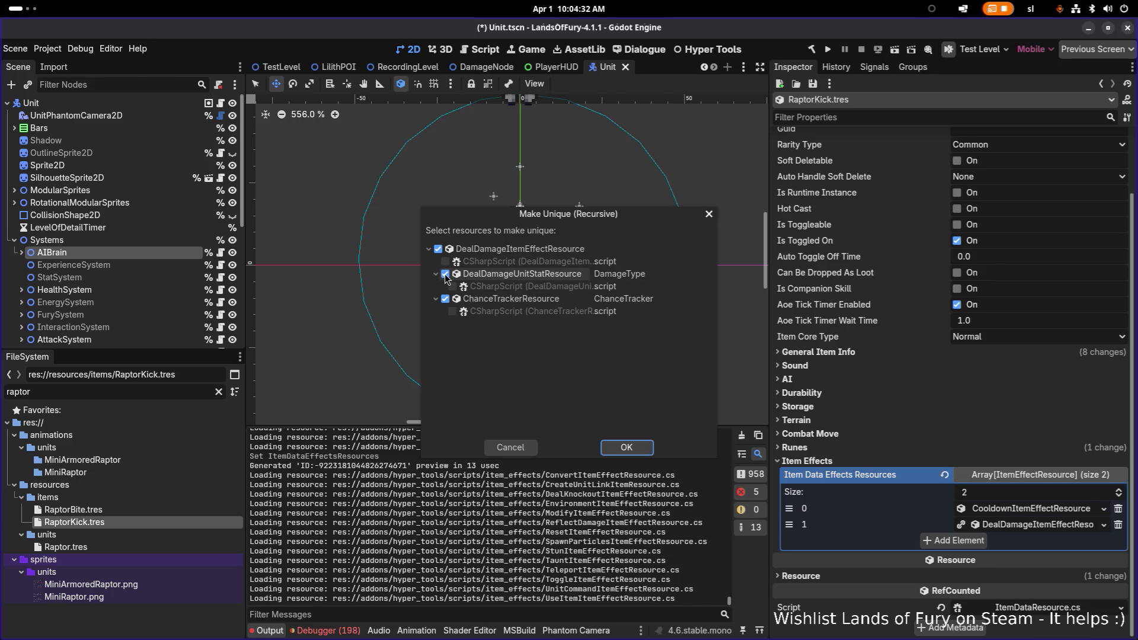
pyautogui.click(627, 448)
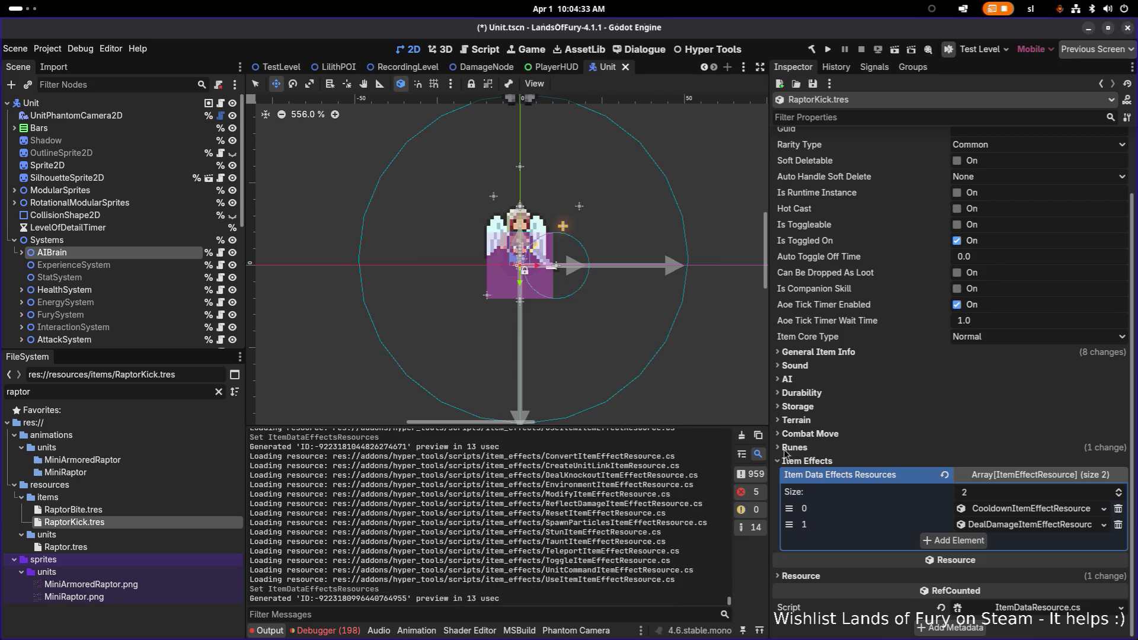
# Set the damage effect's Min Amount to 12 and add an empty third effect slot.
pyautogui.click(1039, 525)
pyautogui.scroll(-2, 948, 504)
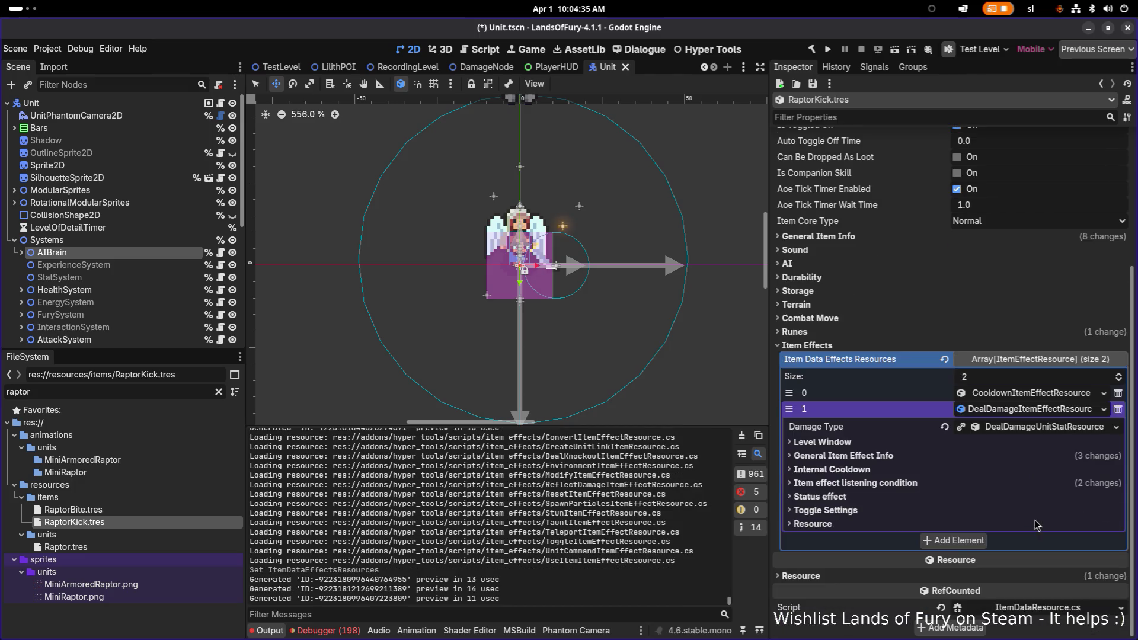
pyautogui.click(875, 457)
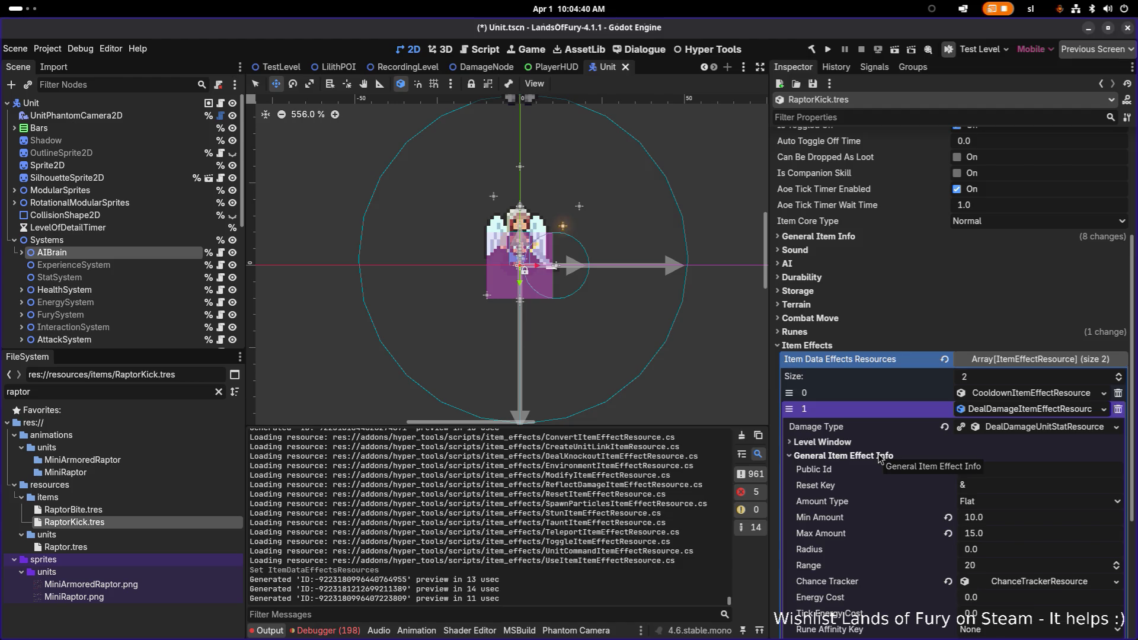
pyautogui.click(1013, 517)
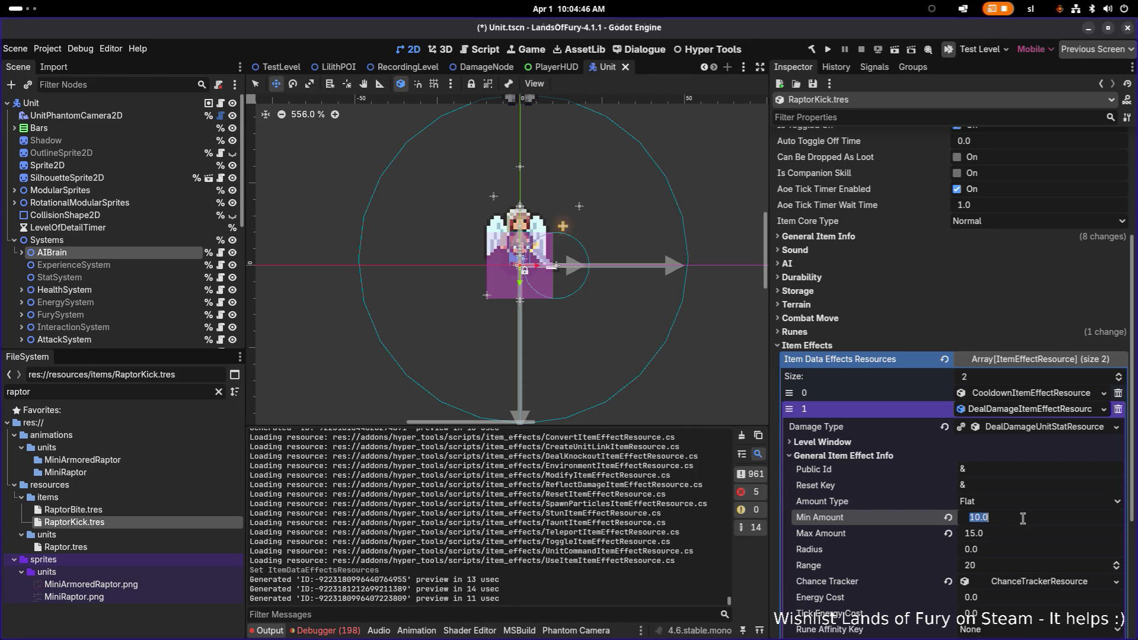
pyautogui.write('12')
pyautogui.press('Return')
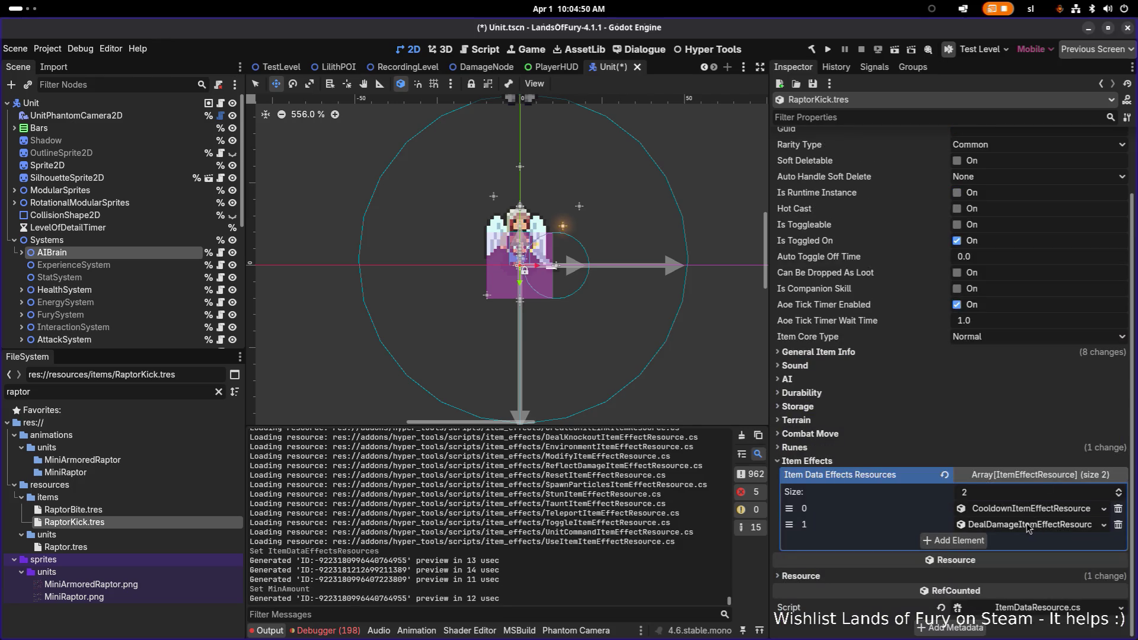
pyautogui.click(976, 549)
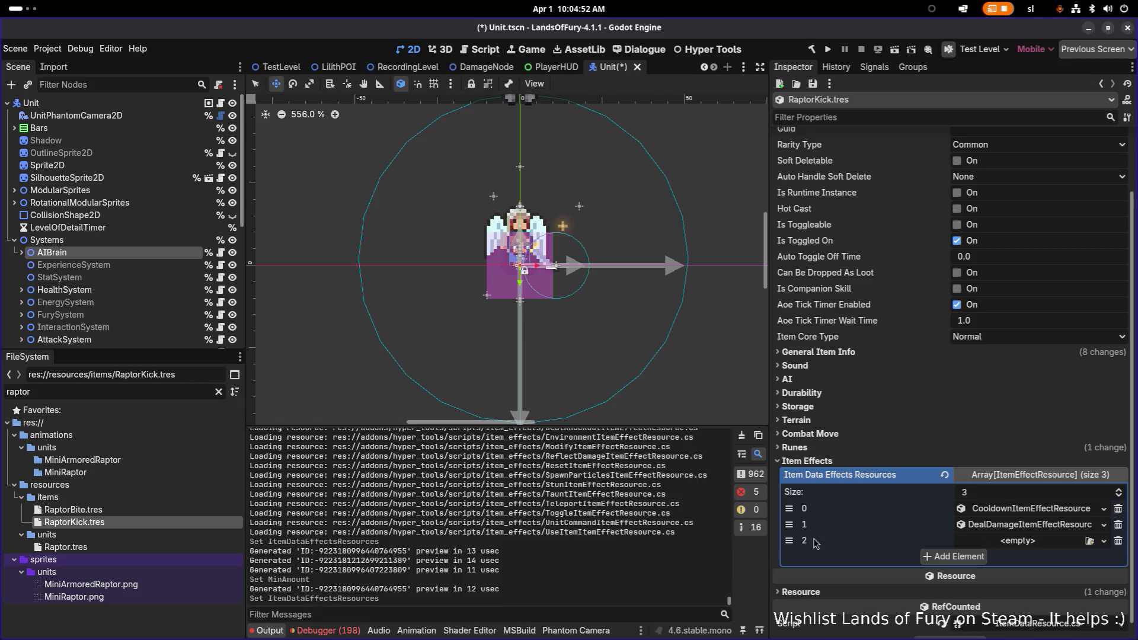
# Move the damage effect to the top and create a DealKnockback effect in the empty slot.
pyautogui.moveTo(788, 524)
pyautogui.mouseDown()
pyautogui.moveTo(789, 509)
pyautogui.moveTo(788, 525)
pyautogui.mouseUp()
pyautogui.click(1038, 528)
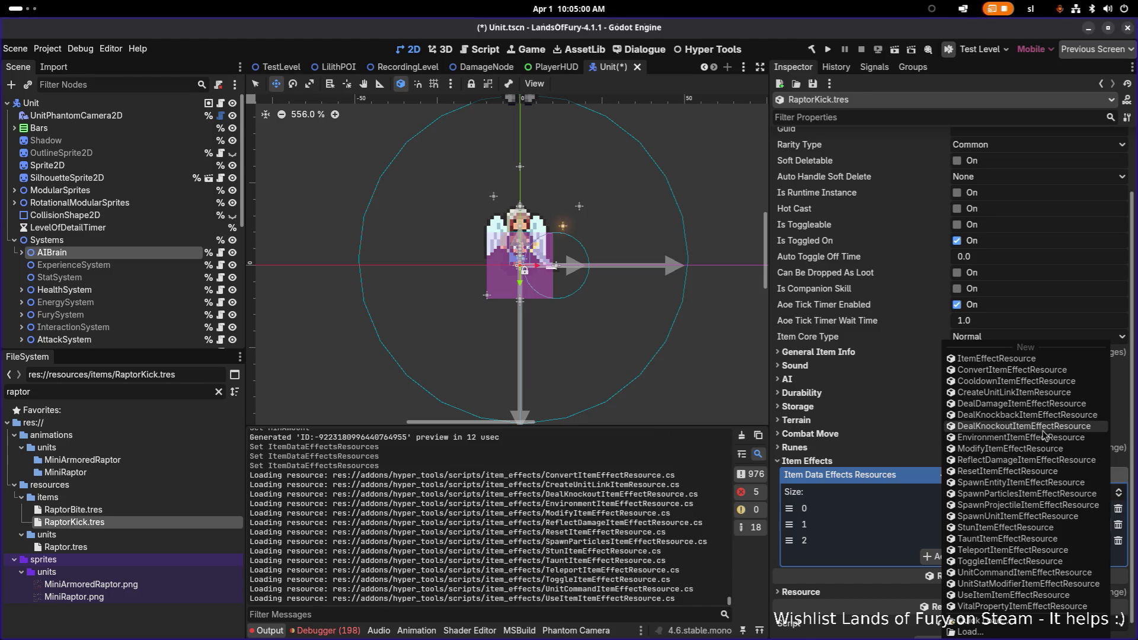
pyautogui.click(995, 416)
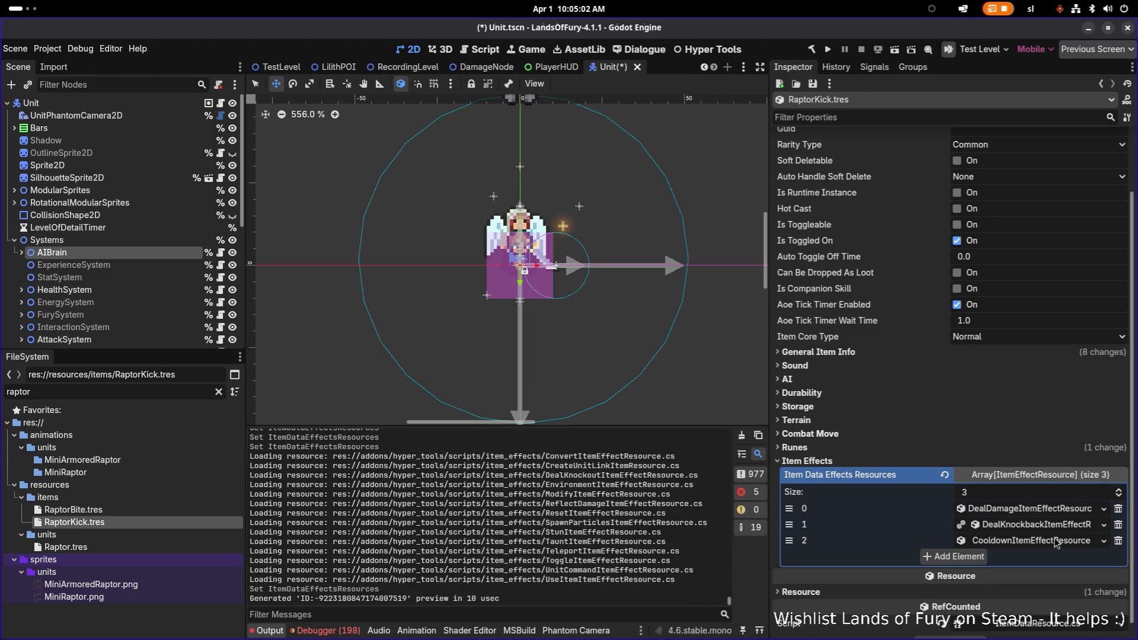
pyautogui.scroll(-2, 1007, 510)
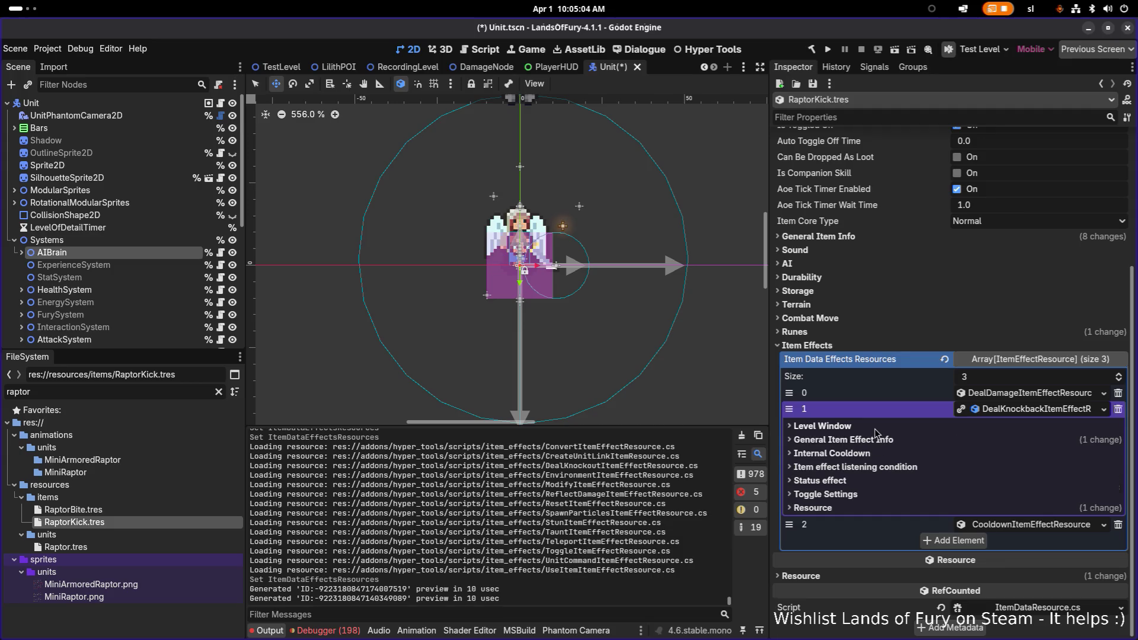
pyautogui.click(874, 429)
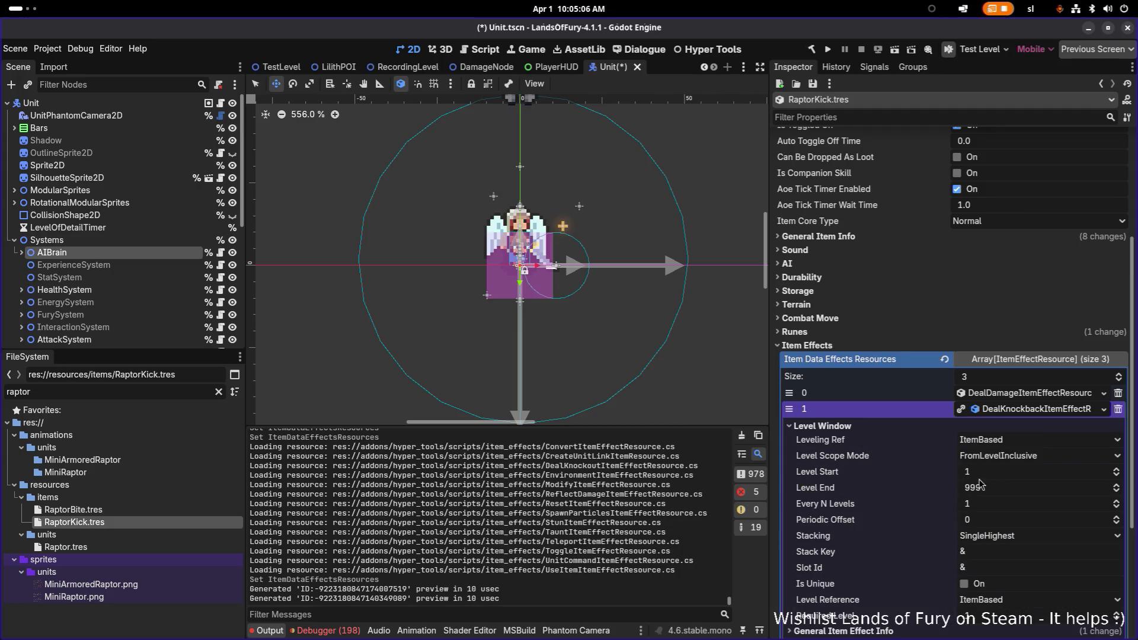
pyautogui.scroll(-3, 910, 445)
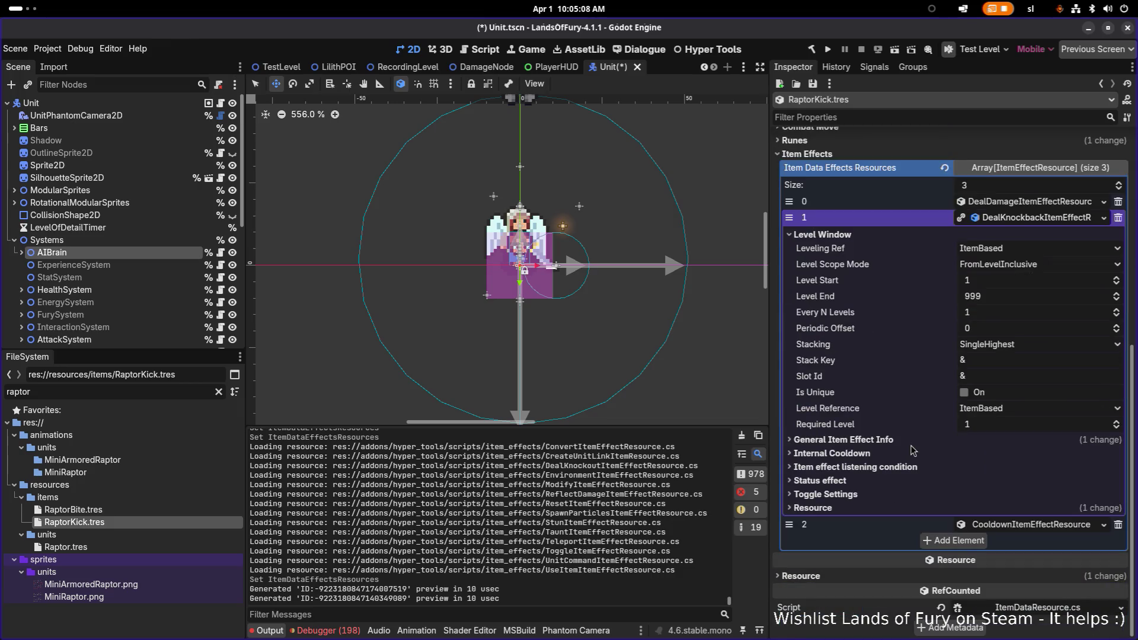
pyautogui.click(878, 441)
pyautogui.scroll(-3, 949, 426)
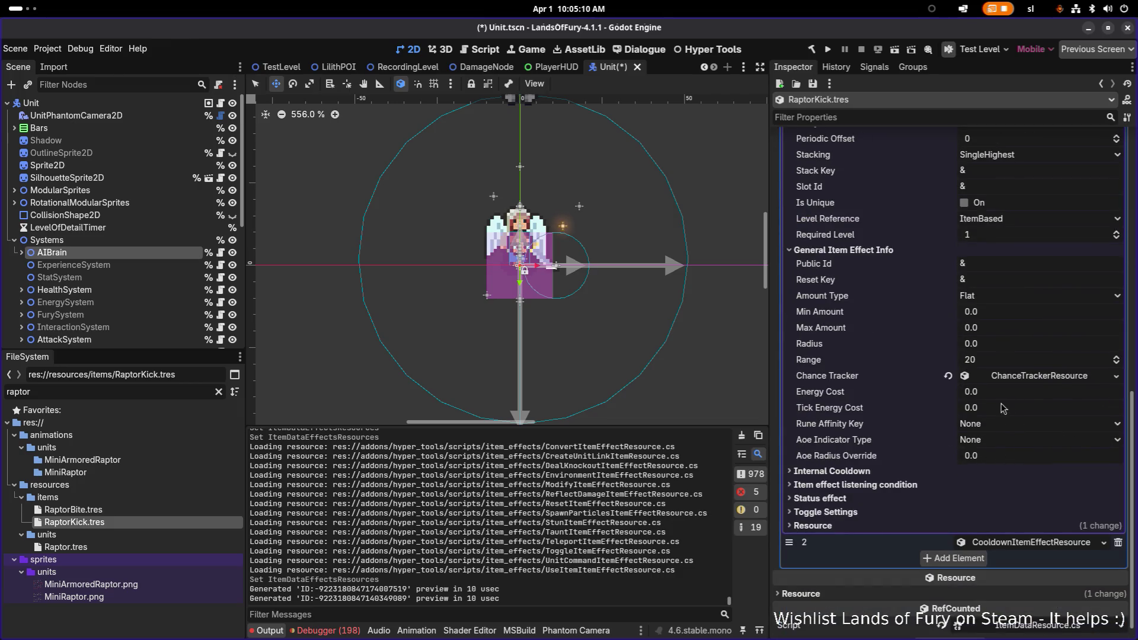
# Set the knockback effect's Min Amount to 32 and Max Amount to 48, and save.
pyautogui.click(996, 314)
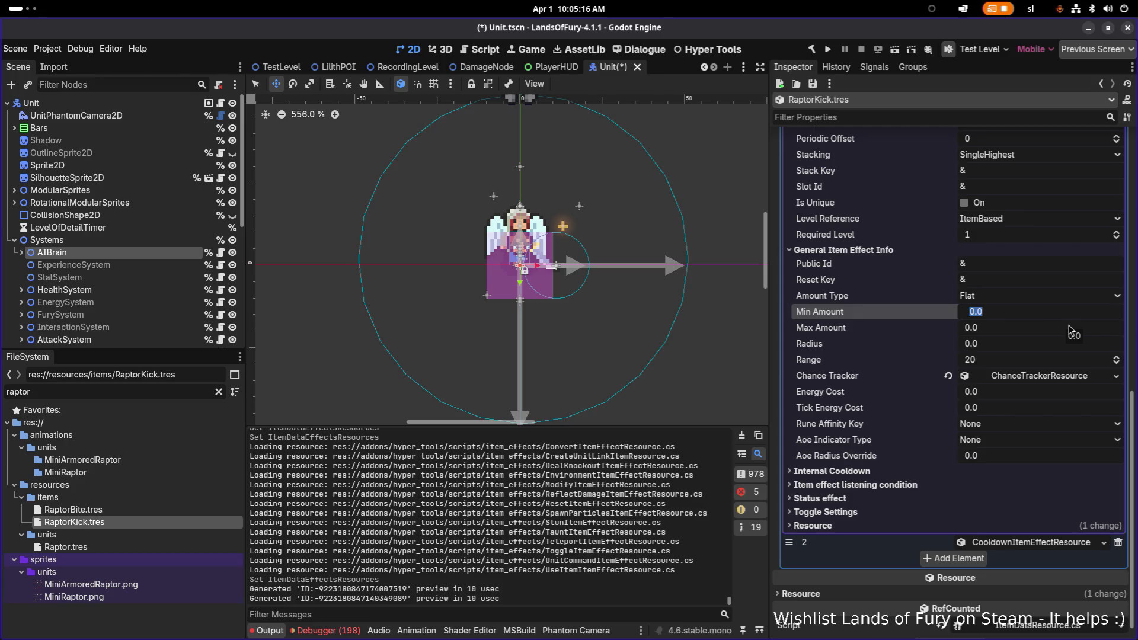
pyautogui.write('34')
pyautogui.press('BackSpace')
pyautogui.write('2')
pyautogui.click(1069, 327)
pyautogui.write('48')
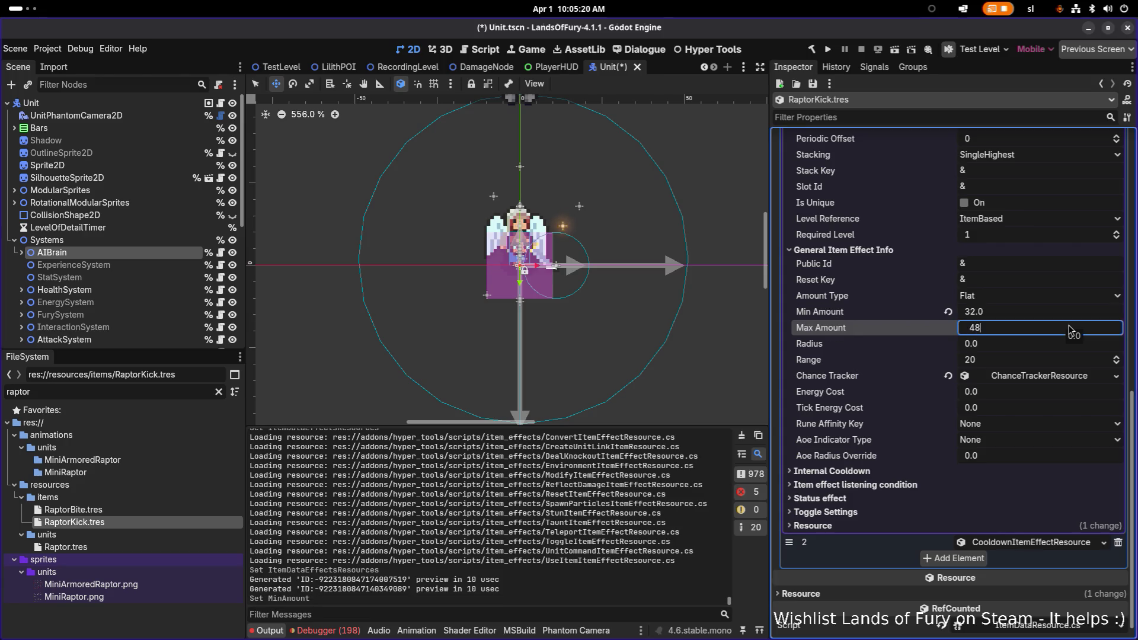
pyautogui.press('Return')
pyautogui.hotkey('ctrl', 's')
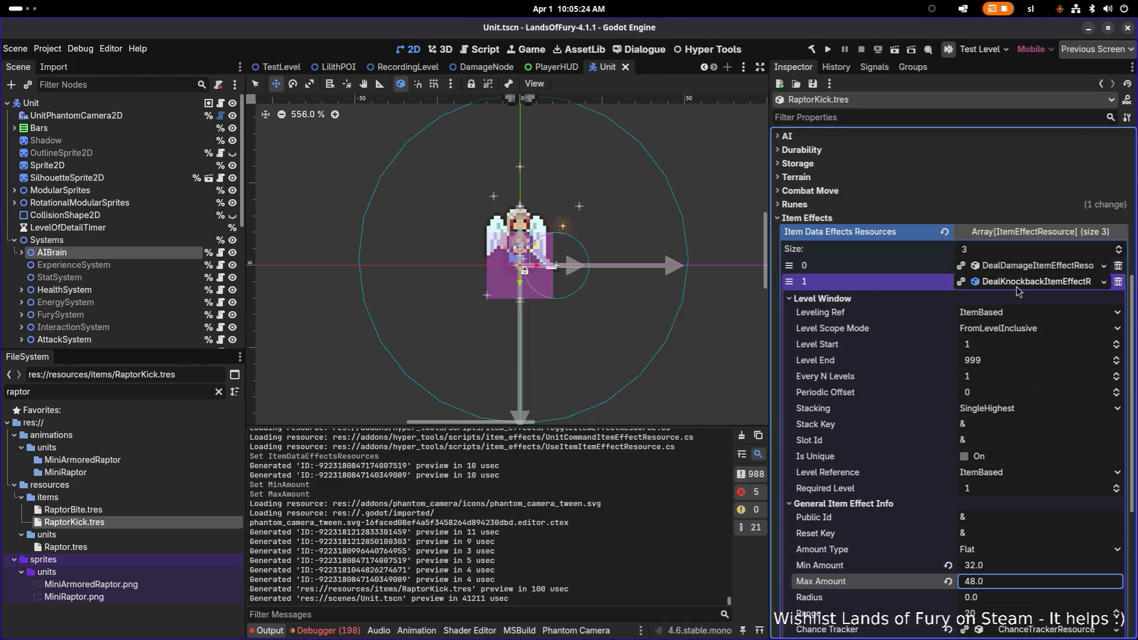
# Collapse the knockback details, check the raptor_kick Id, save, and open Raptor.tres.
pyautogui.click(1018, 290)
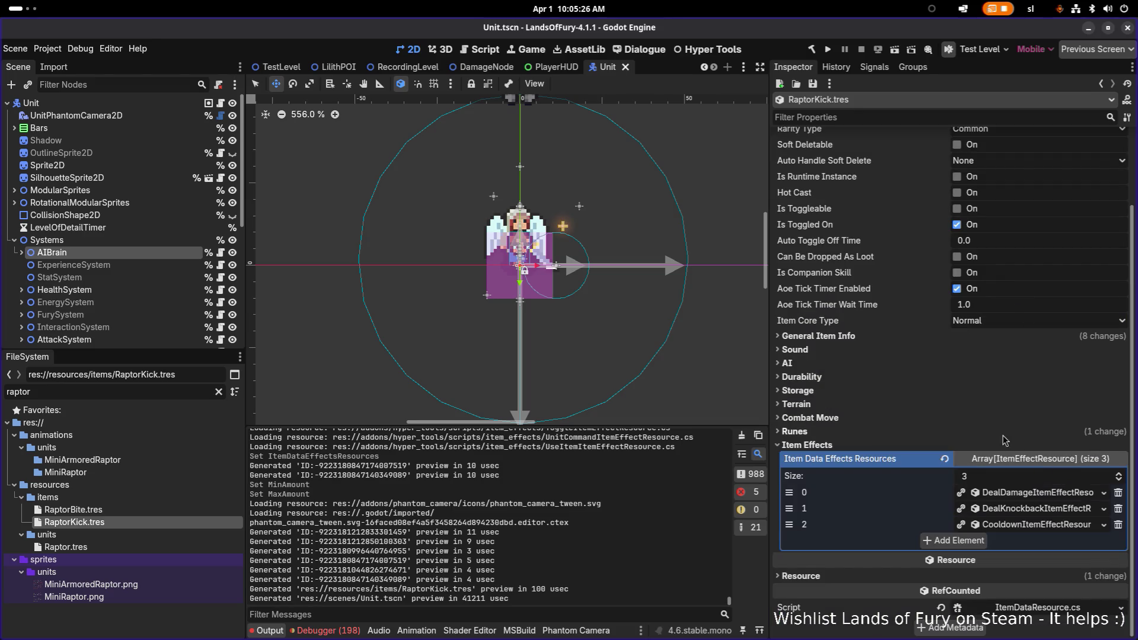
pyautogui.scroll(3, 1001, 439)
pyautogui.doubleClick(1033, 186)
pyautogui.hotkey('ctrl', 's')
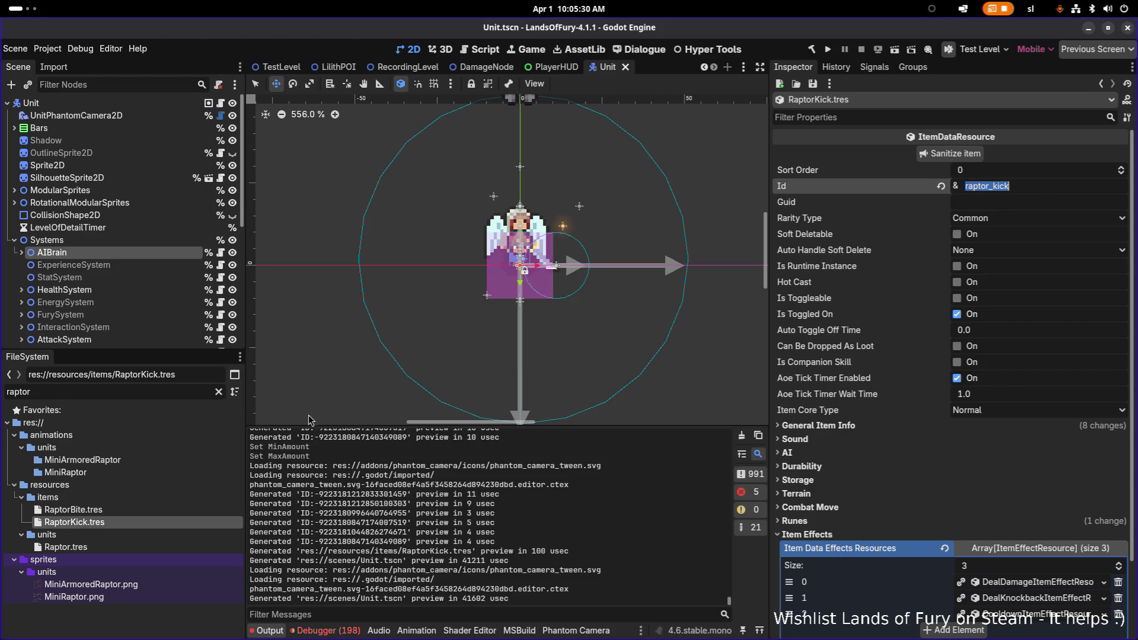
pyautogui.doubleClick(65, 546)
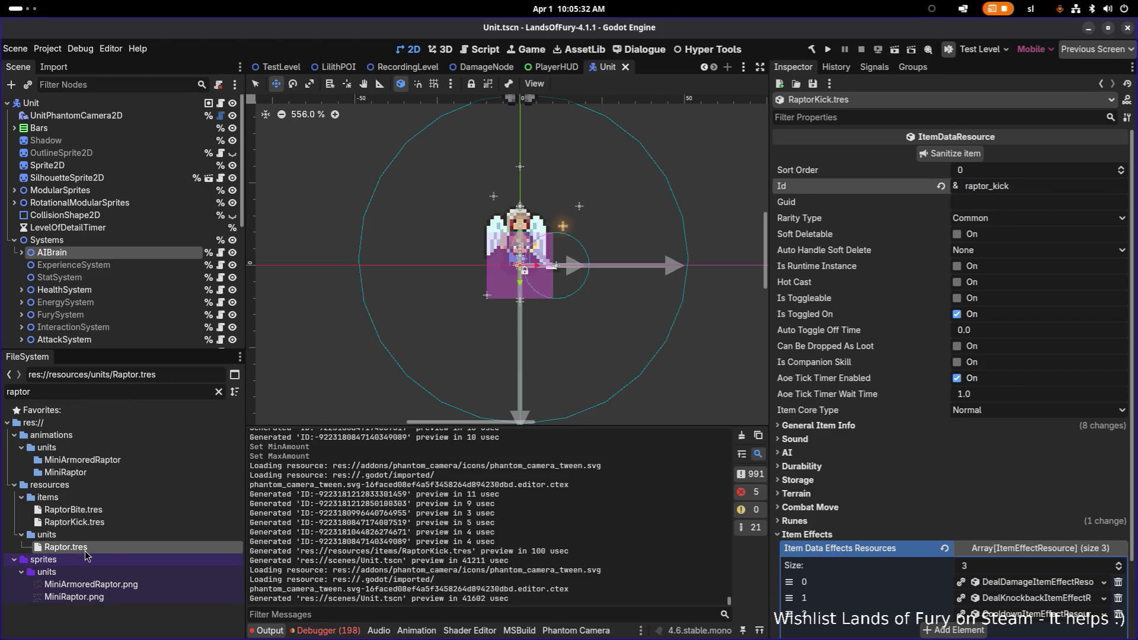
# Load RaptorKick.tres into a slot of the raptor's Inventory Resource.
pyautogui.scroll(15, 1011, 387)
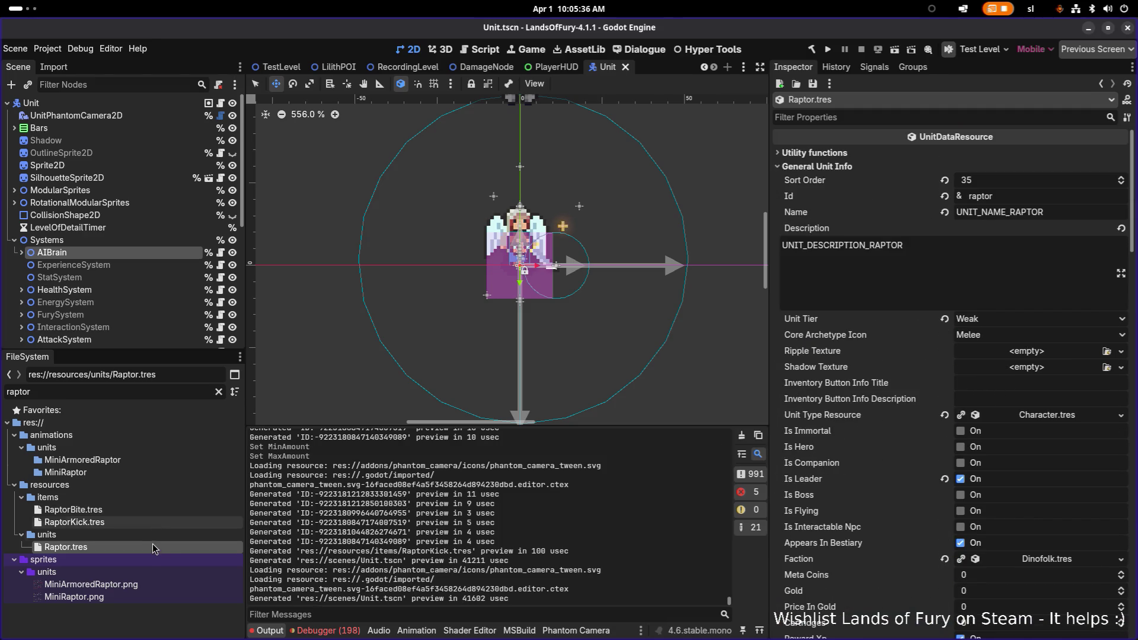
pyautogui.scroll(-5, 956, 513)
pyautogui.scroll(-4, 956, 513)
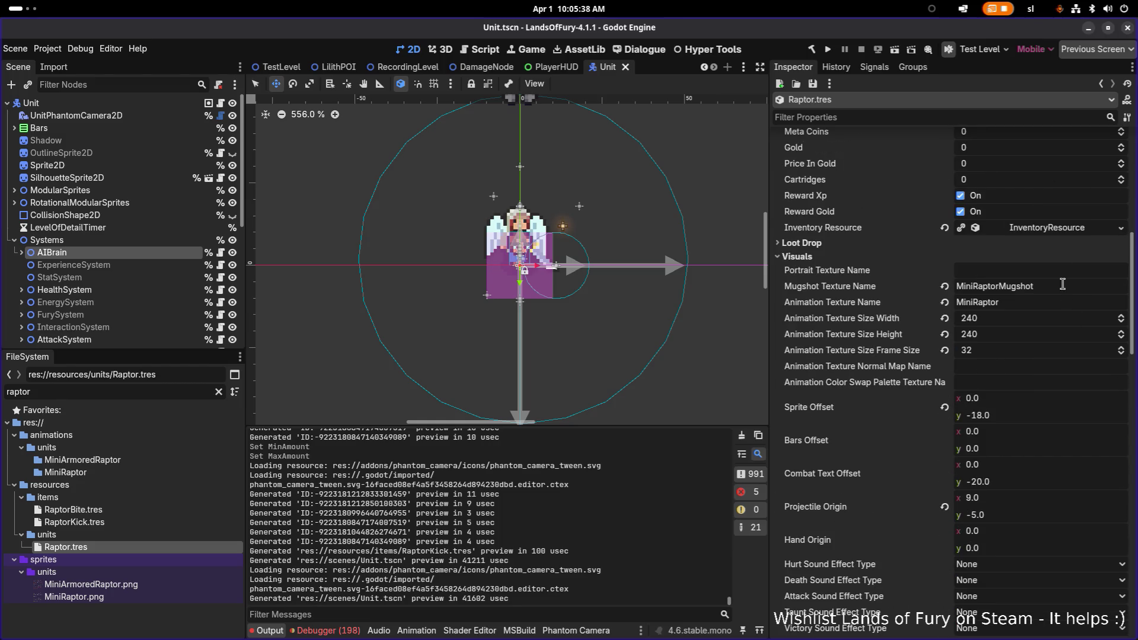
pyautogui.click(1067, 231)
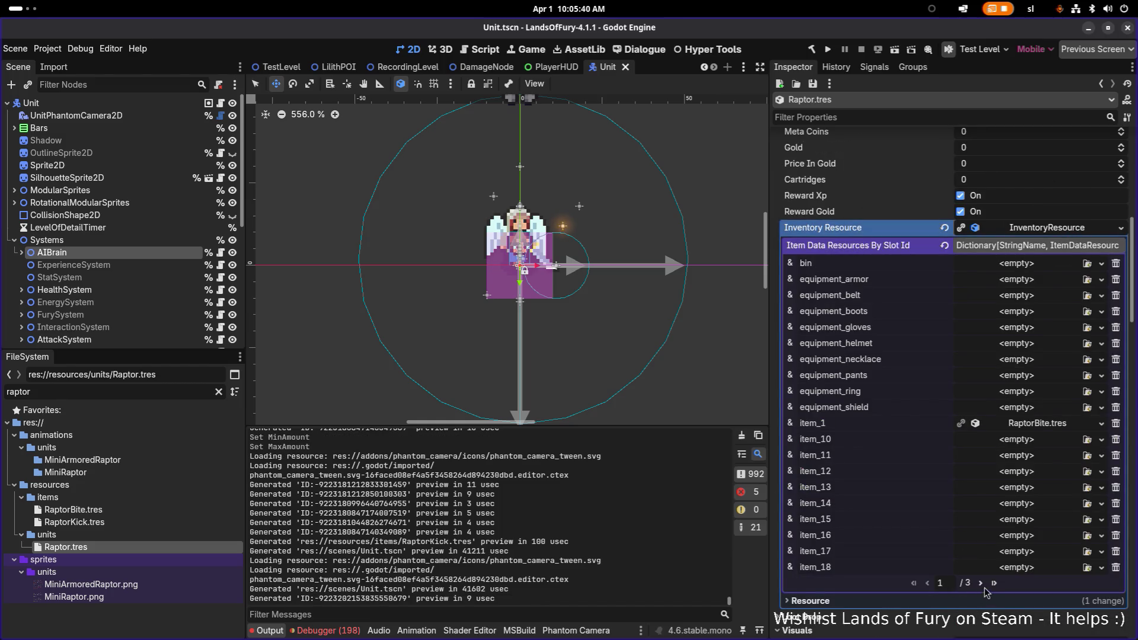
pyautogui.click(1087, 279)
pyautogui.press('Return')
# Review the RaptorBite item's effects, then collapse its details.
pyautogui.scroll(-5, 948, 356)
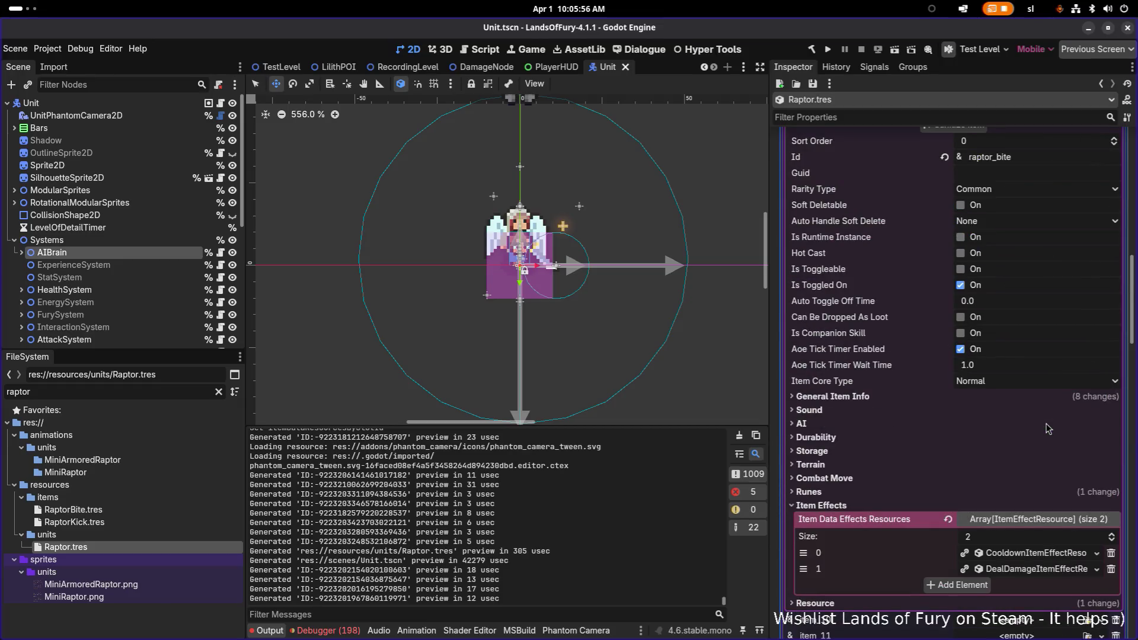
pyautogui.click(1033, 446)
pyautogui.click(1033, 491)
pyautogui.click(1032, 490)
pyautogui.scroll(3, 1057, 319)
pyautogui.click(1040, 235)
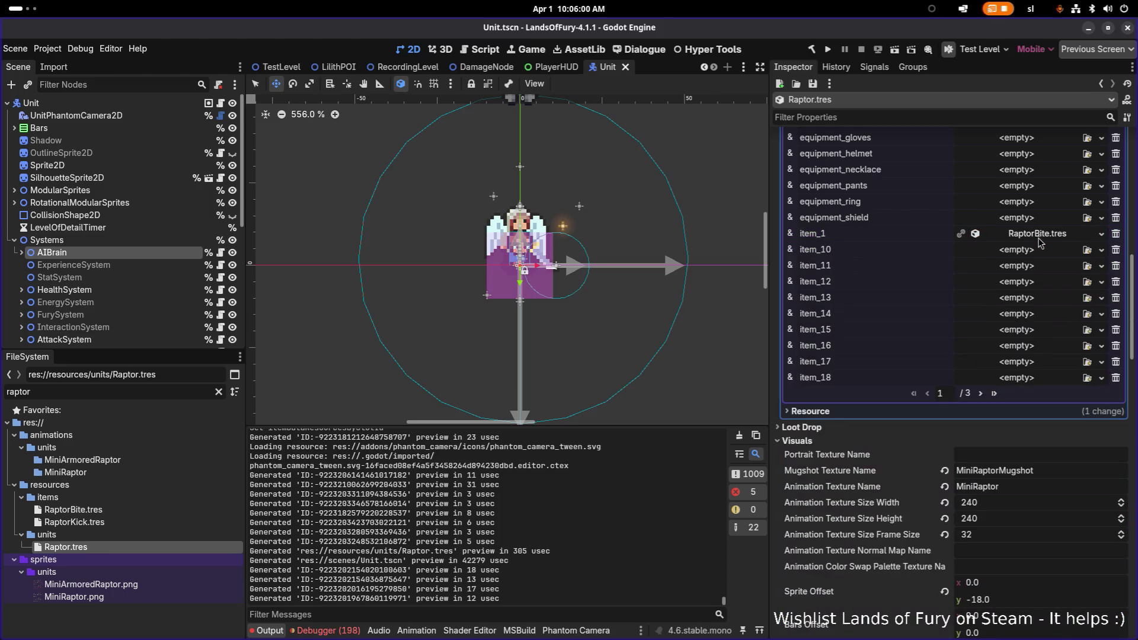
# Set the item_2 RaptorKick cooldown effect's Min and Max Amount to 5.0 and save.
pyautogui.click(980, 457)
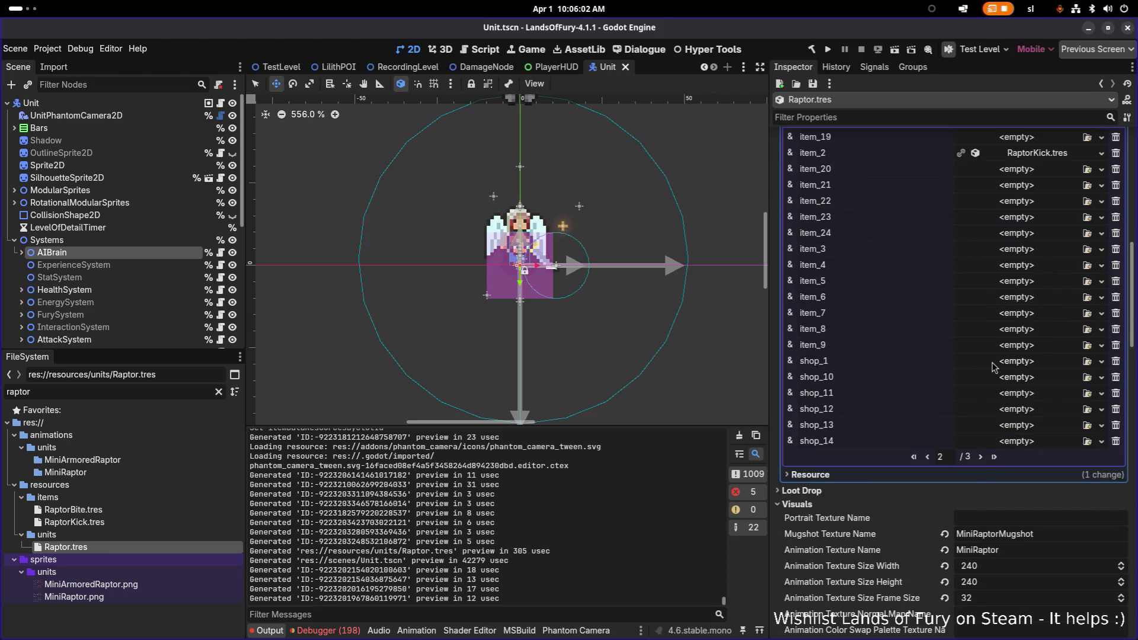
pyautogui.click(1037, 280)
pyautogui.scroll(-5, 1041, 332)
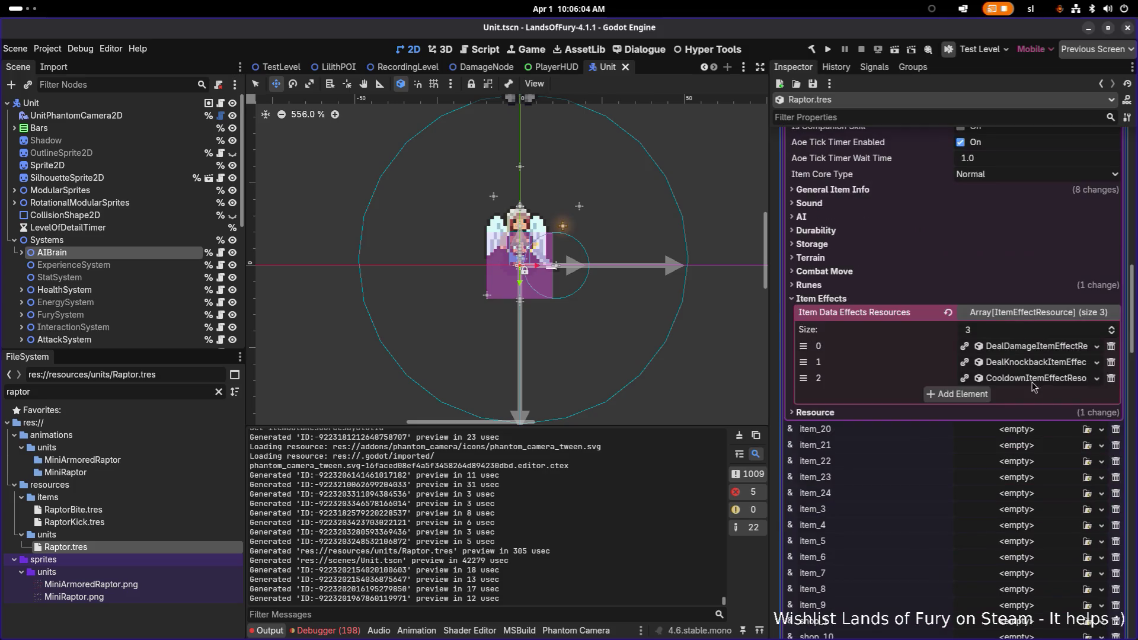
pyautogui.click(1041, 379)
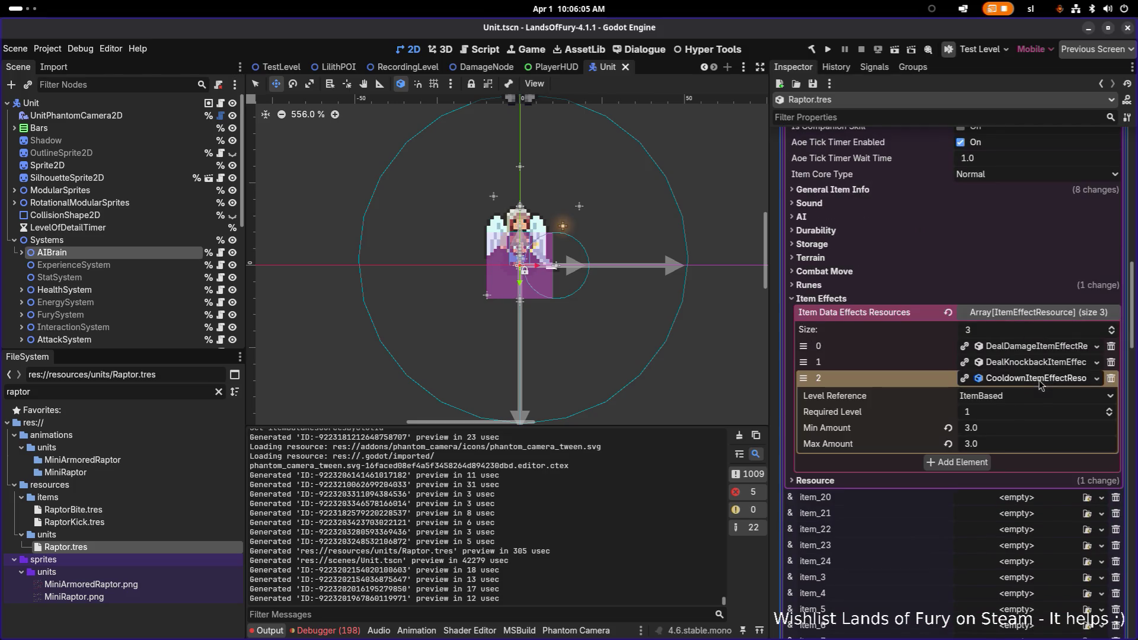
pyautogui.click(1002, 433)
pyautogui.write('5')
pyautogui.press('Tab')
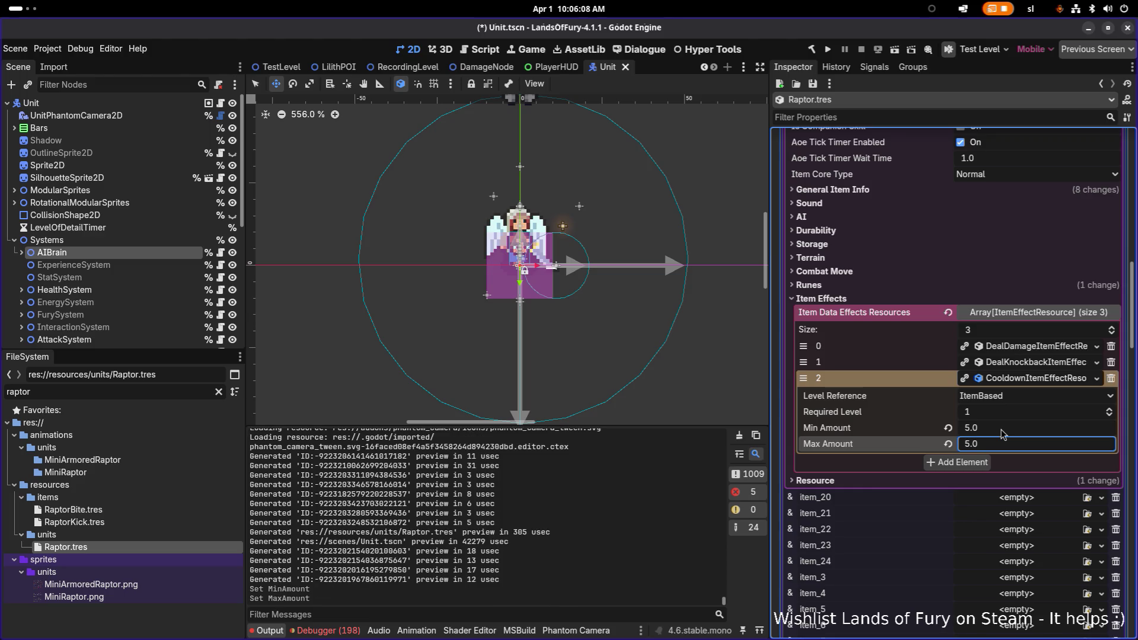
pyautogui.hotkey('ctrl', 's')
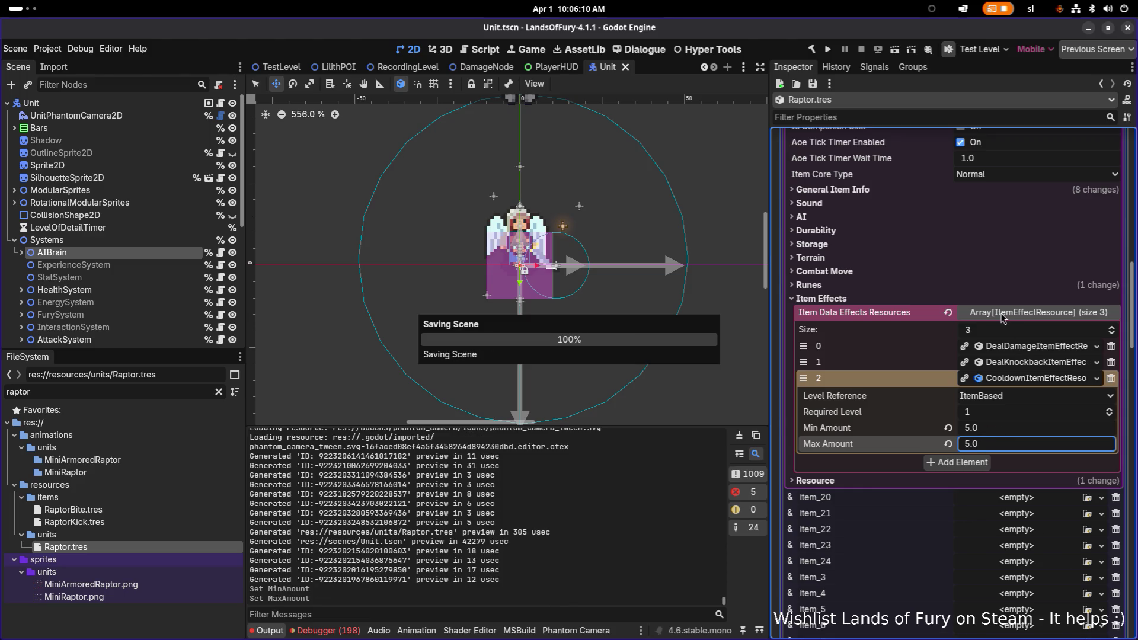
# Collapse the Inventory Resource and scroll down the Inspector.
pyautogui.scroll(5, 1031, 249)
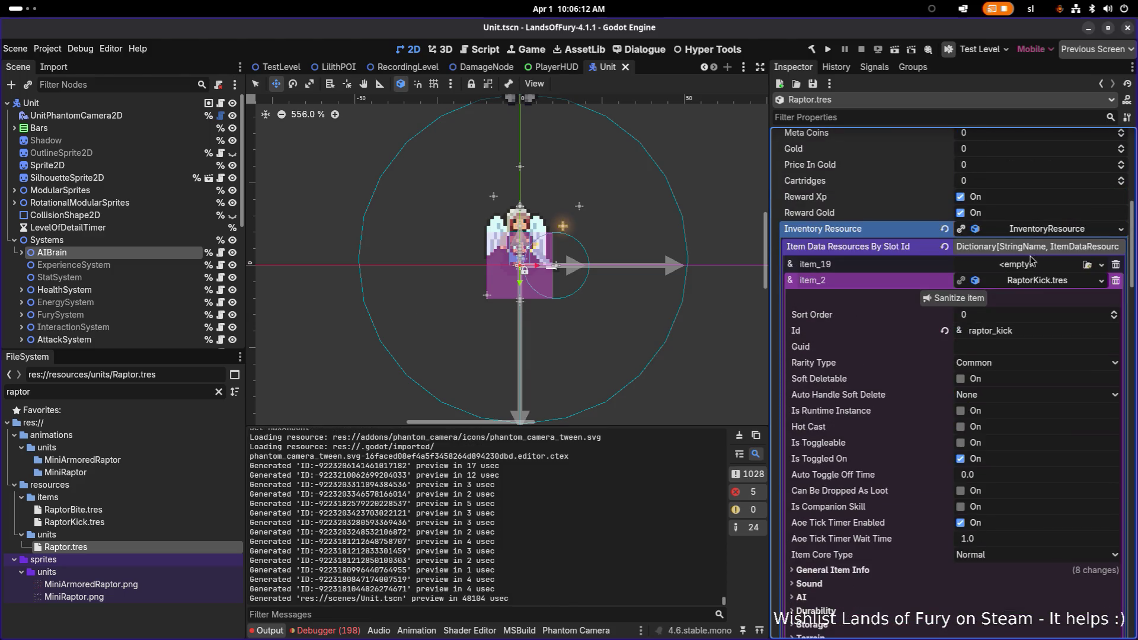
pyautogui.click(1035, 232)
pyautogui.scroll(-10, 1011, 362)
pyautogui.scroll(-5, 1011, 361)
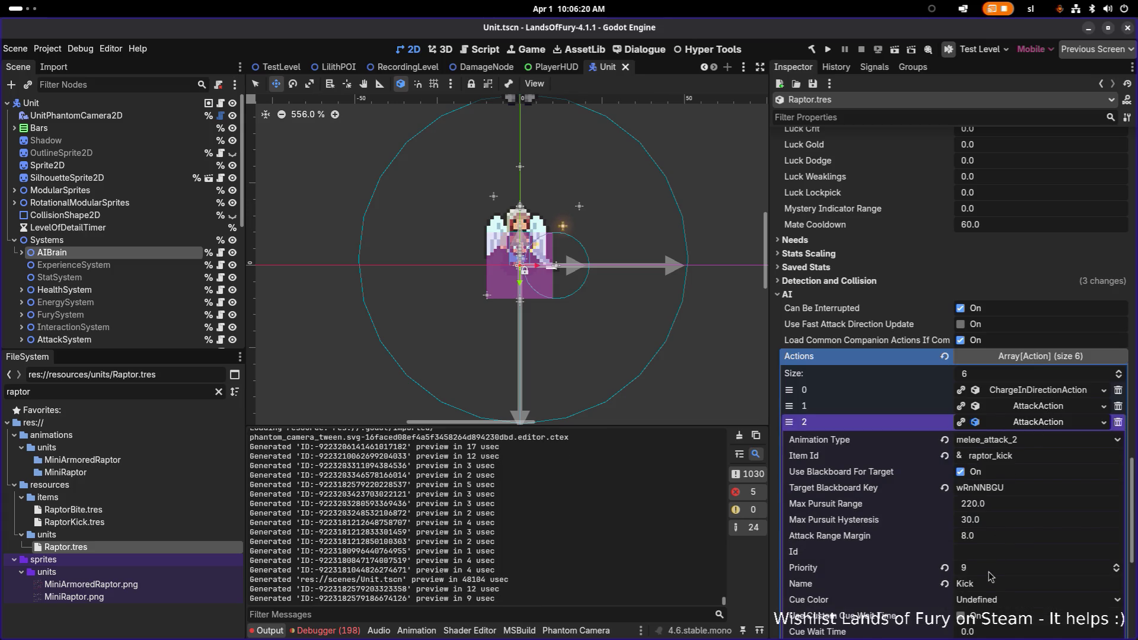
# Raise the Kick attack action's Priority from 9 to 10 and save.
pyautogui.click(998, 568)
pyautogui.write('10')
pyautogui.press('Return')
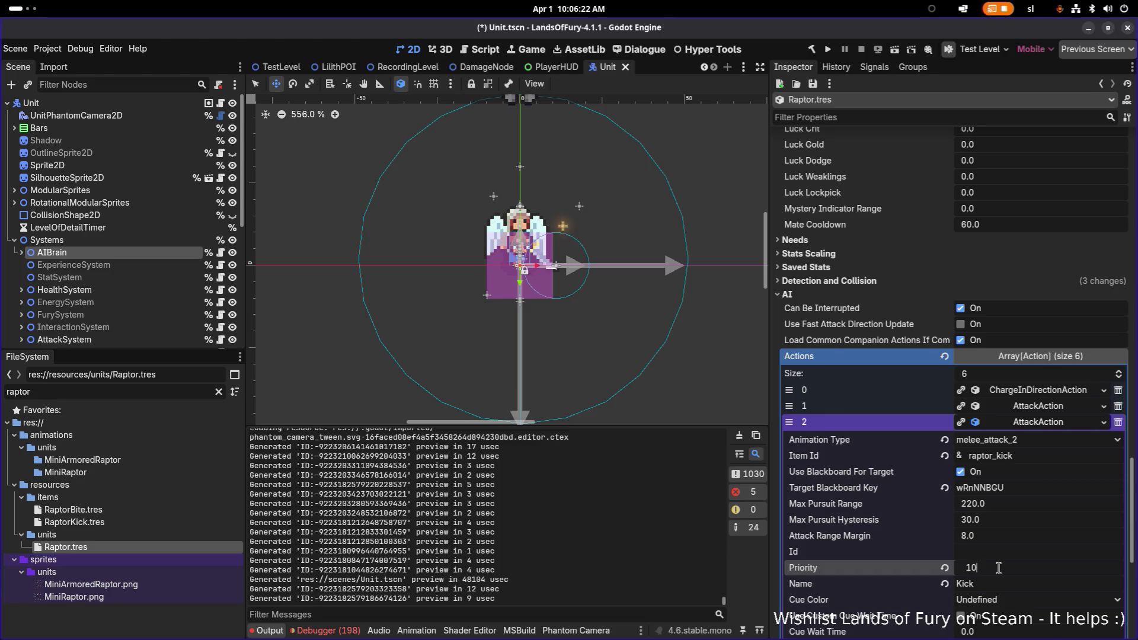
pyautogui.click(1044, 422)
pyautogui.hotkey('ctrl', 's')
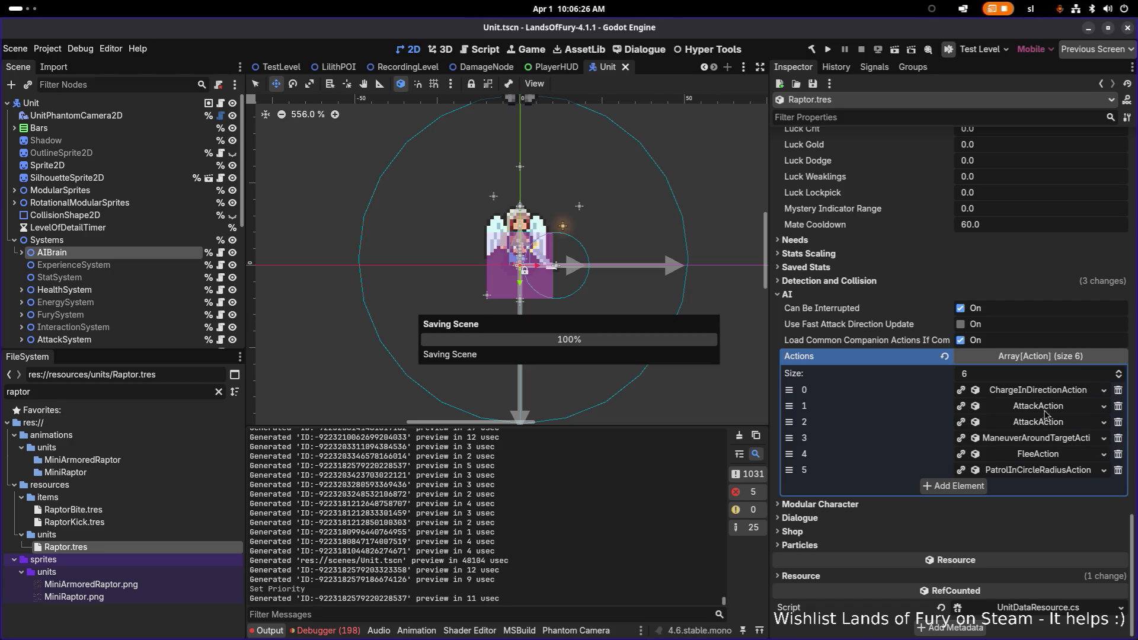
# Reorder the raptor's attack actions, save, and select the AIBrain node.
pyautogui.moveTo(789, 422); pyautogui.dragTo(789, 407)
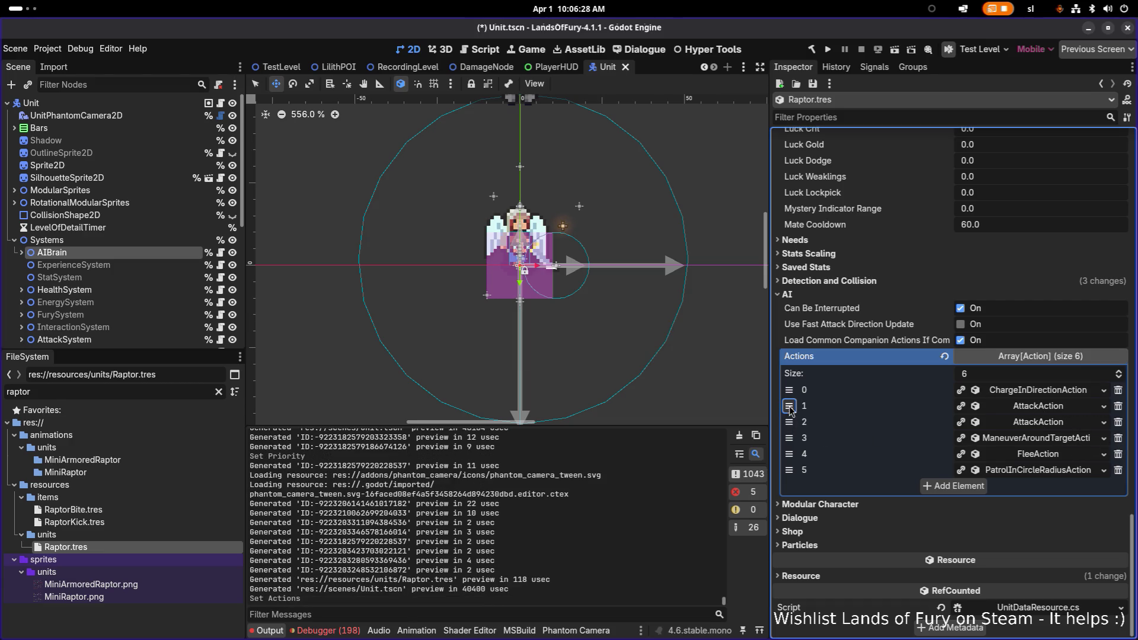
pyautogui.hotkey('ctrl', 's')
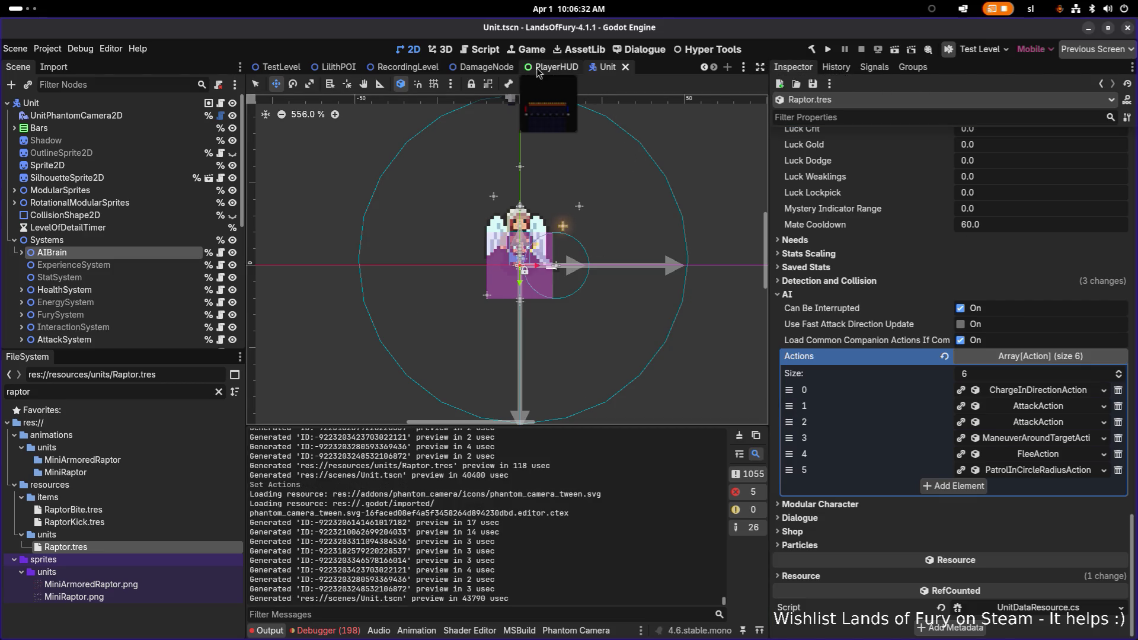
pyautogui.click(147, 250)
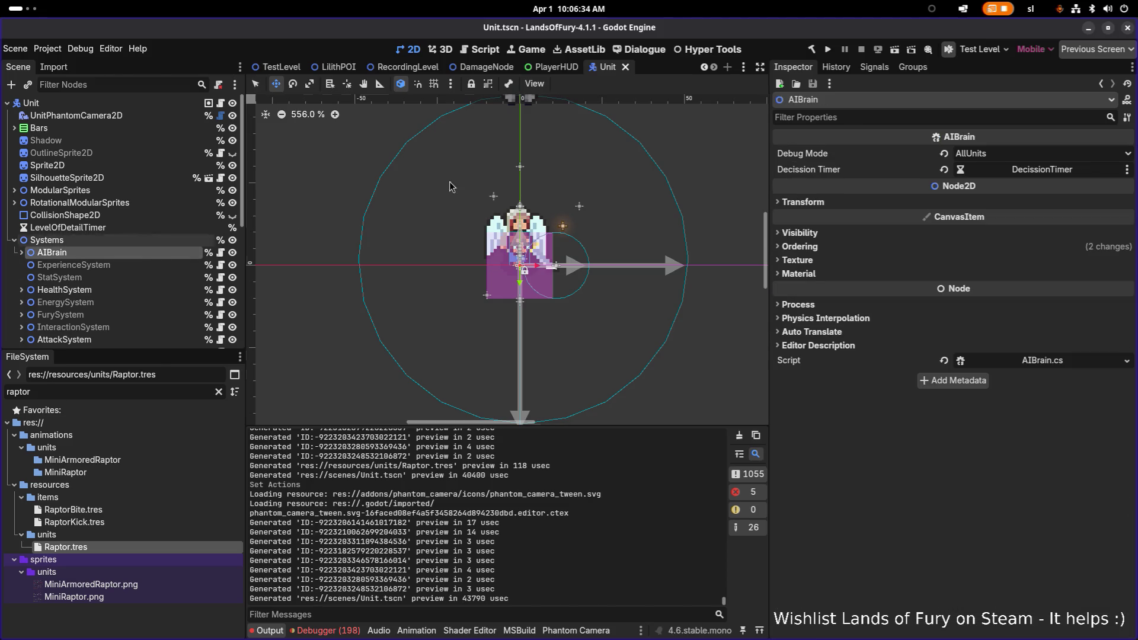
# Set the AIBrain Debug Mode to None, save Unit.tscn, and run the project to test the kick.
pyautogui.click(982, 153)
pyautogui.click(977, 169)
pyautogui.hotkey('ctrl', 's')
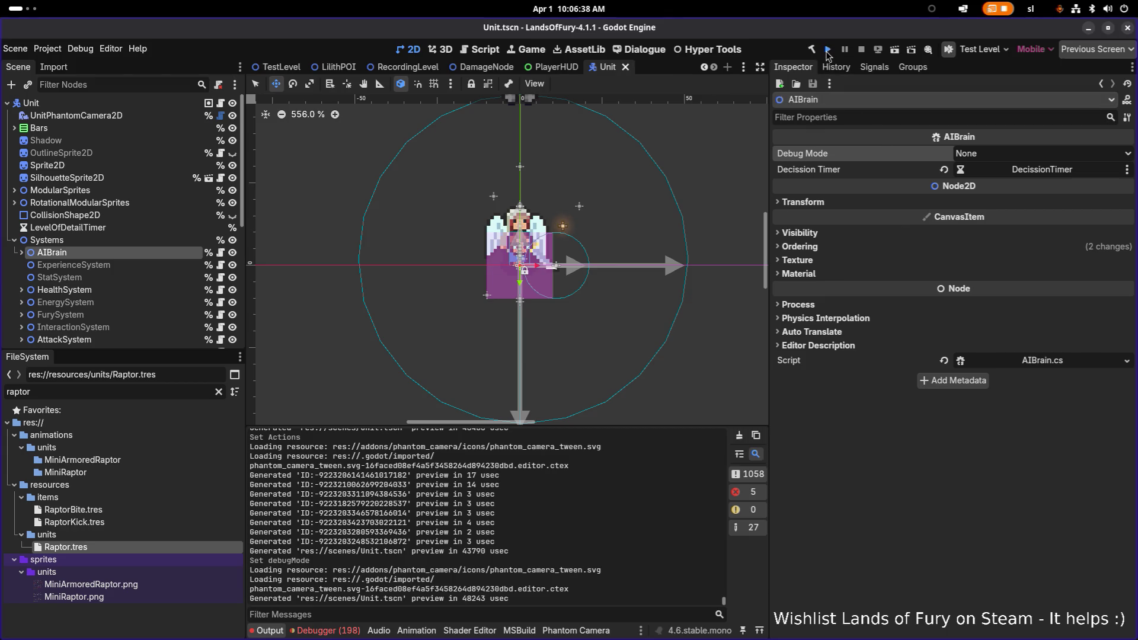
pyautogui.click(827, 50)
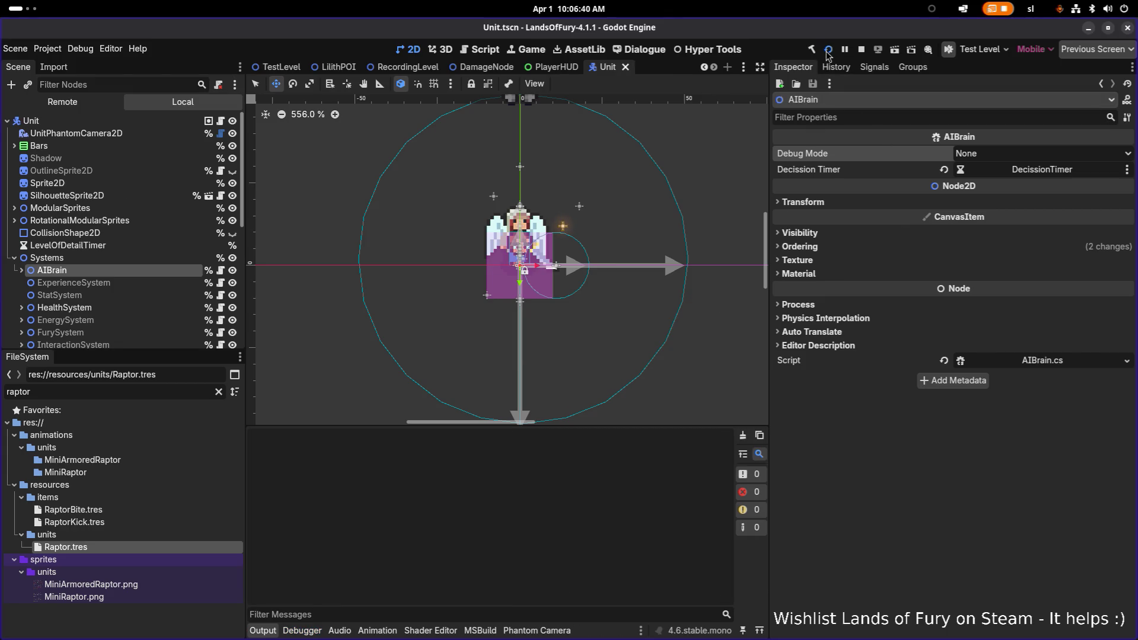
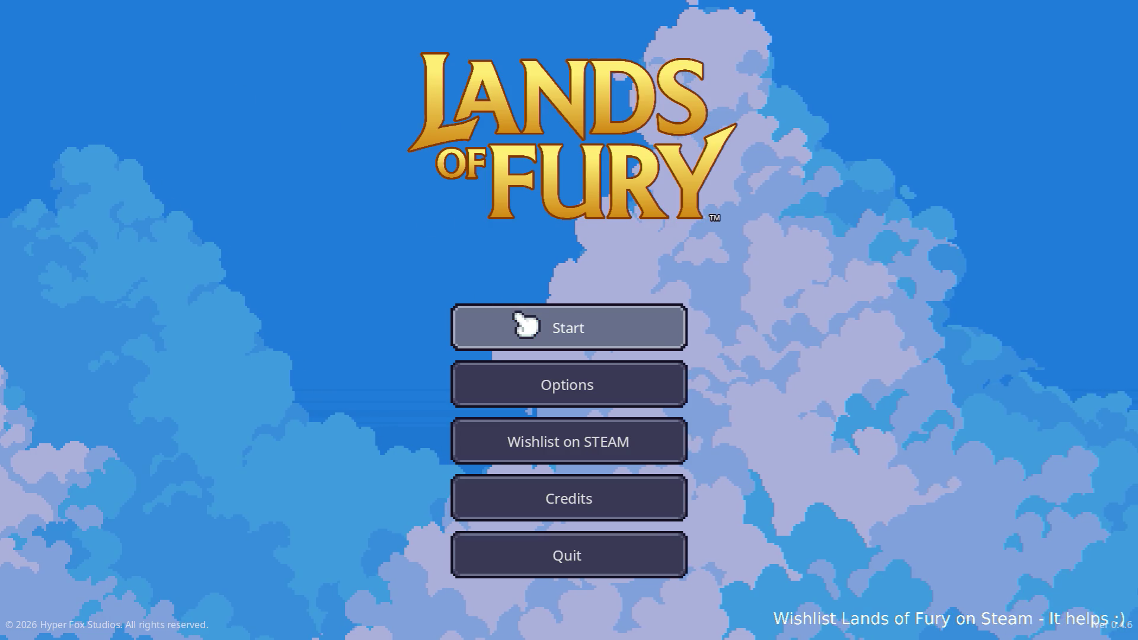
# Start Lands of Fury on the first saved profile, dash briefly, then pause and quit to the editor.
pyautogui.click(514, 325)
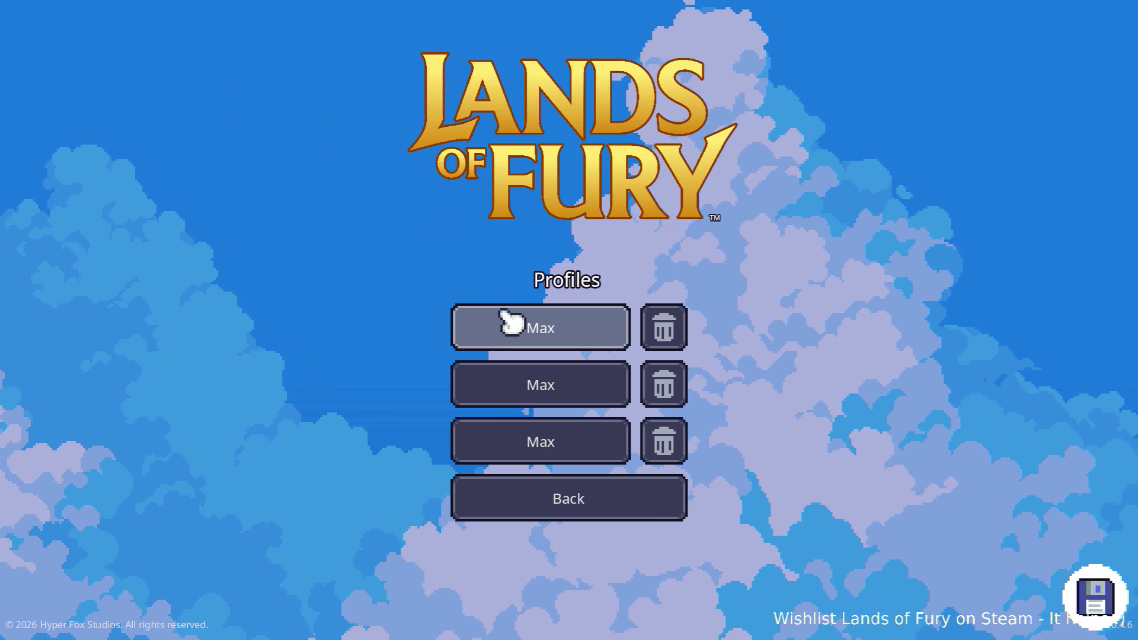
pyautogui.click(509, 323)
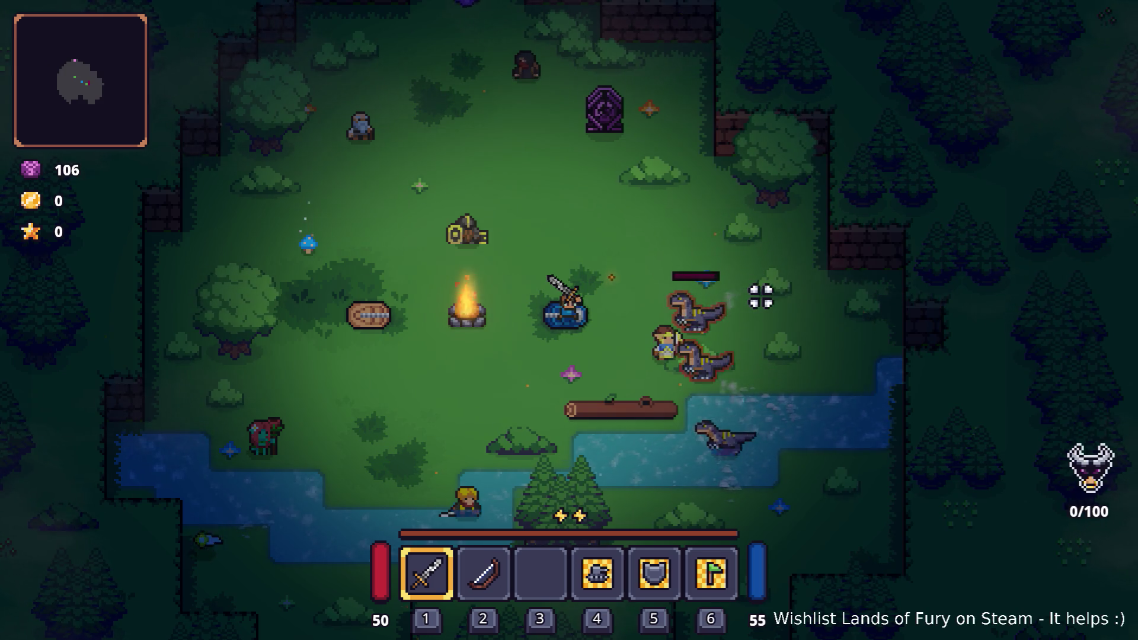
pyautogui.press('space')
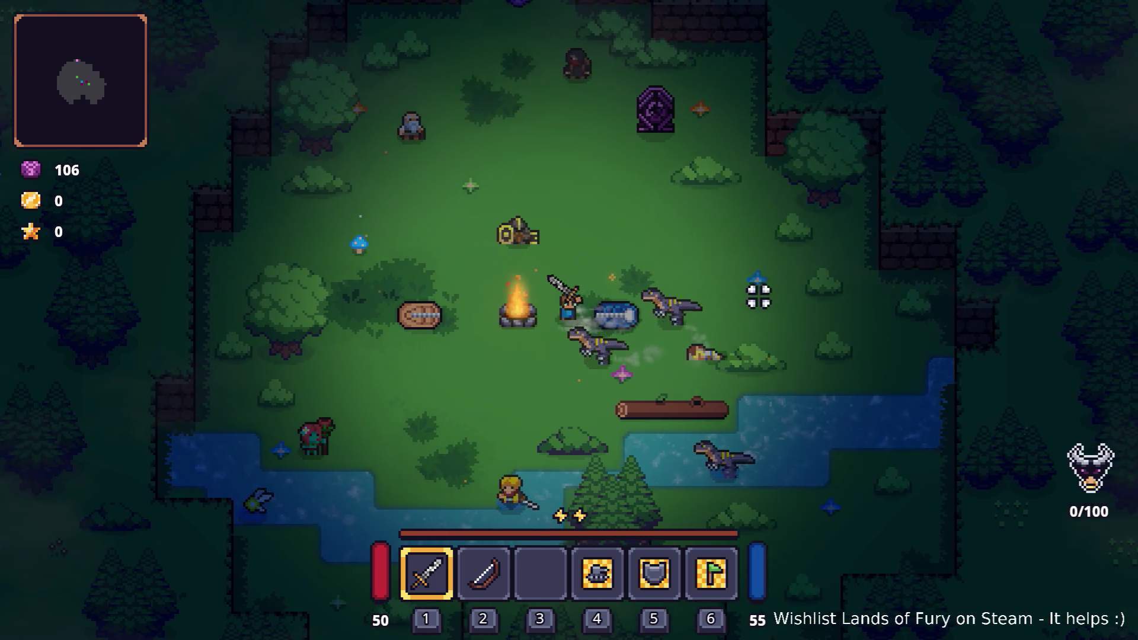
pyautogui.press('Escape')
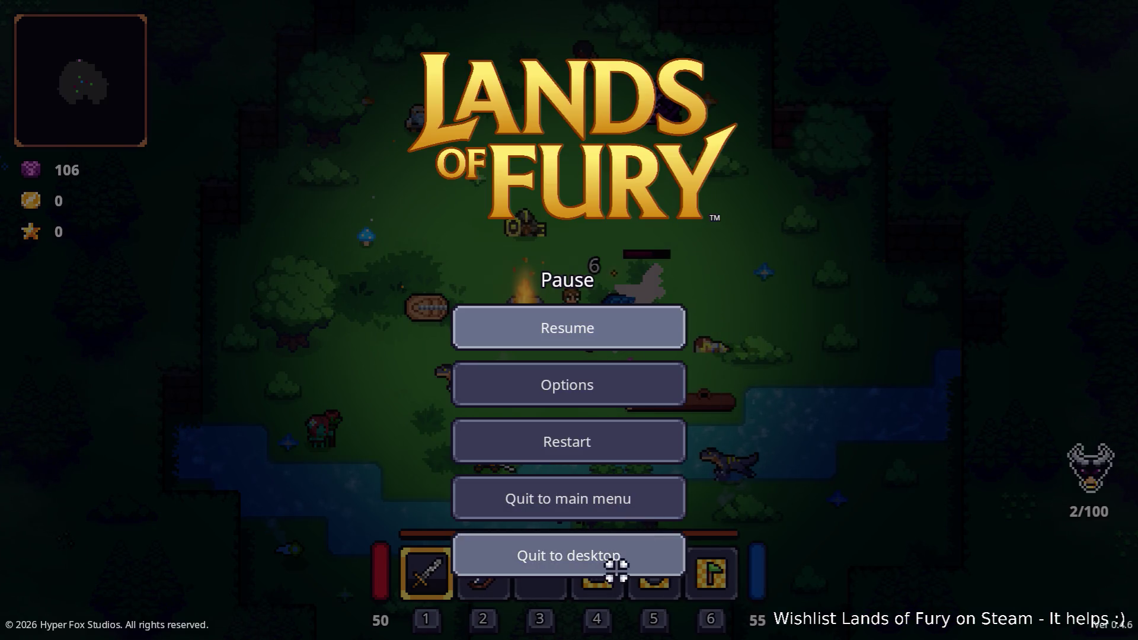
pyautogui.click(616, 566)
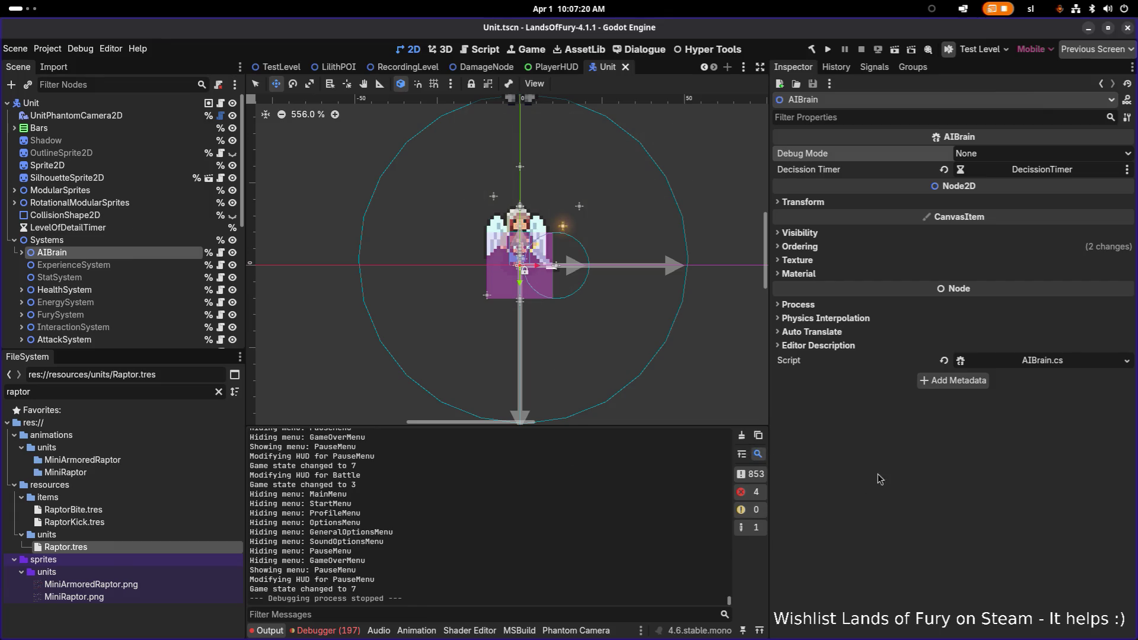
# Show the debugger errors and open RaptorKick.tres with its knockback effect expanded.
pyautogui.click(326, 629)
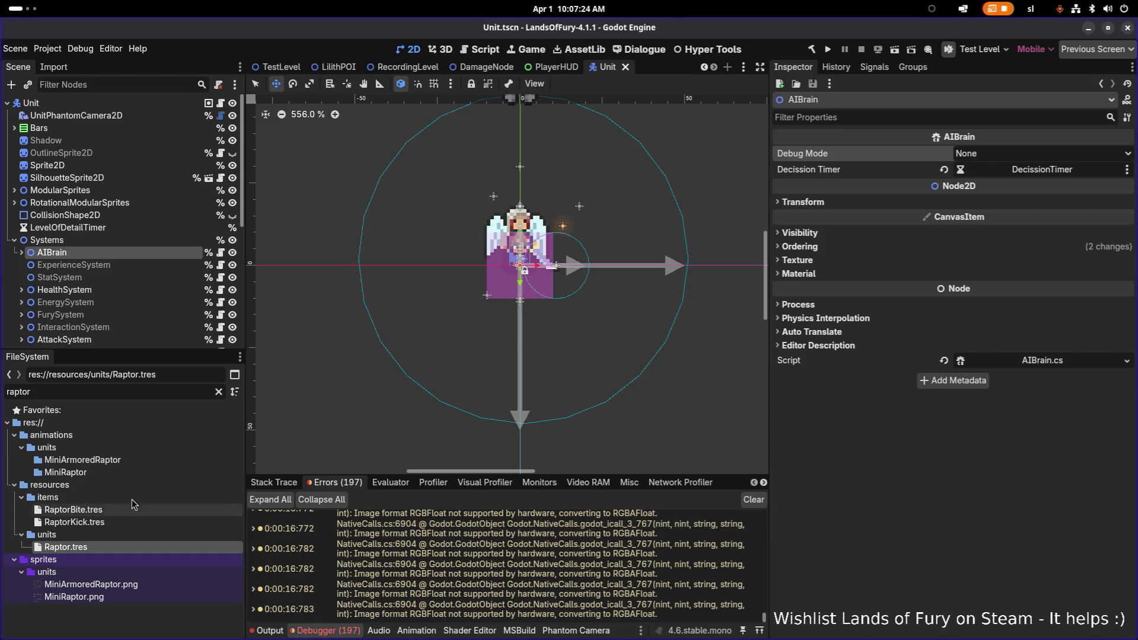
pyautogui.click(95, 522)
pyautogui.scroll(-3, 1034, 500)
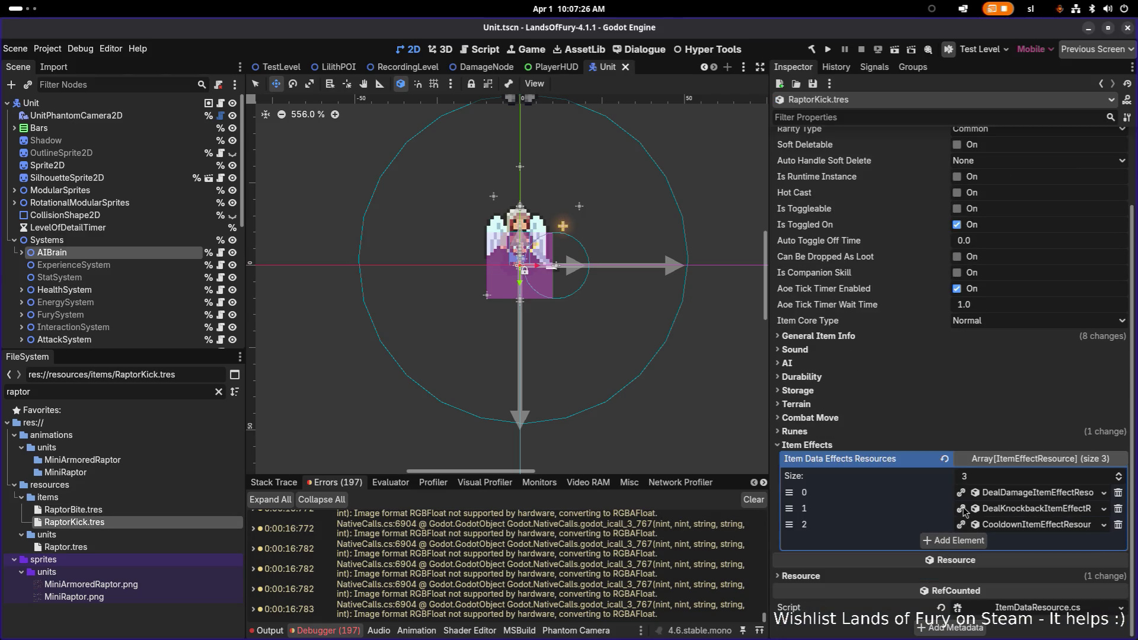
pyautogui.click(1038, 509)
pyautogui.scroll(-5, 1037, 514)
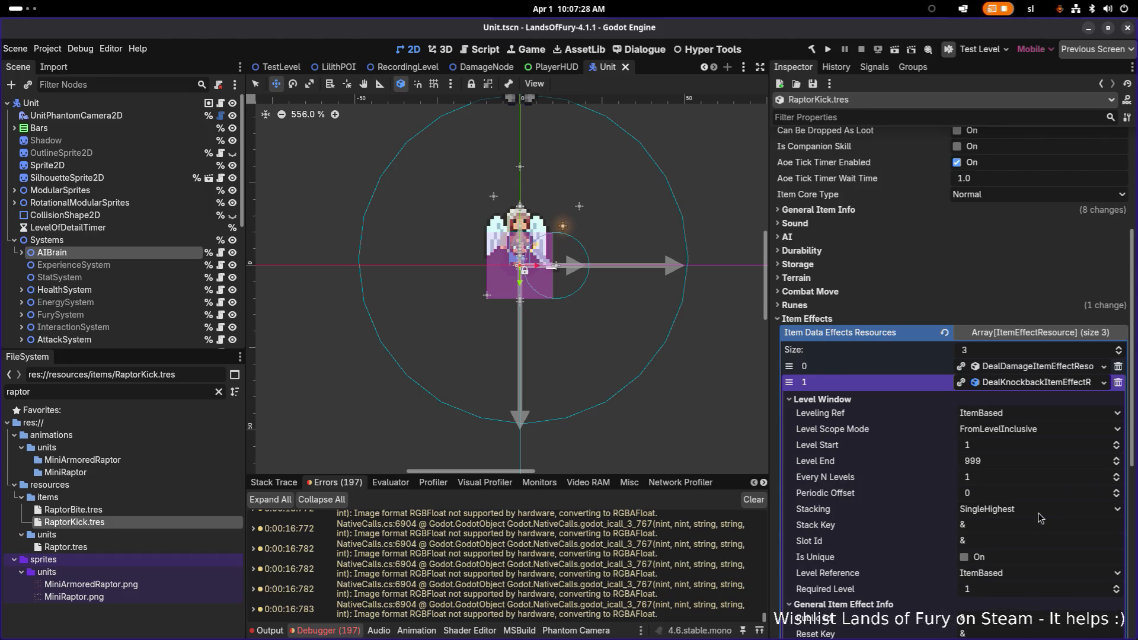
pyautogui.scroll(-3, 1034, 515)
# Review the knockback's listening condition, leaving Trigger When at AlwaysActive.
pyautogui.click(905, 523)
pyautogui.click(905, 522)
pyautogui.click(904, 523)
pyautogui.scroll(-3, 907, 522)
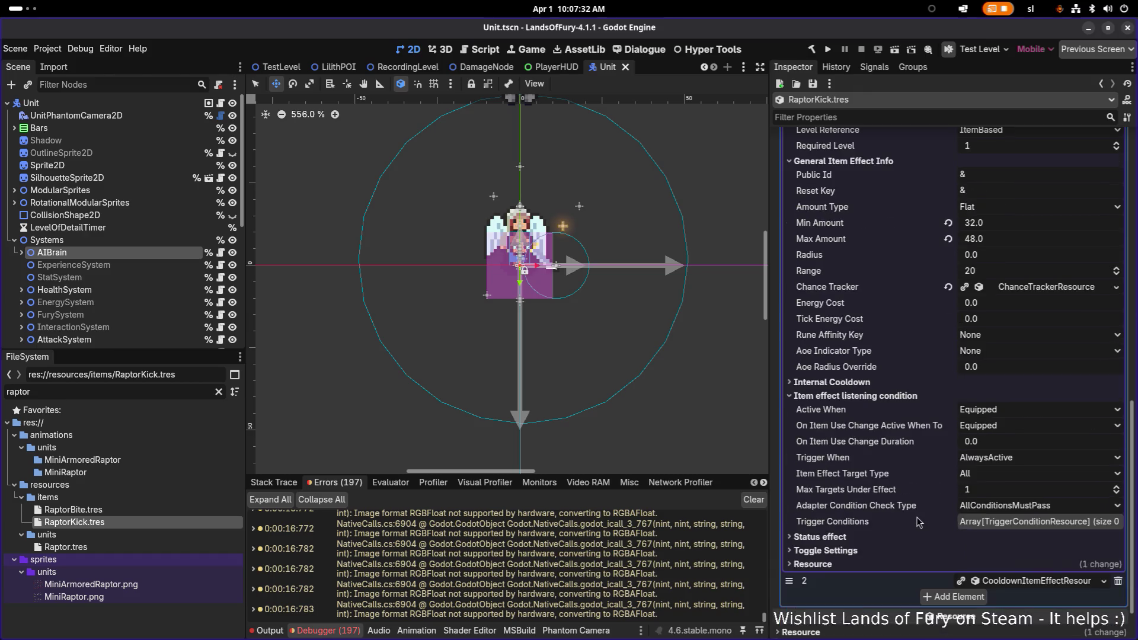
pyautogui.click(1007, 459)
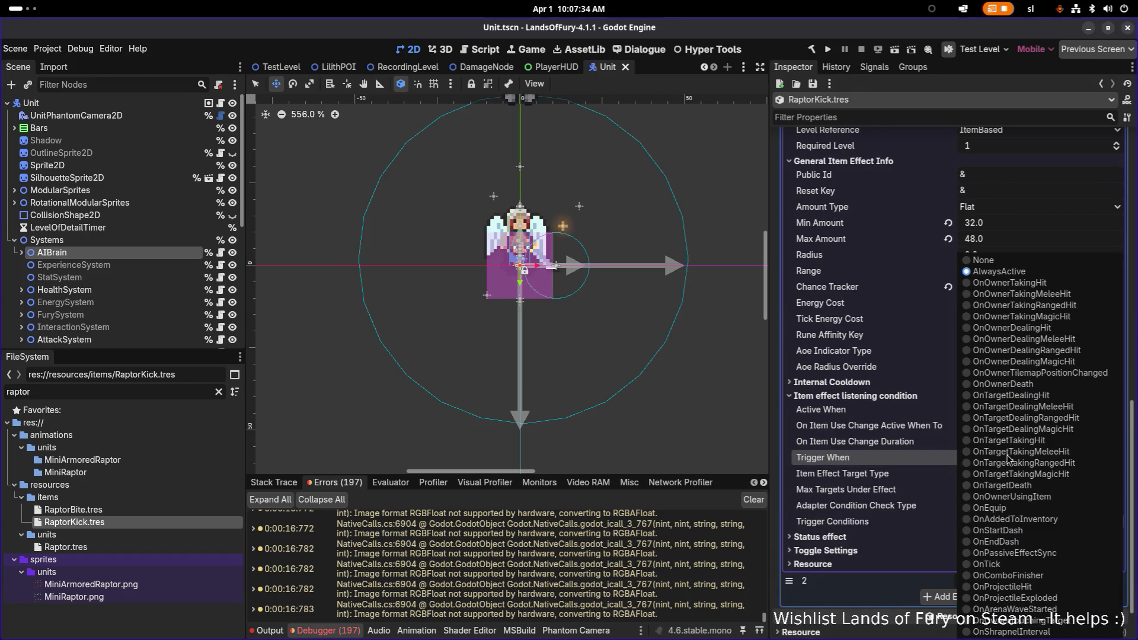
pyautogui.click(876, 474)
pyautogui.scroll(1, 343, 458)
# Filter the FileSystem for 'golem' to list the Golem resources.
pyautogui.click(132, 392)
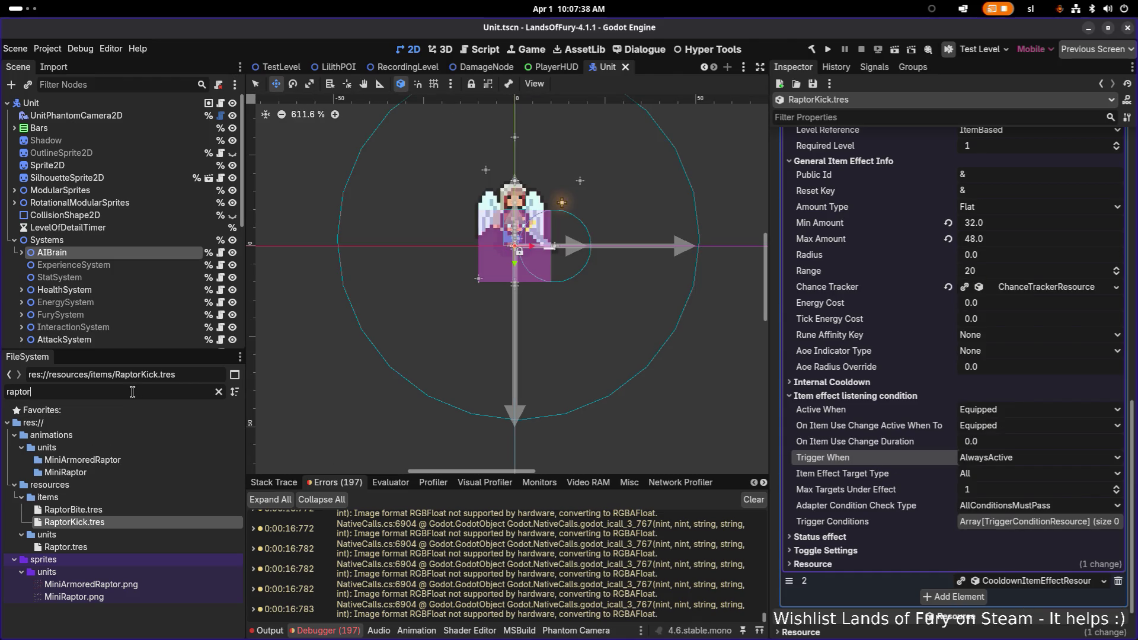
pyautogui.doubleClick(132, 393)
pyautogui.write('golem')
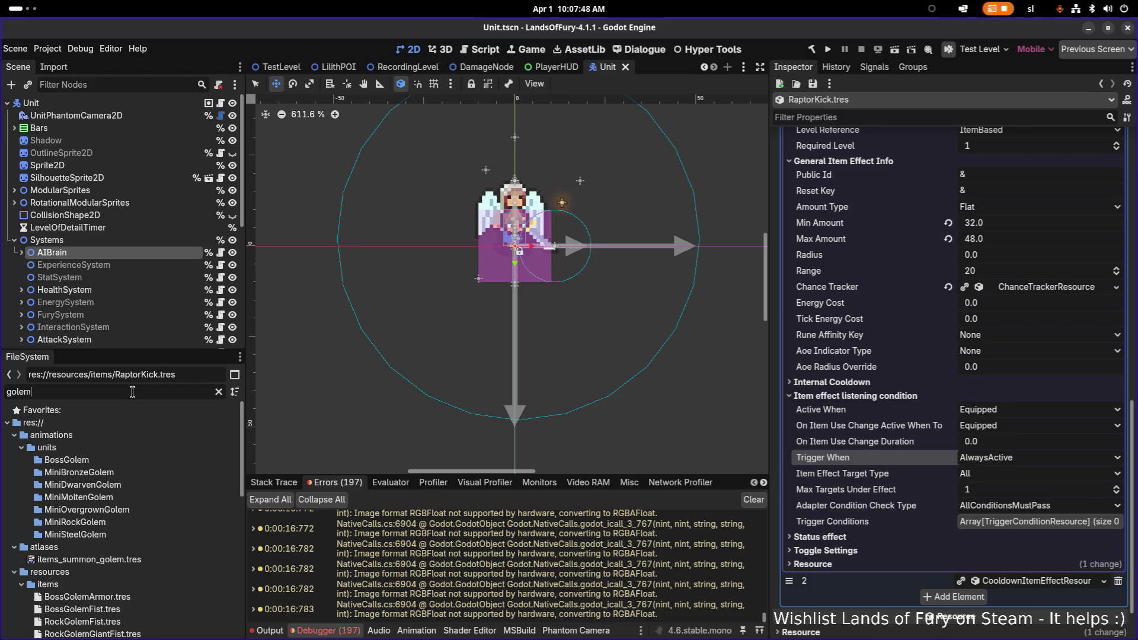
pyautogui.scroll(-3, 150, 486)
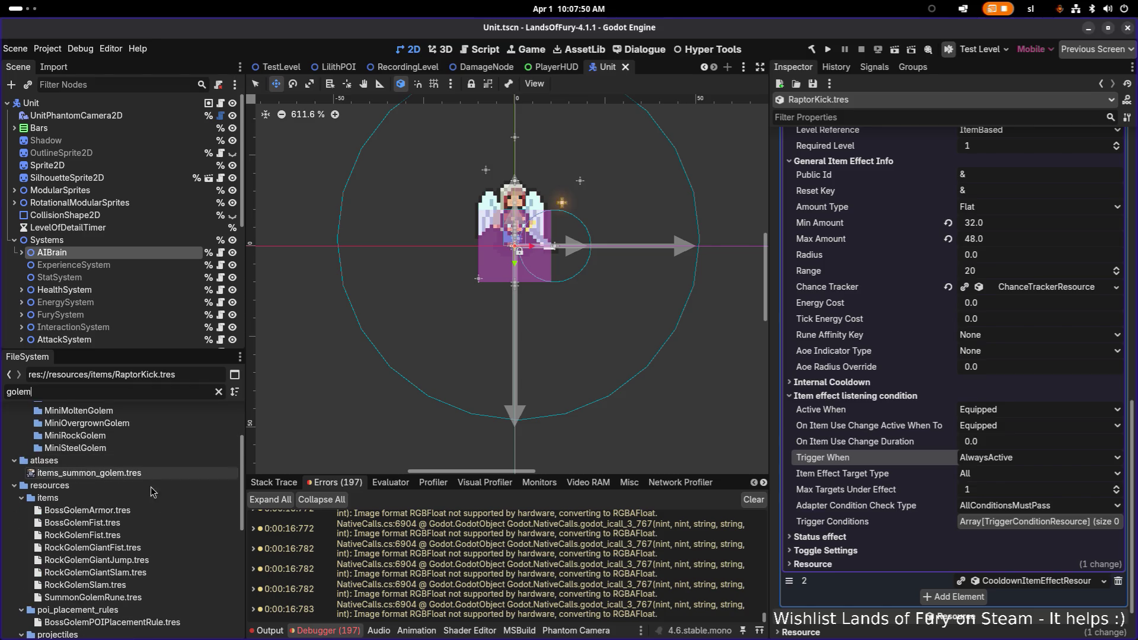
# Copy the Trigger When value from RockGolemGiantSlam.tres's knockback effect.
pyautogui.click(151, 570)
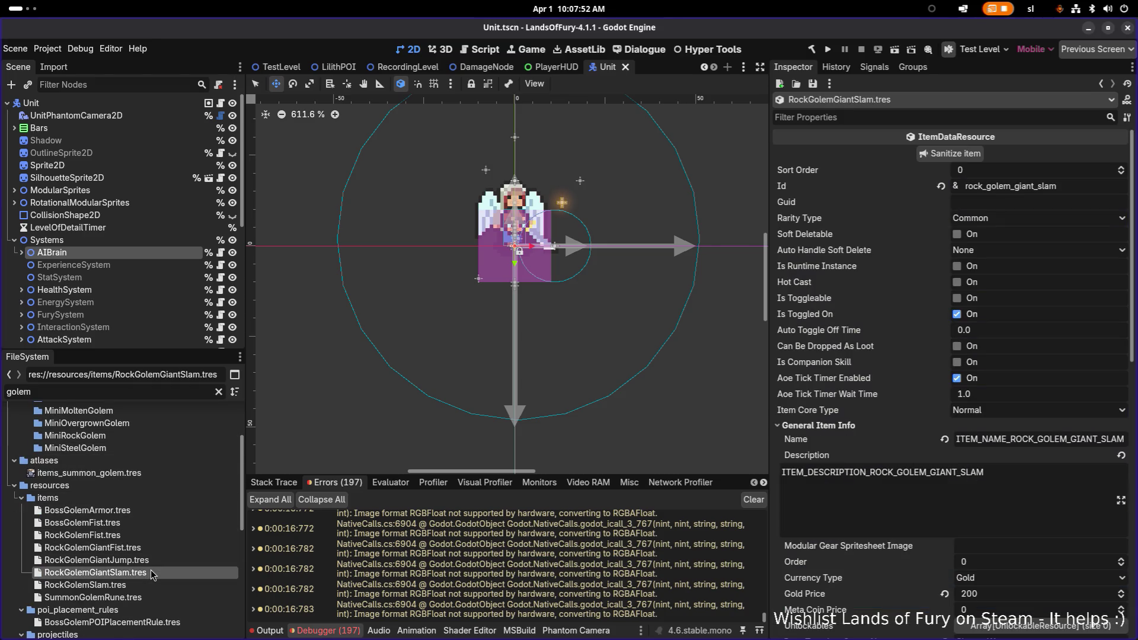
pyautogui.scroll(-10, 908, 469)
pyautogui.scroll(3, 1010, 516)
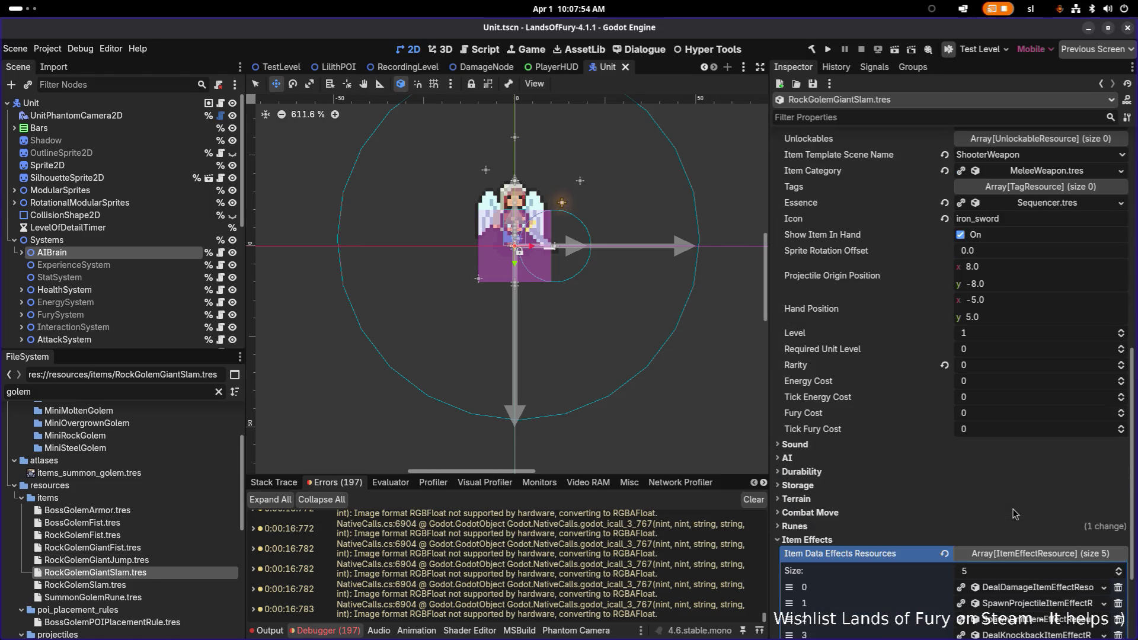
pyautogui.scroll(-5, 1011, 516)
pyautogui.click(1010, 514)
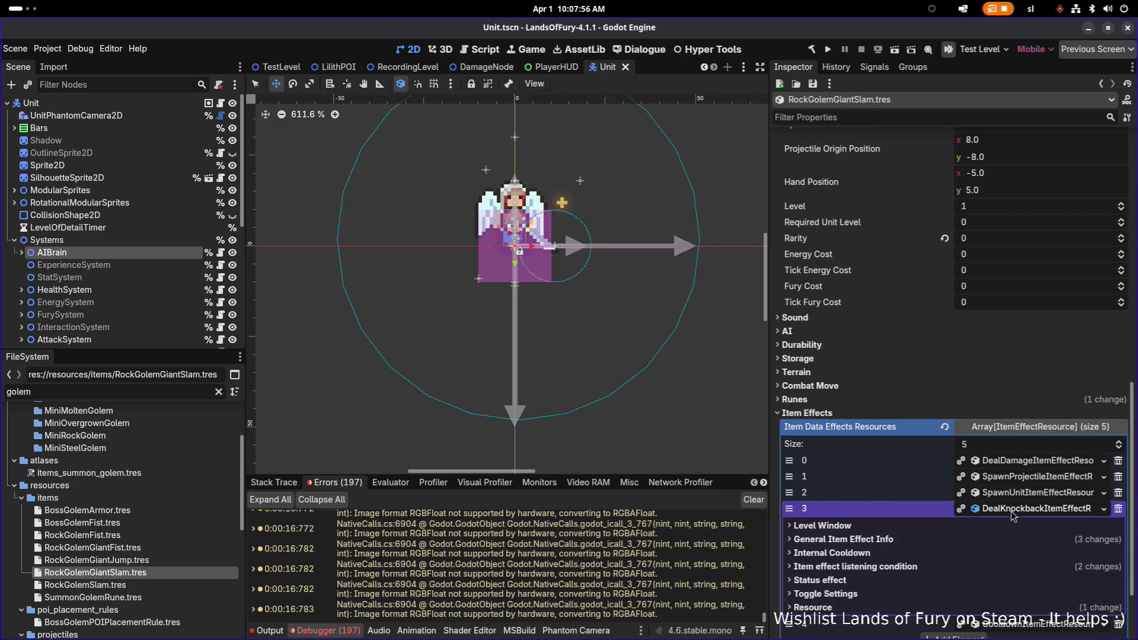
pyautogui.scroll(-2, 1007, 509)
pyautogui.click(895, 467)
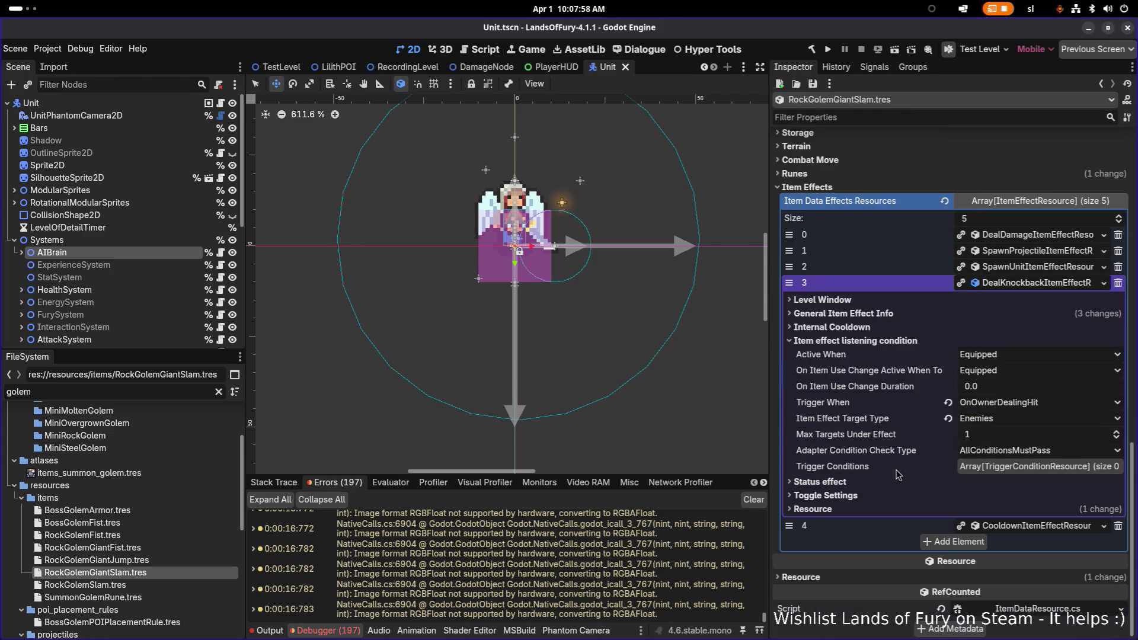
pyautogui.rightClick(823, 403)
pyautogui.click(715, 417)
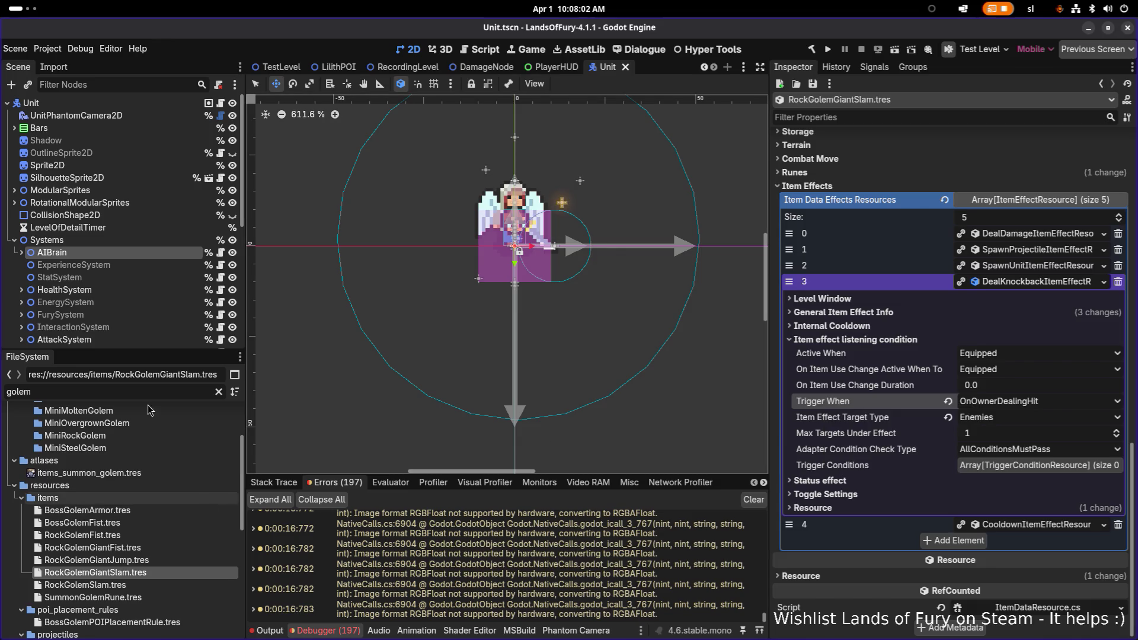
# Filter files for 'kick' and open RaptorKick.tres's knockback effect.
pyautogui.doubleClick(111, 392)
pyautogui.write('kick')
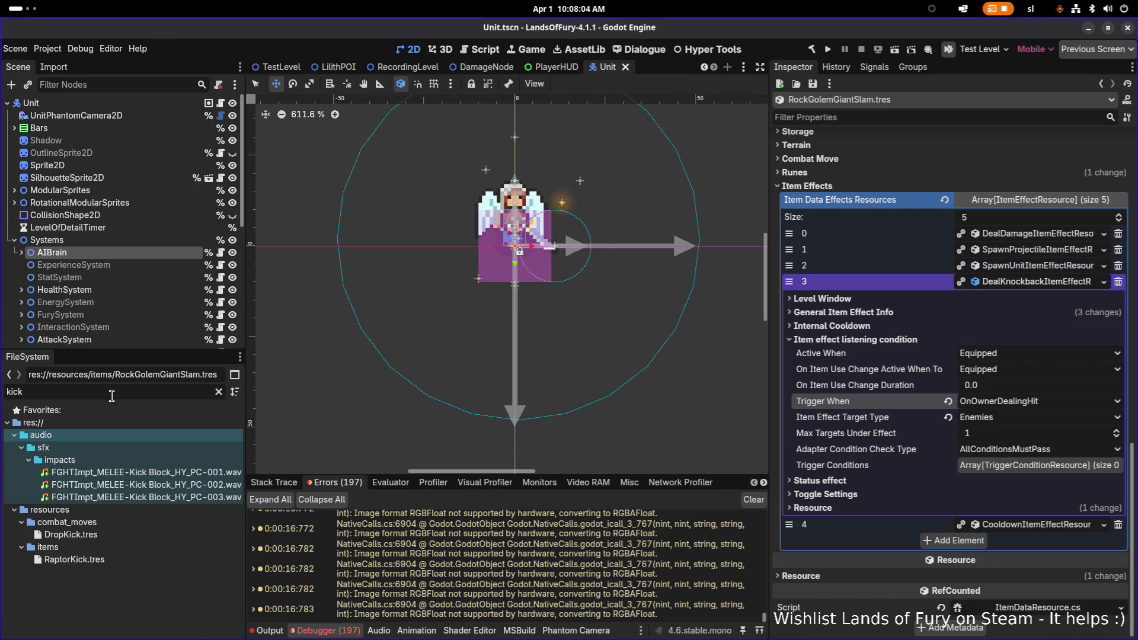
pyautogui.doubleClick(106, 557)
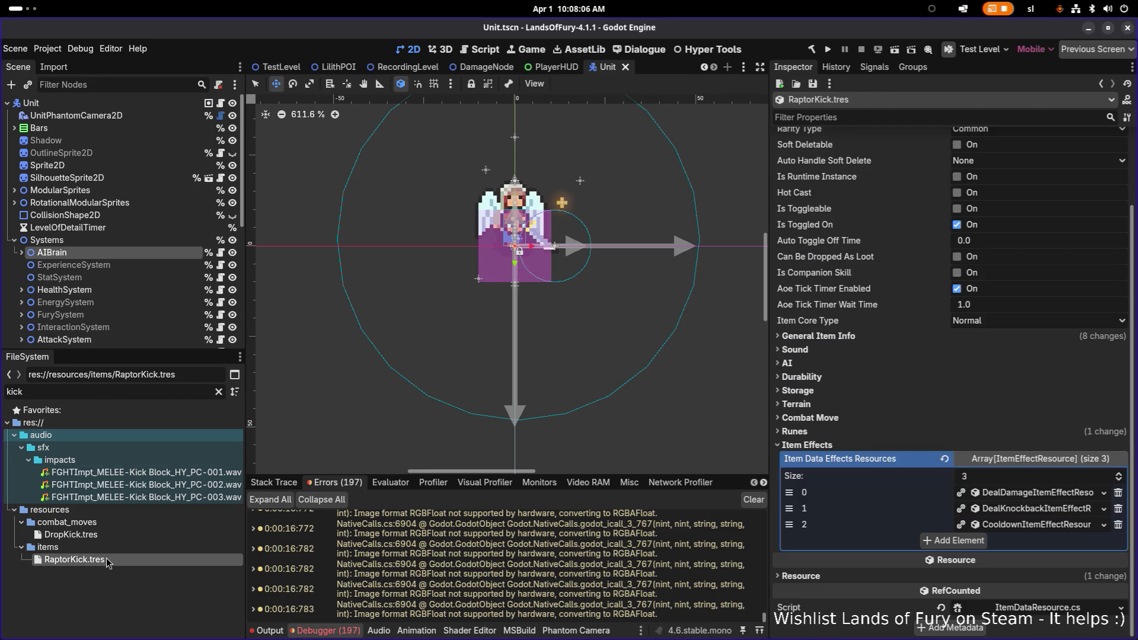
pyautogui.click(1014, 510)
pyautogui.scroll(-10, 1007, 519)
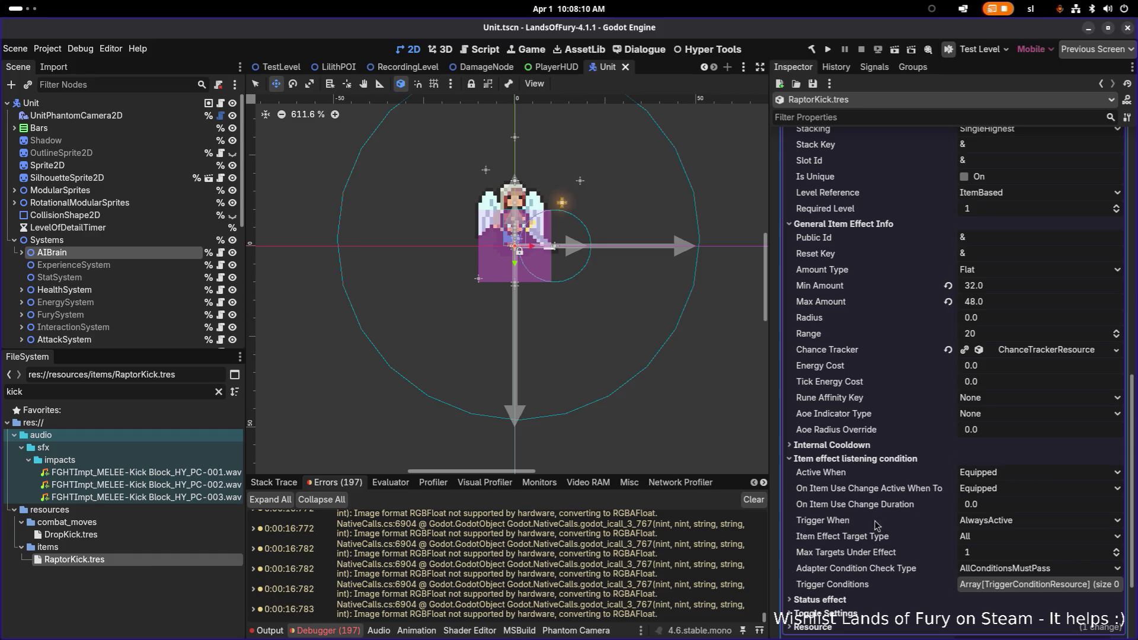
# Paste OnOwnerDealingHit as the knockback trigger, set Target Type to Enemies, and save.
pyautogui.rightClick(851, 521)
pyautogui.click(896, 538)
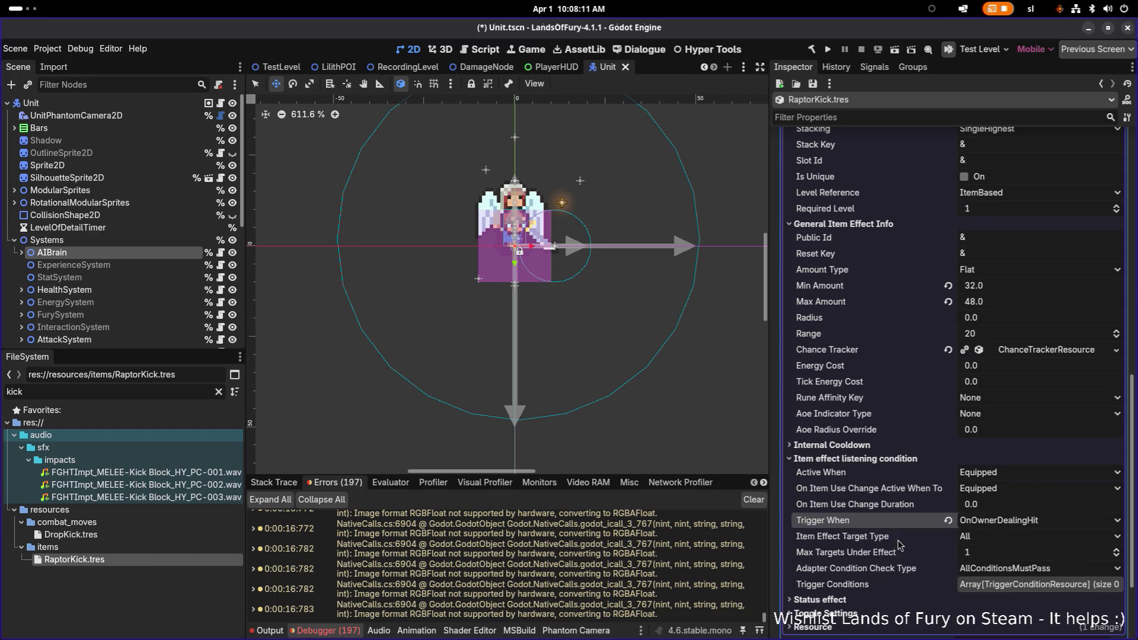
pyautogui.click(1024, 536)
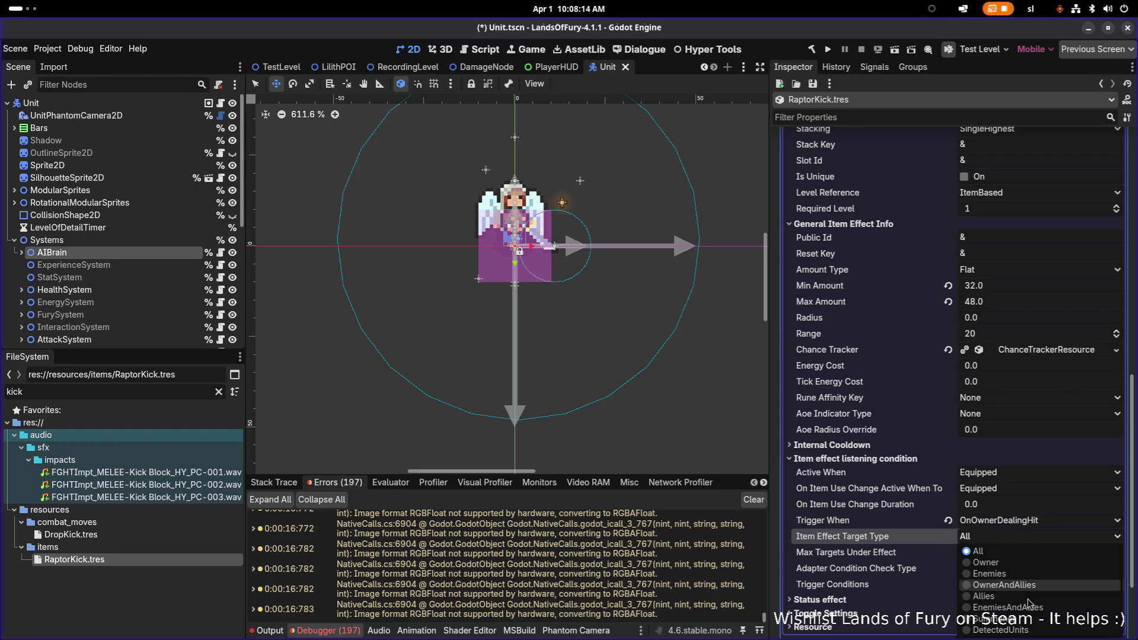
pyautogui.click(1006, 573)
pyautogui.hotkey('ctrl', 's')
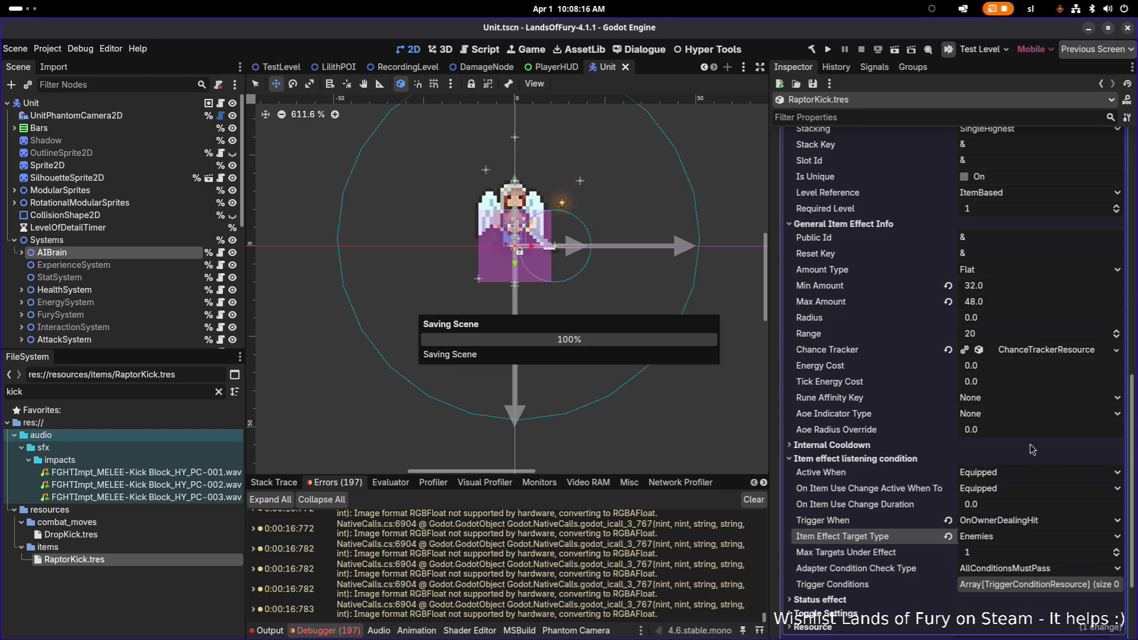
pyautogui.scroll(5, 1018, 429)
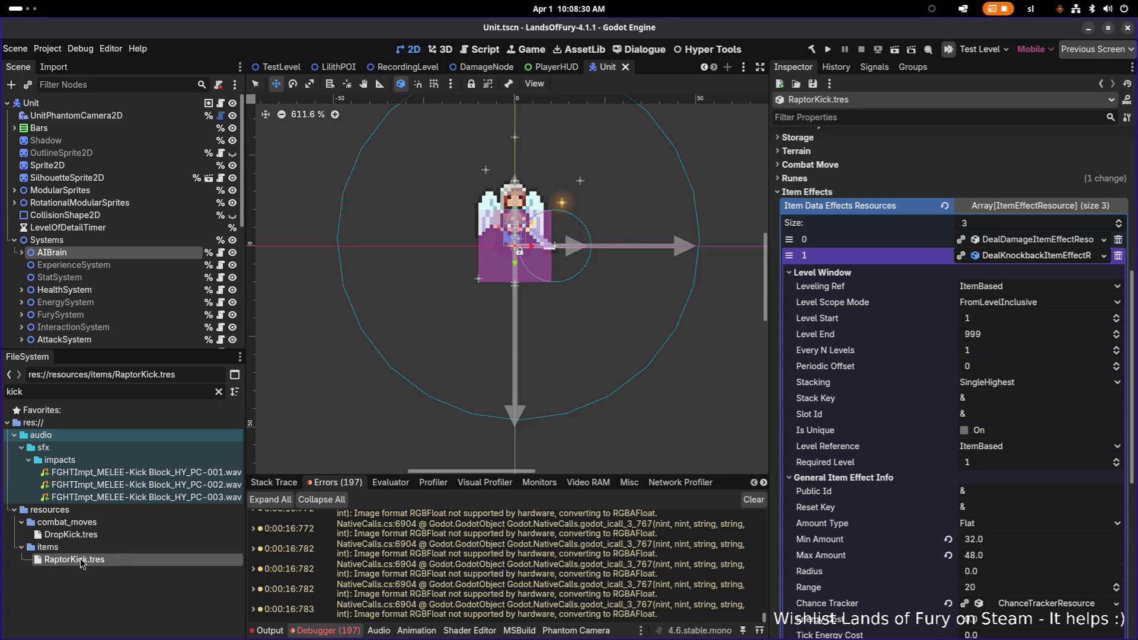
# Rename RaptorKick.tres to RaptorScratch.tres.
pyautogui.moveTo(78, 567)
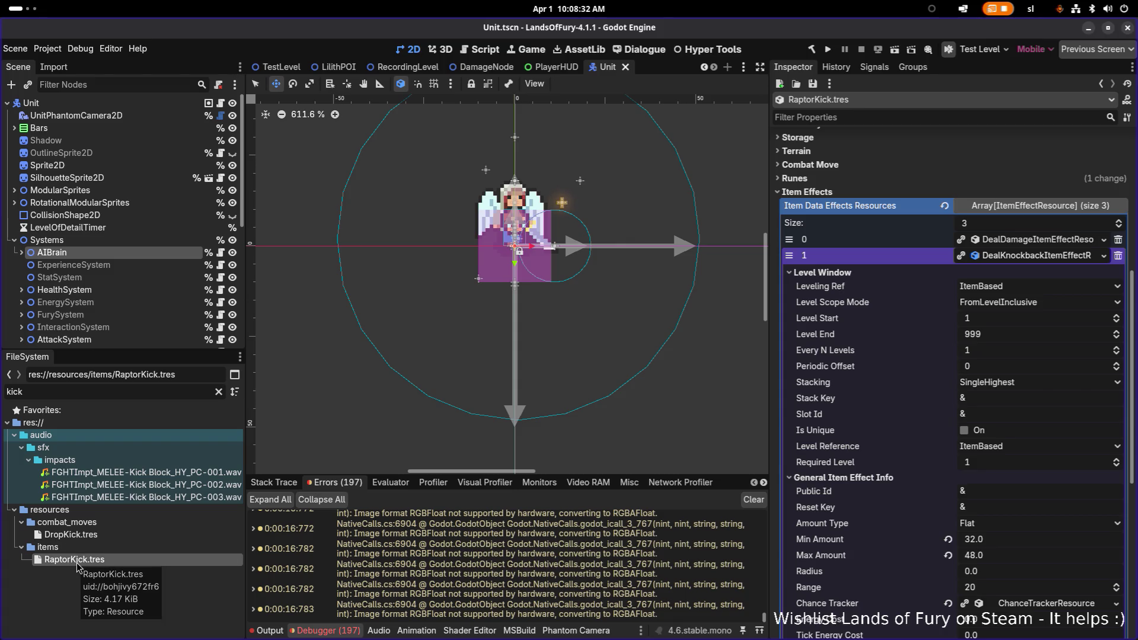
pyautogui.press('F2')
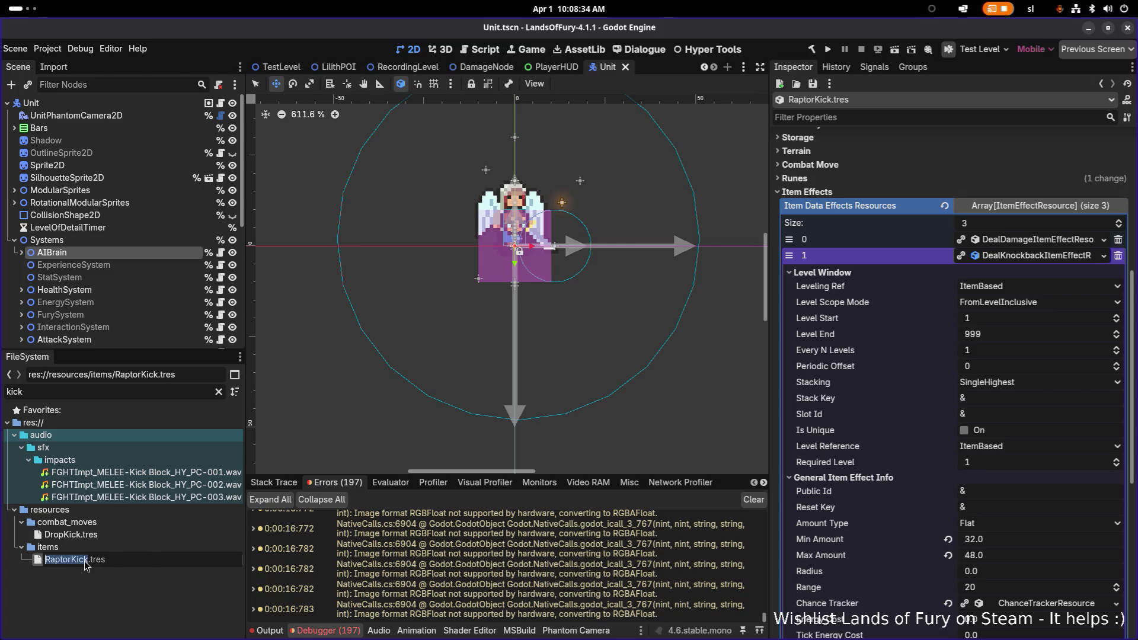
pyautogui.press('Right')
pyautogui.hotkey('shift', 'End')
pyautogui.write('Scratch')
pyautogui.hotkey('shift', 'Home')
pyautogui.press('Return')
# Filter files for 'rapt', change the resource Id to raptor_scratch, and save.
pyautogui.doubleClick(133, 396)
pyautogui.write('rapt')
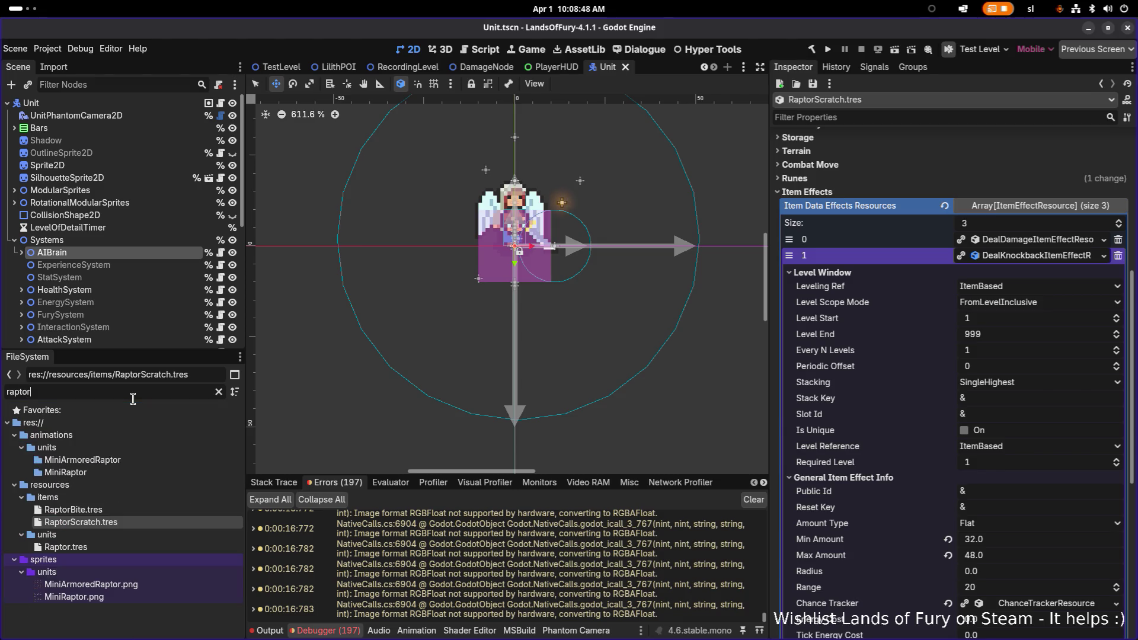
pyautogui.scroll(10, 975, 218)
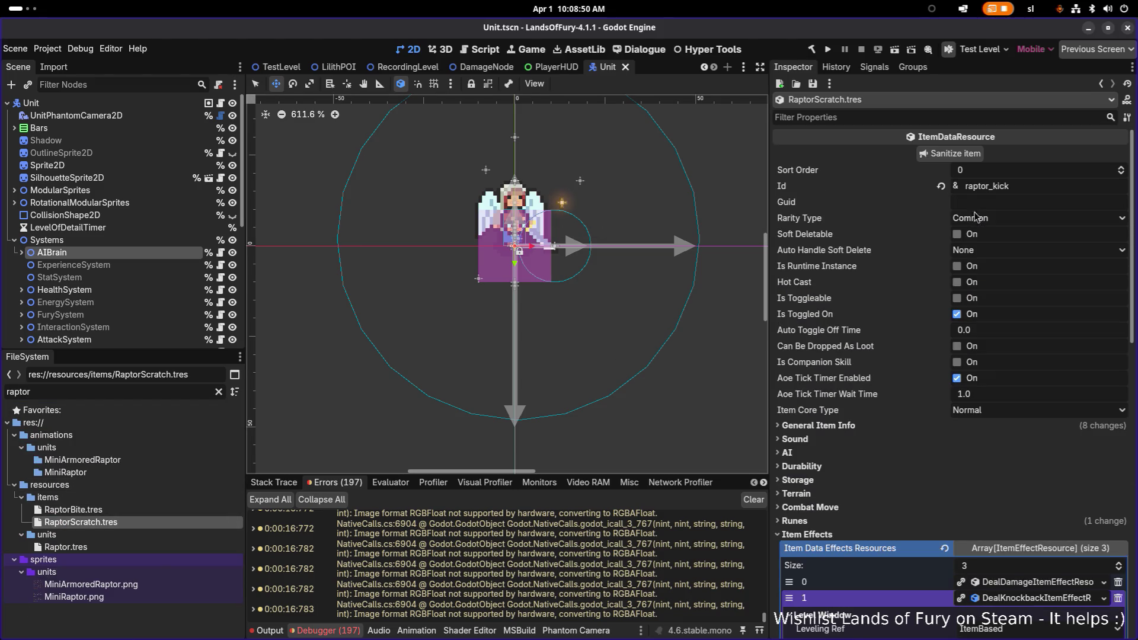
pyautogui.doubleClick(997, 187)
pyautogui.write('scratch')
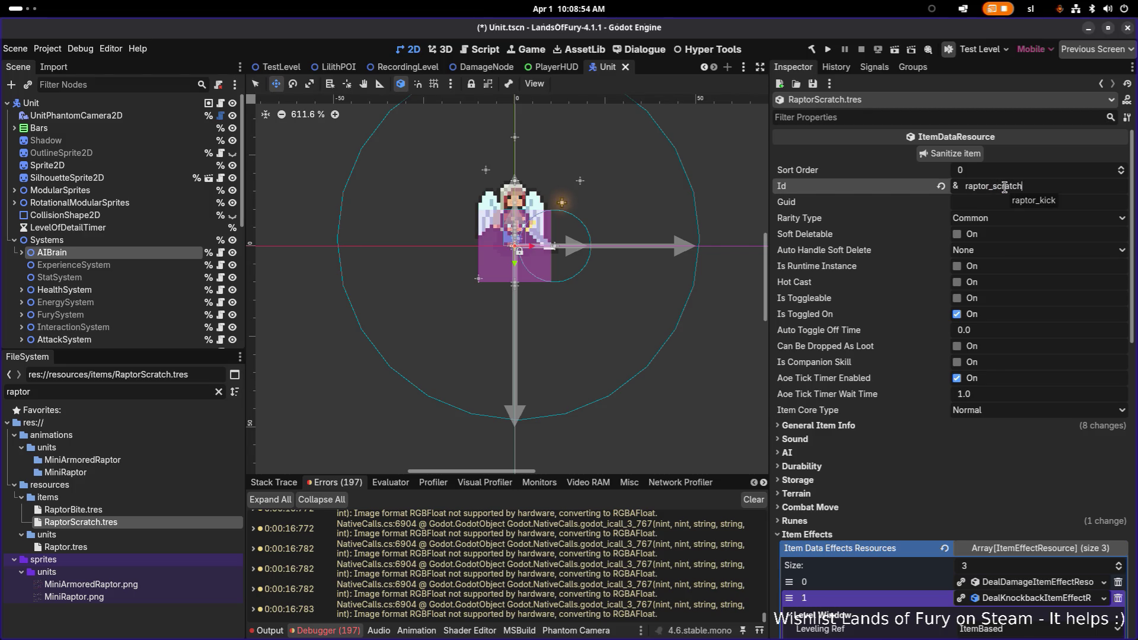
pyautogui.click(1011, 202)
pyautogui.hotkey('ctrl', 's')
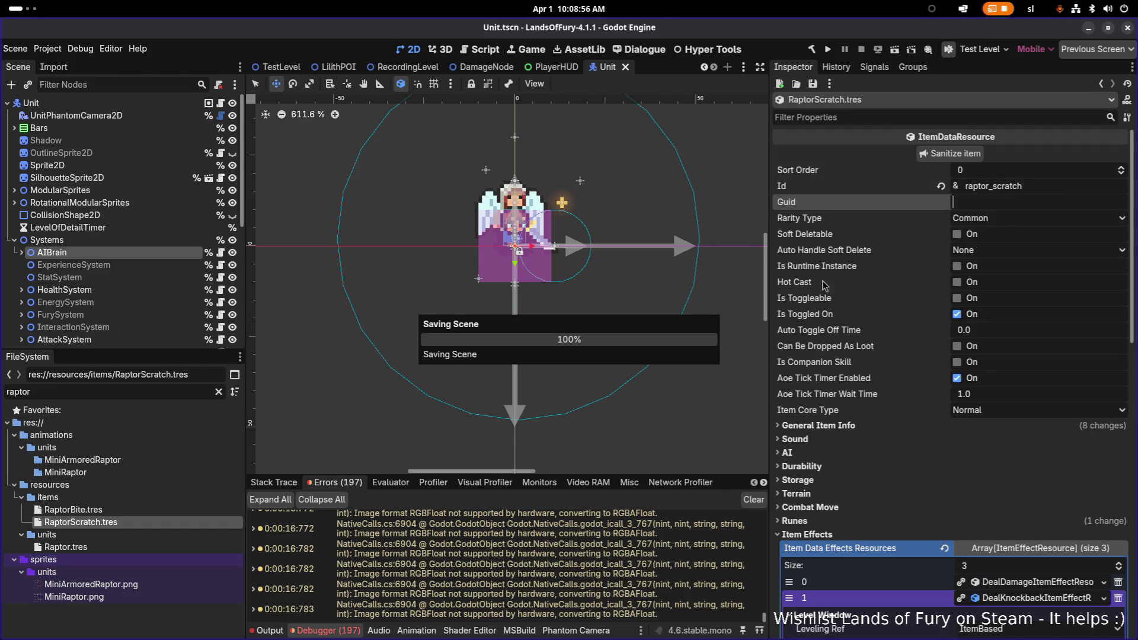
# Open the RaptorScratch item resource and scroll through its item effects.
pyautogui.click(131, 546)
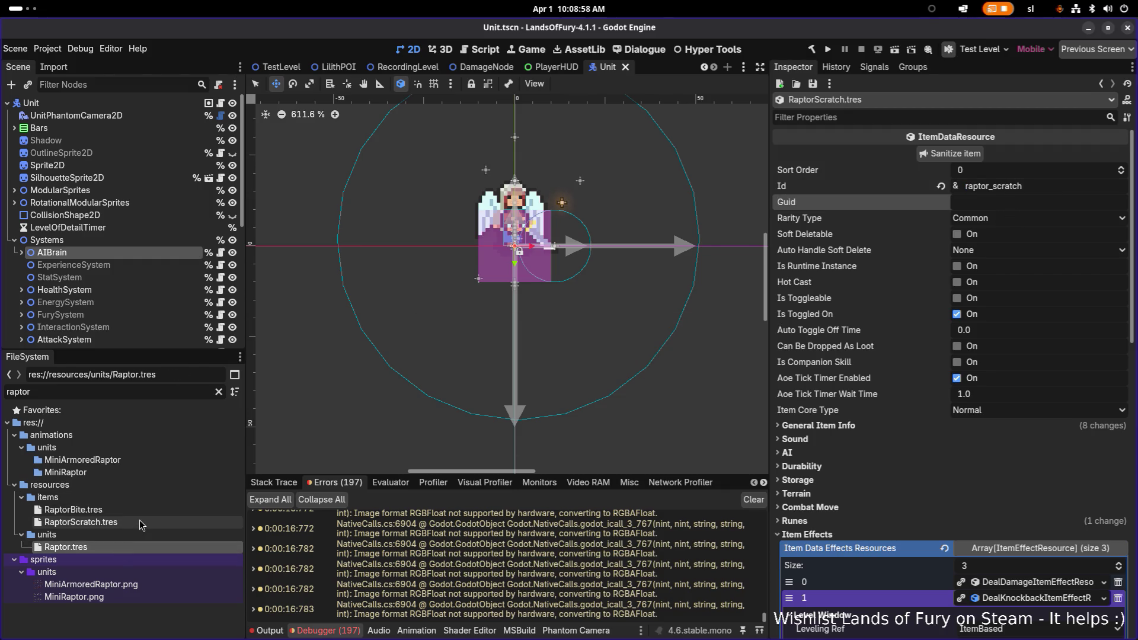
pyautogui.click(140, 522)
pyautogui.scroll(-5, 855, 437)
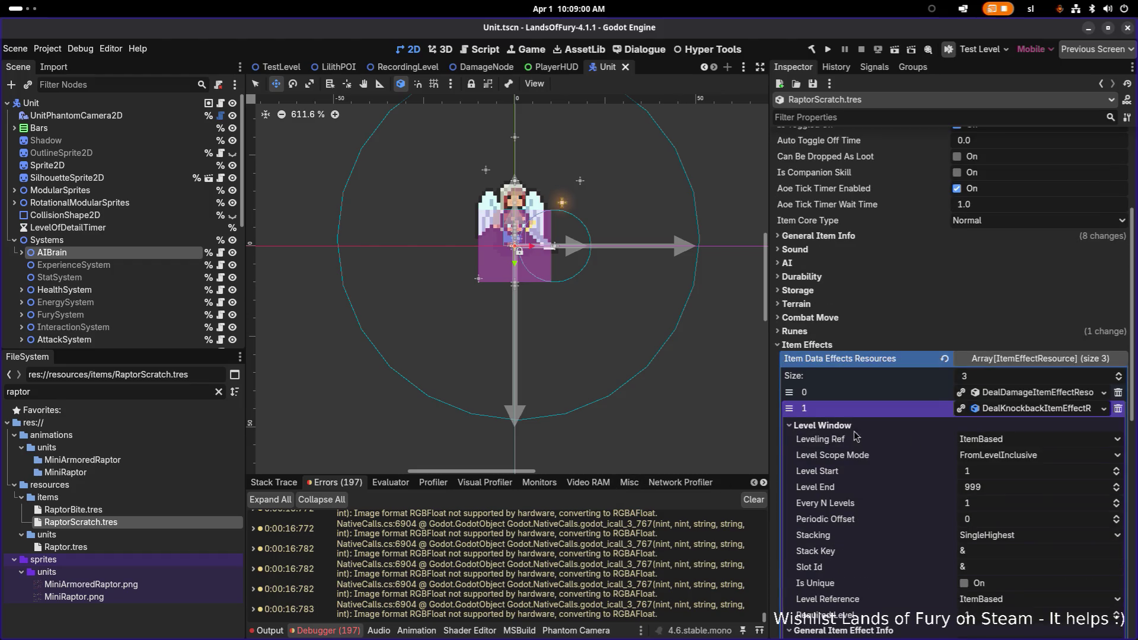
# Set the Raptor attack's Item Id and CanIUseItemConsideration Item Id to raptor_scratch, and save.
pyautogui.click(95, 547)
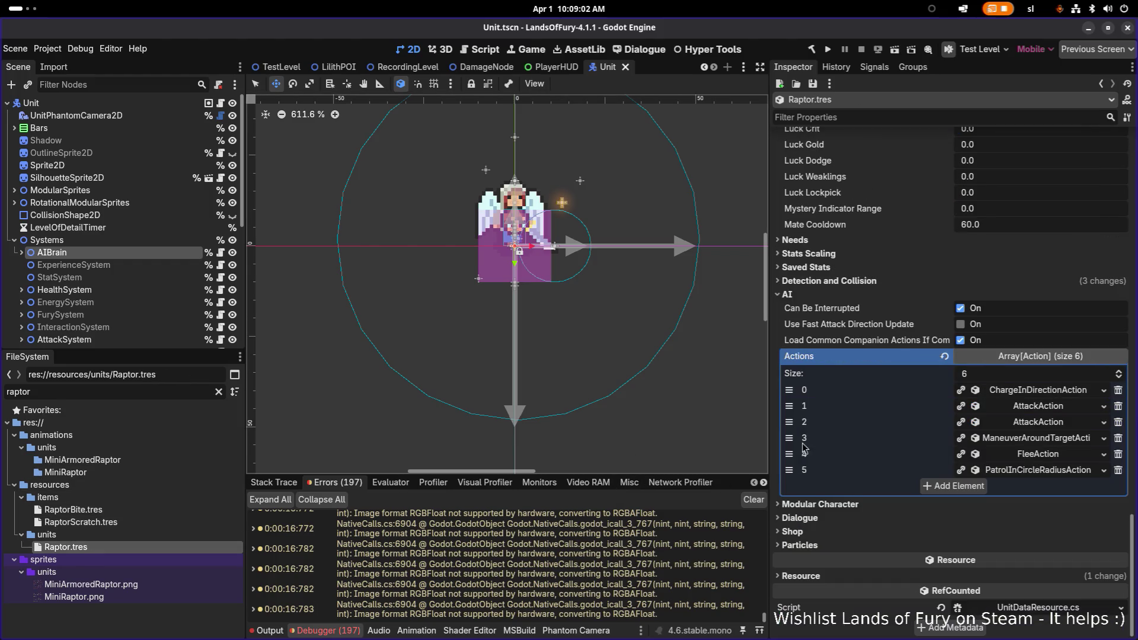
pyautogui.click(1038, 406)
pyautogui.doubleClick(1035, 441)
pyautogui.write('raptor_scratch')
pyautogui.scroll(-4, 1035, 441)
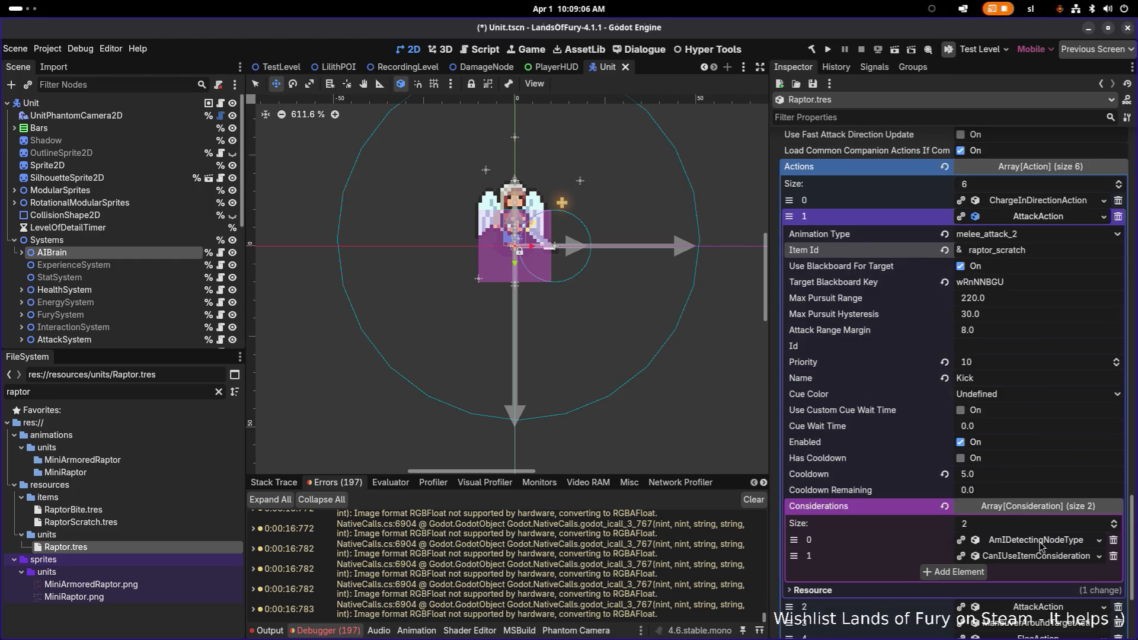
pyautogui.click(1042, 559)
pyautogui.doubleClick(1031, 587)
pyautogui.write('raptor_scratch')
pyautogui.hotkey('ctrl', 's')
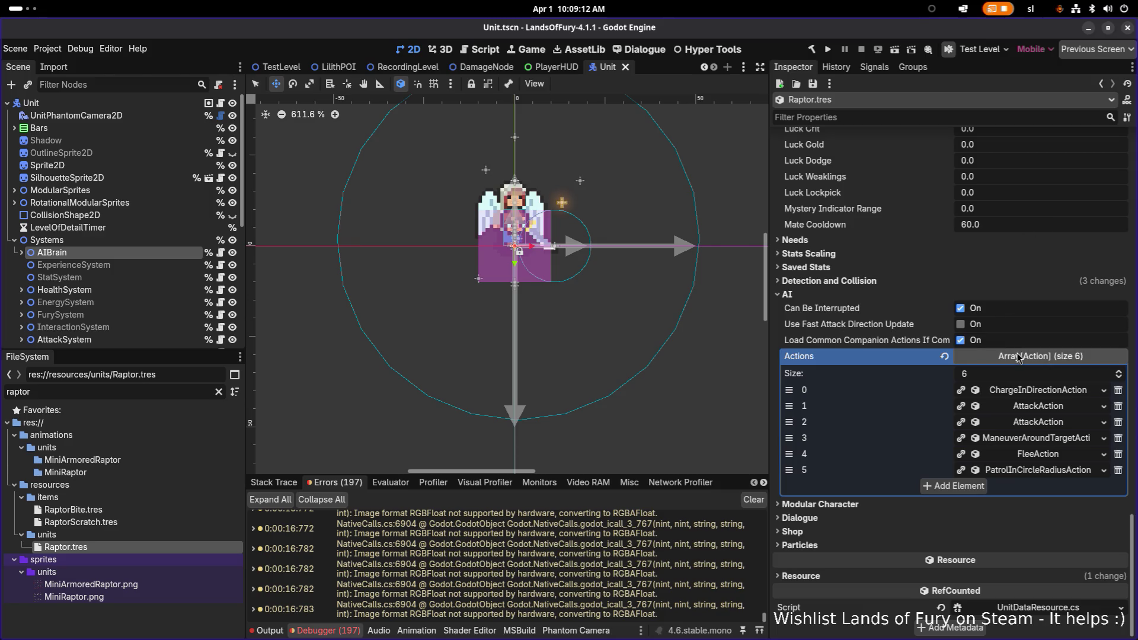
# Turn on Use Custom Cue Wait Time for the attack action and save.
pyautogui.click(1049, 410)
pyautogui.scroll(-2, 1046, 409)
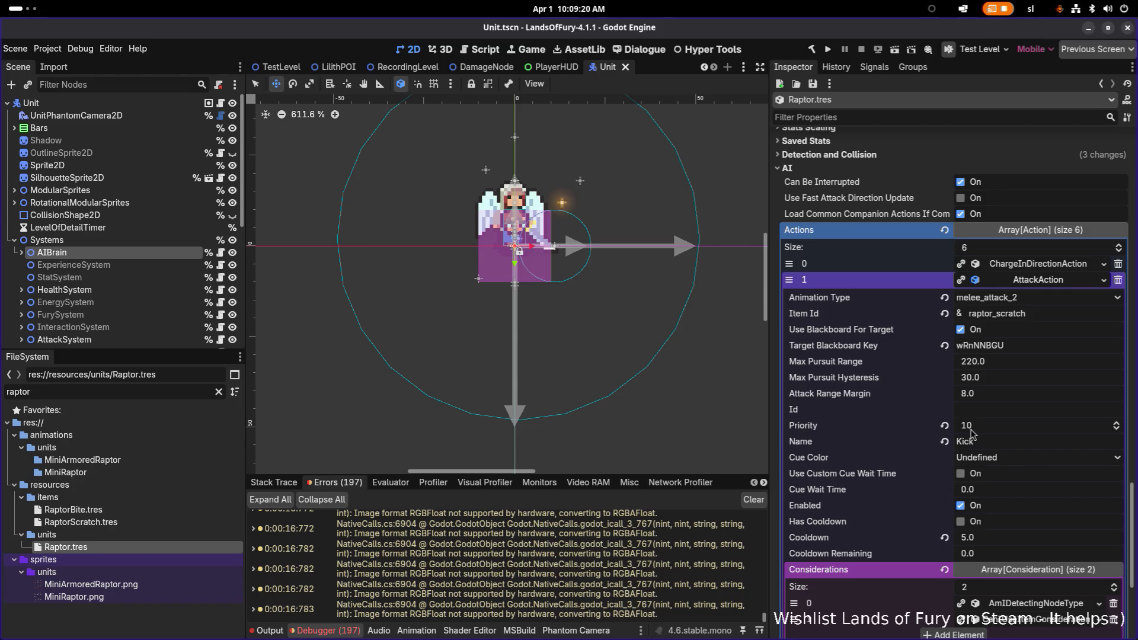
pyautogui.click(961, 473)
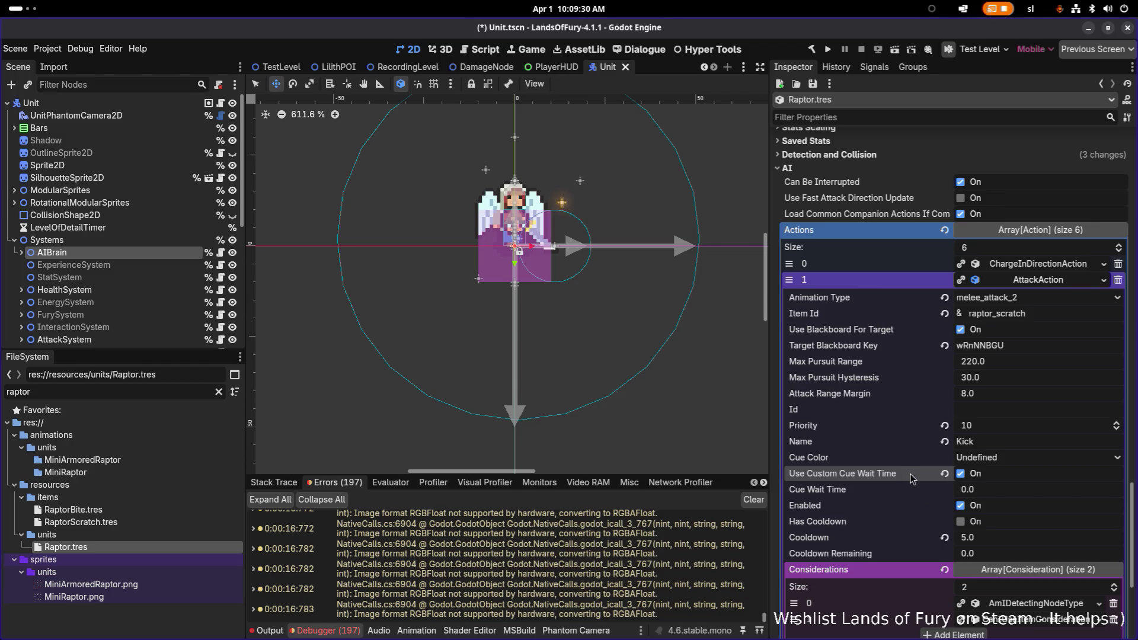
pyautogui.hotkey('ctrl', 's')
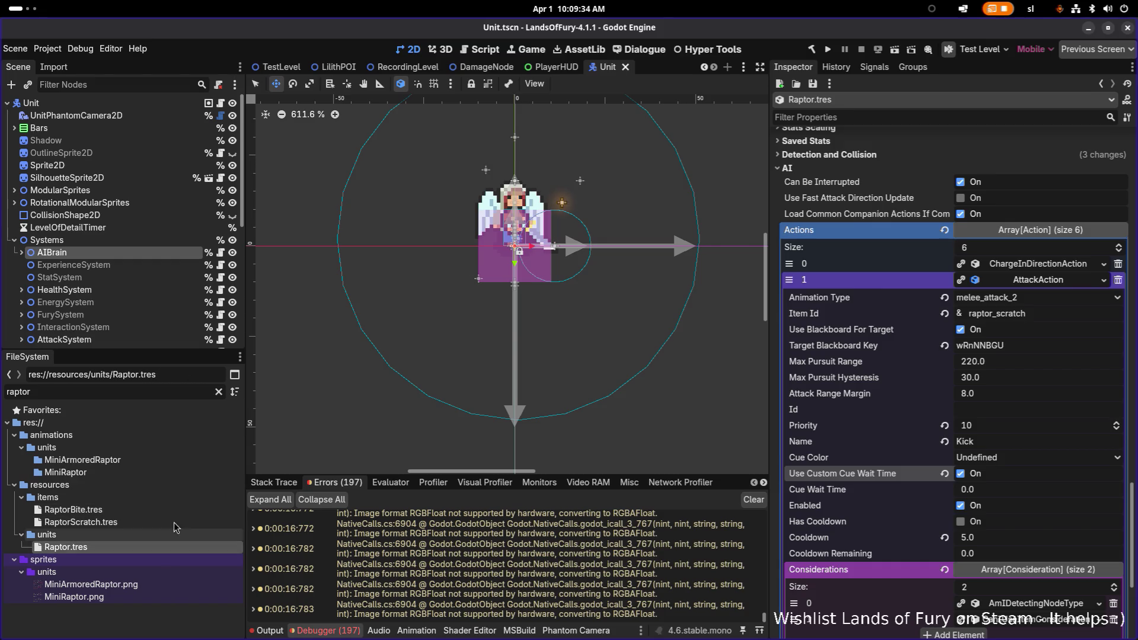
pyautogui.click(169, 520)
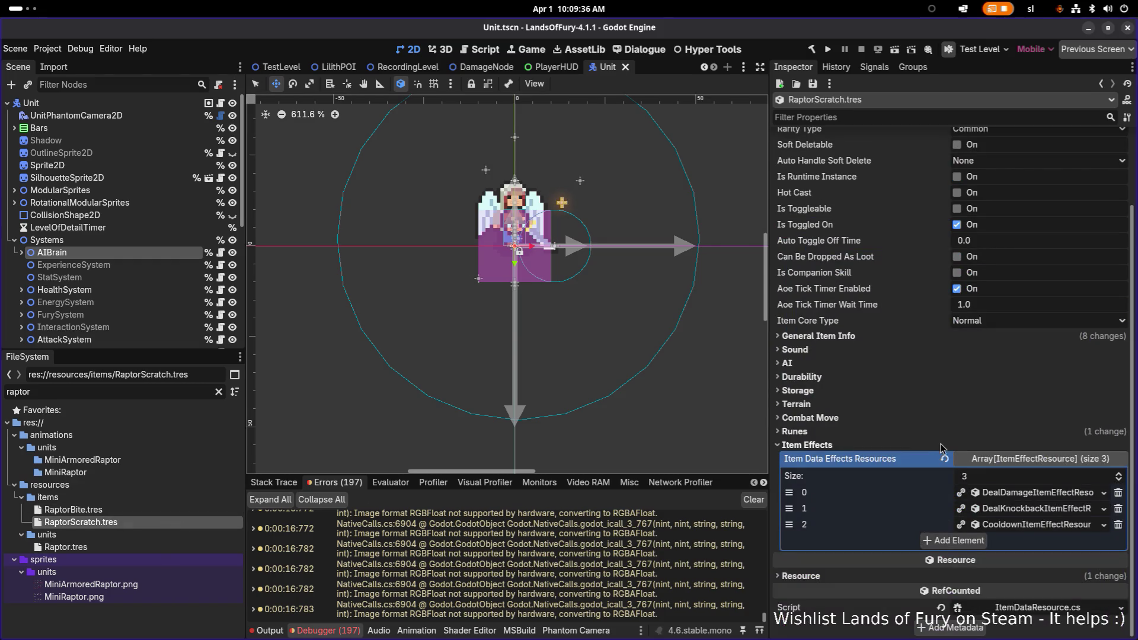
pyautogui.scroll(1, 944, 429)
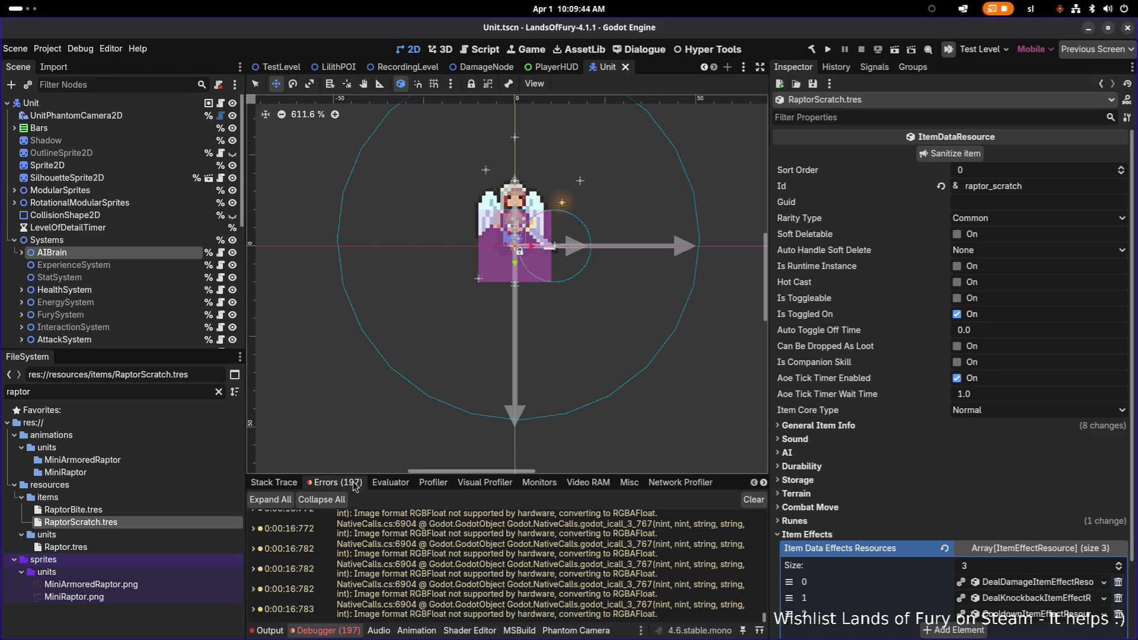
pyautogui.click(141, 548)
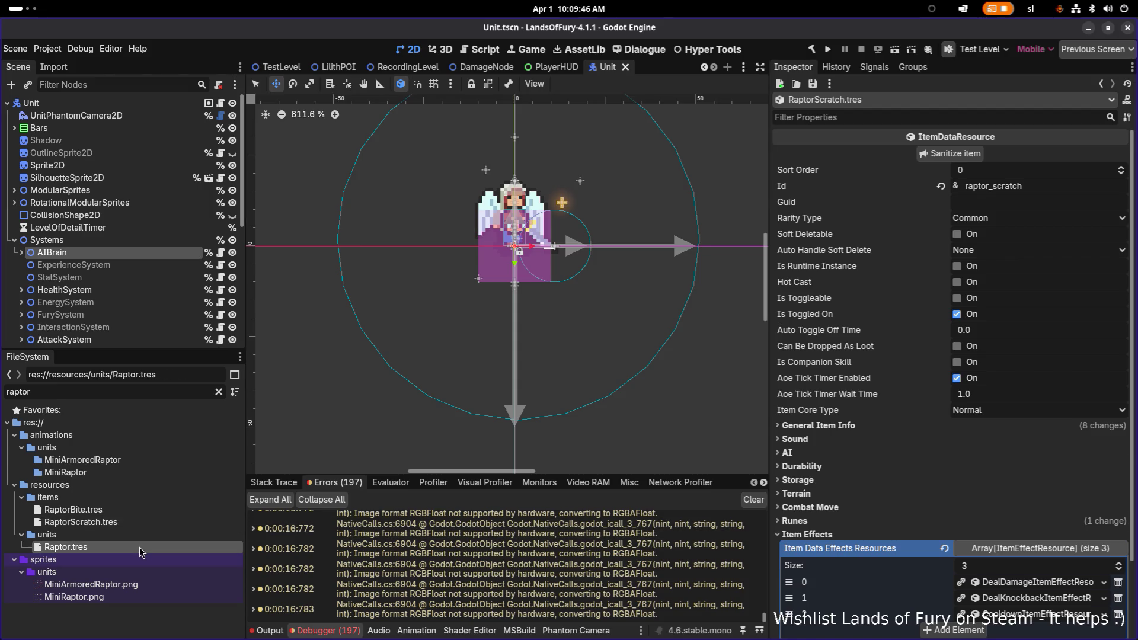
# Set the Raptor's Attack Speed to 2 using the 'attack' property filter, save, and run the game.
pyautogui.click(906, 116)
pyautogui.write('attack')
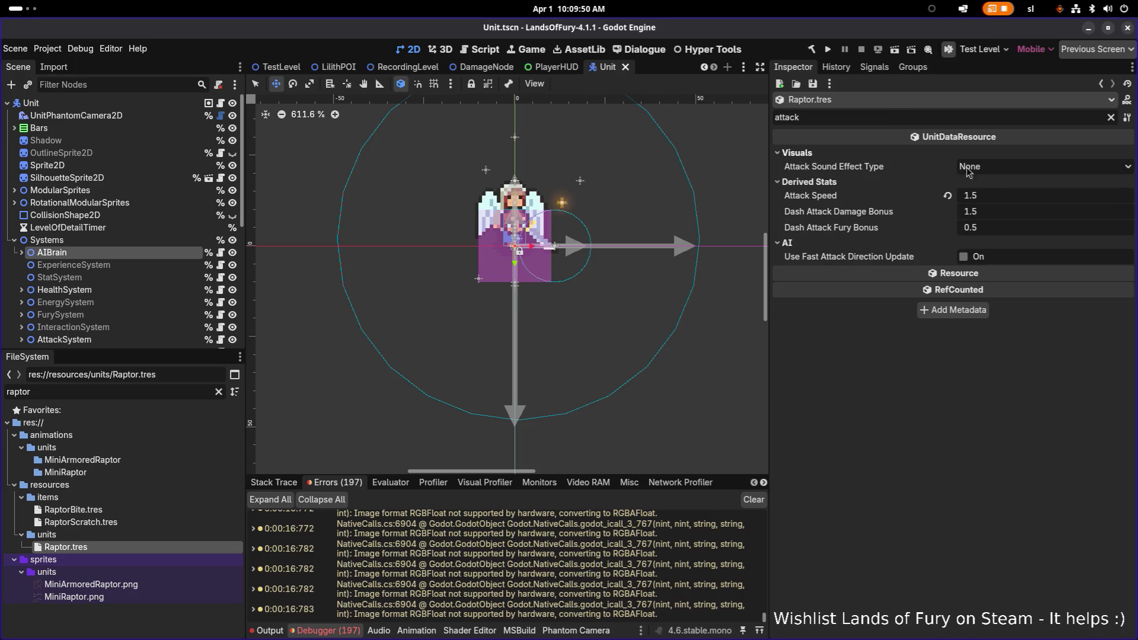
pyautogui.click(999, 198)
pyautogui.write('2')
pyautogui.press('Return')
pyautogui.hotkey('ctrl', 's')
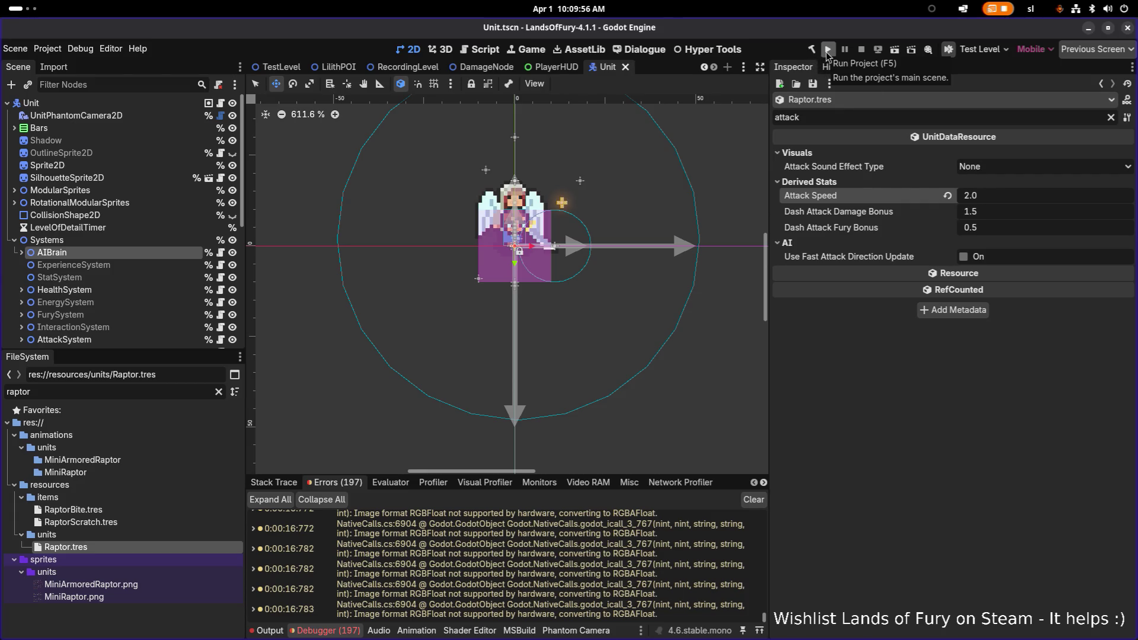
pyautogui.click(828, 50)
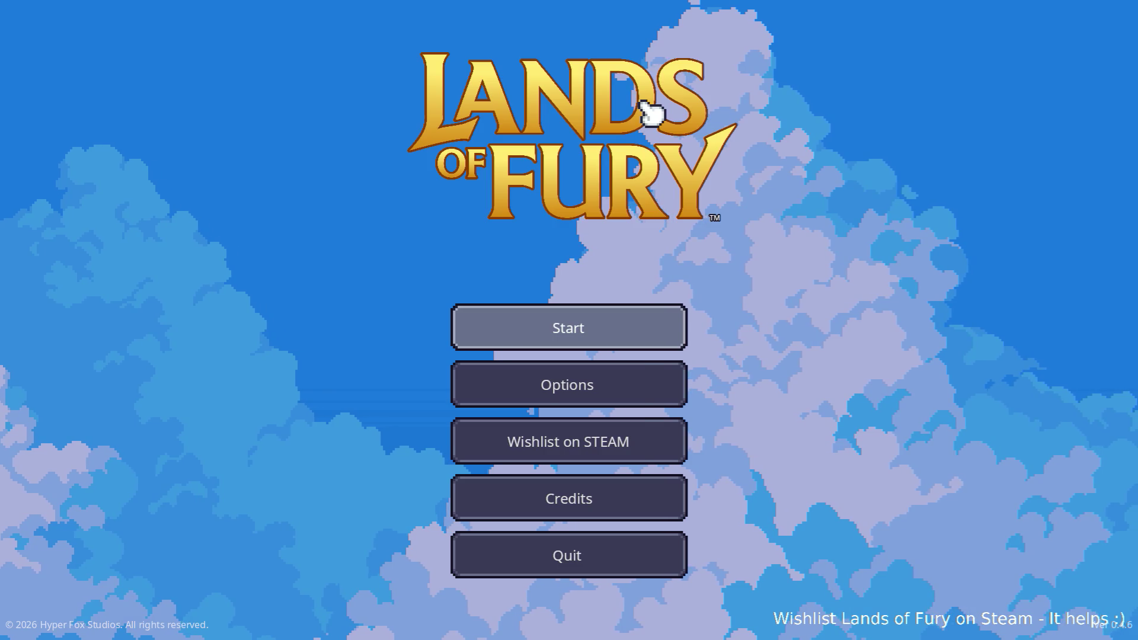
# Start a new session from the Lands of Fury title menu.
pyautogui.press('Return')
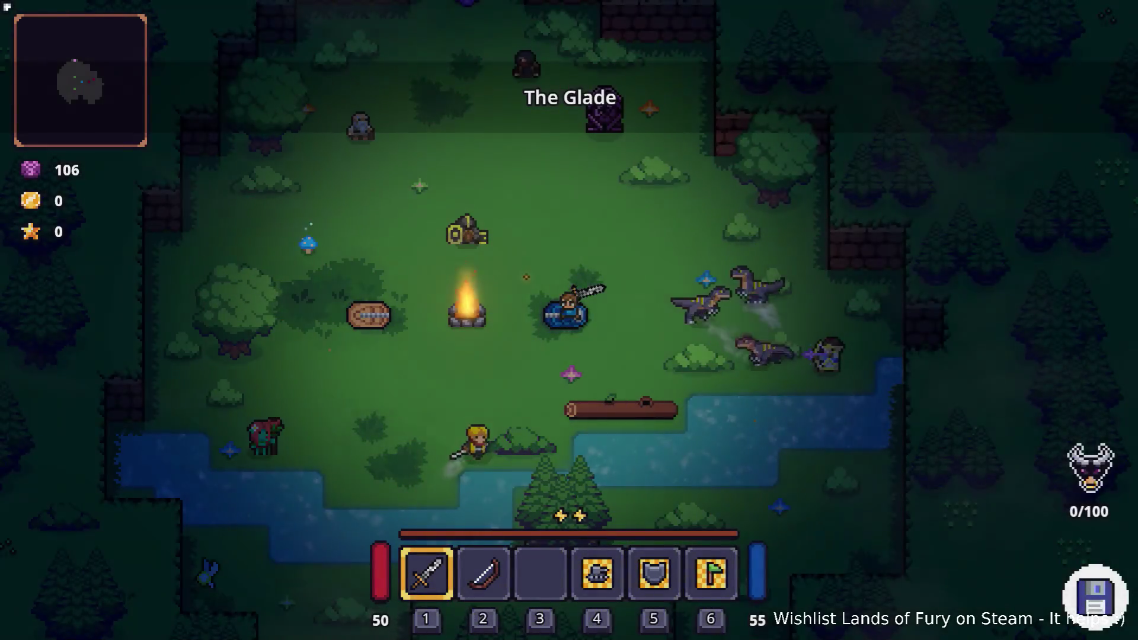
# Walk the hero into the raptor pack and swing the sword at them.
pyautogui.press('s')
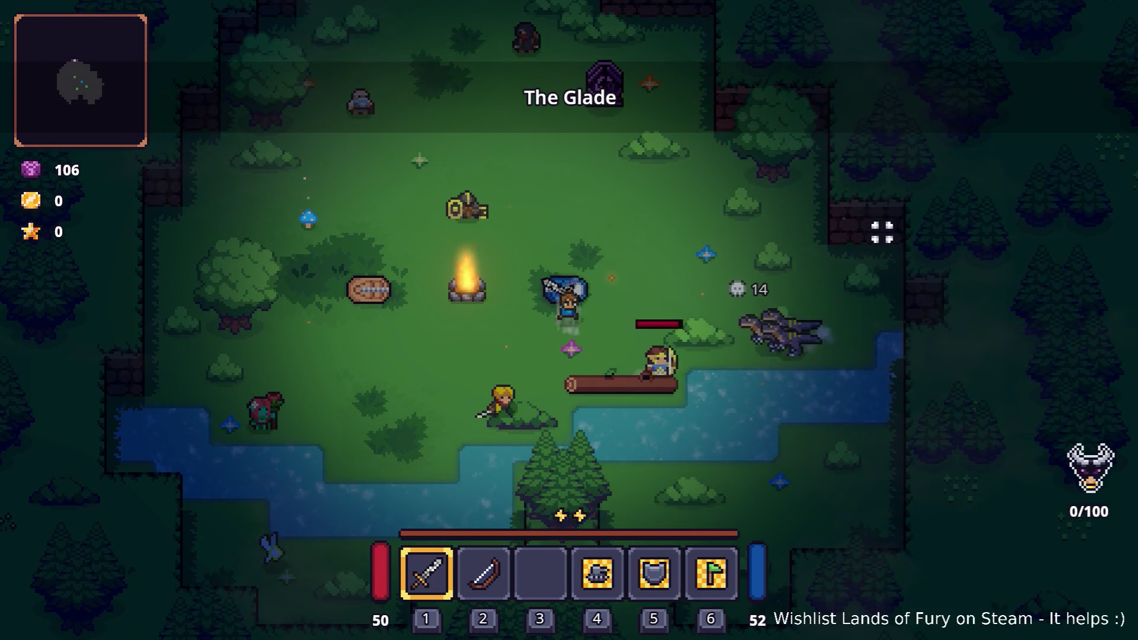
pyautogui.press('a')
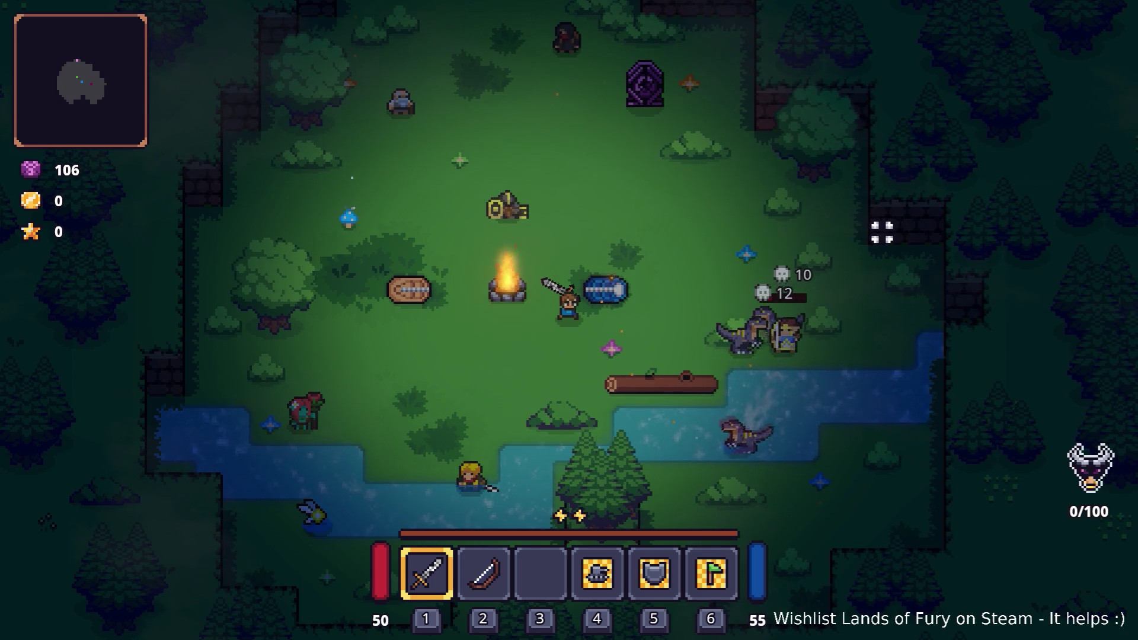
pyautogui.press('d')
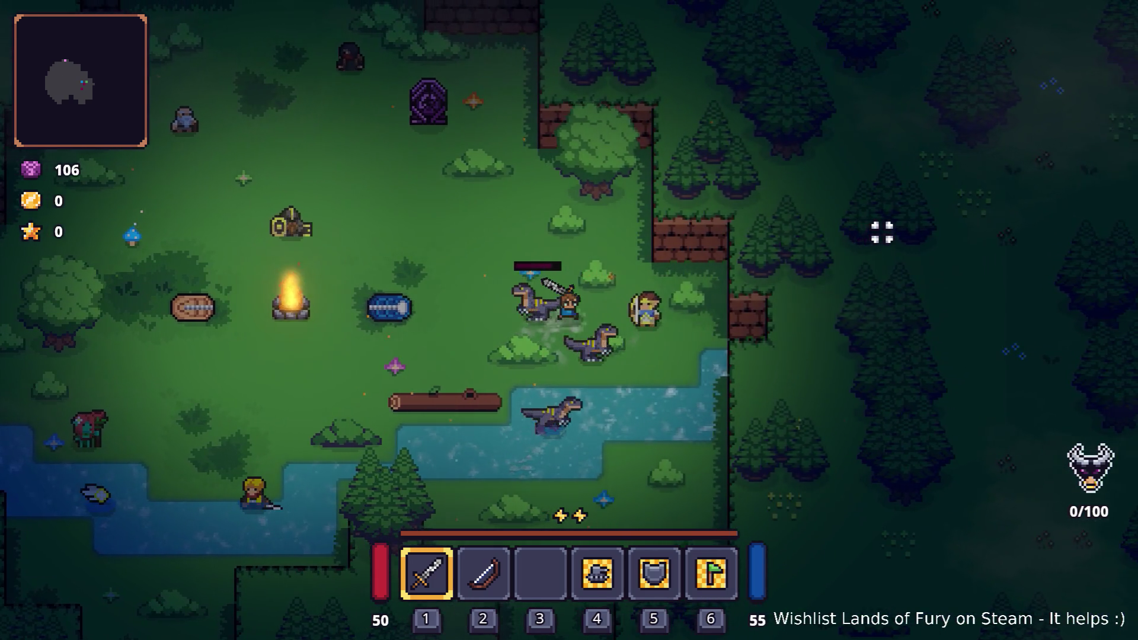
pyautogui.press('d')
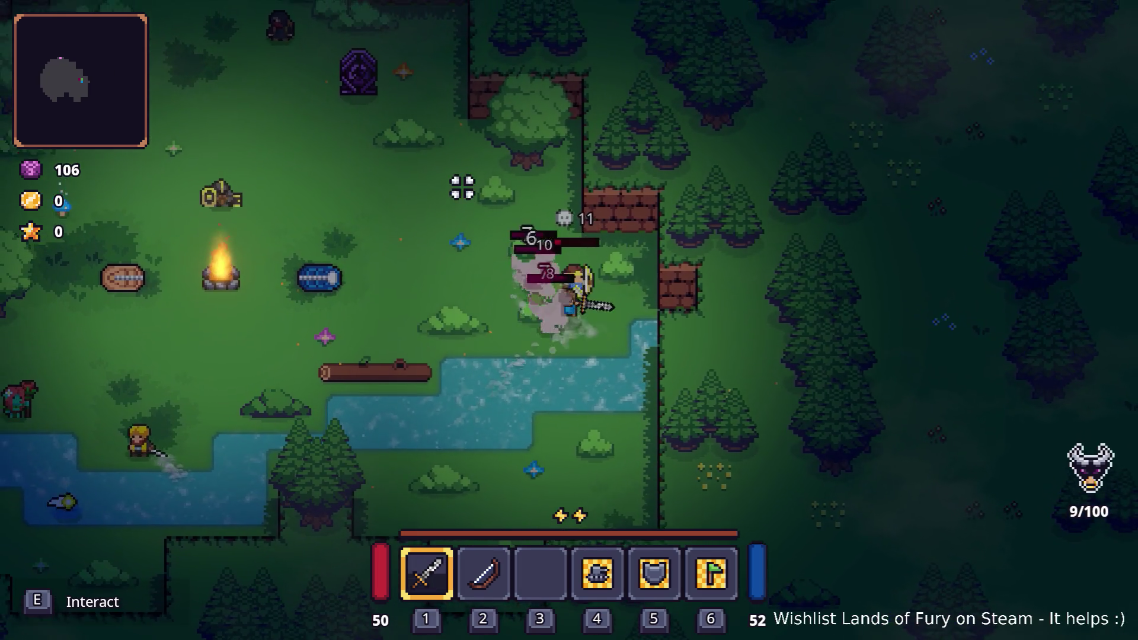
pyautogui.click(453, 226)
pyautogui.click(681, 237)
pyautogui.click(533, 225)
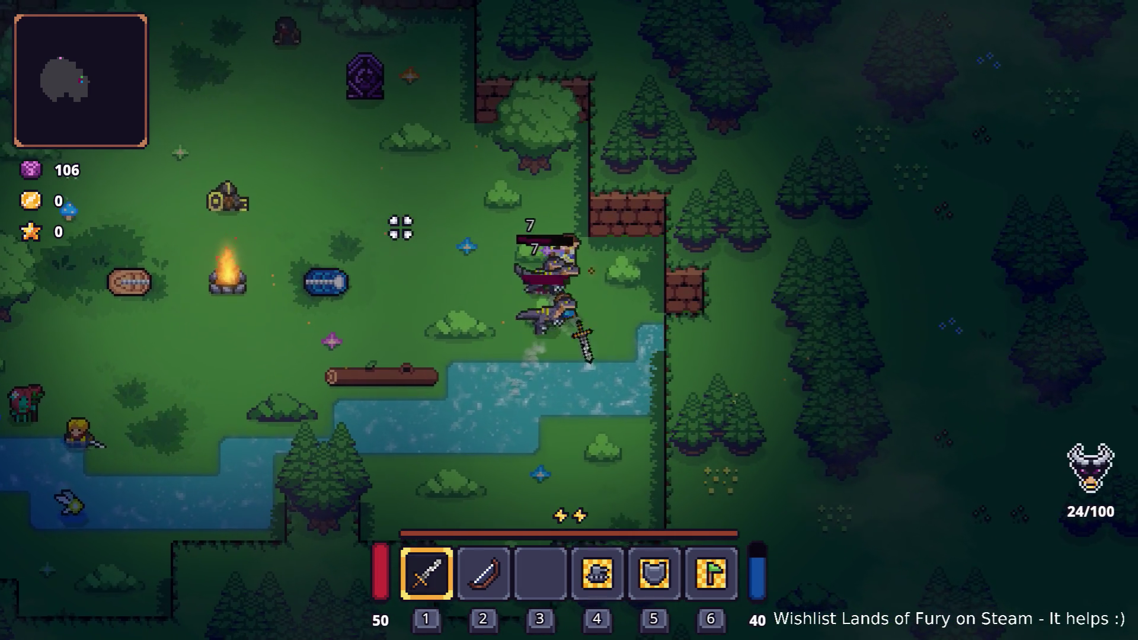
pyautogui.press('a')
pyautogui.click(655, 148)
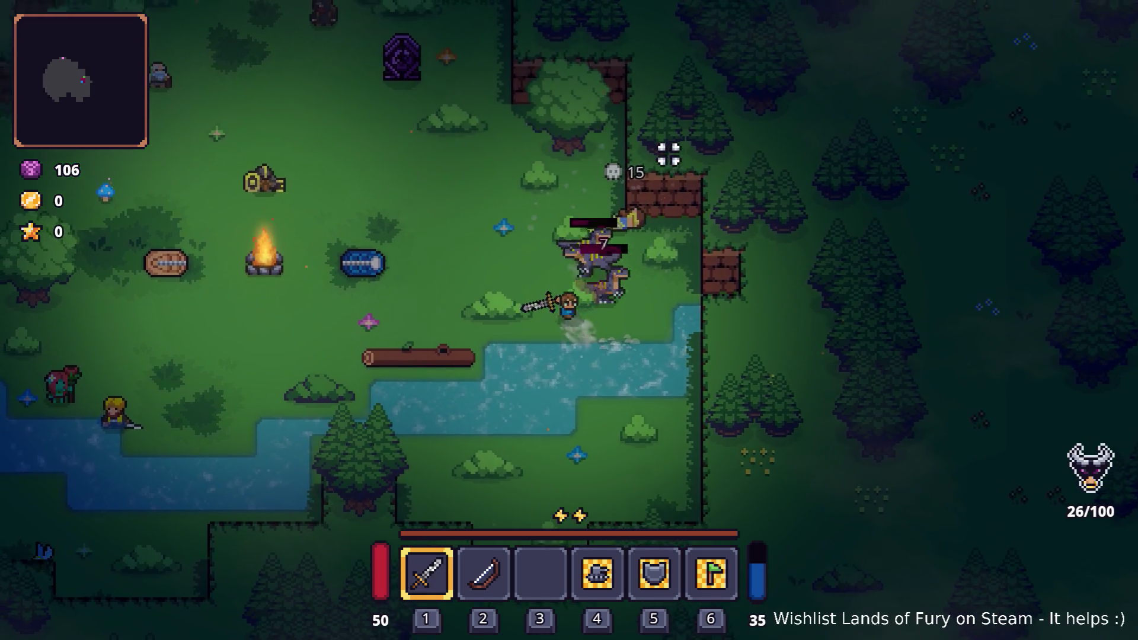
pyautogui.click(667, 156)
# Retreat left past the campfire down toward the river and reposition.
pyautogui.press('a')
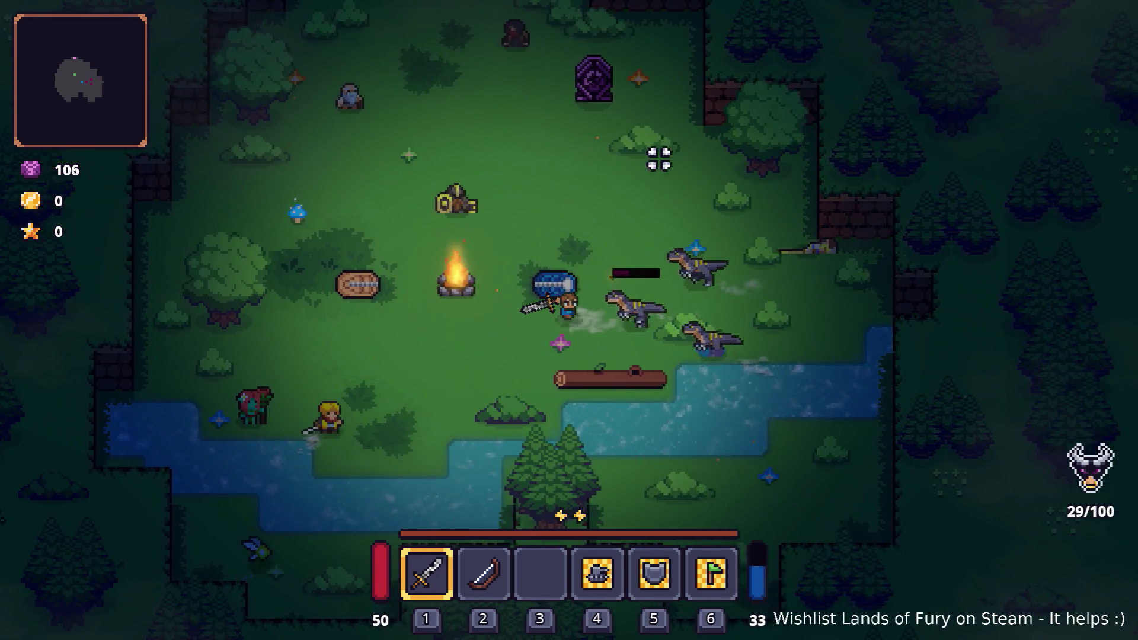
pyautogui.press('a')
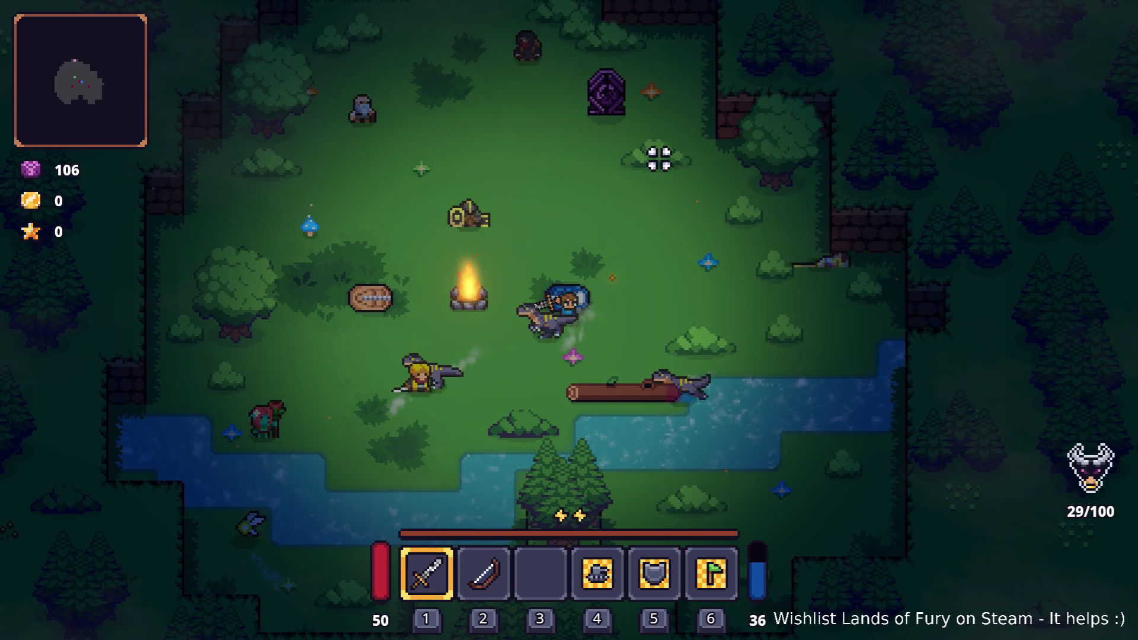
pyautogui.press('a')
pyautogui.press('s')
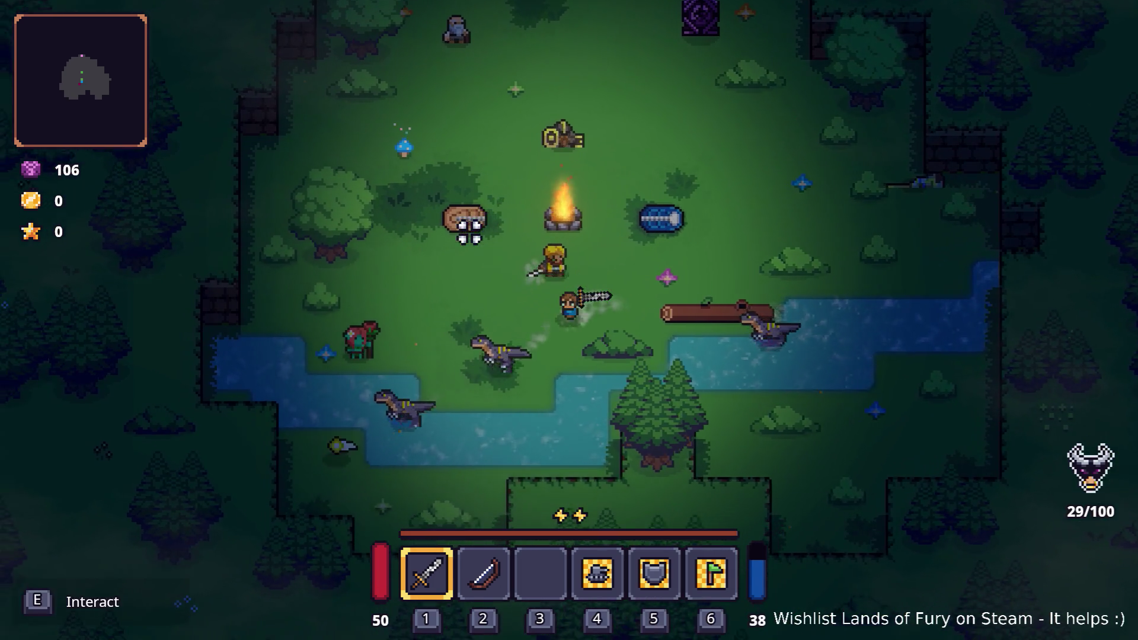
pyautogui.press('a')
pyautogui.press('s')
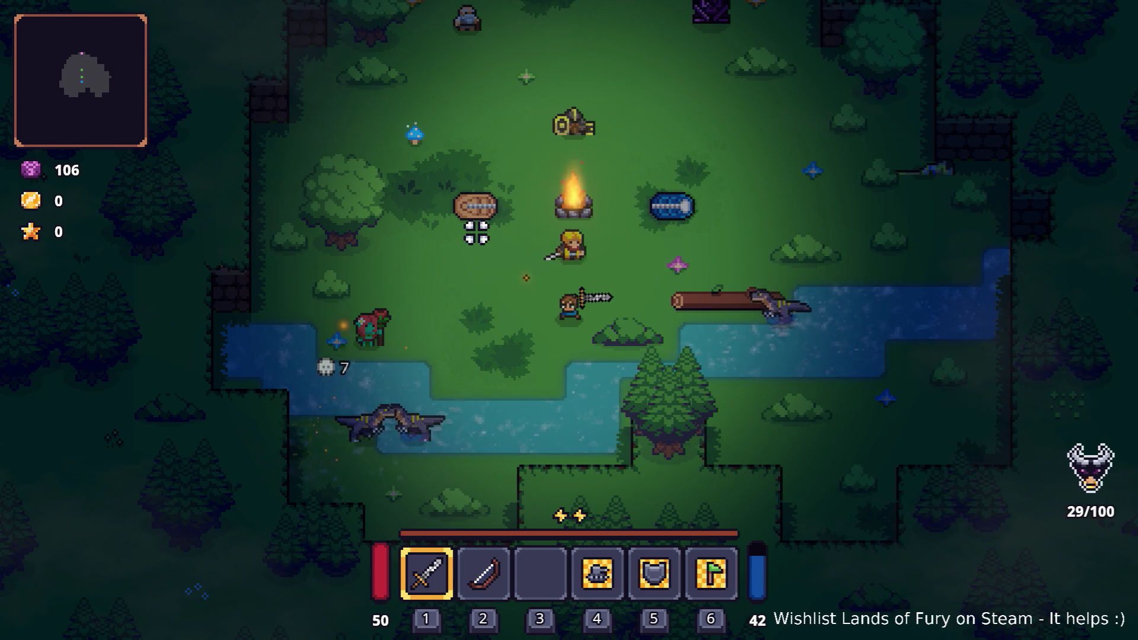
pyautogui.press('a')
pyautogui.press('w')
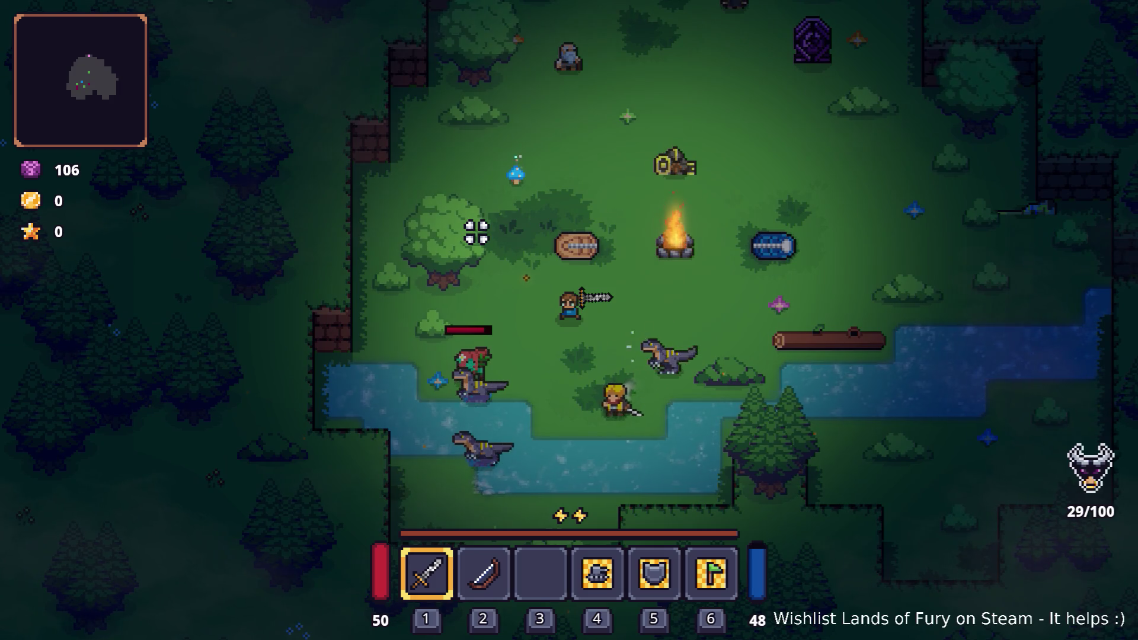
pyautogui.press('a')
pyautogui.press('s')
# Fight the raptors in and around the river with repeated sword strikes.
pyautogui.click(419, 282)
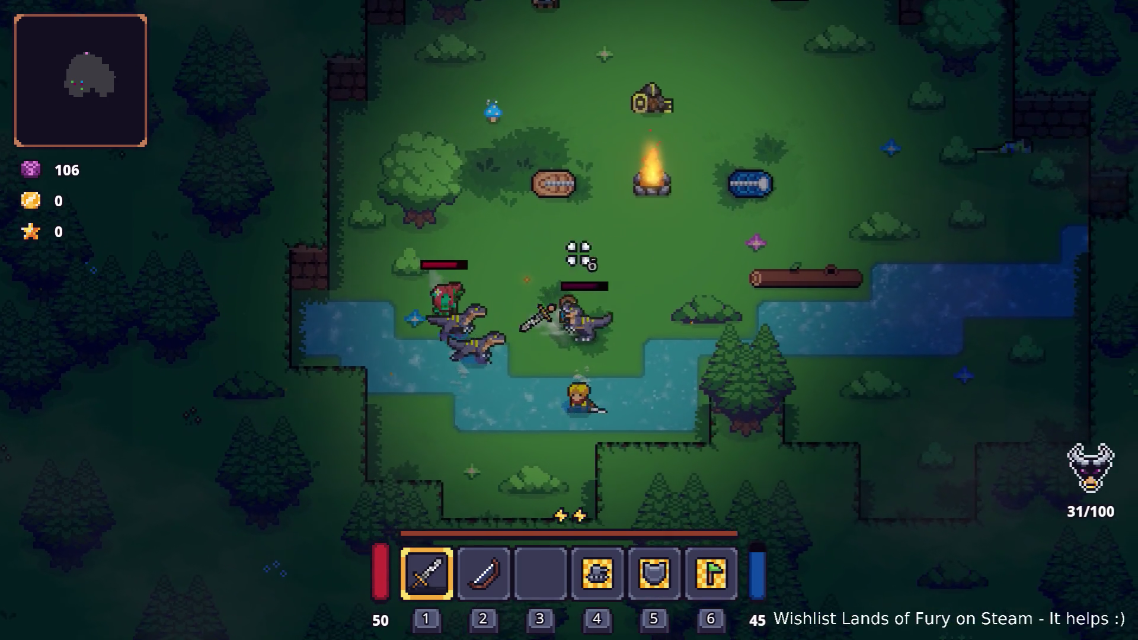
pyautogui.press('a')
pyautogui.click(434, 287)
pyautogui.click(614, 292)
pyautogui.press('d')
pyautogui.press('s')
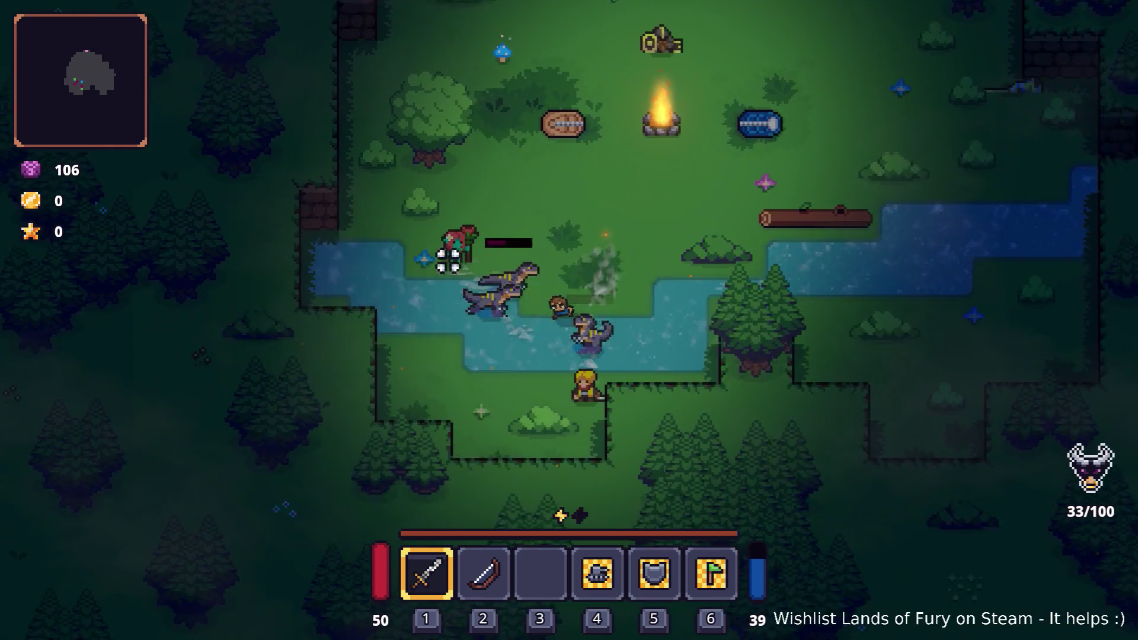
pyautogui.click(585, 168)
pyautogui.click(652, 170)
pyautogui.press('w')
pyautogui.click(545, 332)
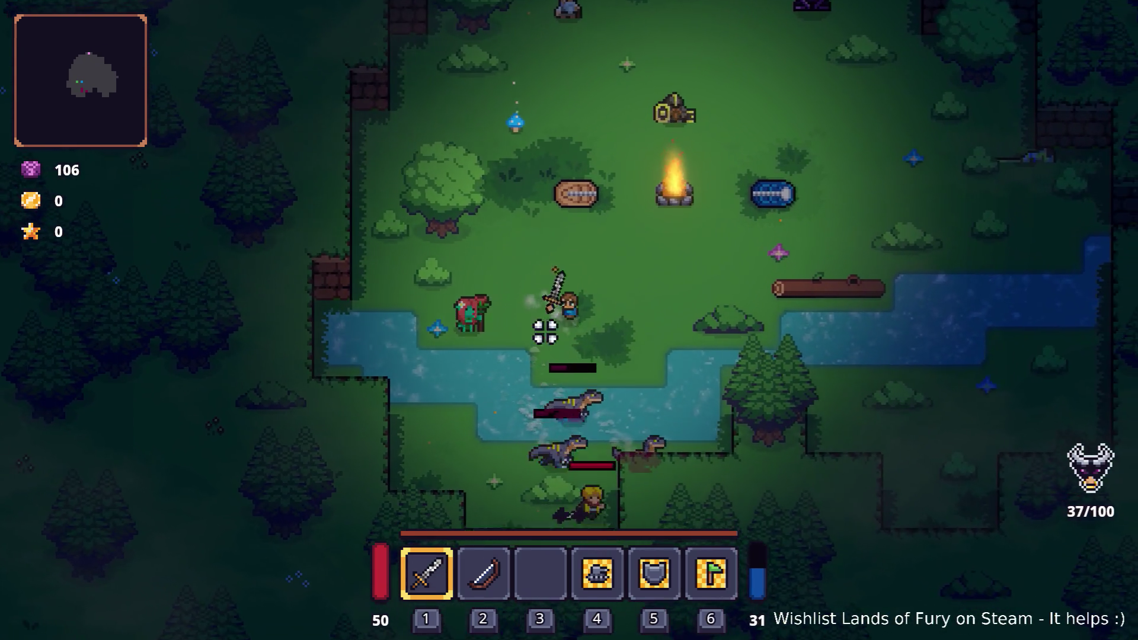
pyautogui.press('d')
pyautogui.press('s')
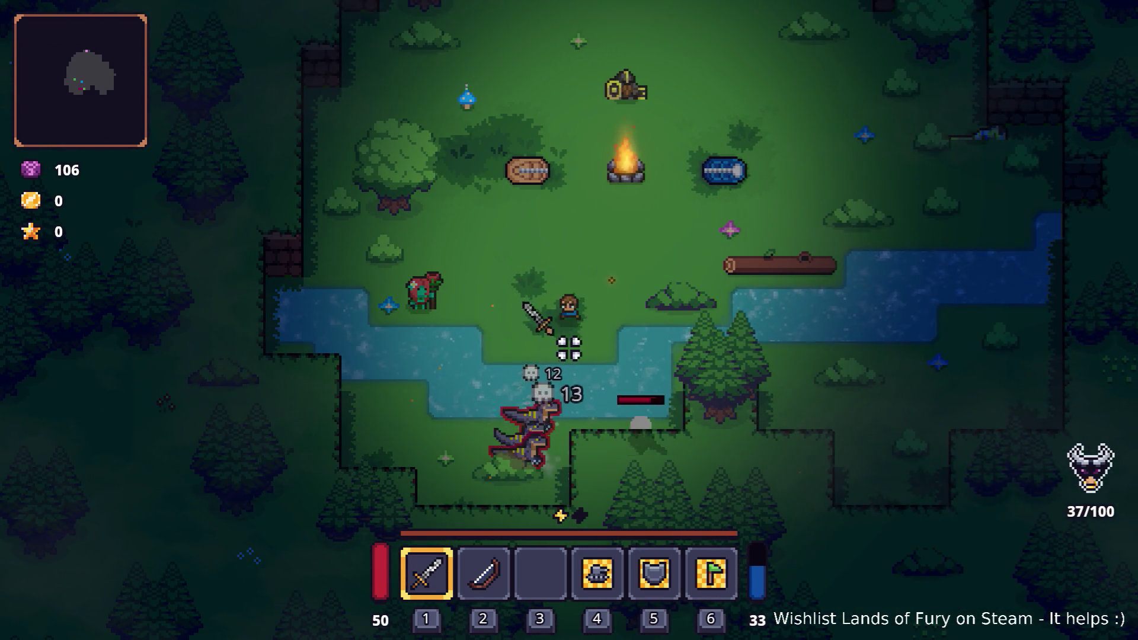
pyautogui.press('s')
pyautogui.press('a')
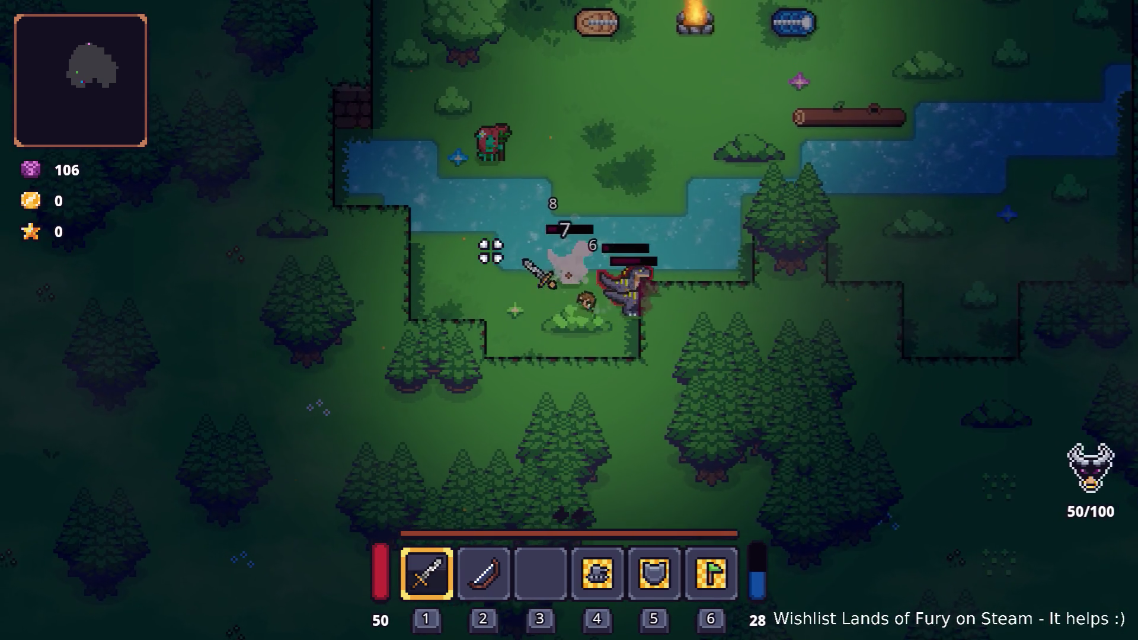
pyautogui.press('d')
pyautogui.click(452, 355)
pyautogui.click(439, 350)
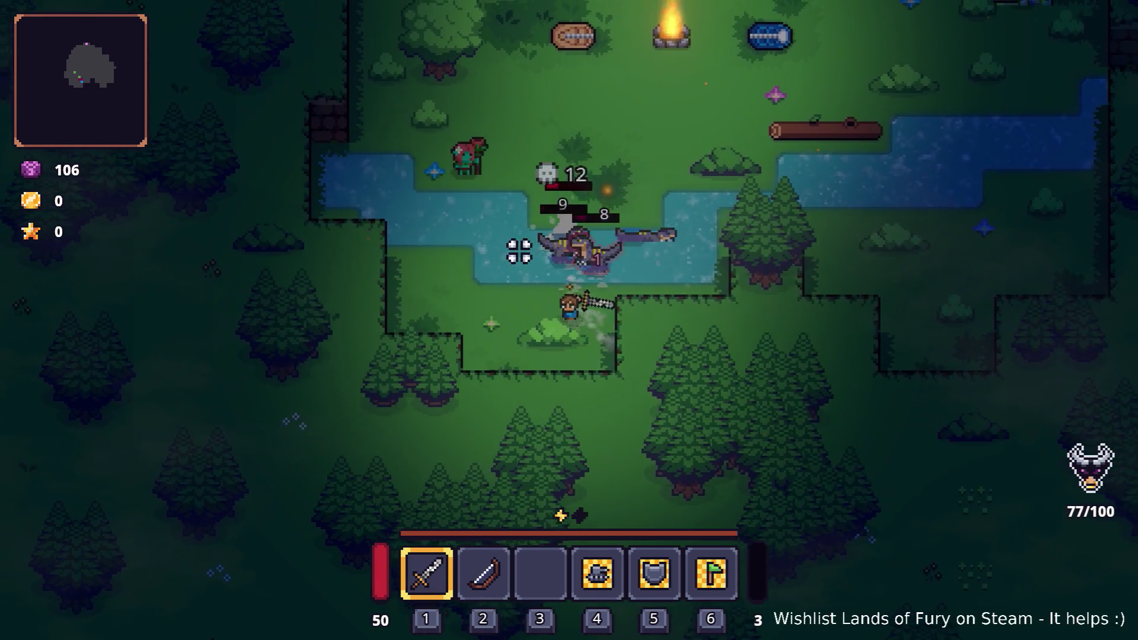
pyautogui.press('s')
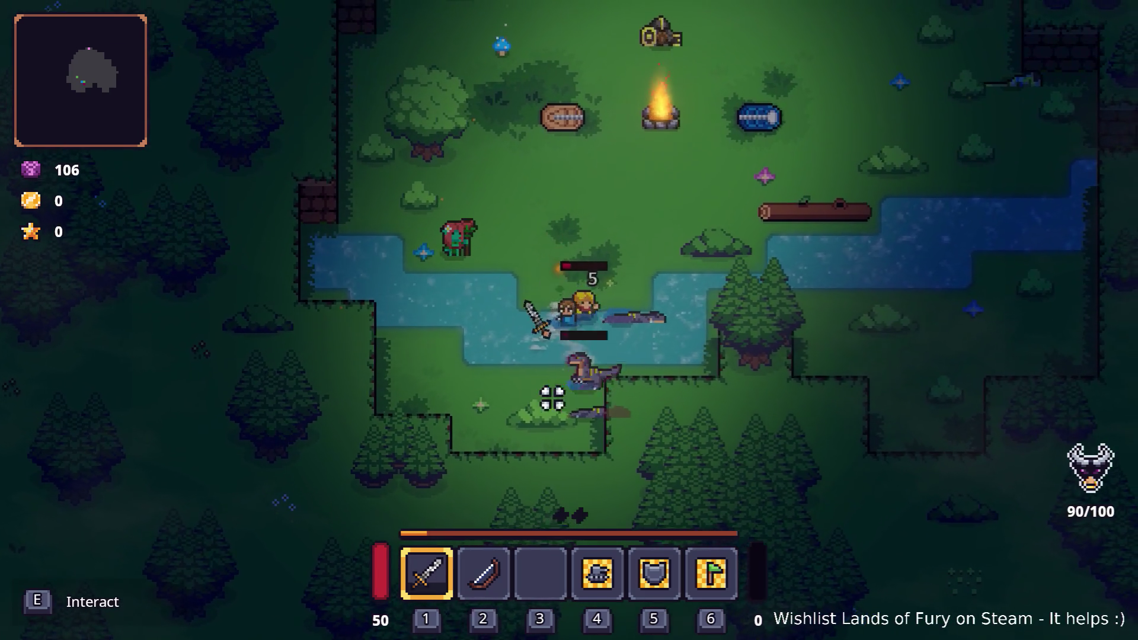
pyautogui.click(545, 367)
# Walk back up past the campfire and pause the game.
pyautogui.press('w')
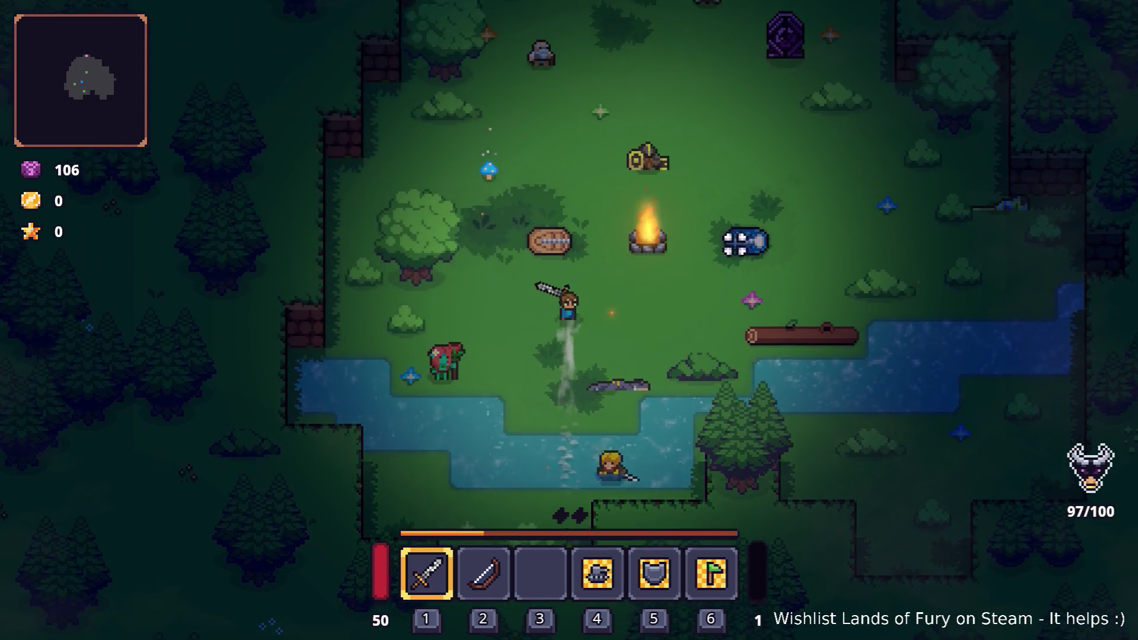
pyautogui.press('d')
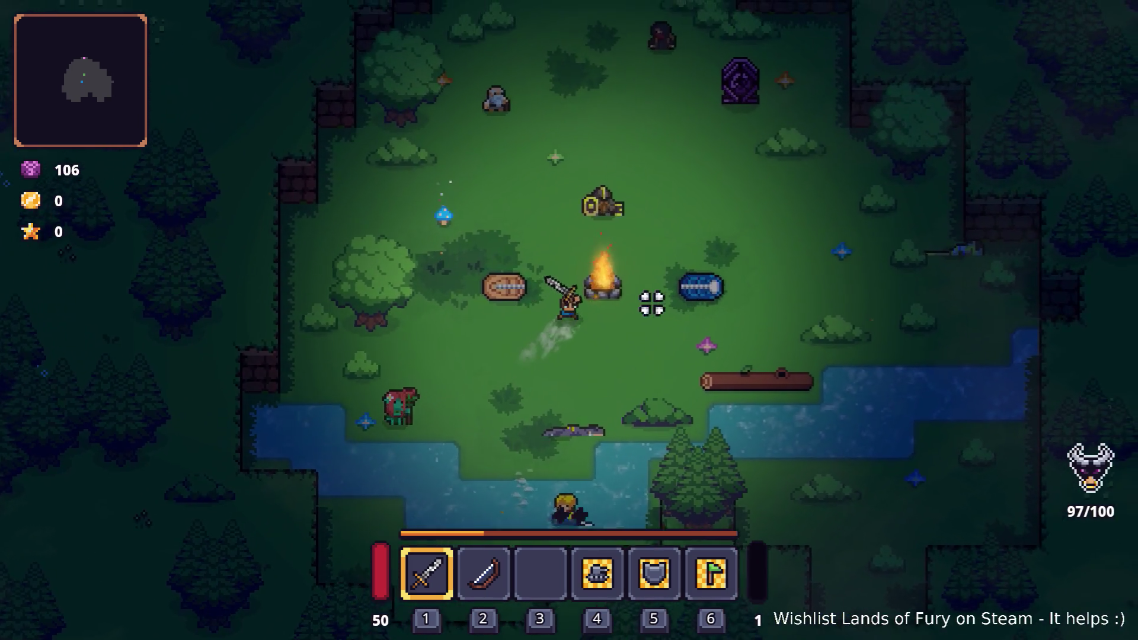
pyautogui.press('d')
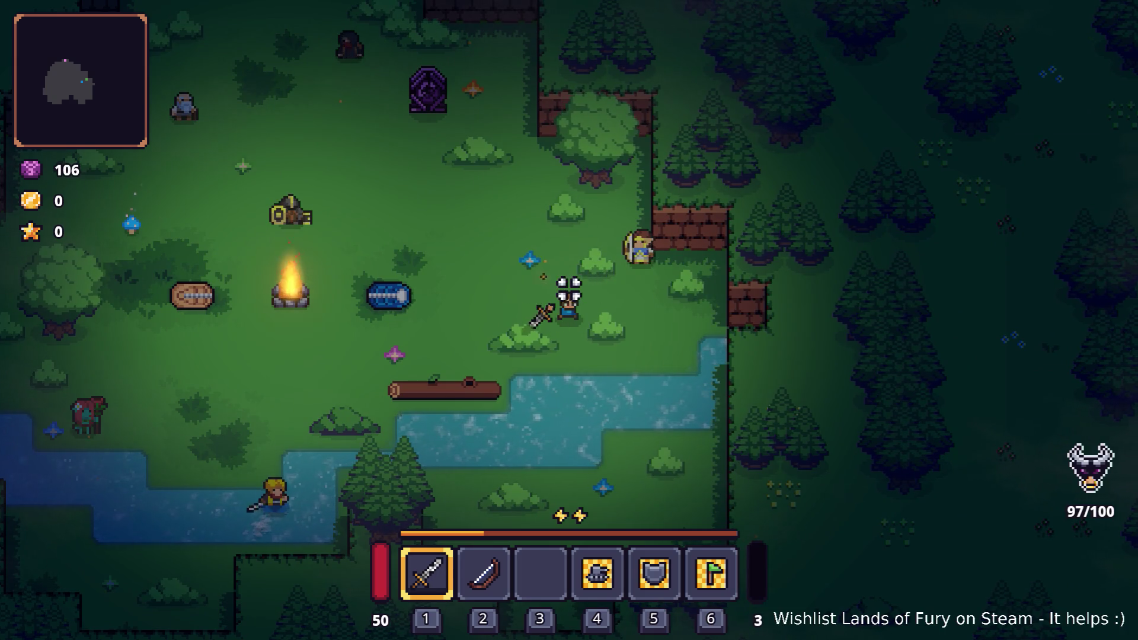
pyautogui.press('a')
pyautogui.press('space')
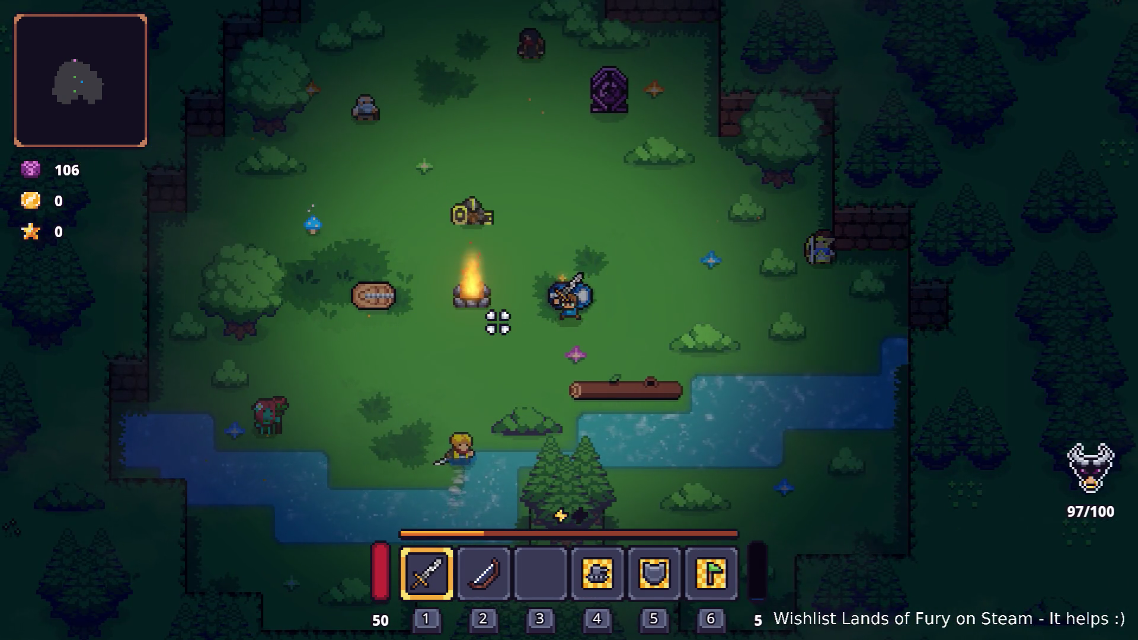
pyautogui.press('Escape')
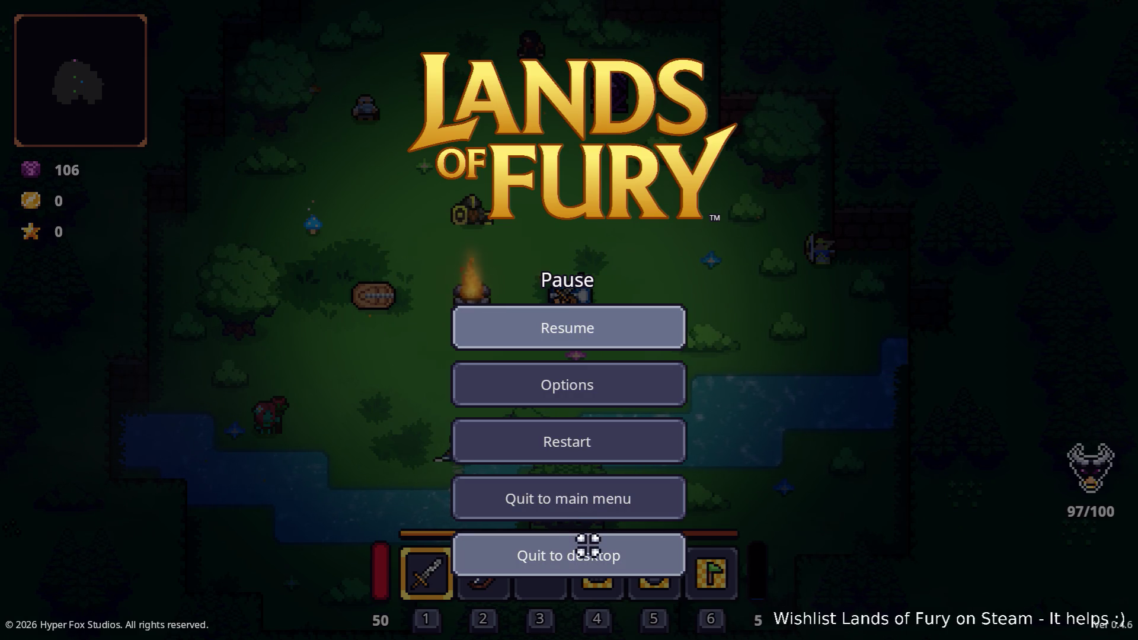
# Restart the run, walk the hero to the river, and summon a spirit clone on the raptors.
pyautogui.click(607, 449)
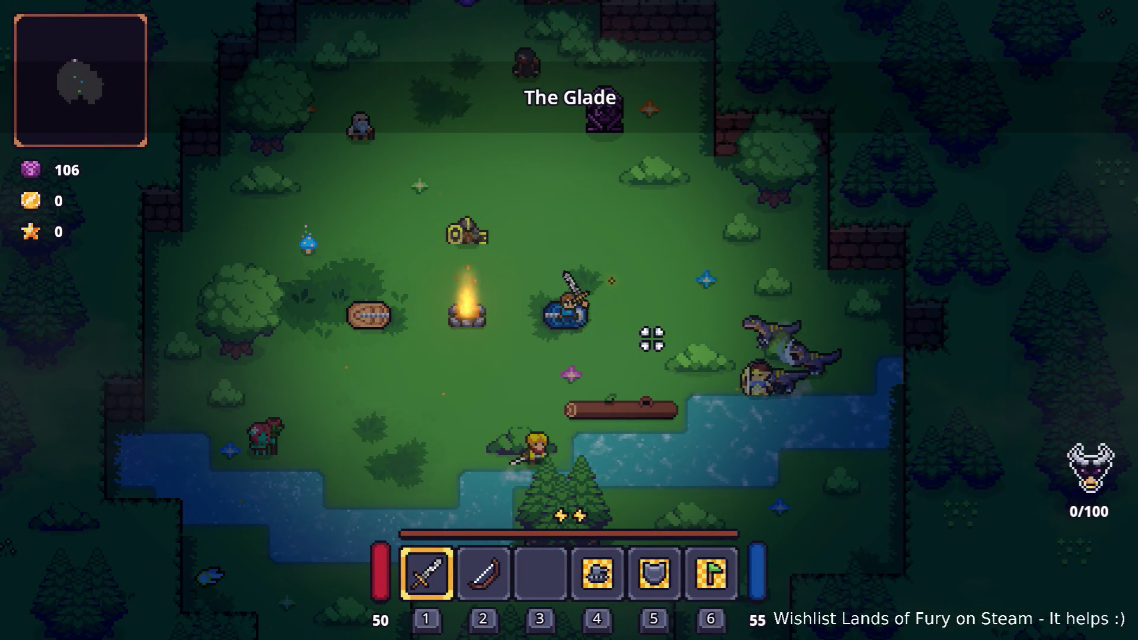
pyautogui.press('a')
pyautogui.press('s')
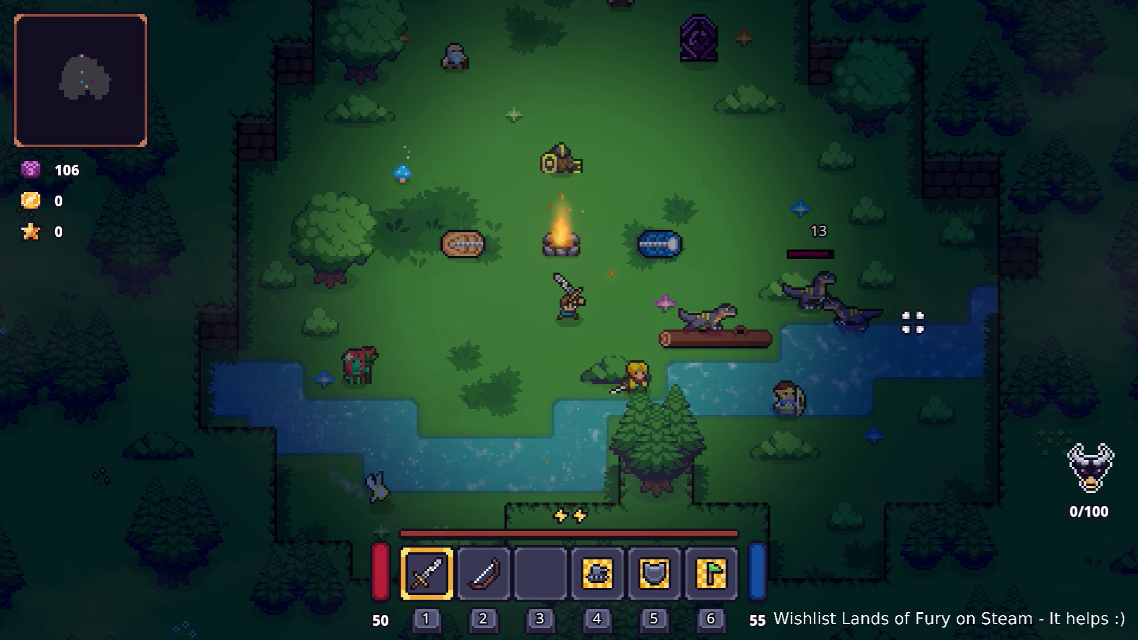
pyautogui.press('s')
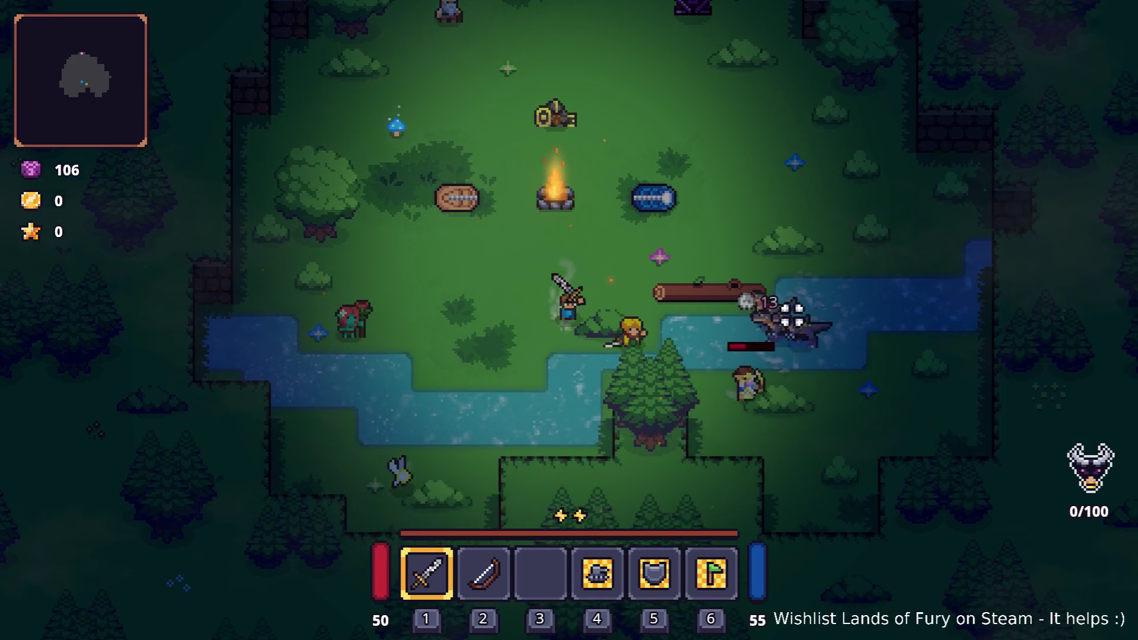
pyautogui.press('d')
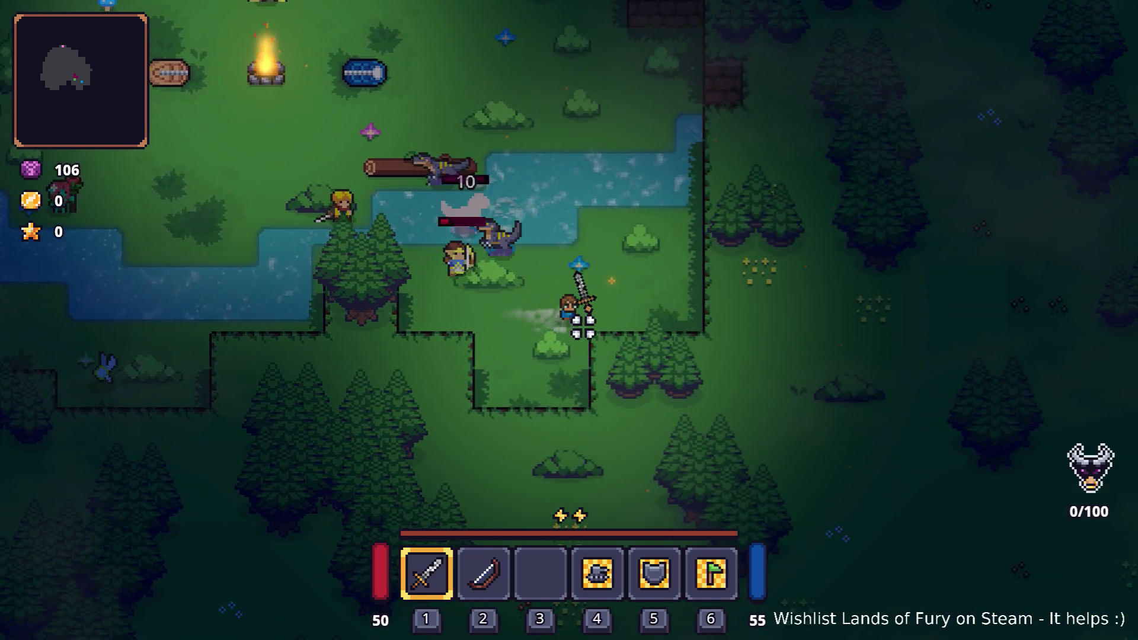
pyautogui.press('a')
pyautogui.press('a')
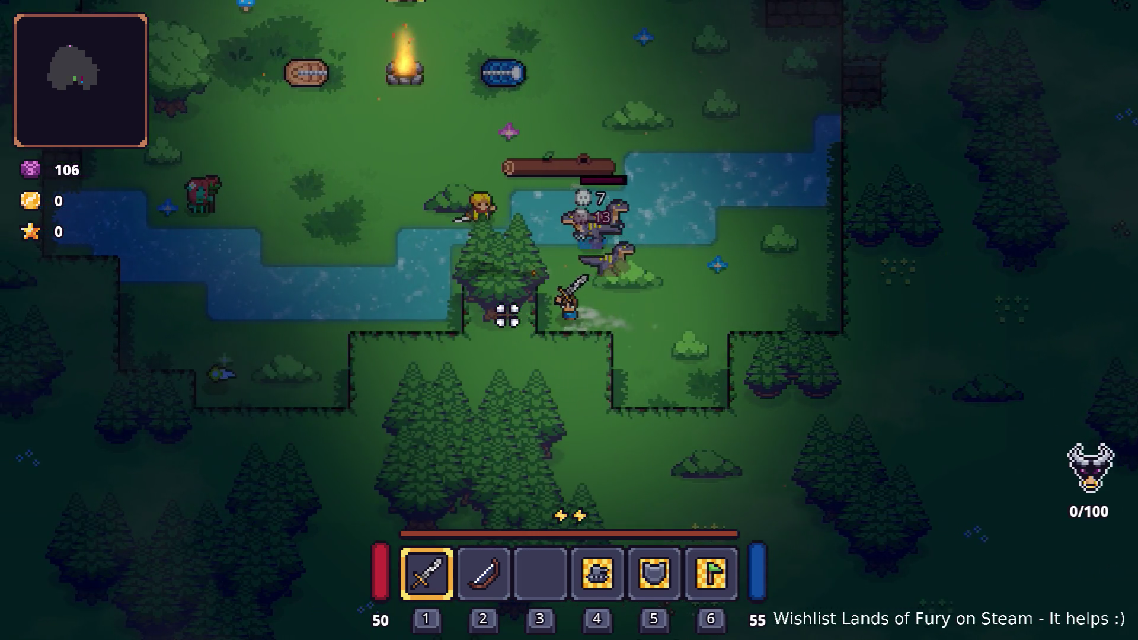
pyautogui.press('w')
pyautogui.press('a')
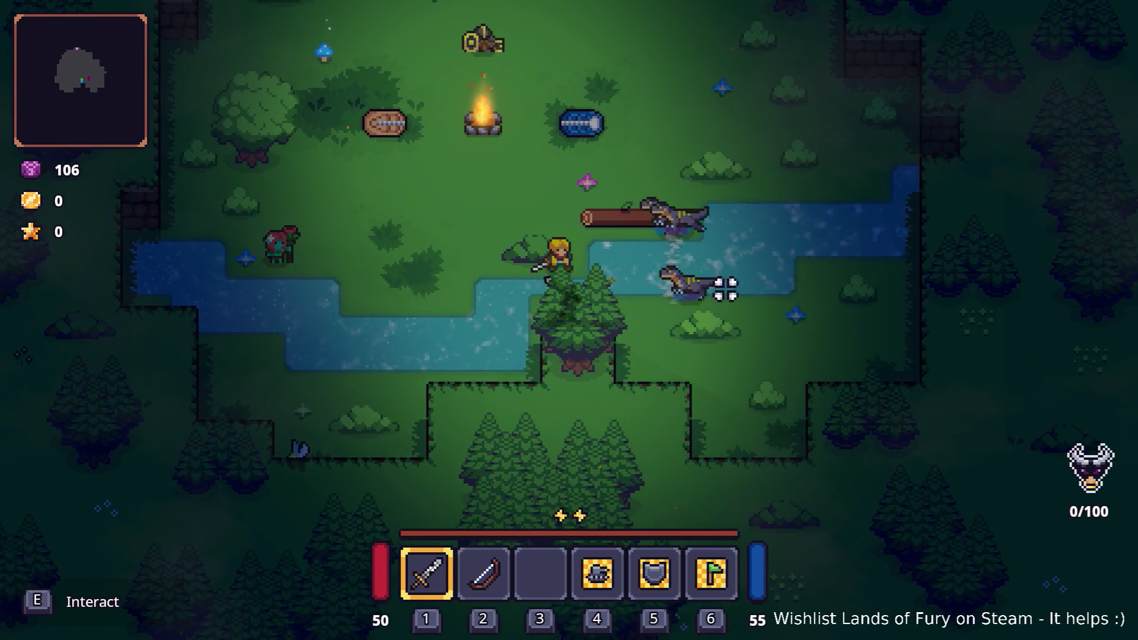
pyautogui.rightClick(724, 287)
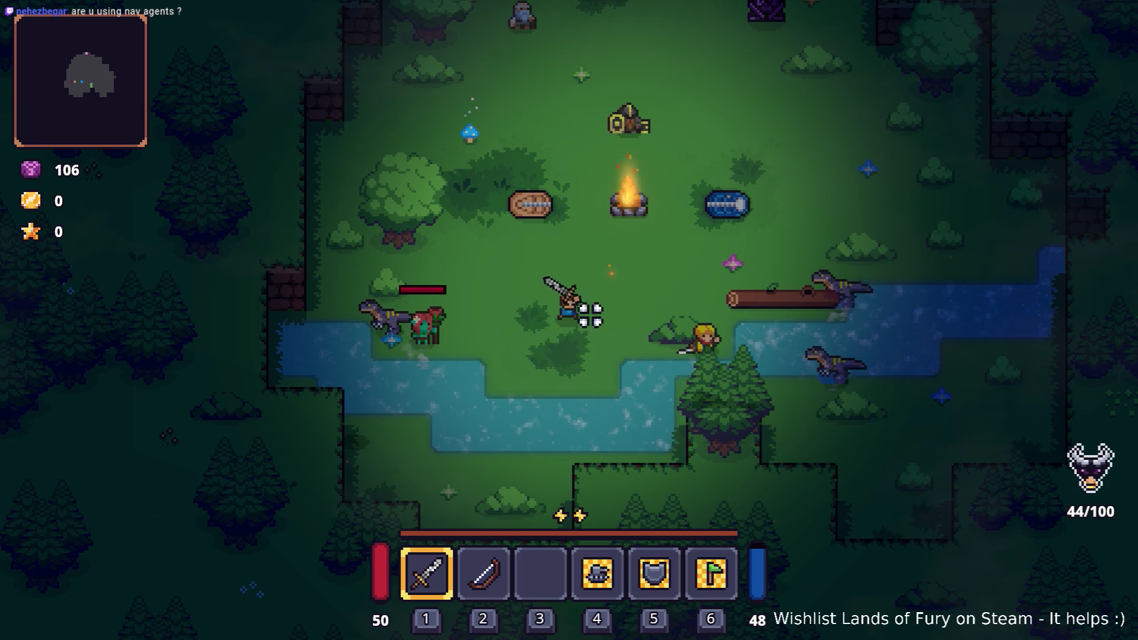
# Equip the bow with key 2 and start shooting at the raptors by the river.
pyautogui.press('a')
pyautogui.press('d')
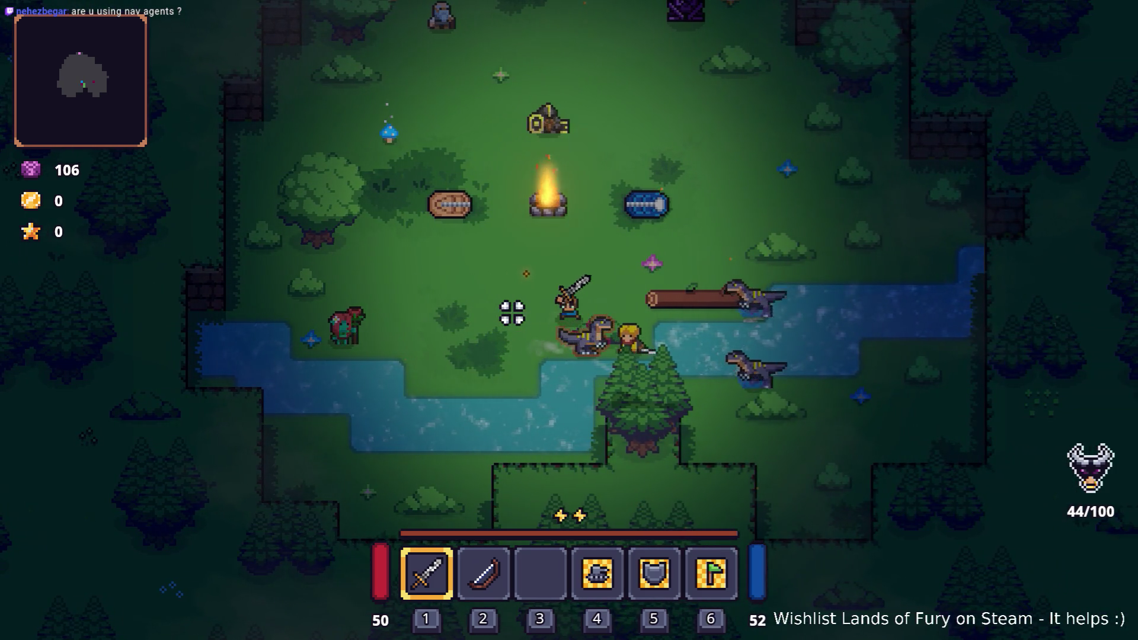
pyautogui.press('a')
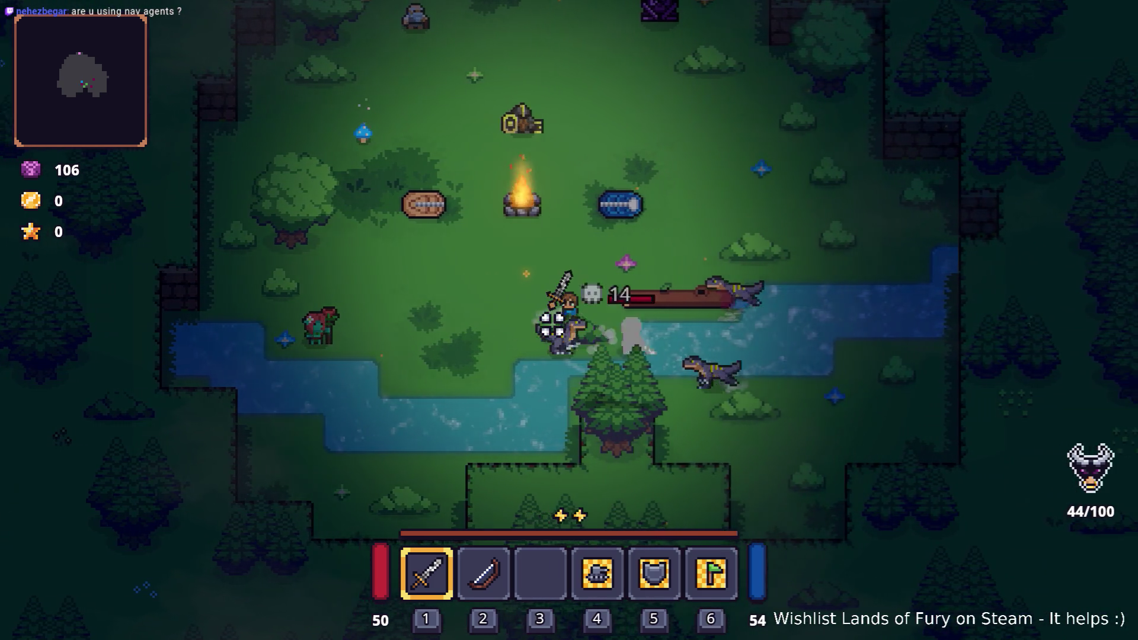
pyautogui.press('2')
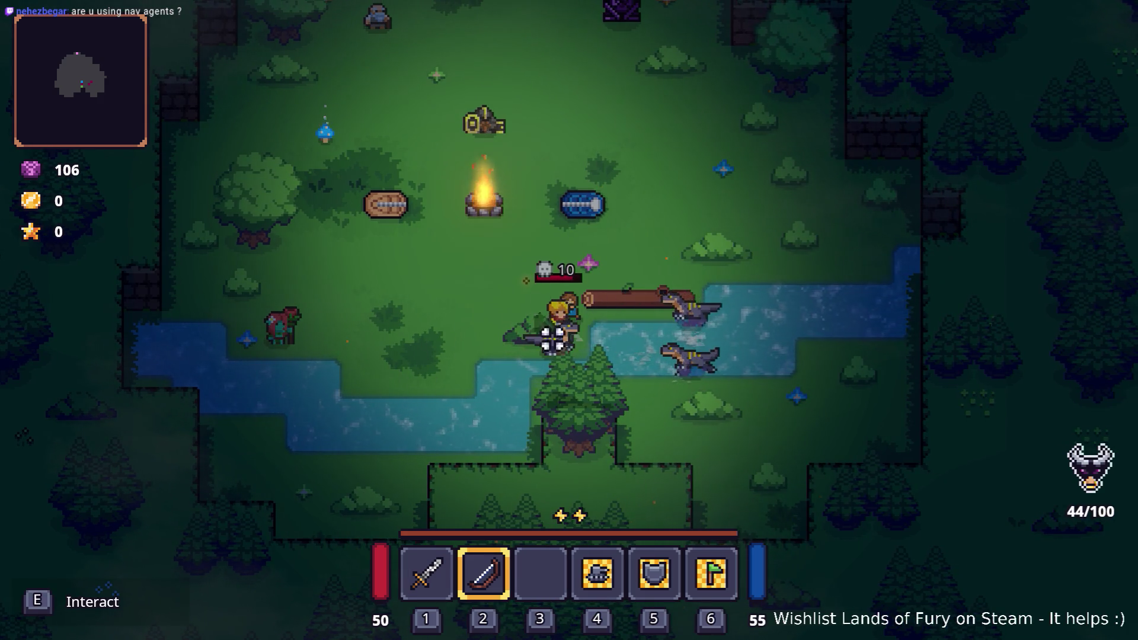
pyautogui.click(715, 251)
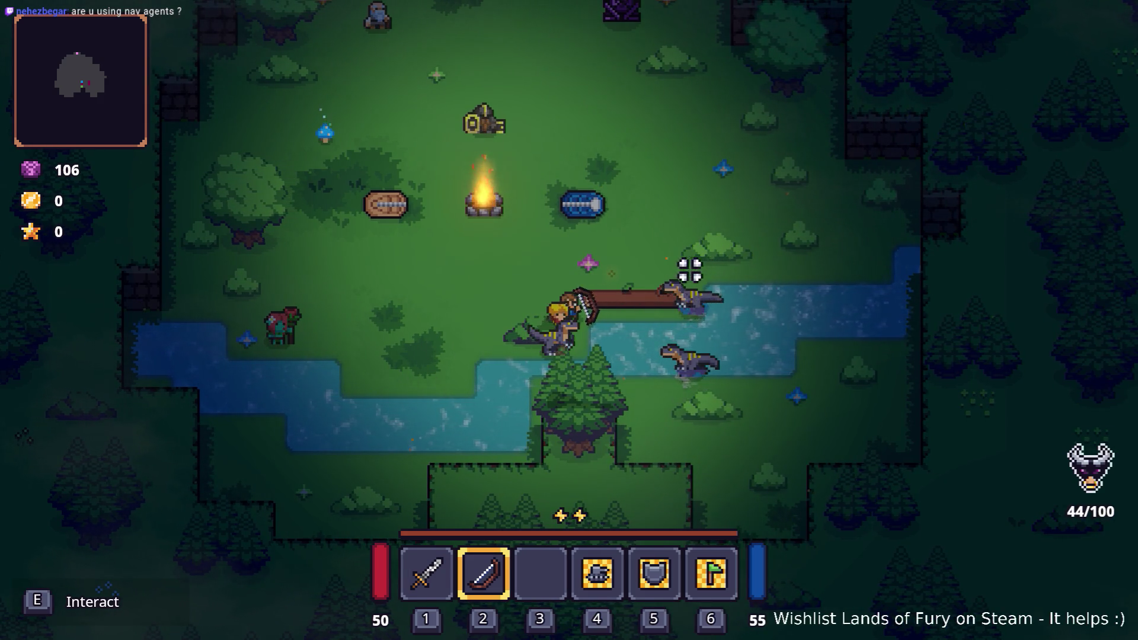
pyautogui.press('d')
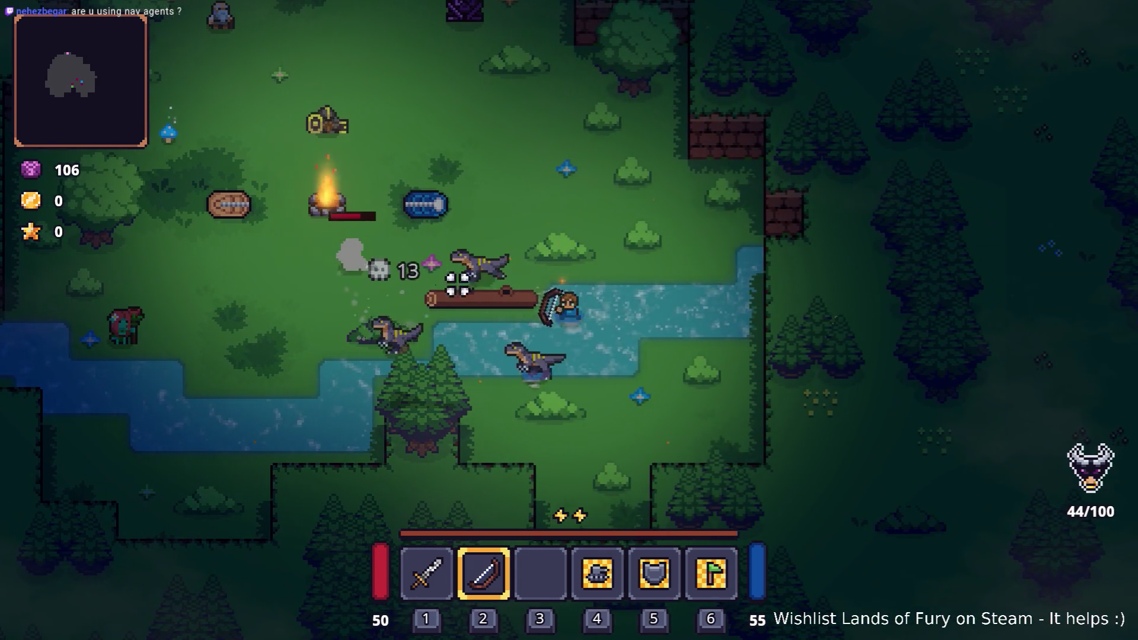
pyautogui.press('a')
# Move through the river shooting raptors until the kill counter reaches 53 of 100.
pyautogui.press('s')
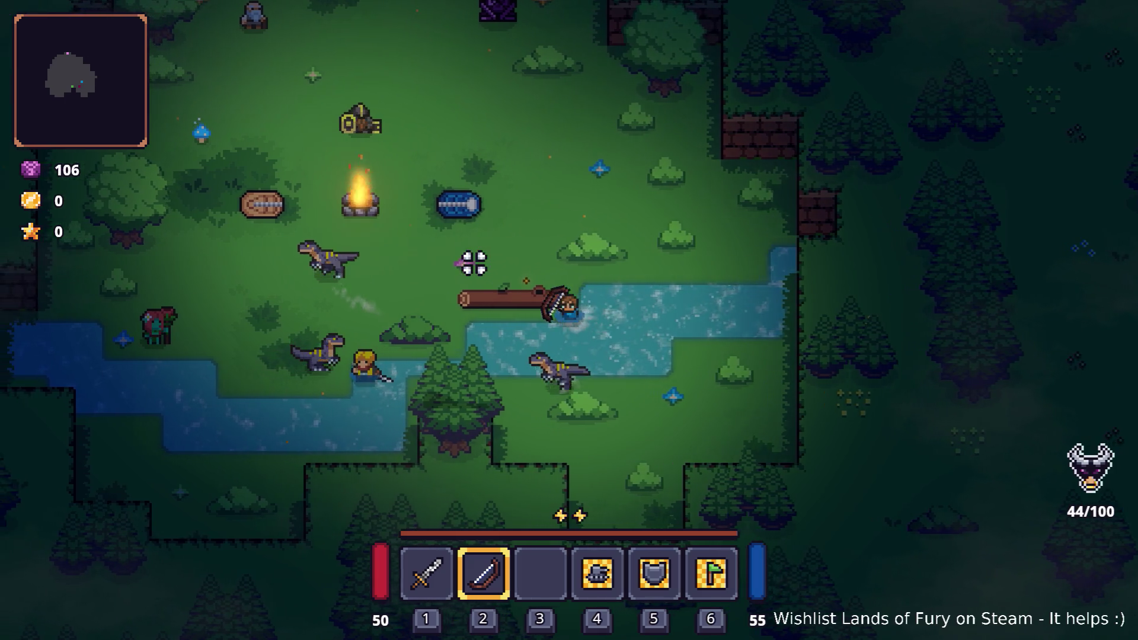
pyautogui.press('a')
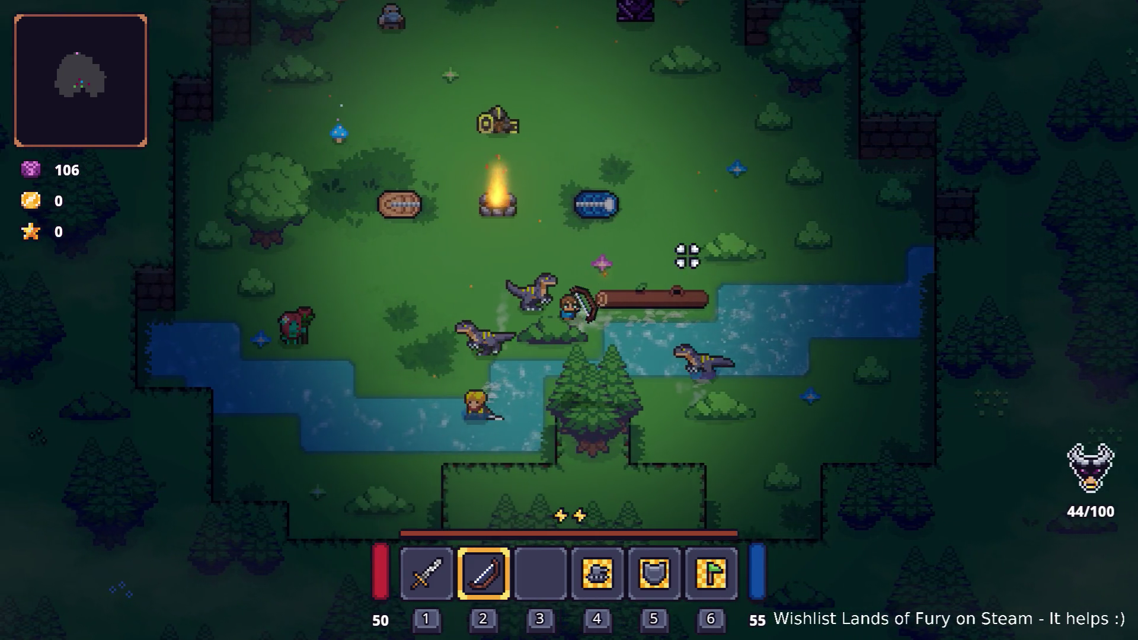
pyautogui.press('a')
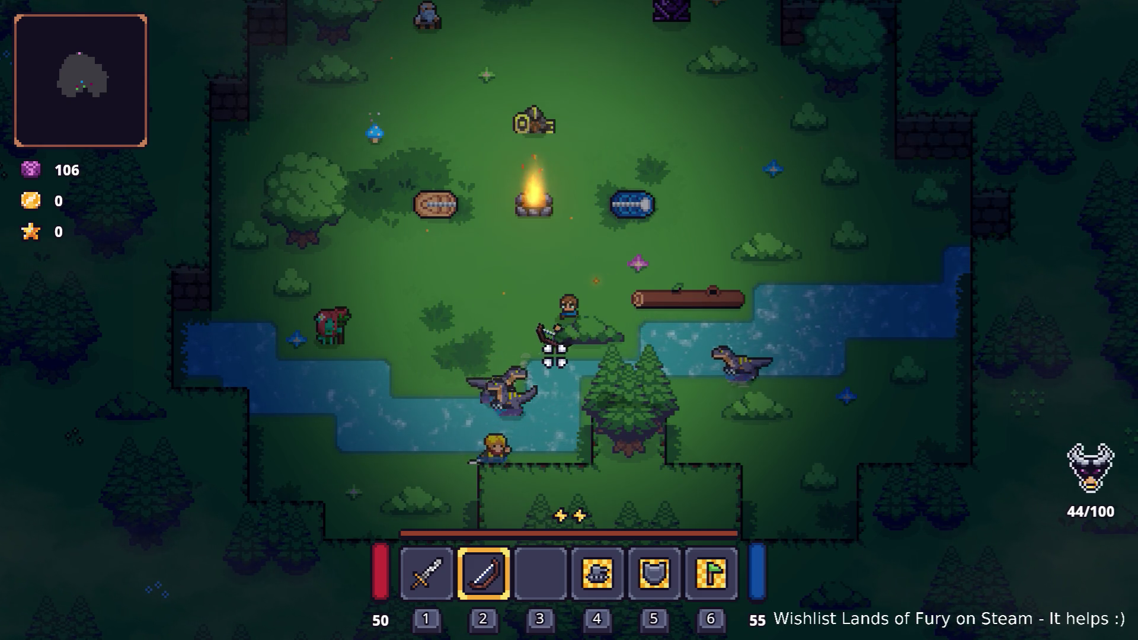
pyautogui.click(578, 346)
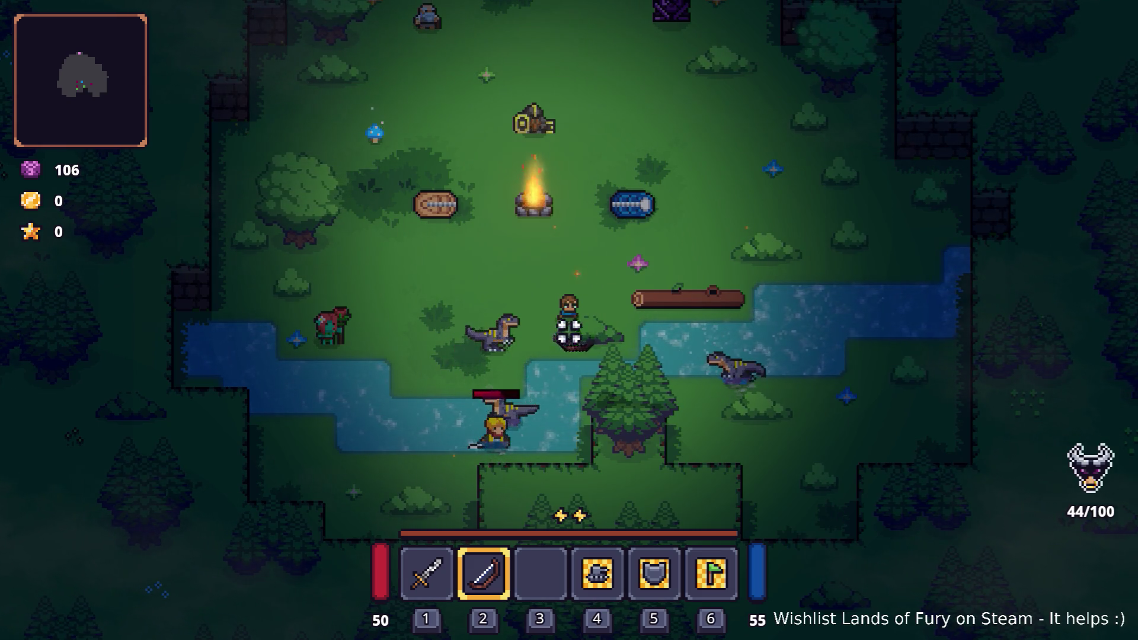
pyautogui.press('a')
pyautogui.click(635, 413)
pyautogui.press('a')
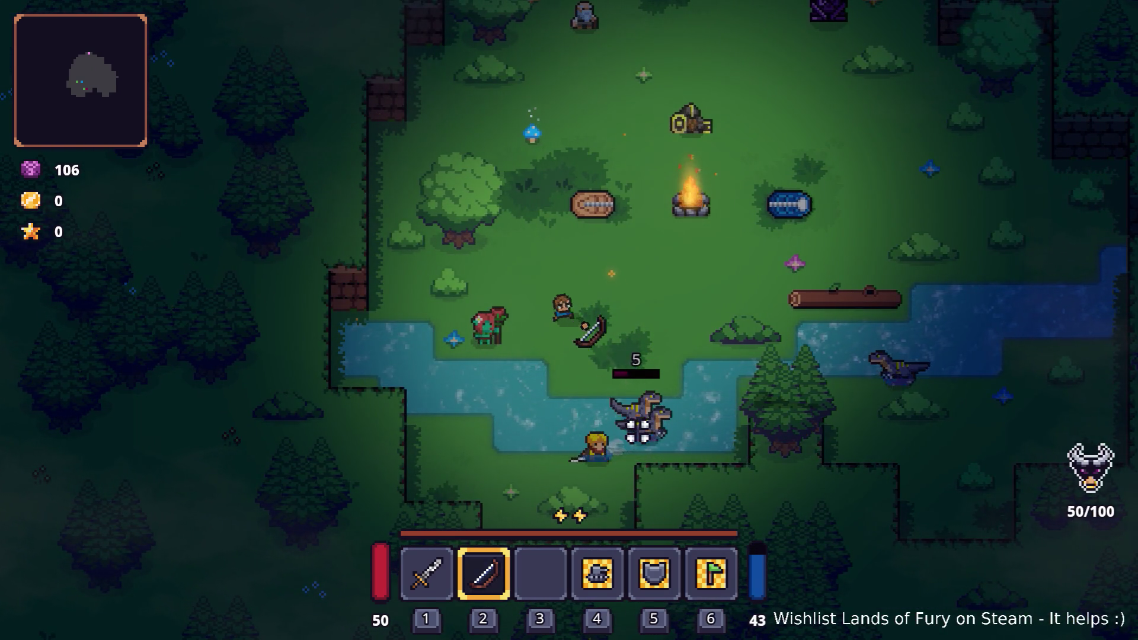
pyautogui.press('d')
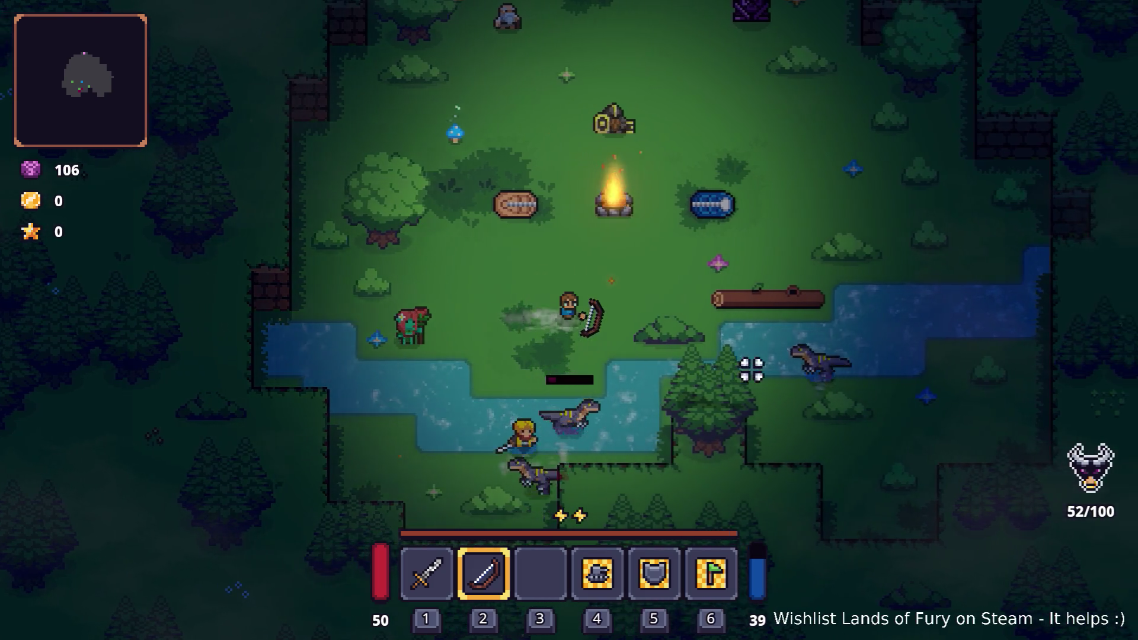
pyautogui.press('d')
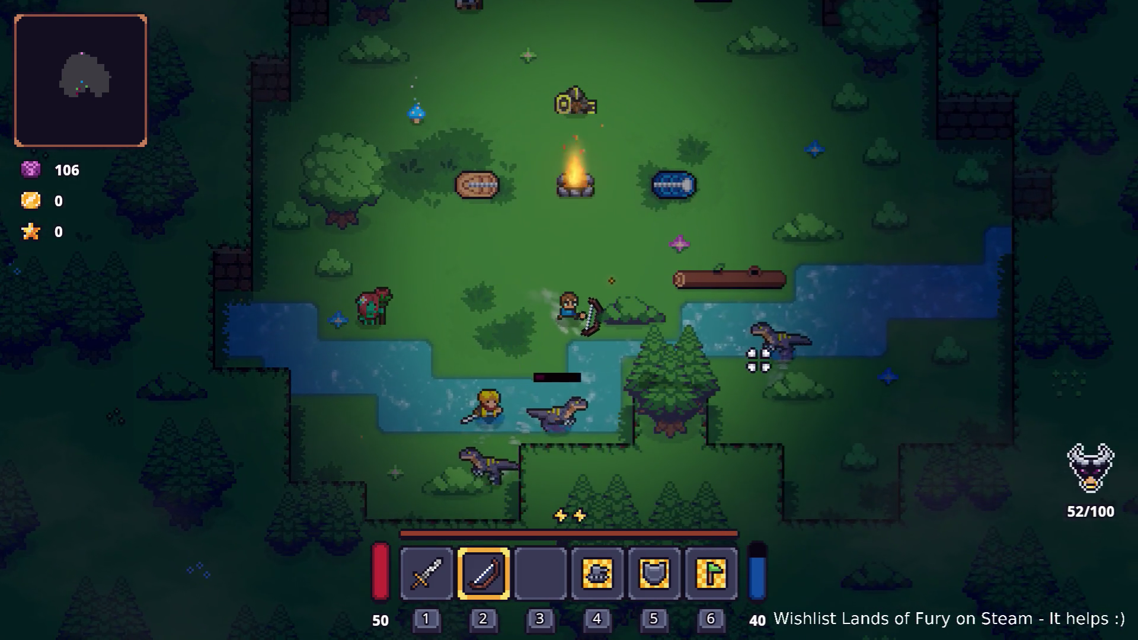
pyautogui.click(543, 299)
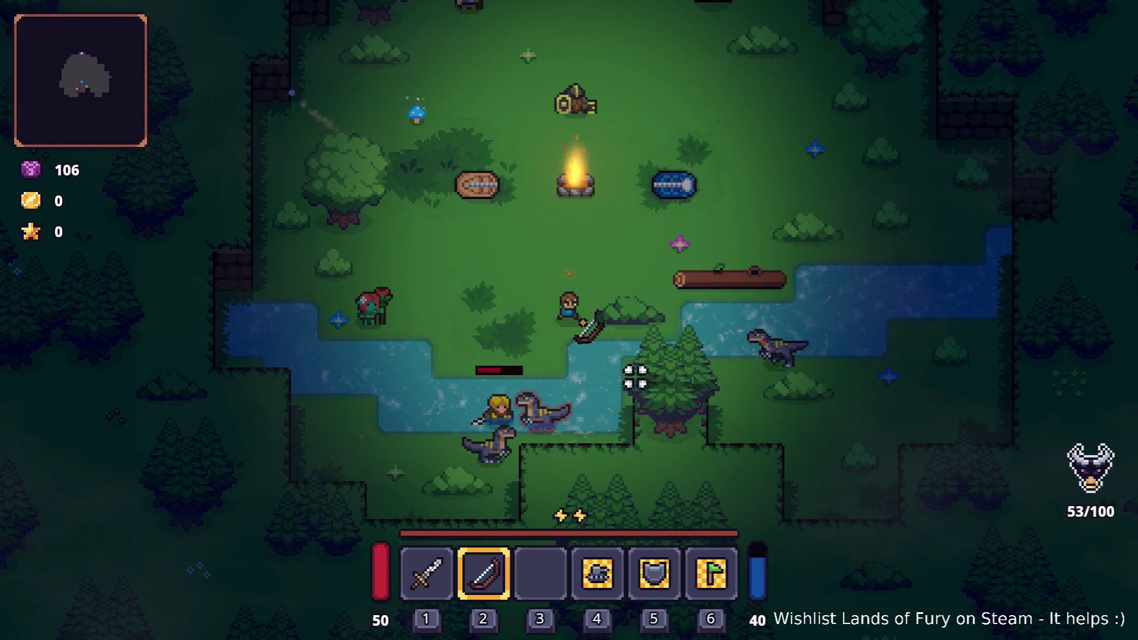
# Quit the running game, enable a Visible debug overlay, and relaunch the project into a new game.
pyautogui.press('Escape')
pyautogui.click(574, 548)
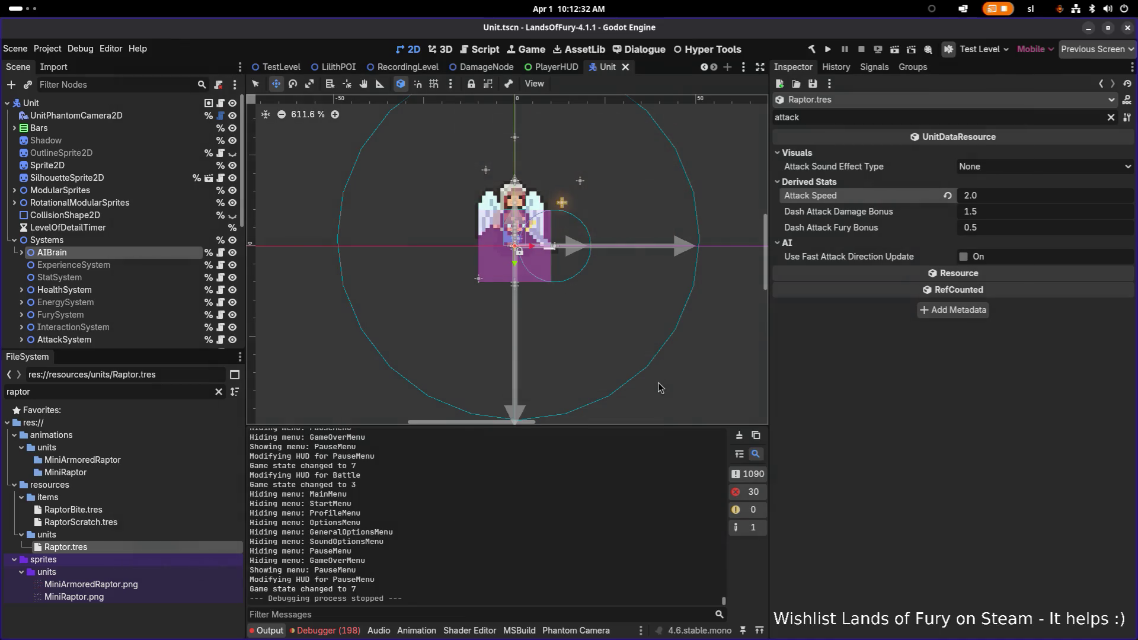
pyautogui.click(83, 50)
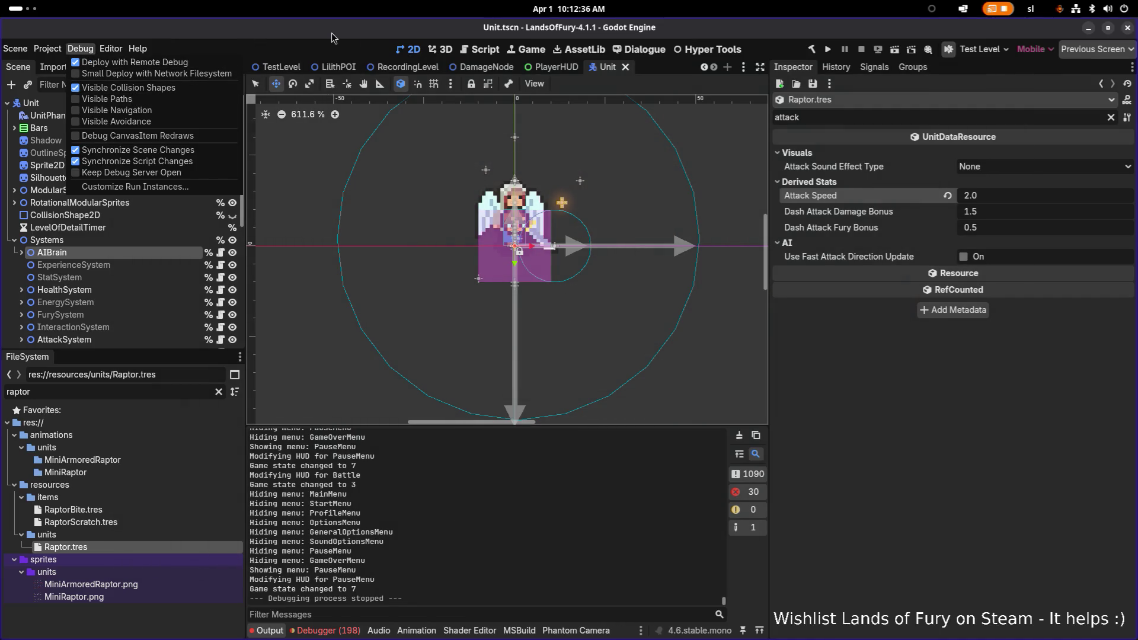
pyautogui.click(827, 50)
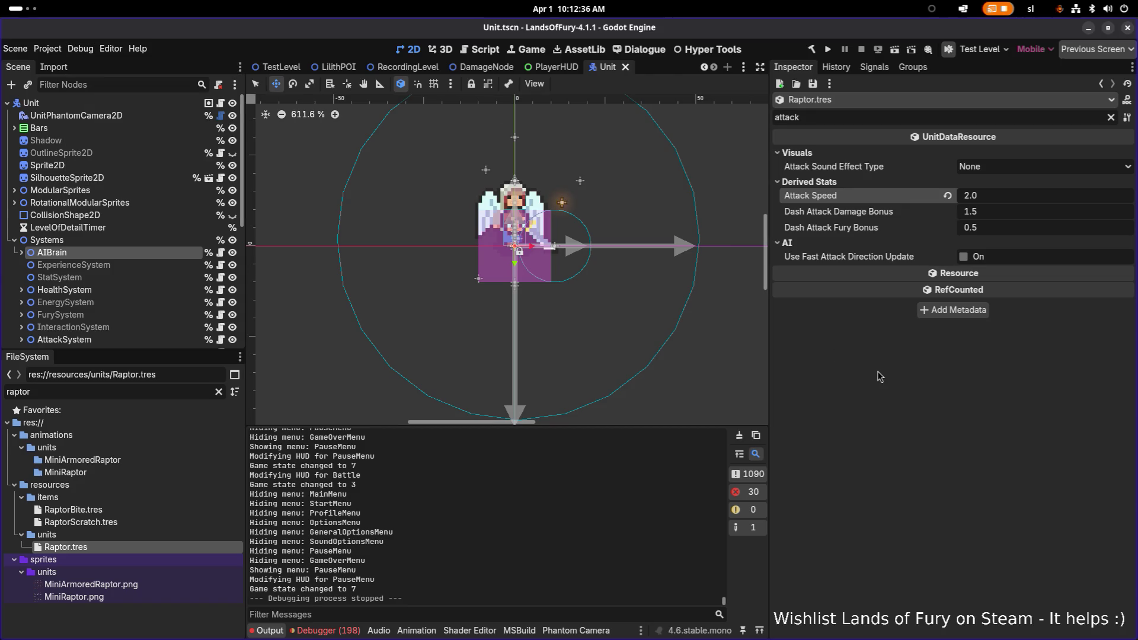
pyautogui.click(827, 51)
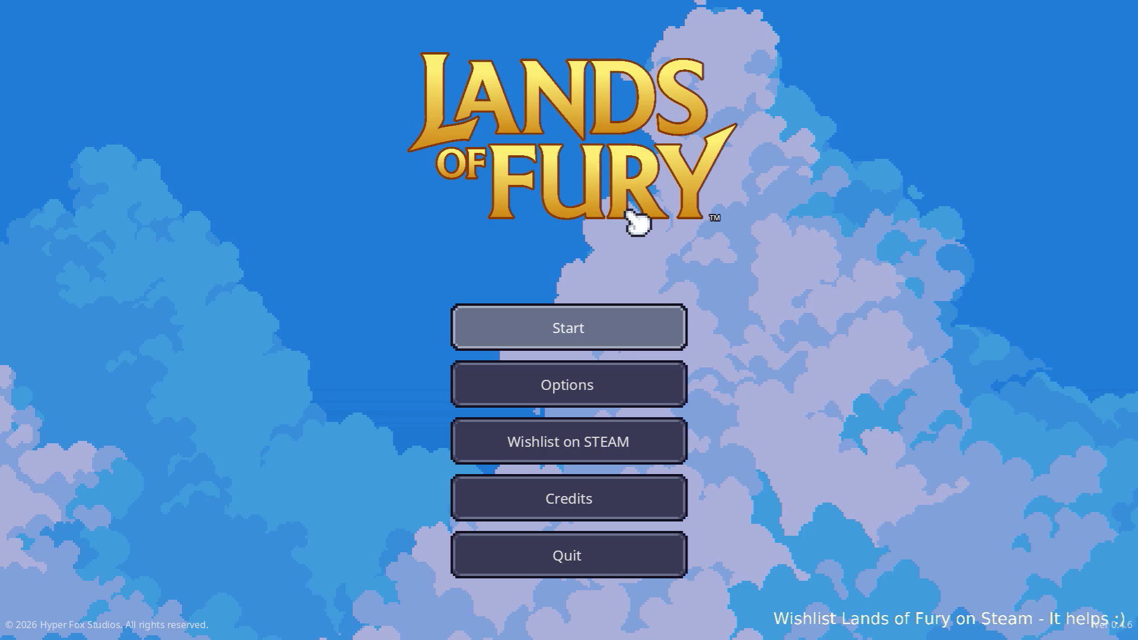
pyautogui.click(592, 328)
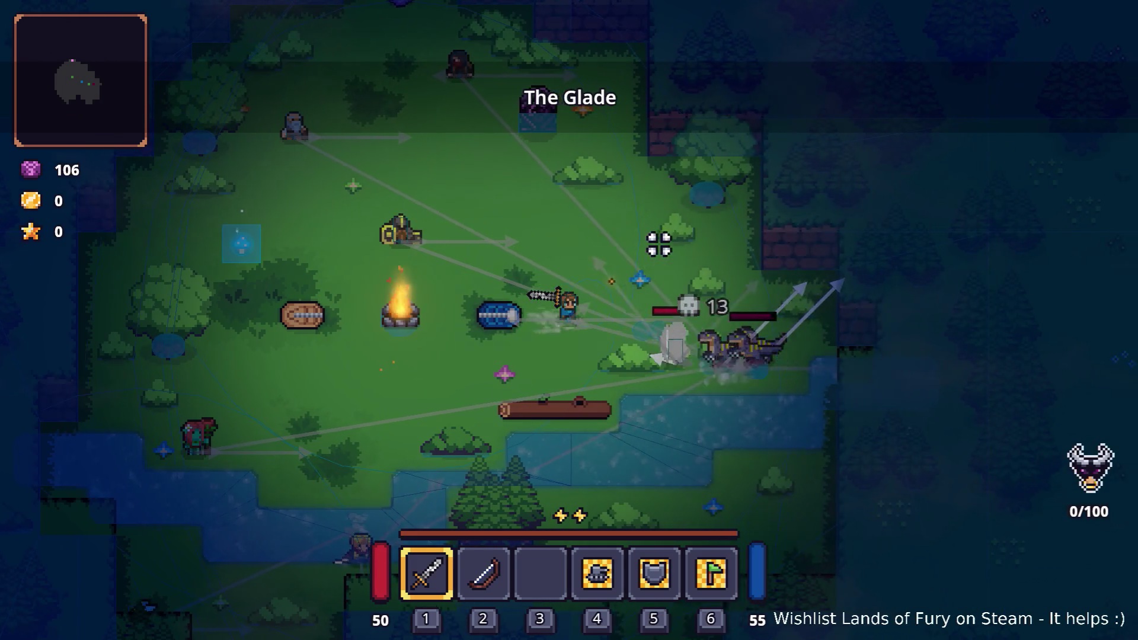
# Toggle the hero's inventory several times, leaving it open on the Rusty Sword details.
pyautogui.press('Tab')
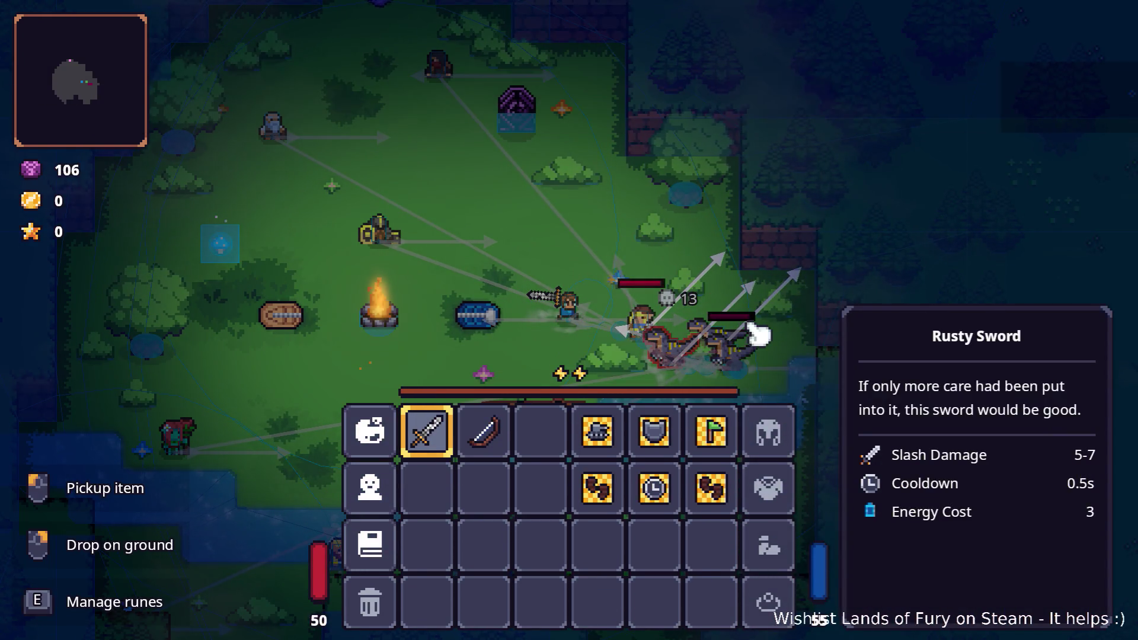
pyautogui.press('Tab')
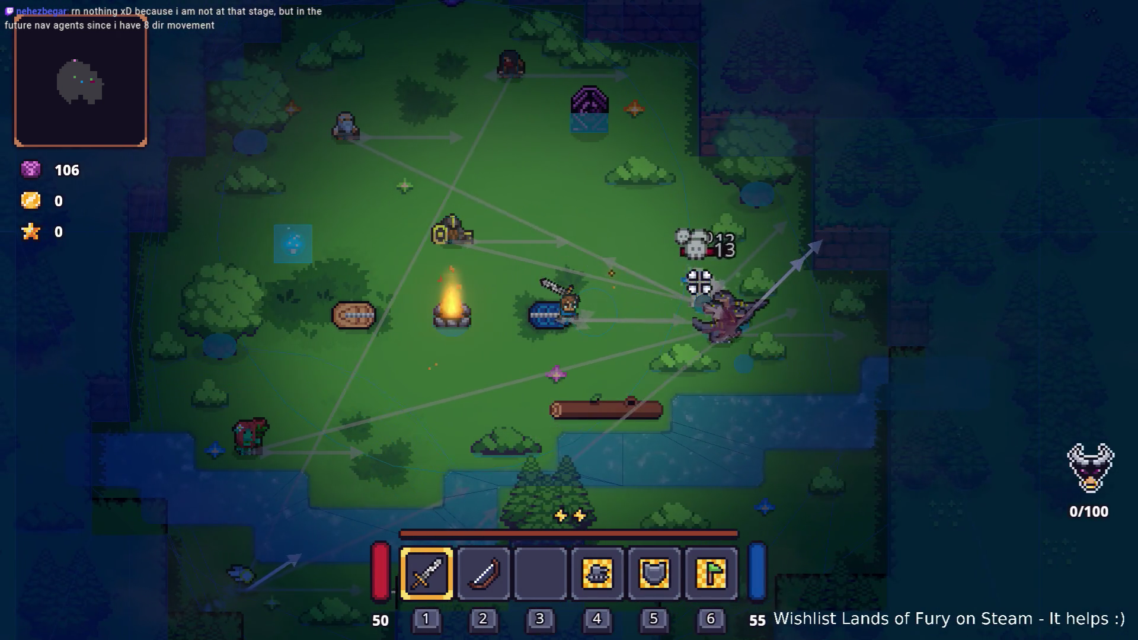
pyautogui.press('Tab')
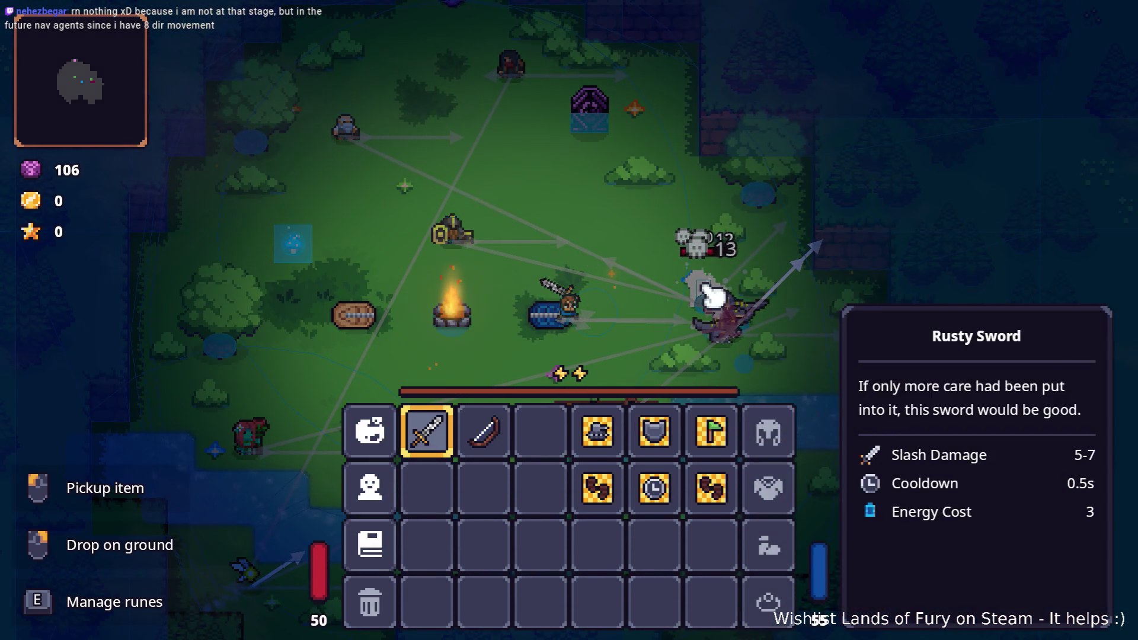
pyautogui.press('Tab')
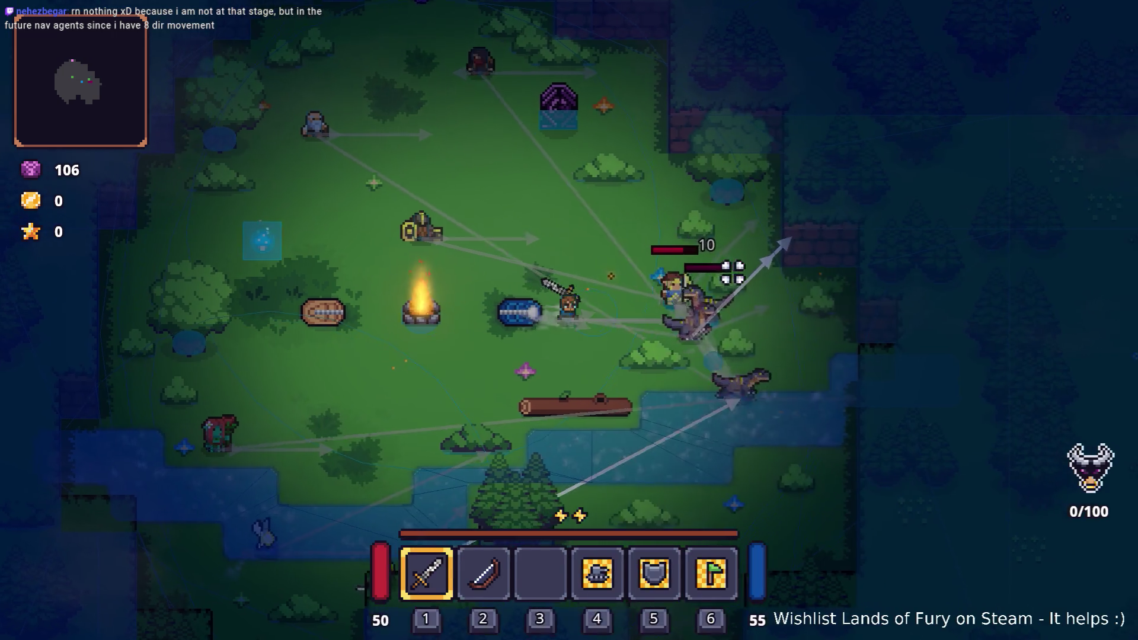
pyautogui.press('Tab')
pyautogui.press('Tab')
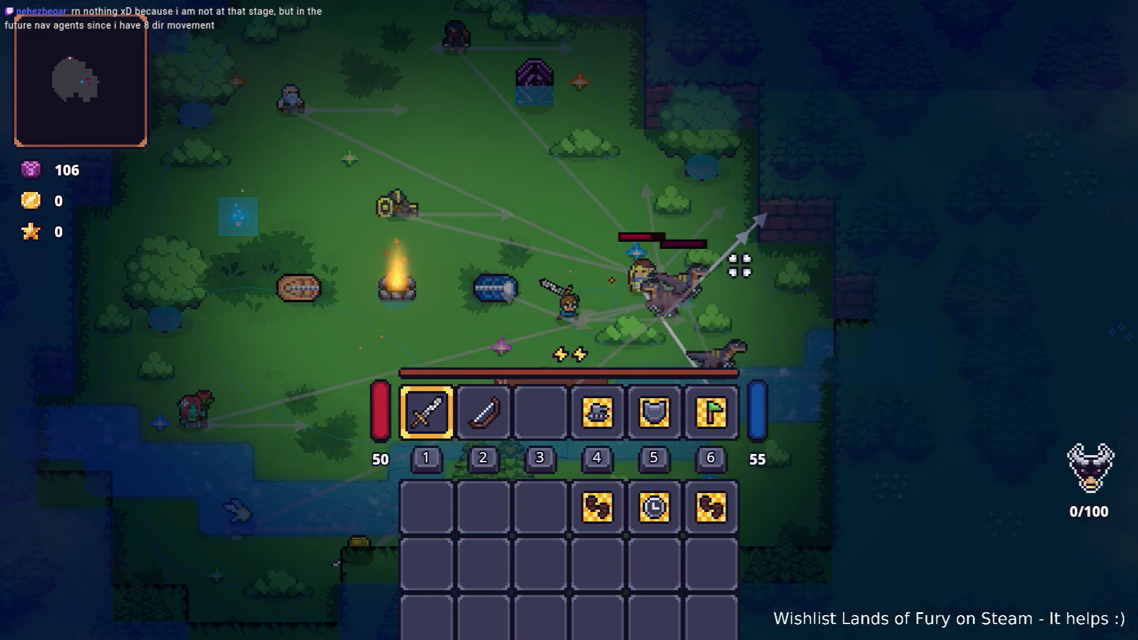
pyautogui.press('Tab')
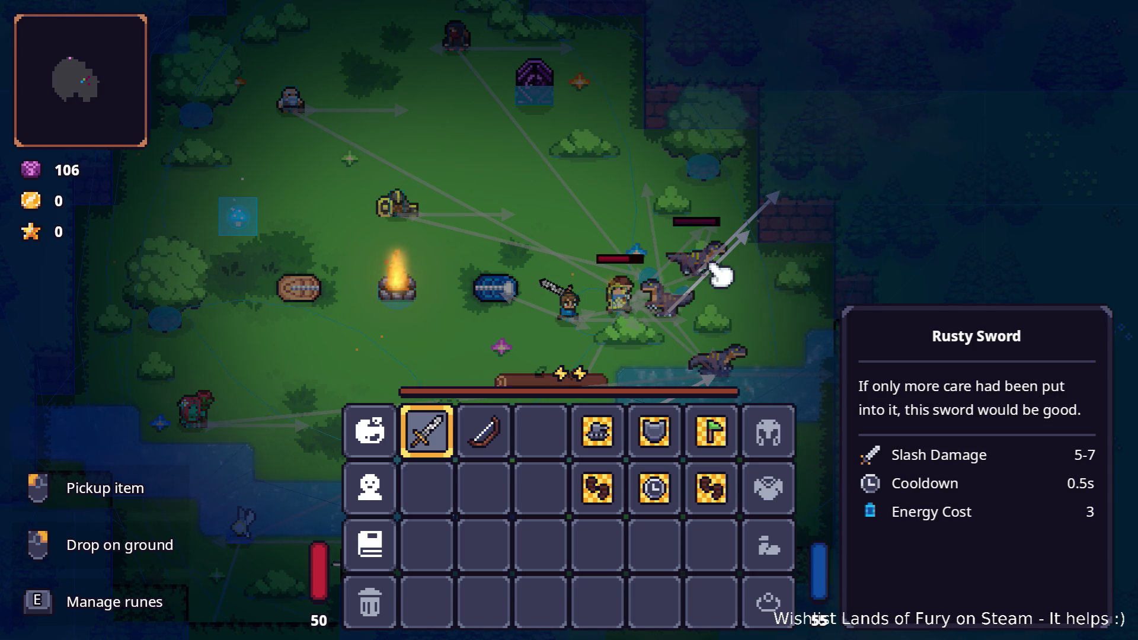
# Close the inventory and move into the raptor fight around the campfire.
pyautogui.press('Tab')
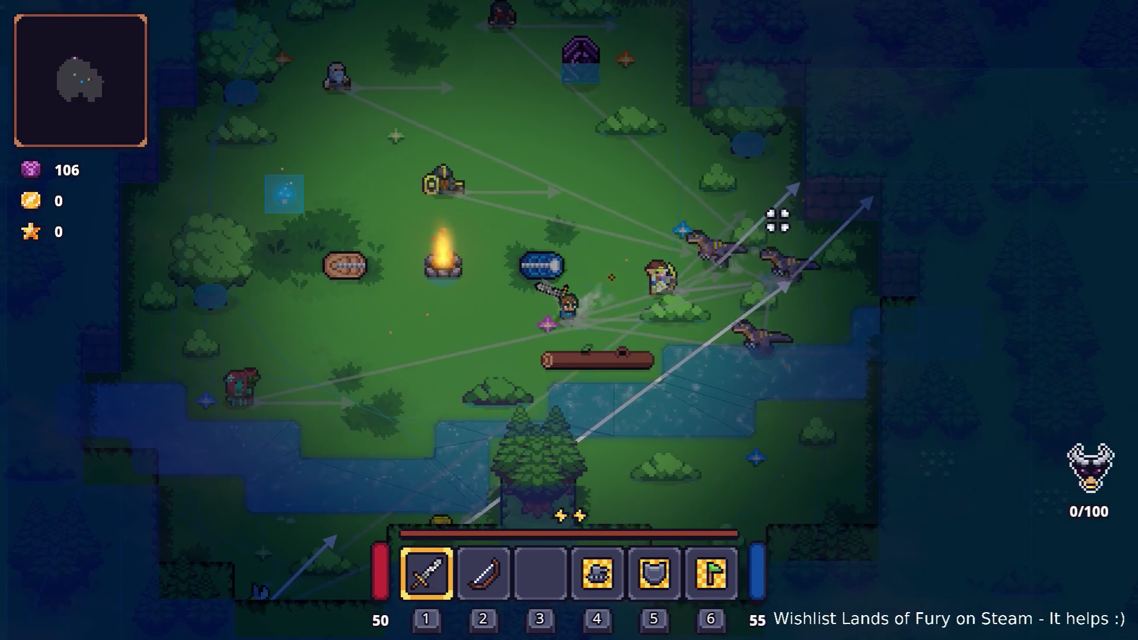
pyautogui.press('a')
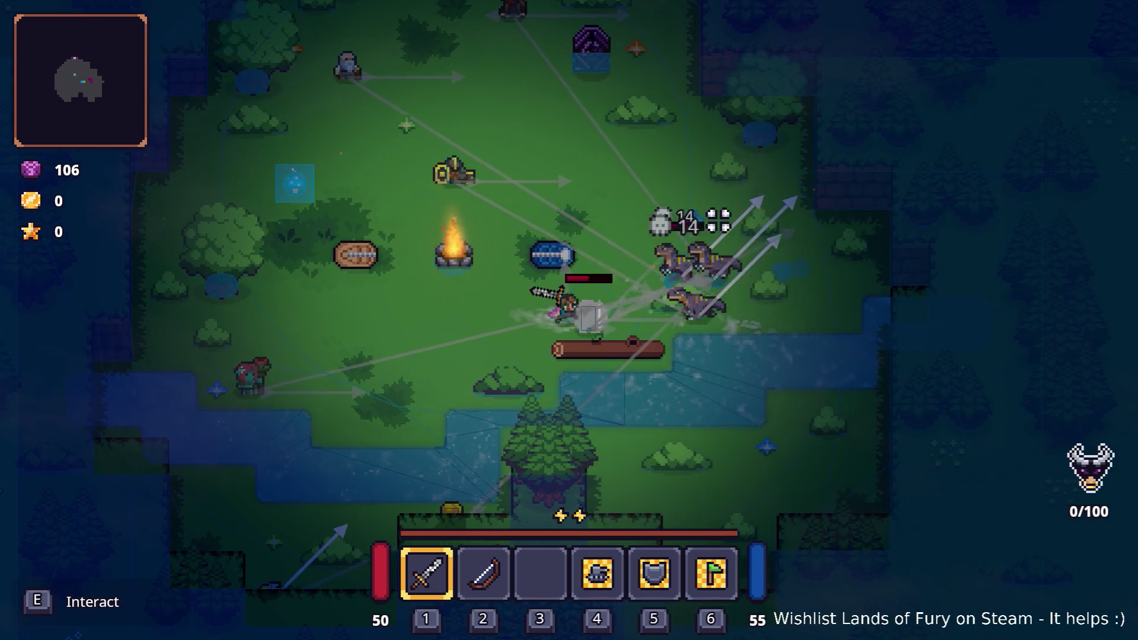
pyautogui.press('a')
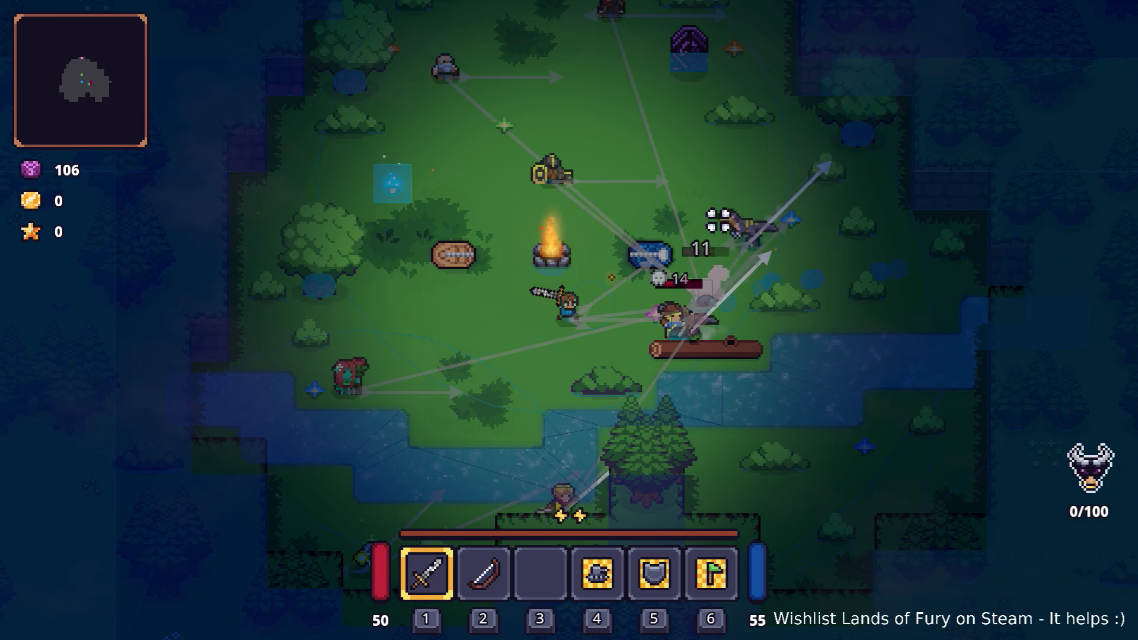
pyautogui.press('a')
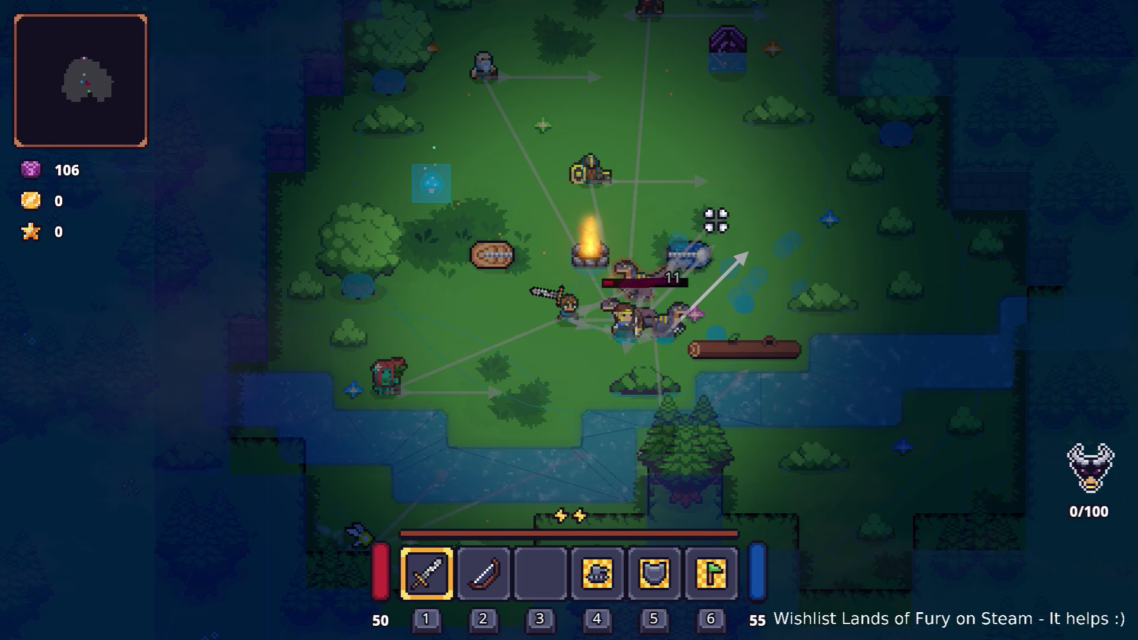
pyautogui.press('a')
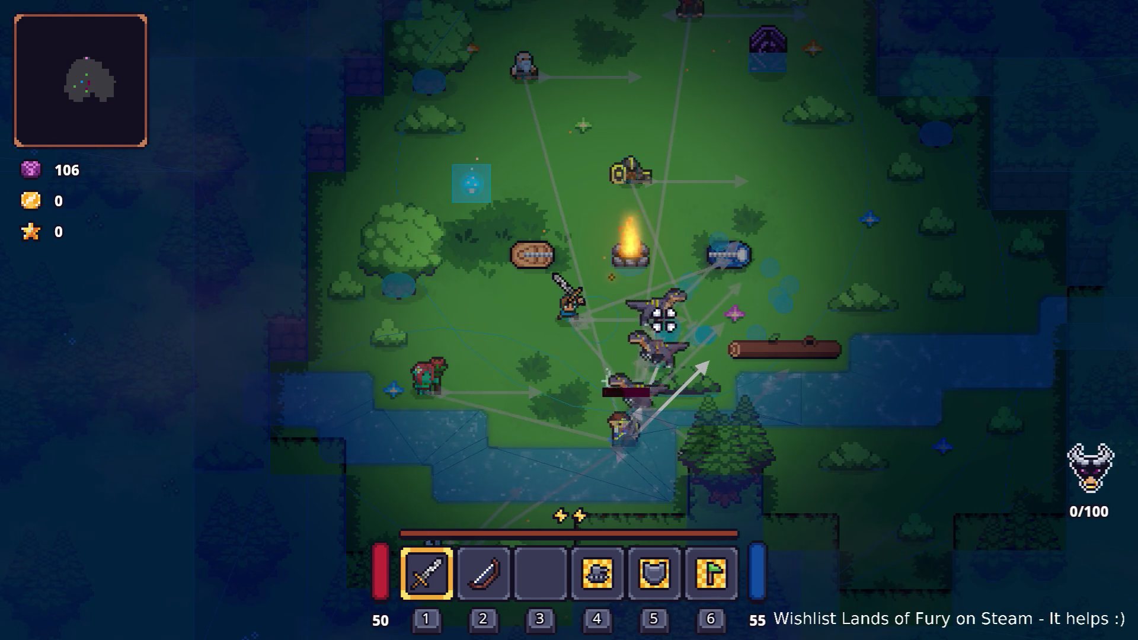
pyautogui.press('s')
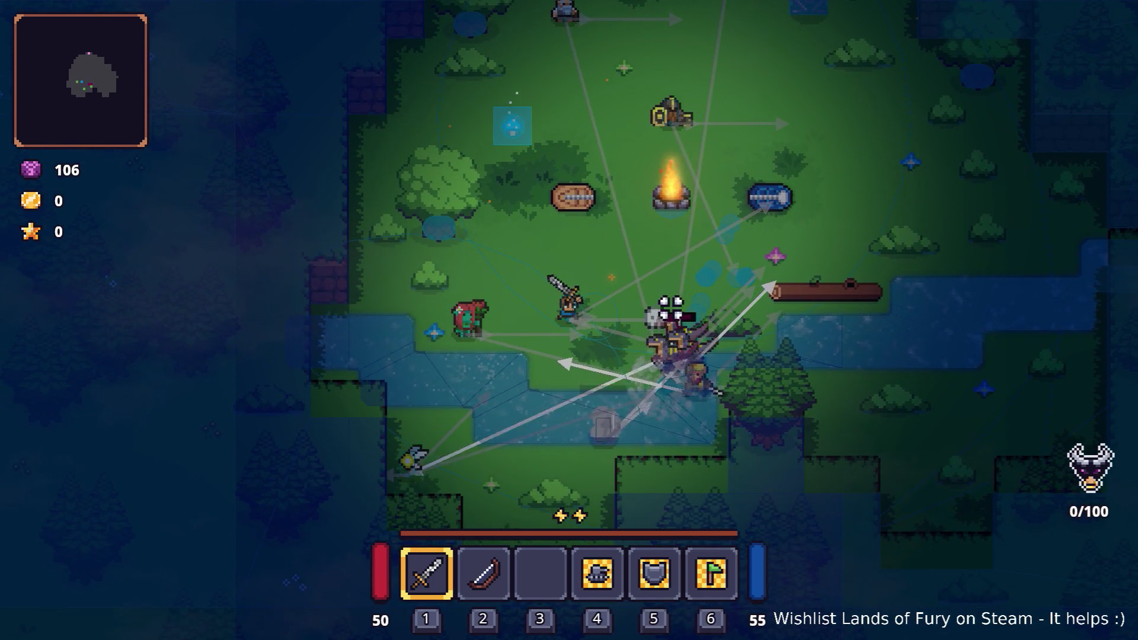
pyautogui.press('d')
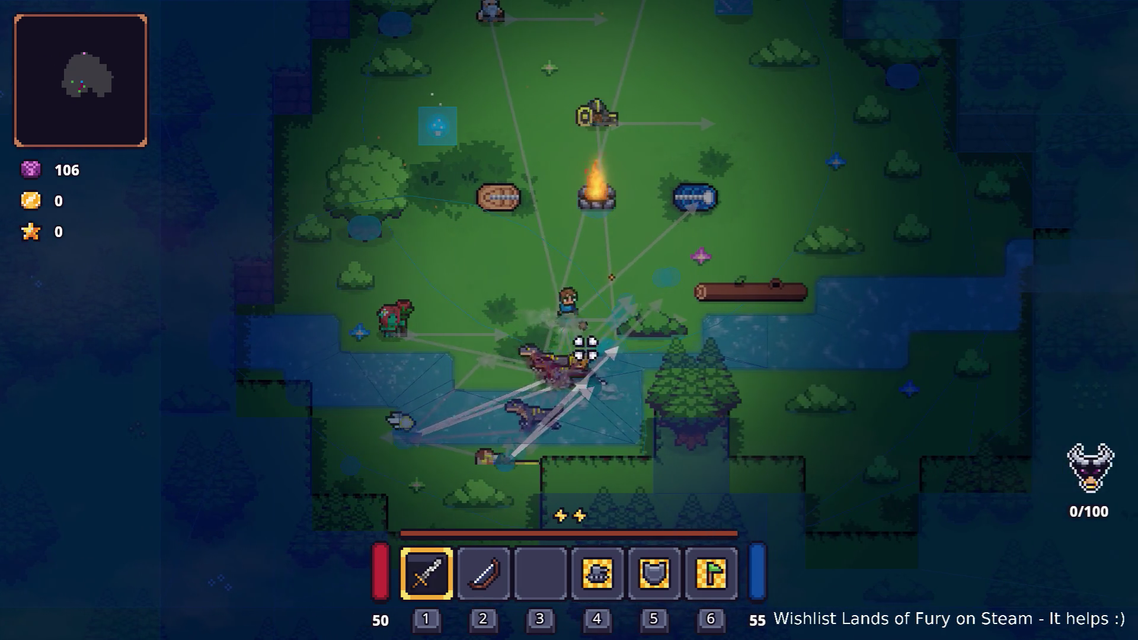
pyautogui.press('a')
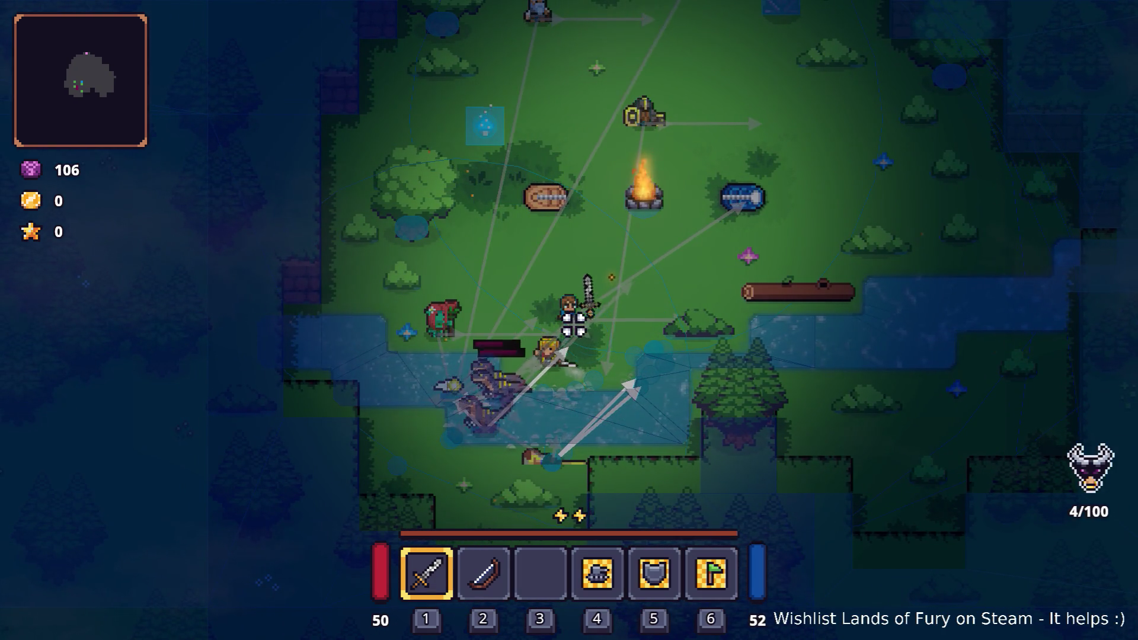
pyautogui.press('d')
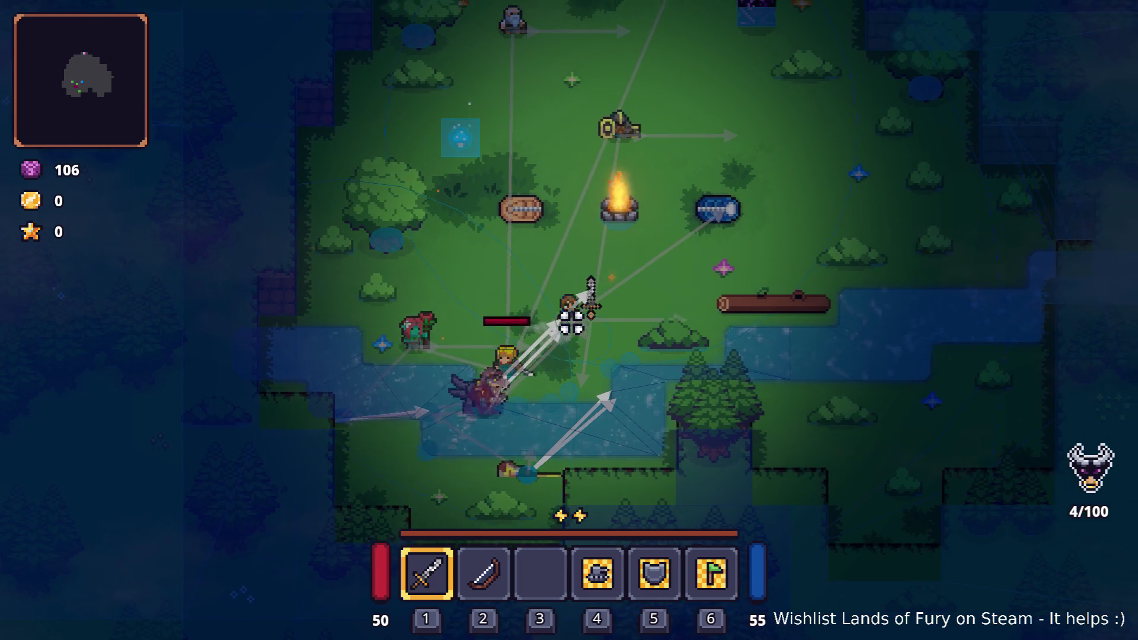
pyautogui.press('w')
pyautogui.press('d')
pyautogui.press('s')
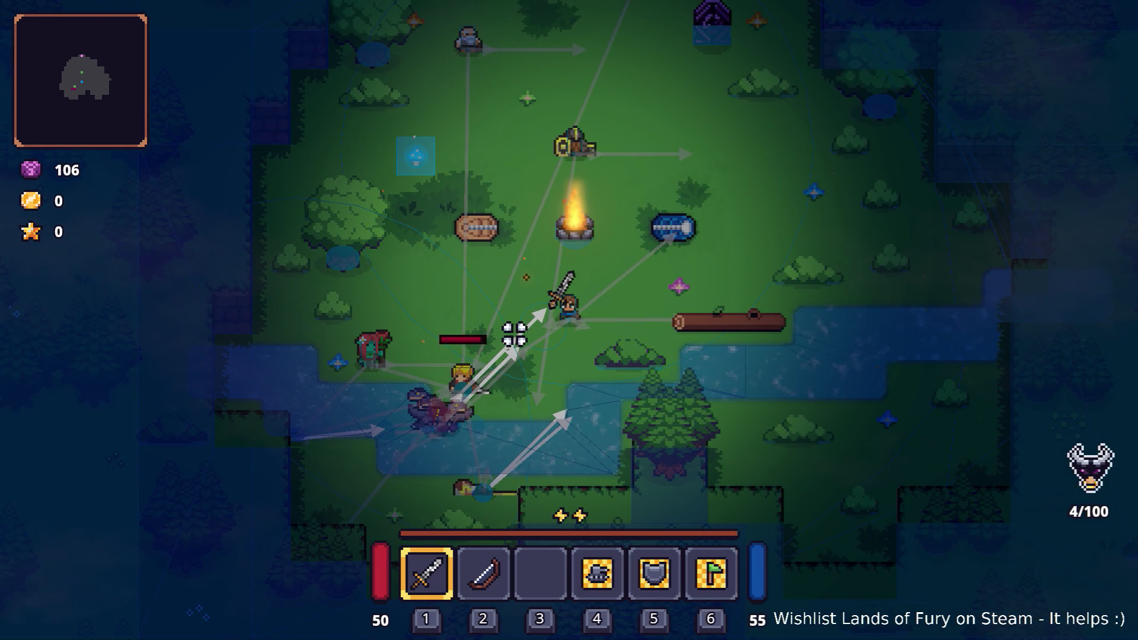
pyautogui.press('a')
pyautogui.press('s')
pyautogui.press('a')
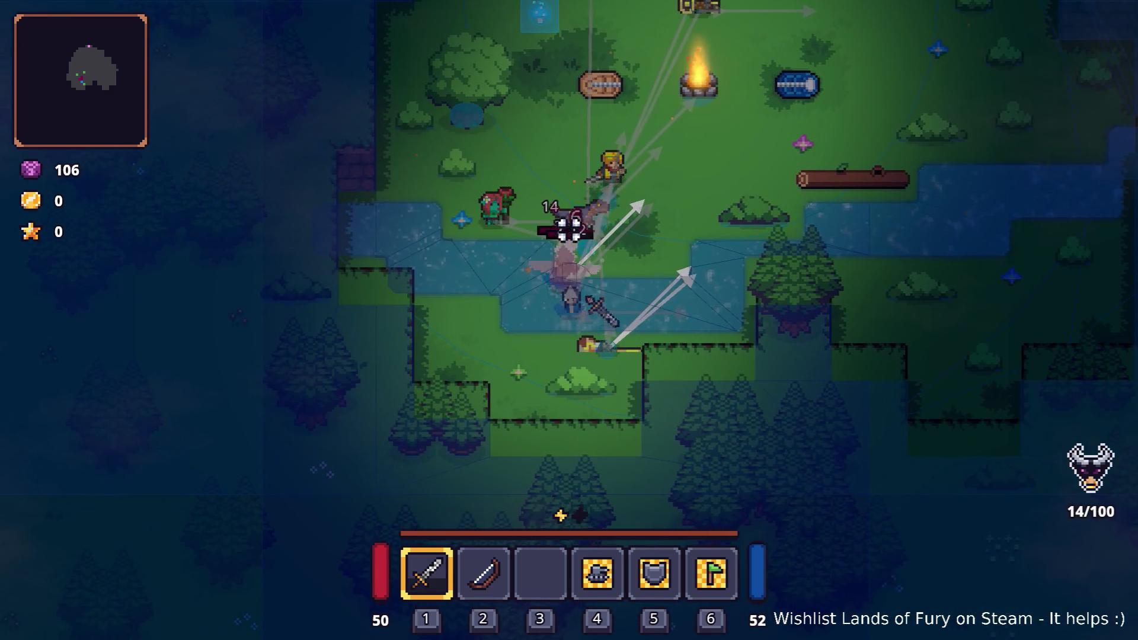
pyautogui.press('d')
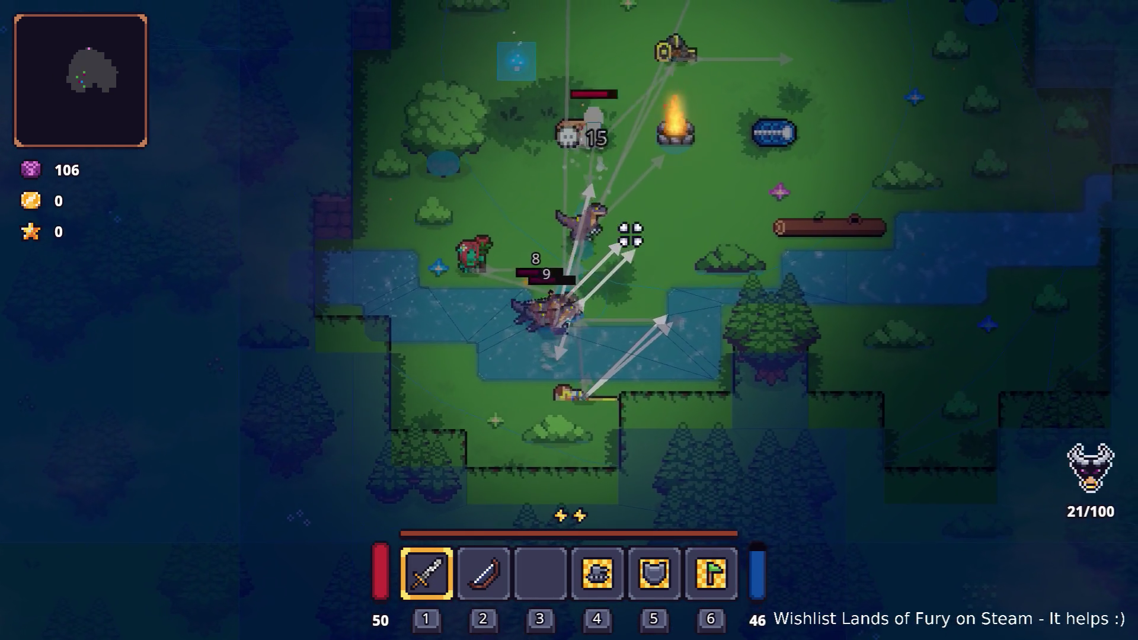
# Check the Rusty Sword in the inventory between moves during the fight.
pyautogui.press('i')
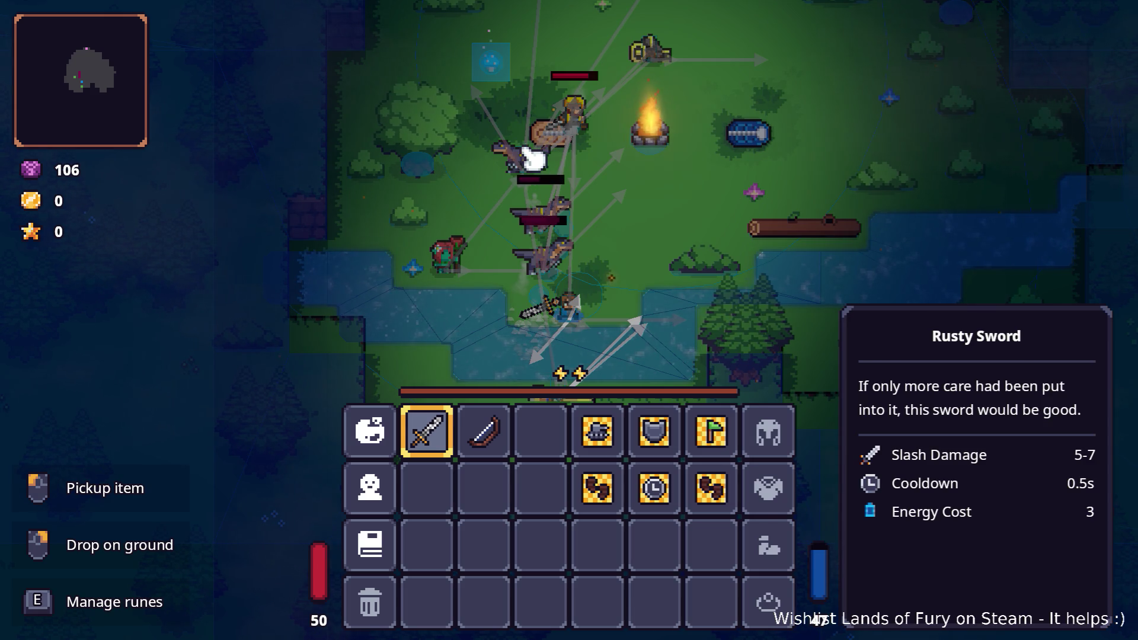
pyautogui.press('i')
pyautogui.press('w')
pyautogui.press('d')
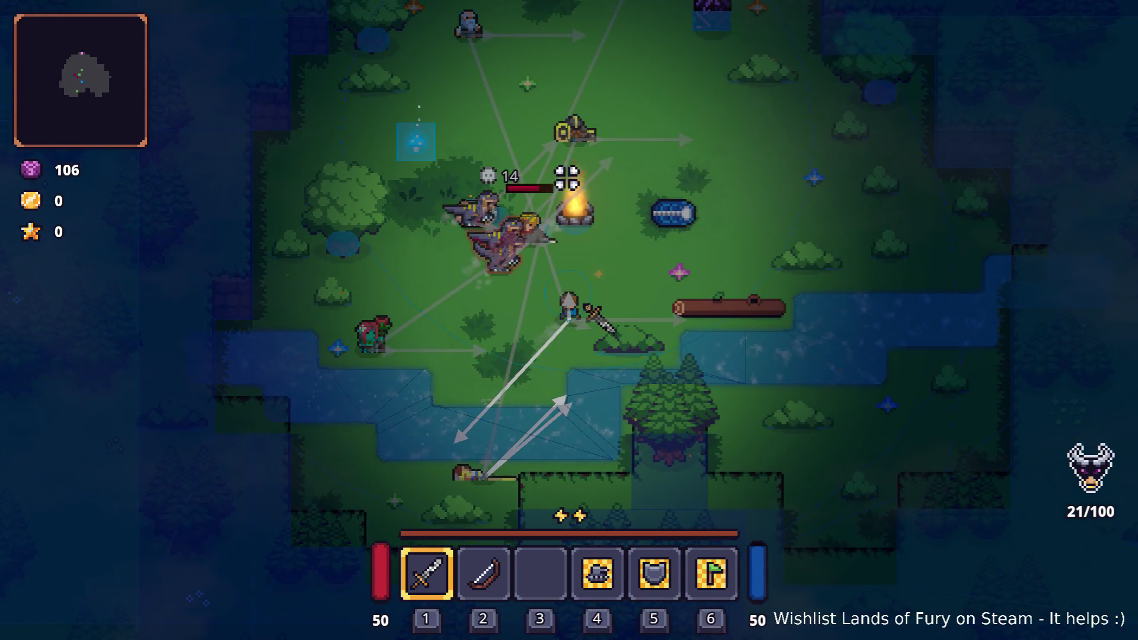
pyautogui.press('i')
pyautogui.press('i')
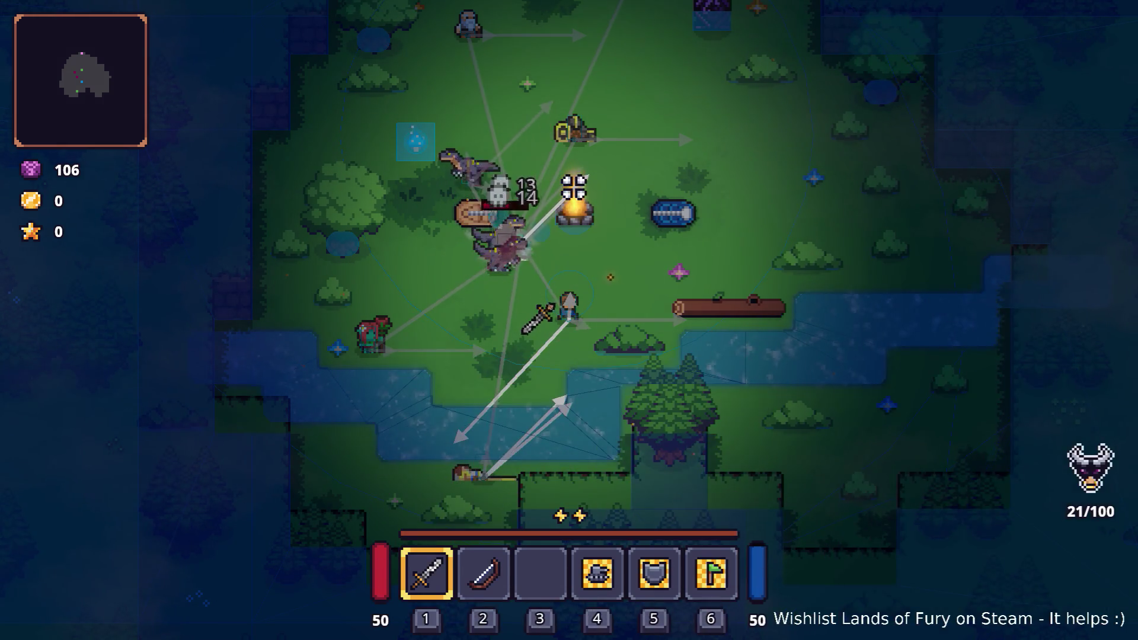
pyautogui.press('w')
pyautogui.press('d')
# Fight the raptors until 86 of 100 kills, then pause and quit to the editor.
pyautogui.press('a')
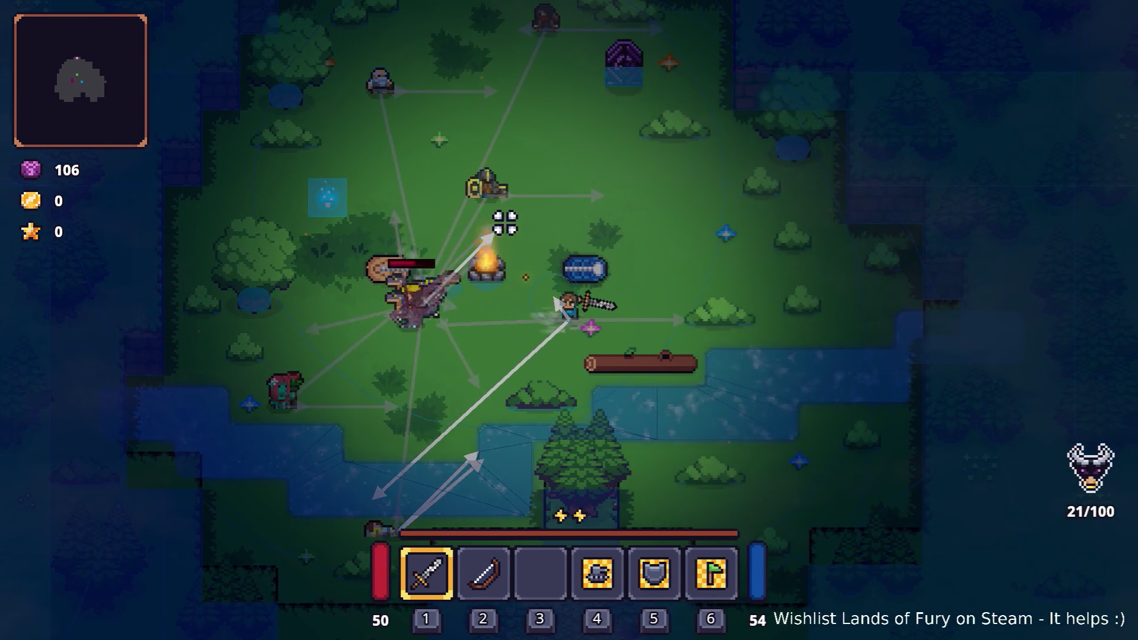
pyautogui.press('a')
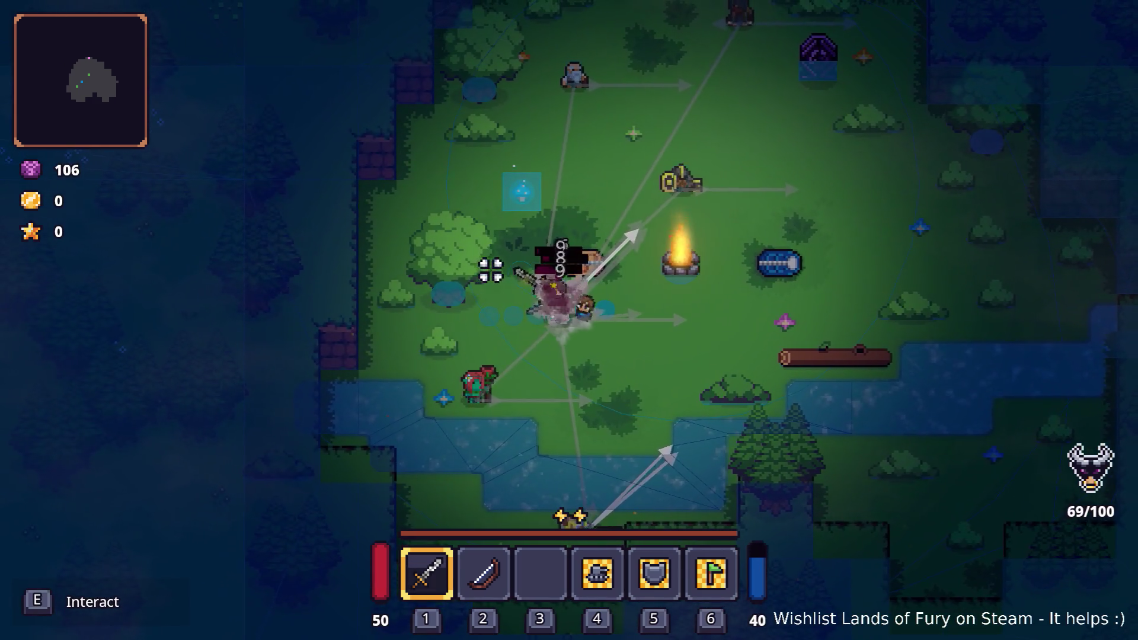
pyautogui.press('w')
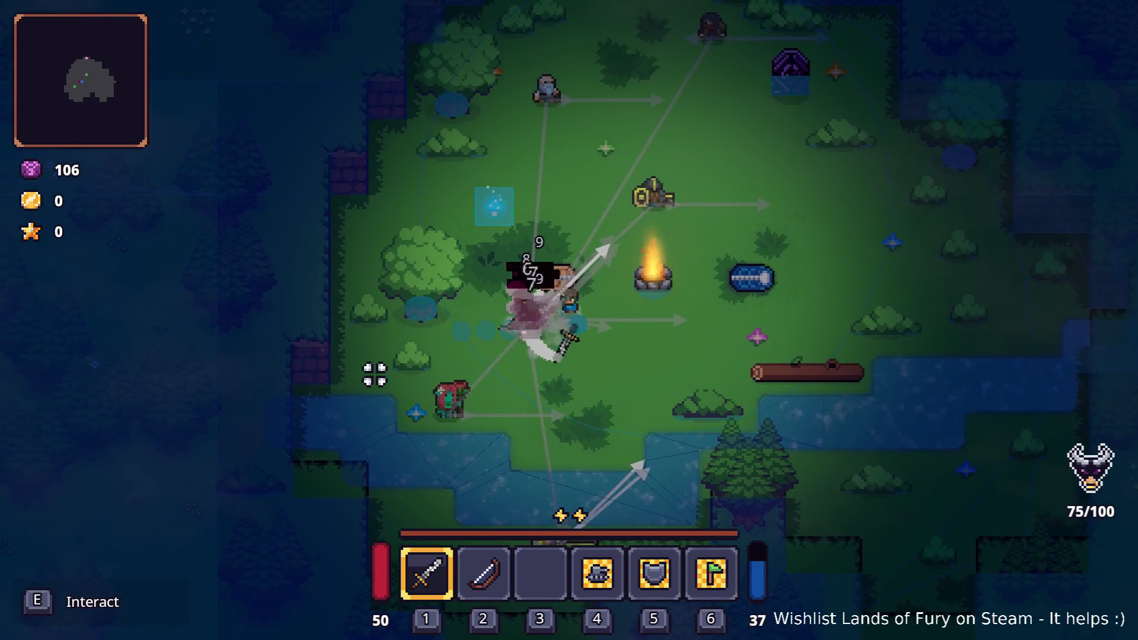
pyautogui.press('s')
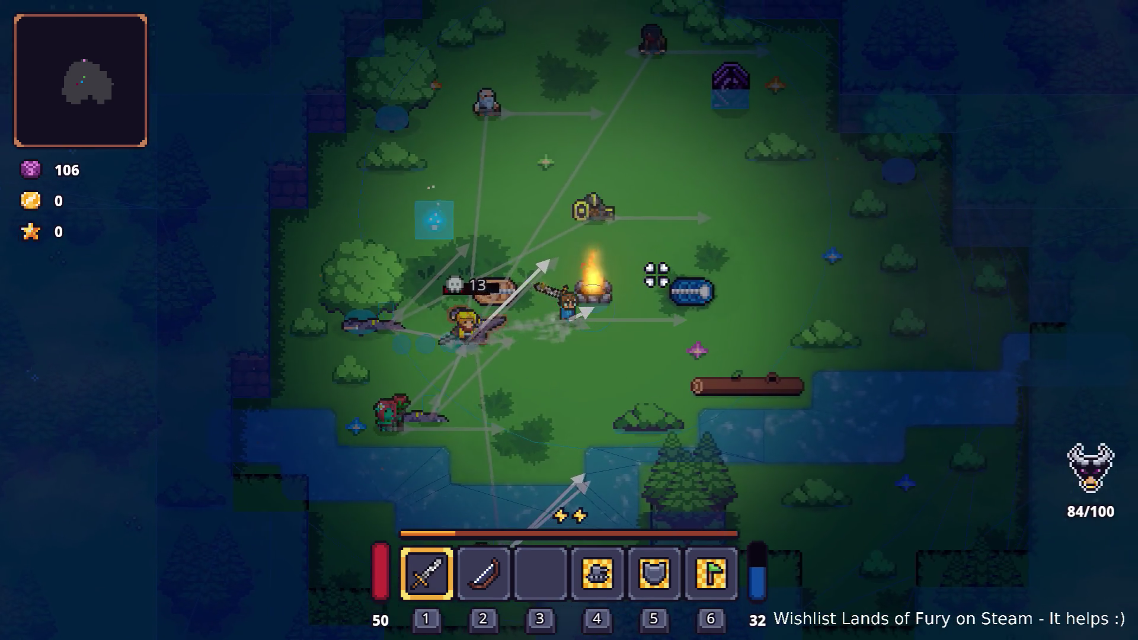
pyautogui.press('w')
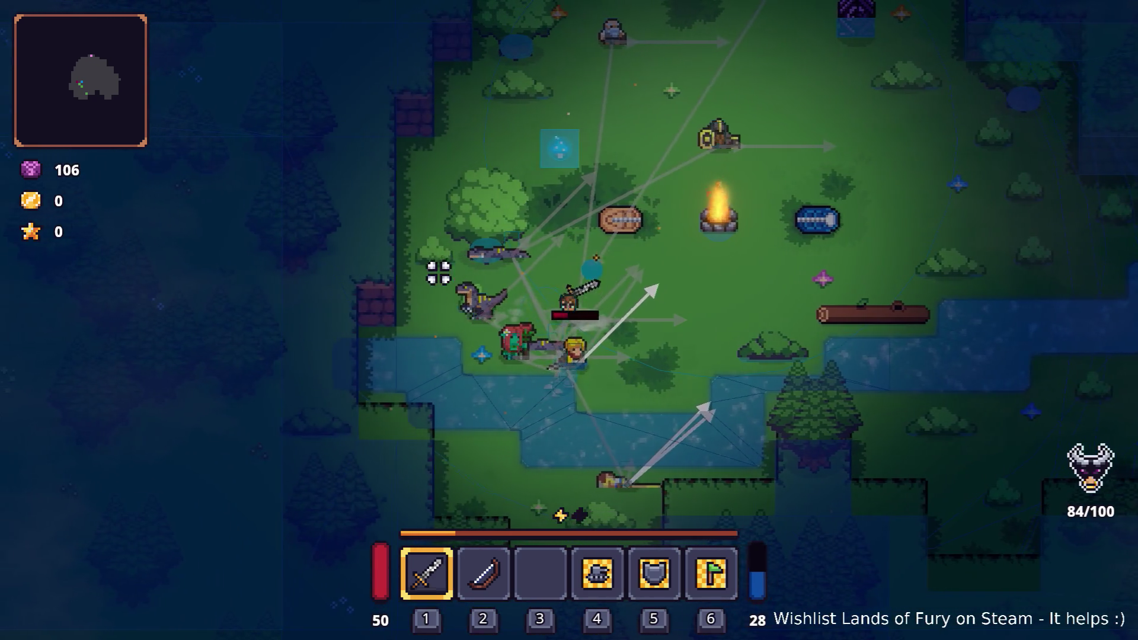
pyautogui.click(427, 297)
pyautogui.press('d')
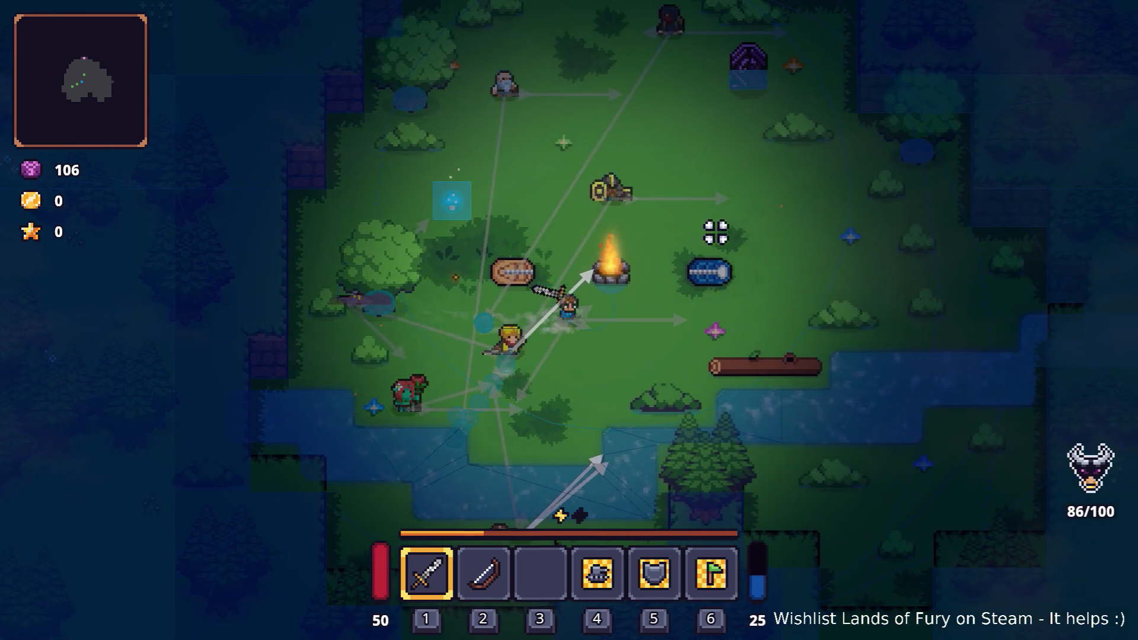
pyautogui.press('Escape')
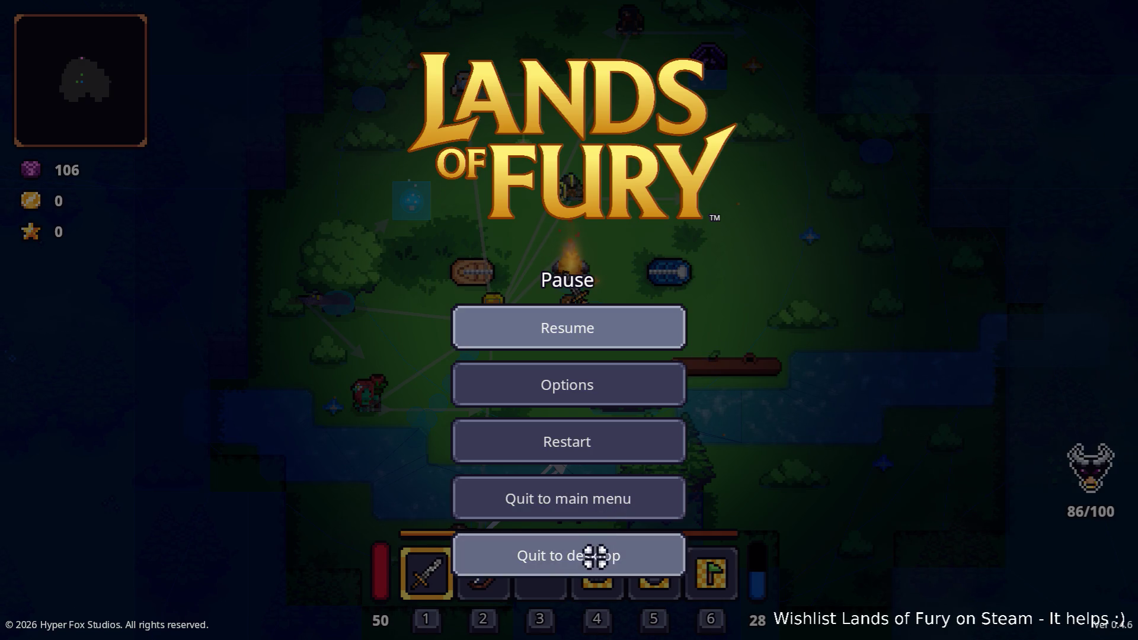
pyautogui.click(592, 553)
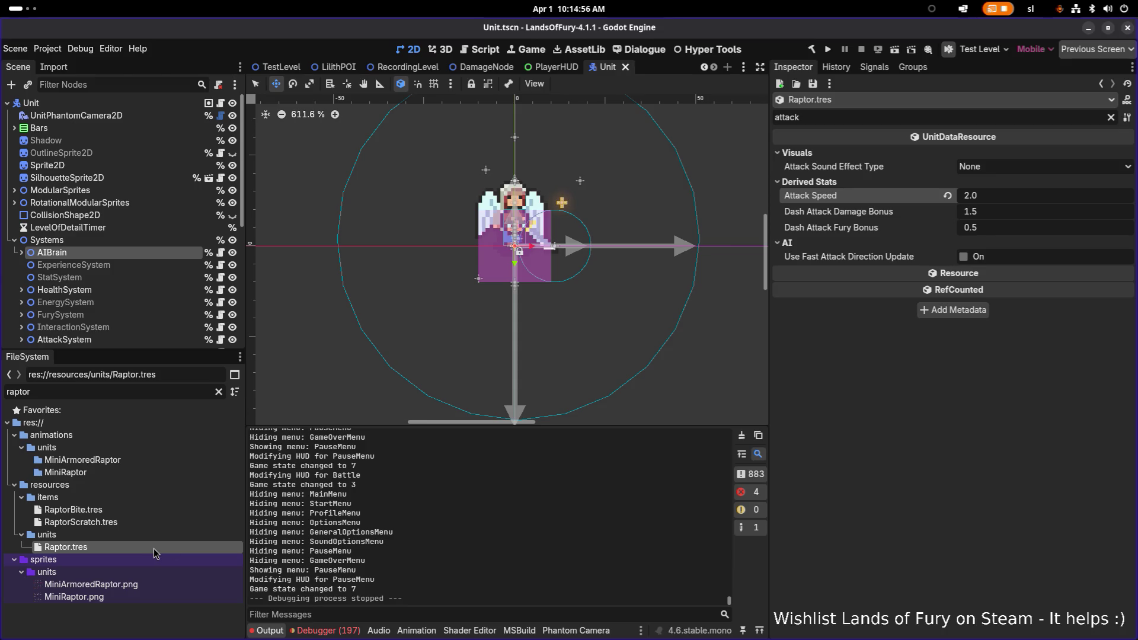
# Clear the 'attack' Inspector filter and scroll Raptor.tres to Base Stats (Strength 30, Fury 30).
pyautogui.click(1111, 119)
pyautogui.scroll(-3, 1051, 242)
pyautogui.scroll(-15, 1050, 242)
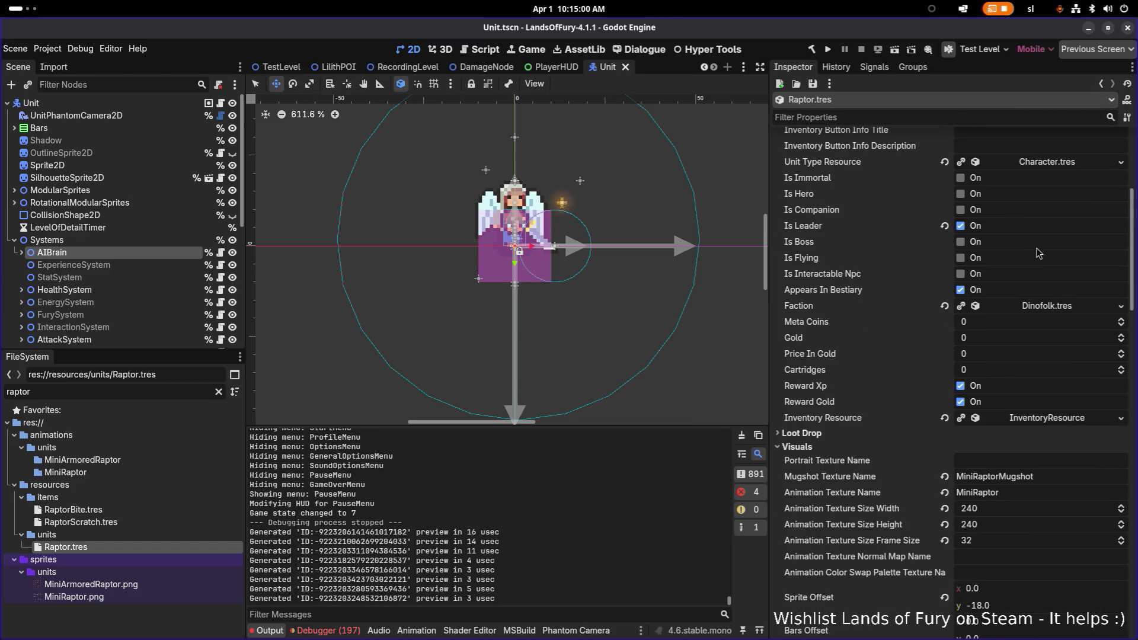
pyautogui.scroll(5, 1025, 265)
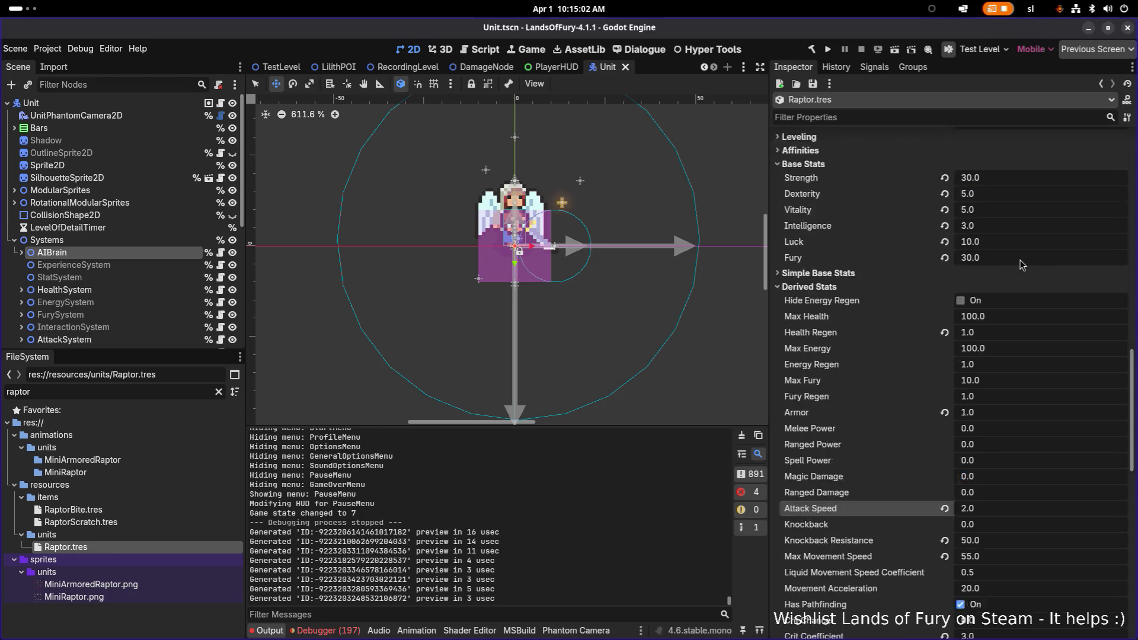
# Filter Raptor.tres by 'colli' to show Detection and Collision: Vision Distance 250, CircleShape2D shape.
pyautogui.click(944, 117)
pyautogui.write('colli')
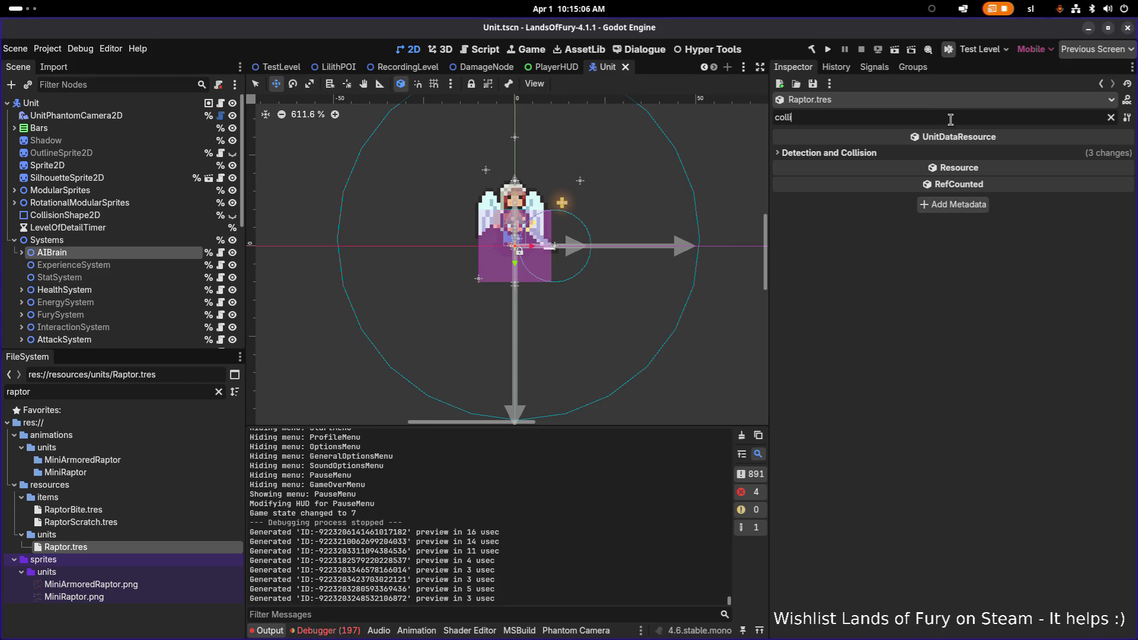
pyautogui.click(866, 151)
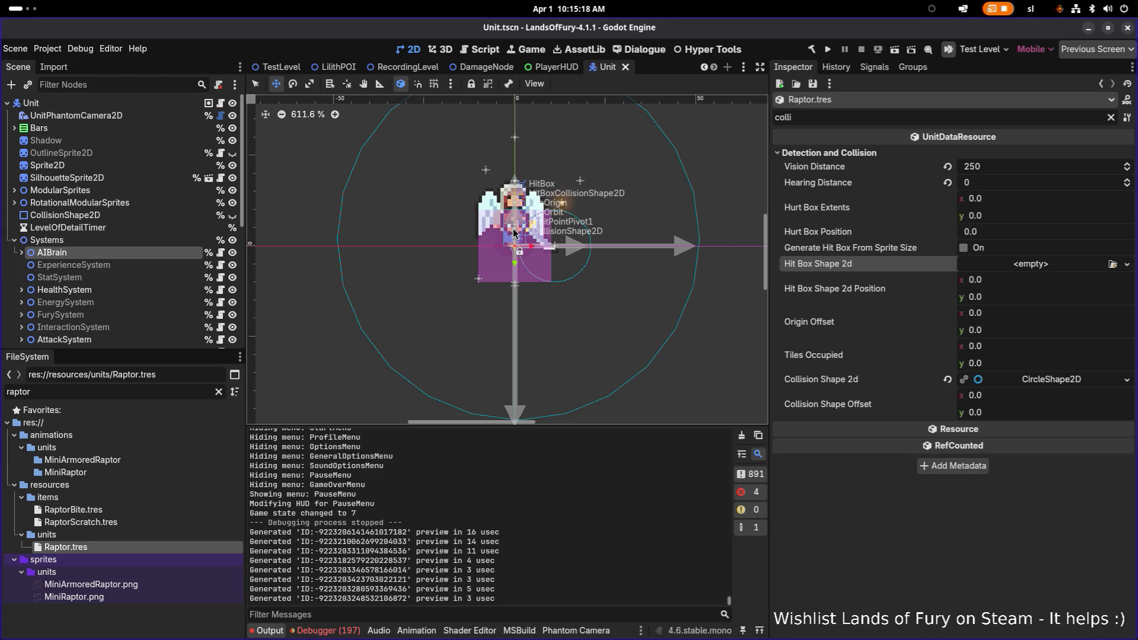
pyautogui.click(115, 290)
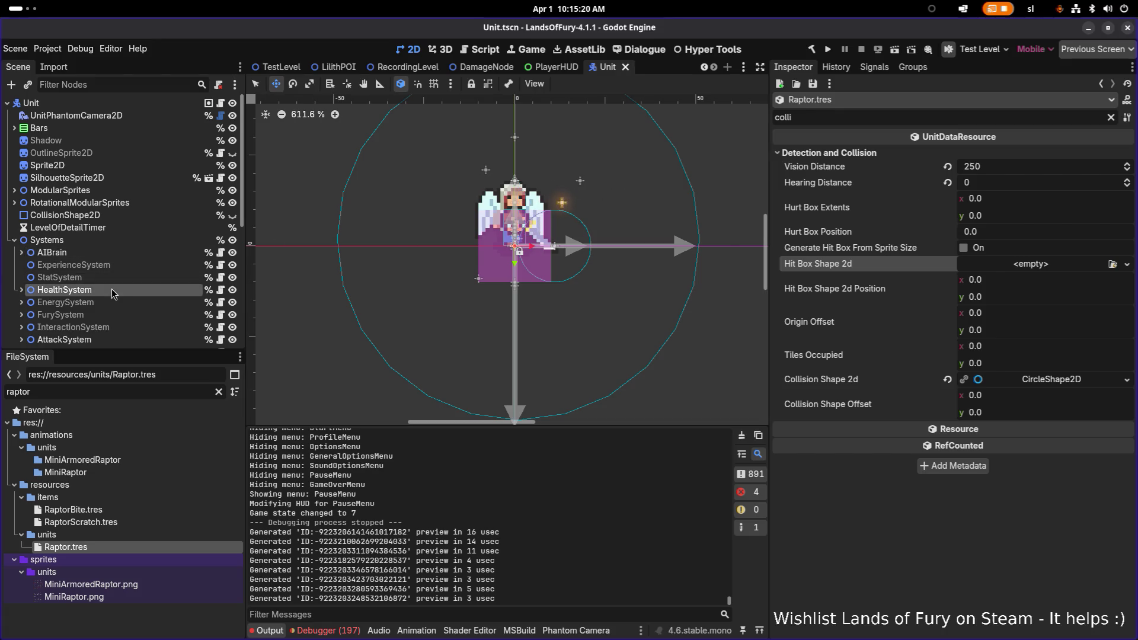
pyautogui.click(21, 290)
pyautogui.click(59, 302)
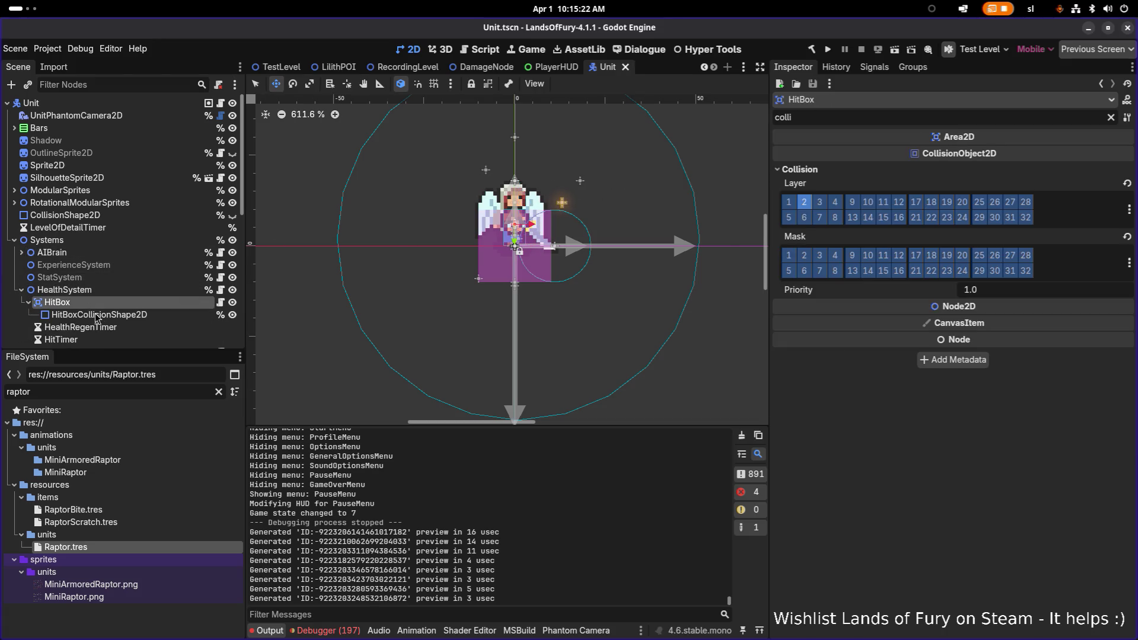
pyautogui.click(99, 315)
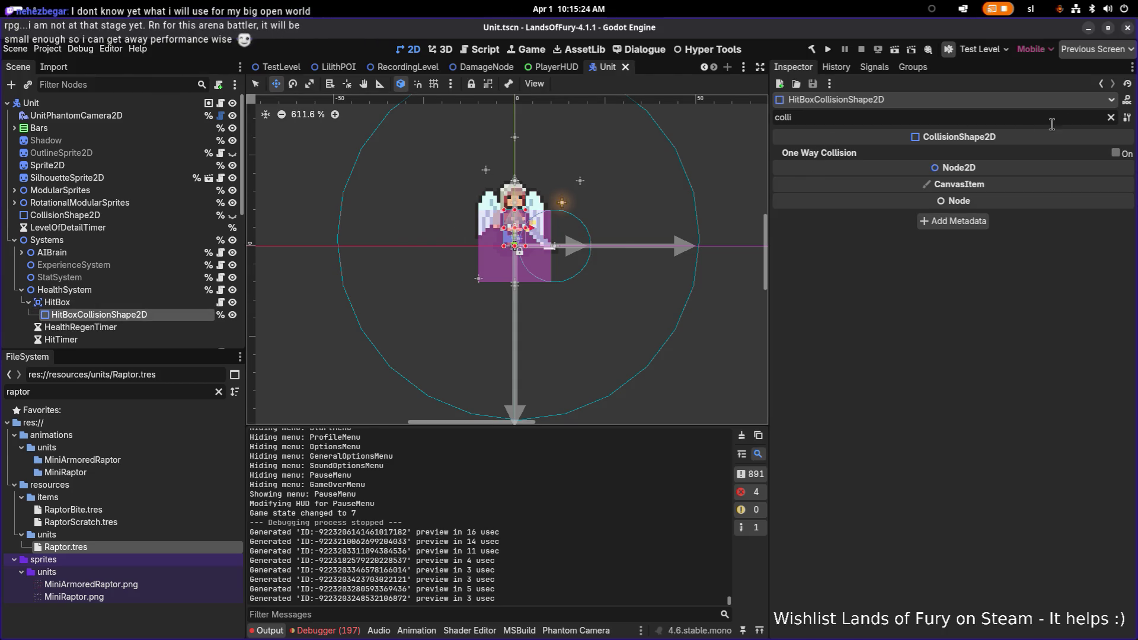
pyautogui.click(1110, 117)
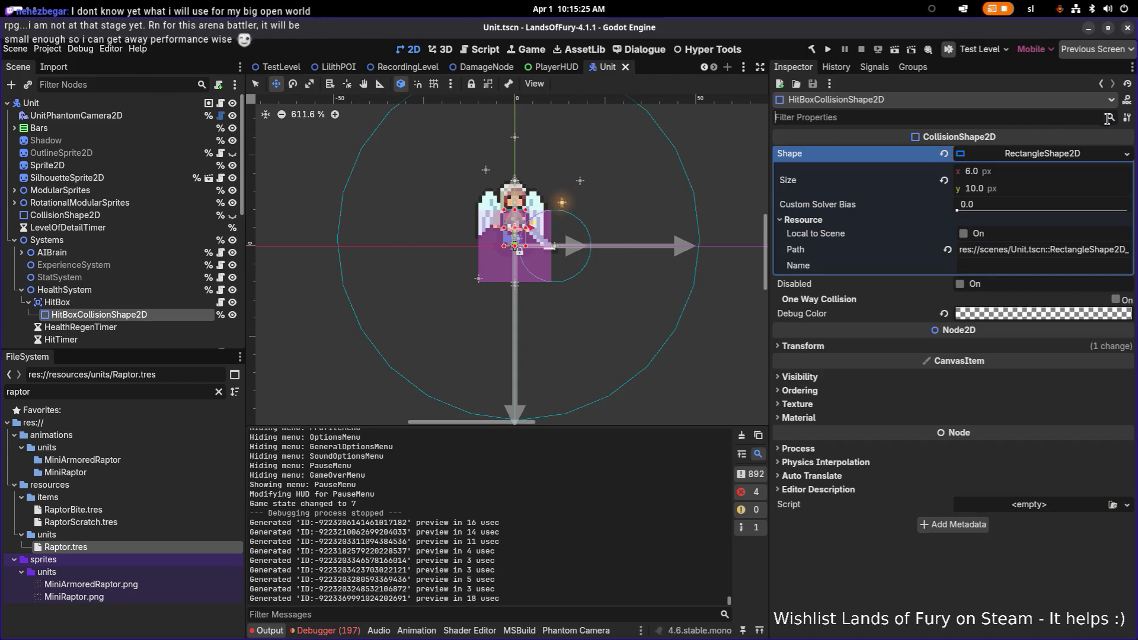
pyautogui.rightClick(1045, 155)
pyautogui.click(1009, 155)
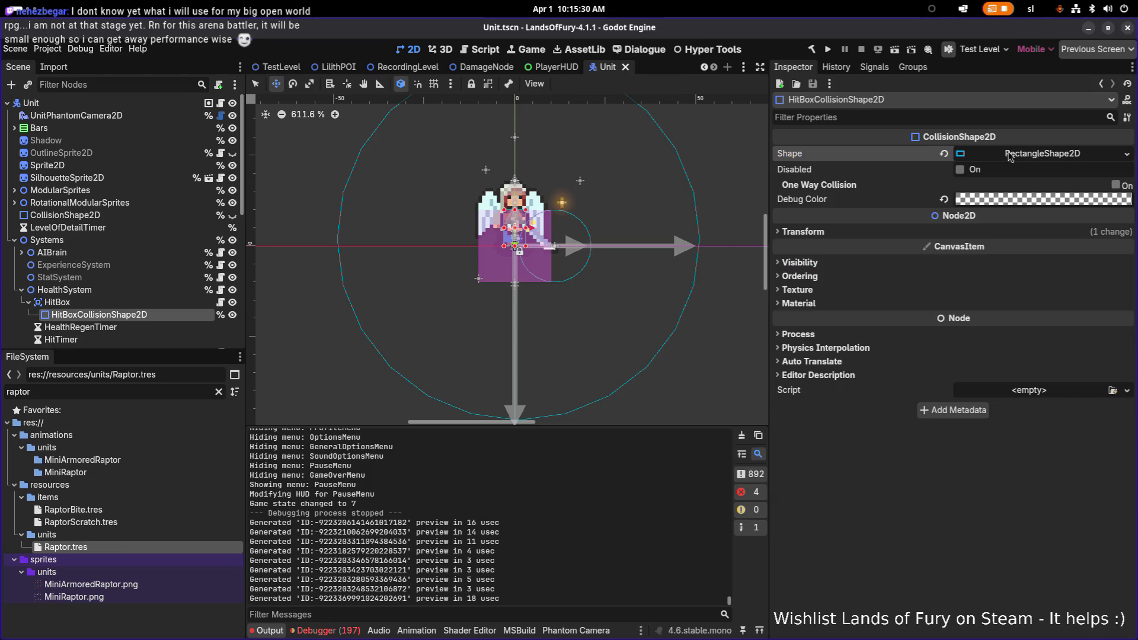
pyautogui.click(1009, 156)
pyautogui.rightClick(1011, 155)
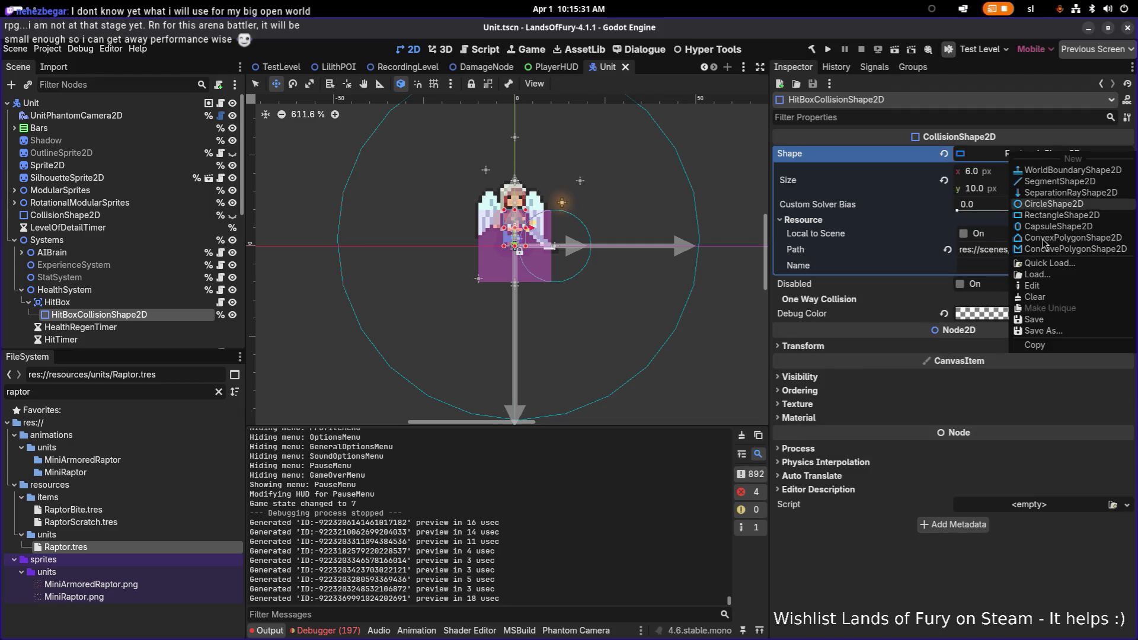
pyautogui.click(1035, 344)
pyautogui.click(131, 394)
pyautogui.doubleClick(130, 394)
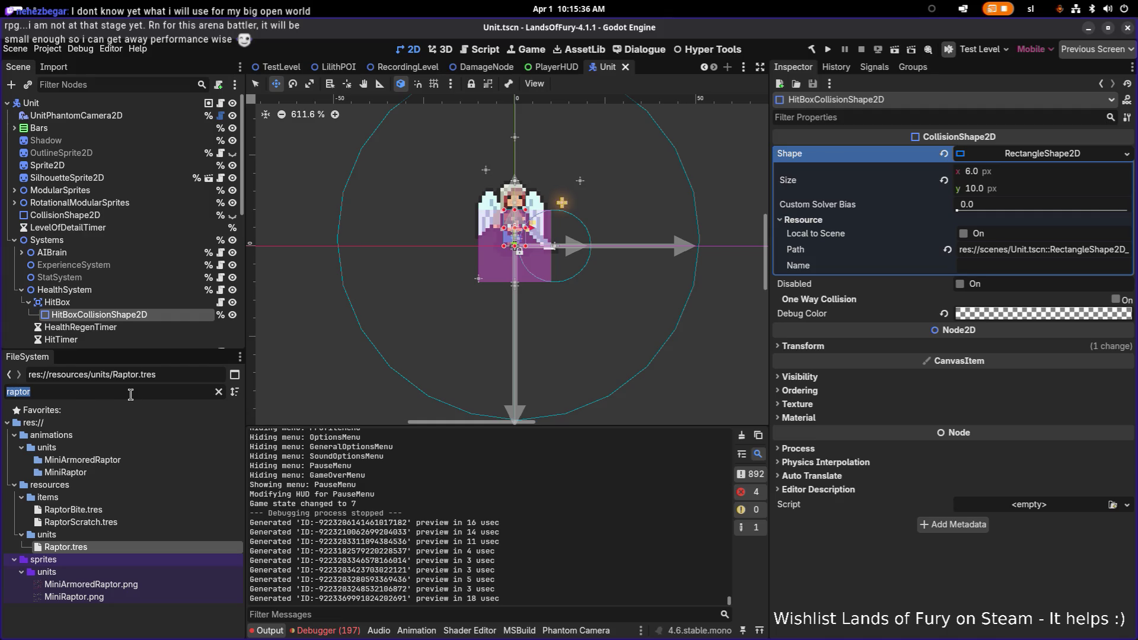
pyautogui.press('BackSpace')
pyautogui.hotkey('ctrl', 'z')
pyautogui.click(159, 548)
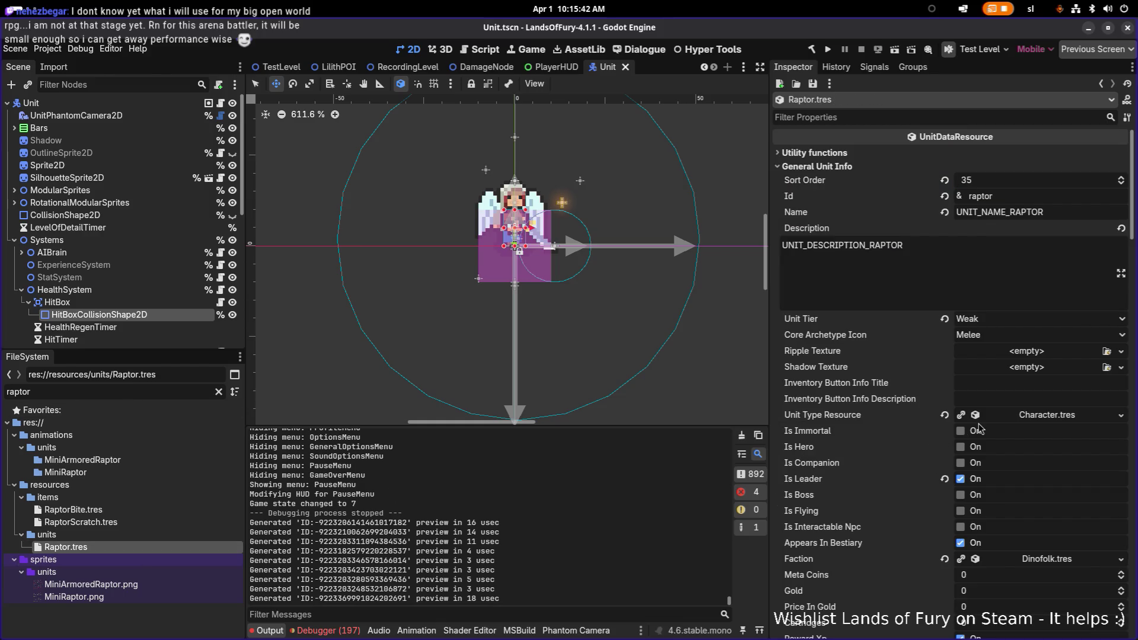
# Scroll Raptor.tres through Visuals and Base Stats, then filter its properties by 'collision'.
pyautogui.scroll(-5, 1020, 437)
pyautogui.scroll(-12, 1020, 438)
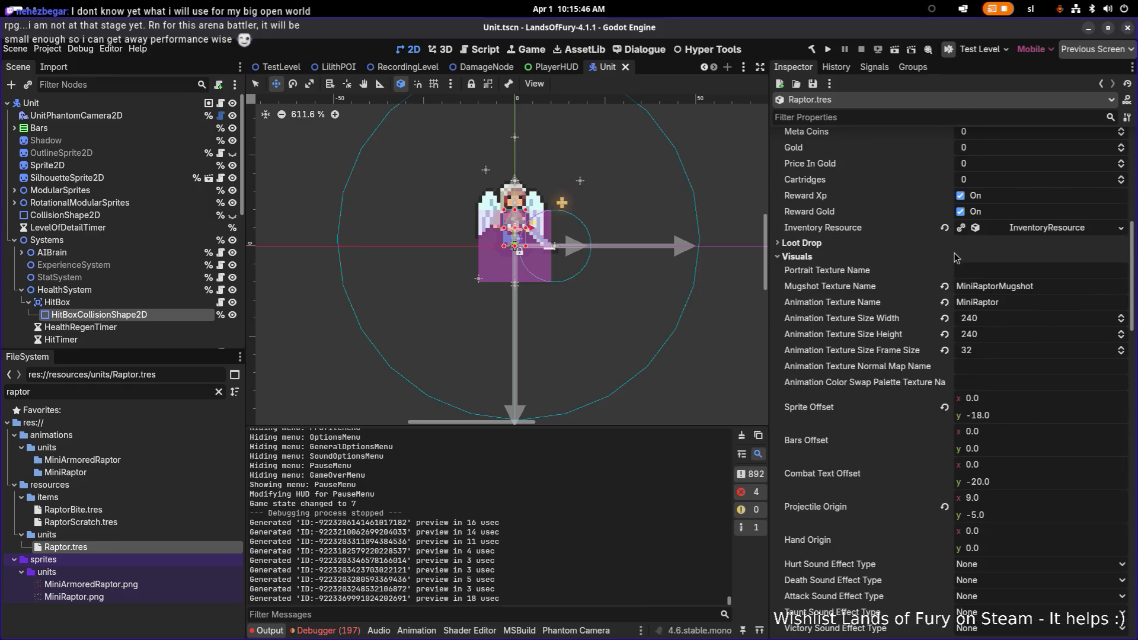
pyautogui.scroll(-5, 954, 253)
pyautogui.scroll(-3, 980, 260)
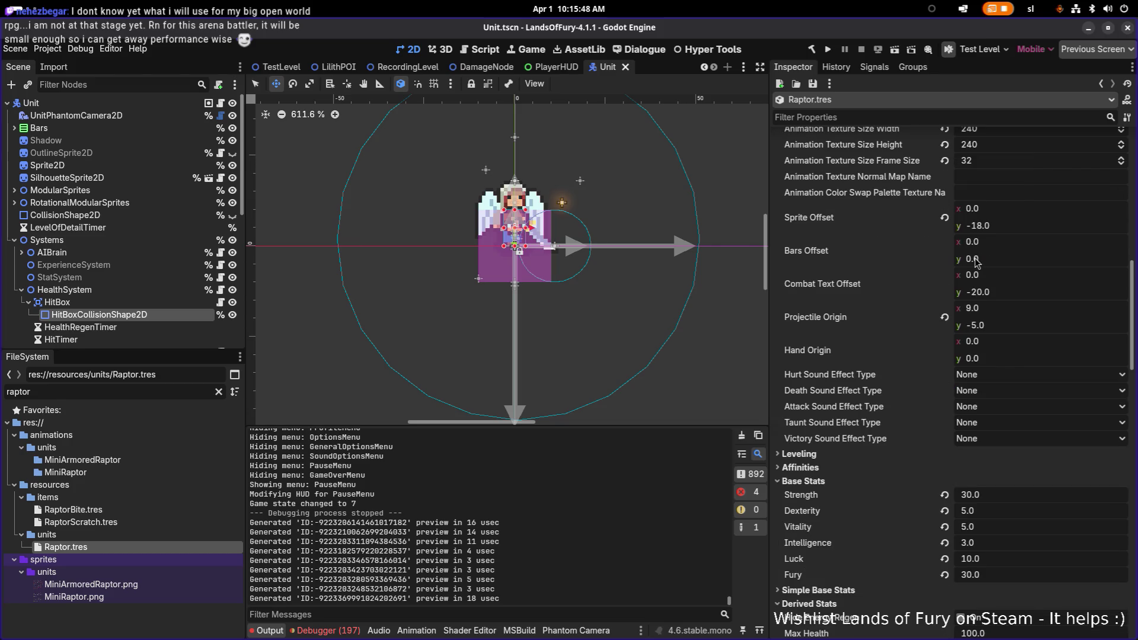
pyautogui.click(873, 117)
pyautogui.write('collision')
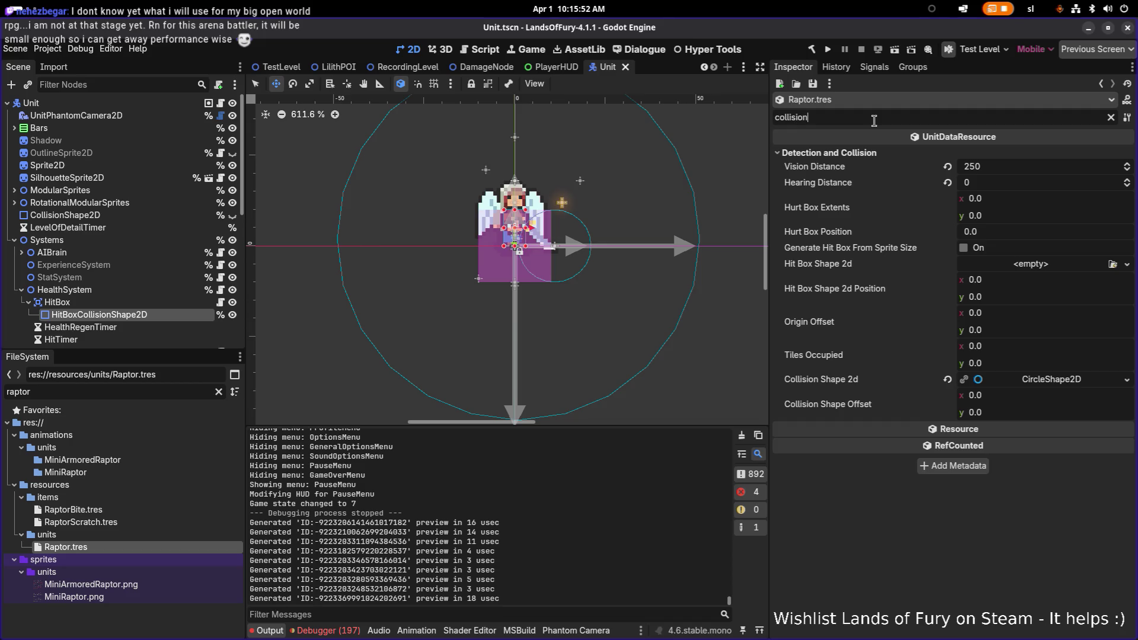
# Paste the RectangleShape2D into Hit Box Shape 2d as a unique copy.
pyautogui.rightClick(881, 265)
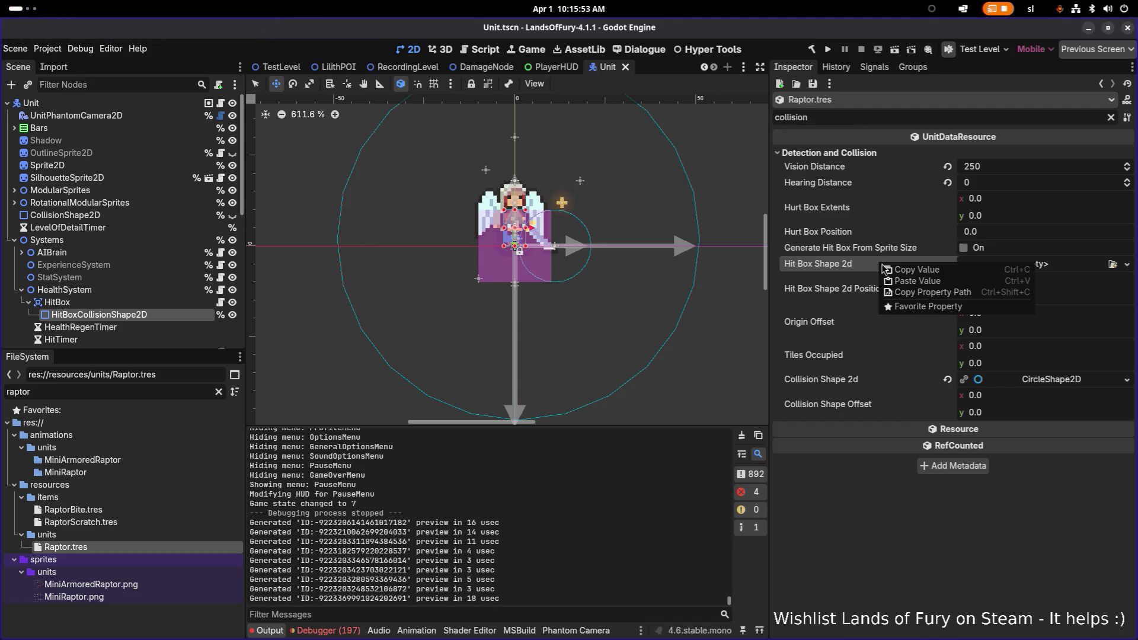
pyautogui.click(926, 280)
pyautogui.click(1024, 267)
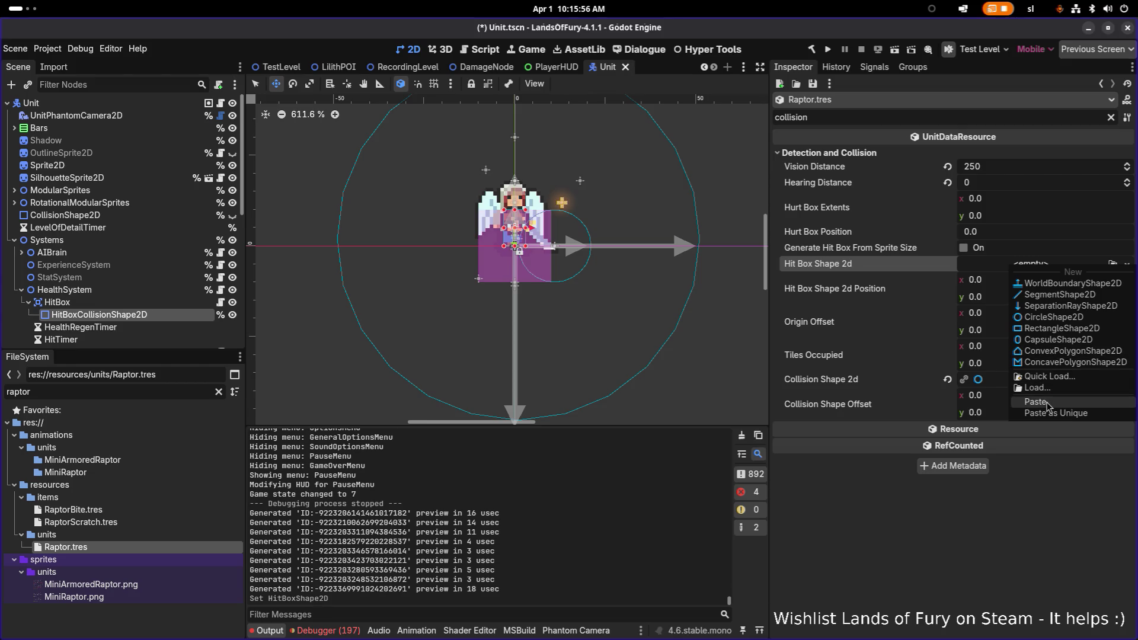
pyautogui.click(1047, 403)
pyautogui.click(1043, 270)
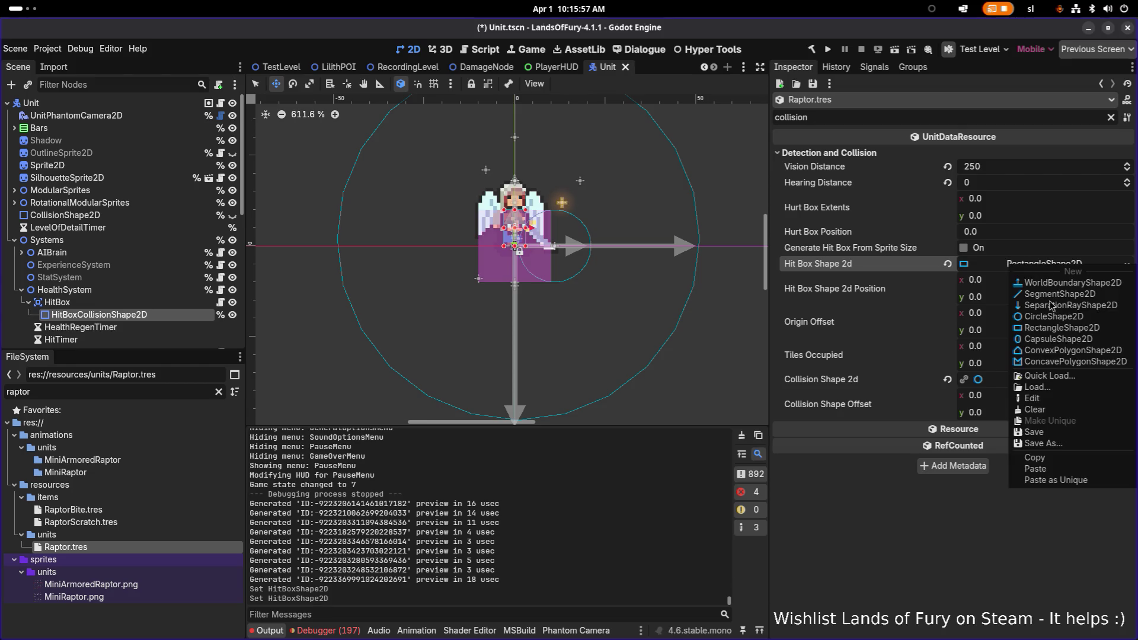
pyautogui.click(1061, 480)
# Set the hit box Size x to 10 px and save the Unit scene.
pyautogui.click(1022, 265)
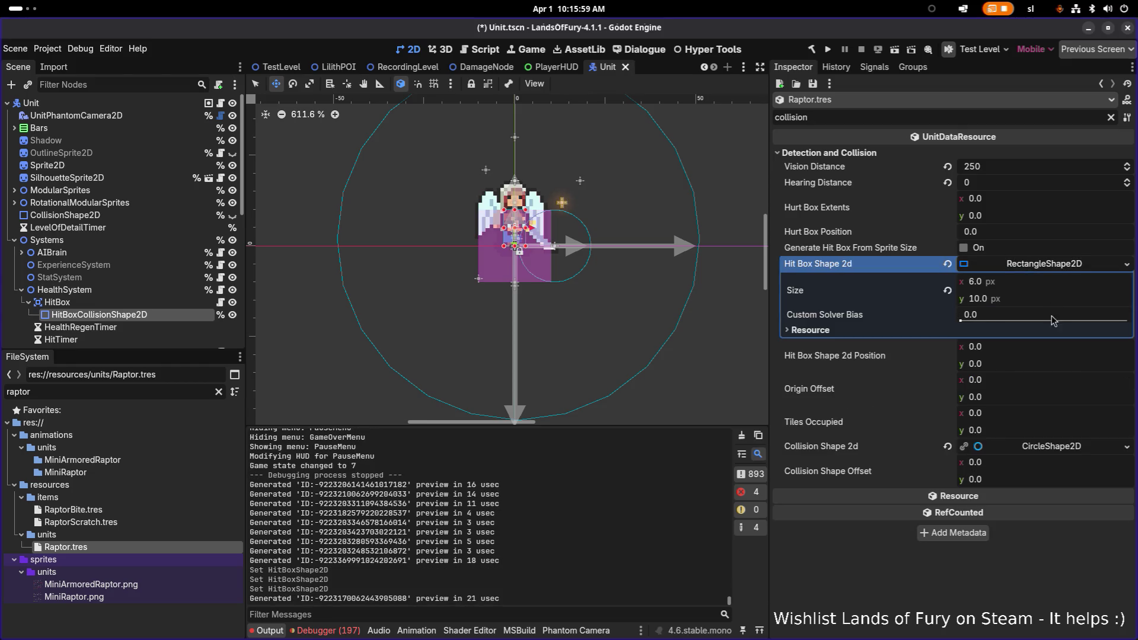
pyautogui.click(1024, 284)
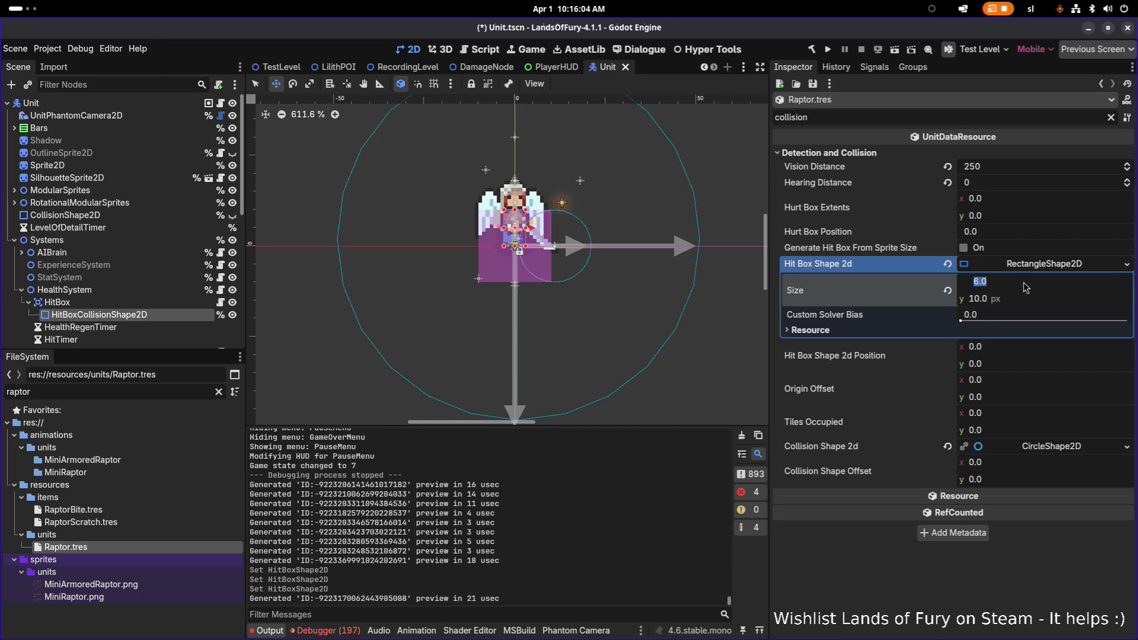
pyautogui.write('10')
pyautogui.press('Return')
pyautogui.hotkey('ctrl', 's')
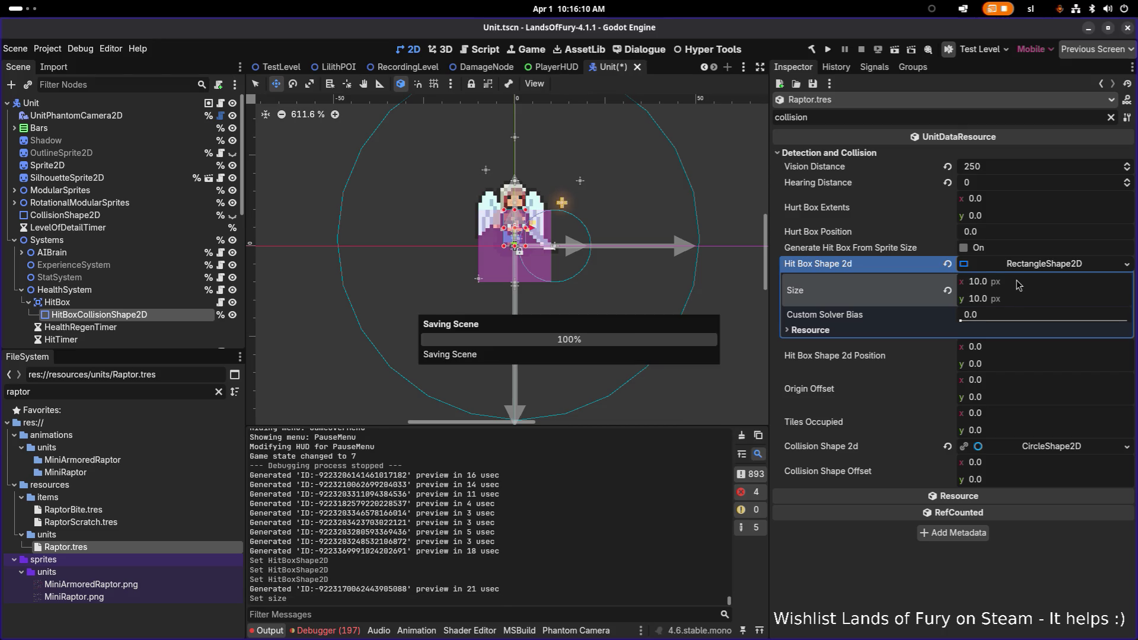
pyautogui.click(829, 50)
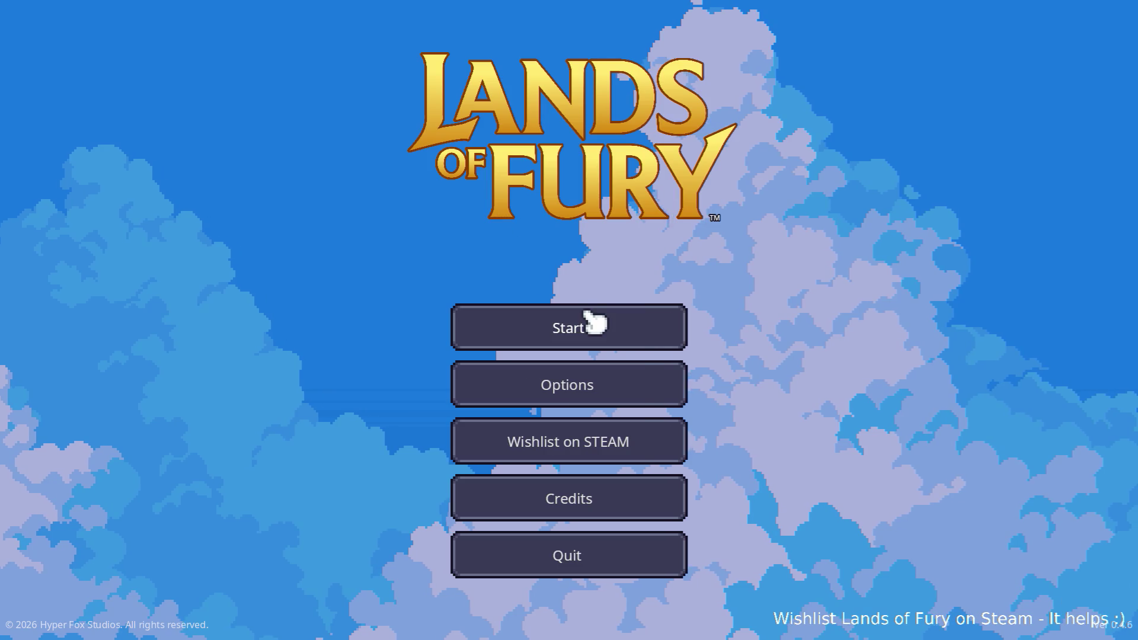
# Start a run with the first profile, fight raptors to 63 of 100 kills, then quit to the editor.
pyautogui.click(592, 323)
pyautogui.click(521, 325)
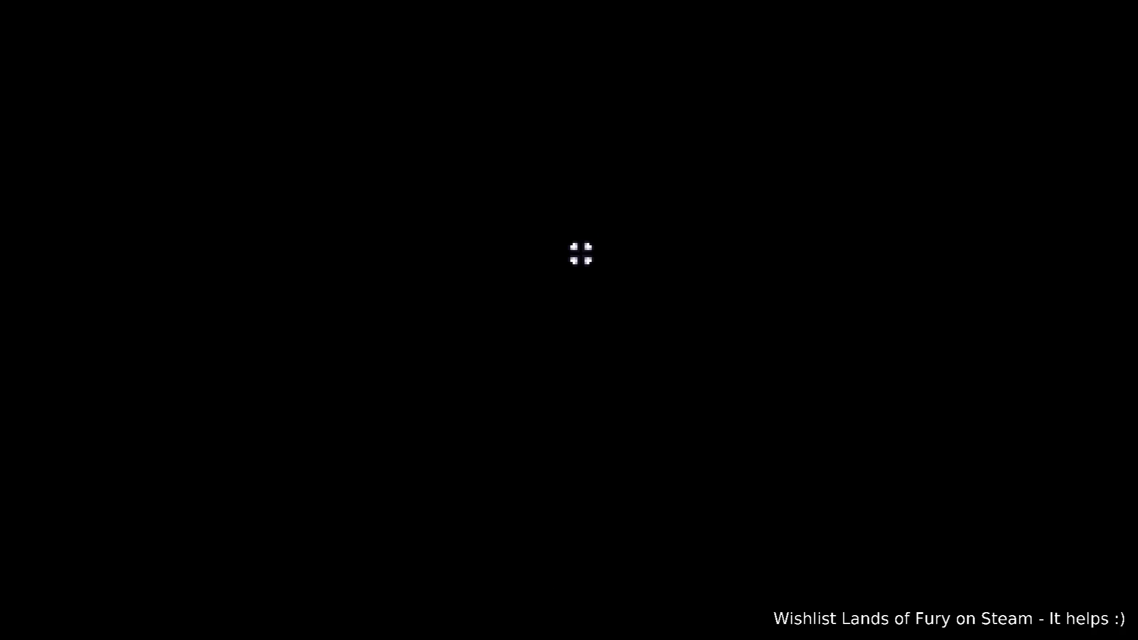
pyautogui.press('d')
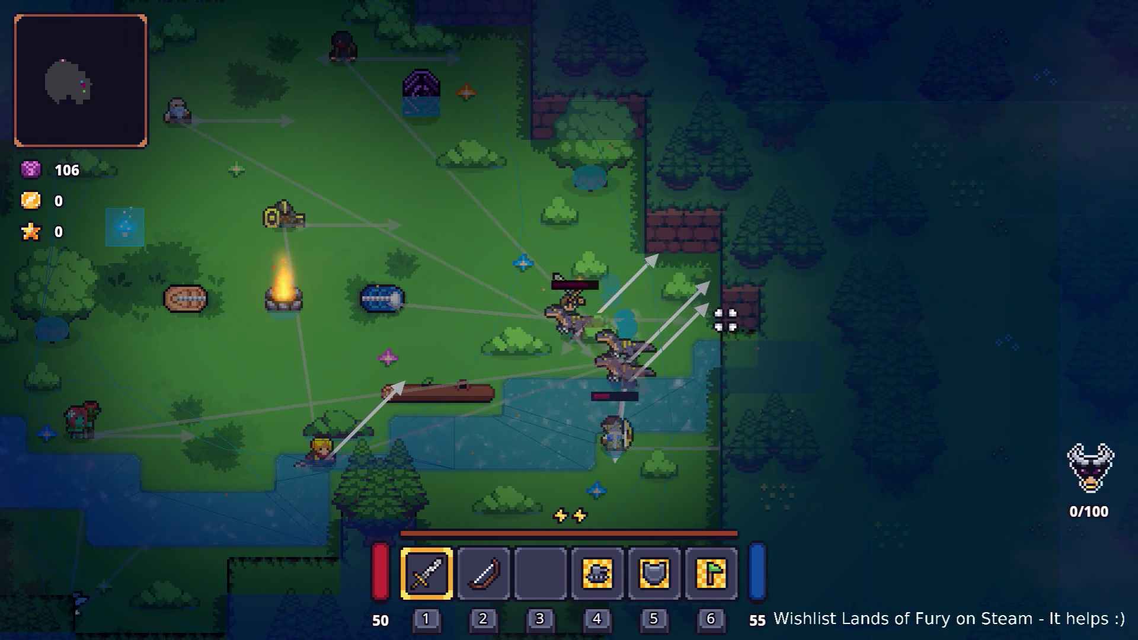
pyautogui.press('Tab')
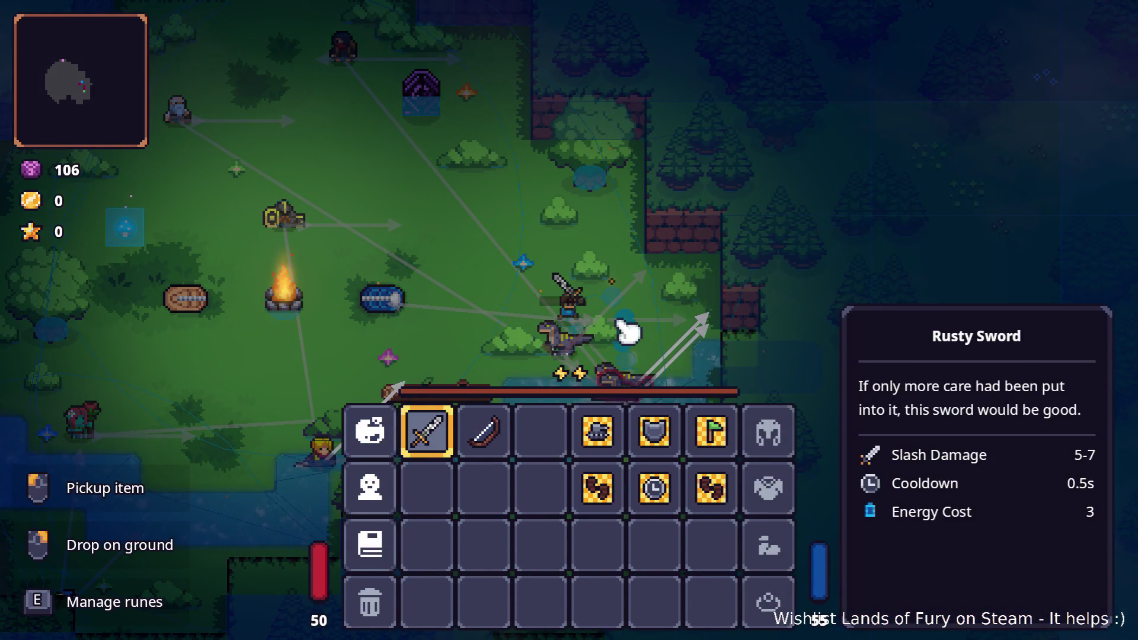
pyautogui.press('Tab')
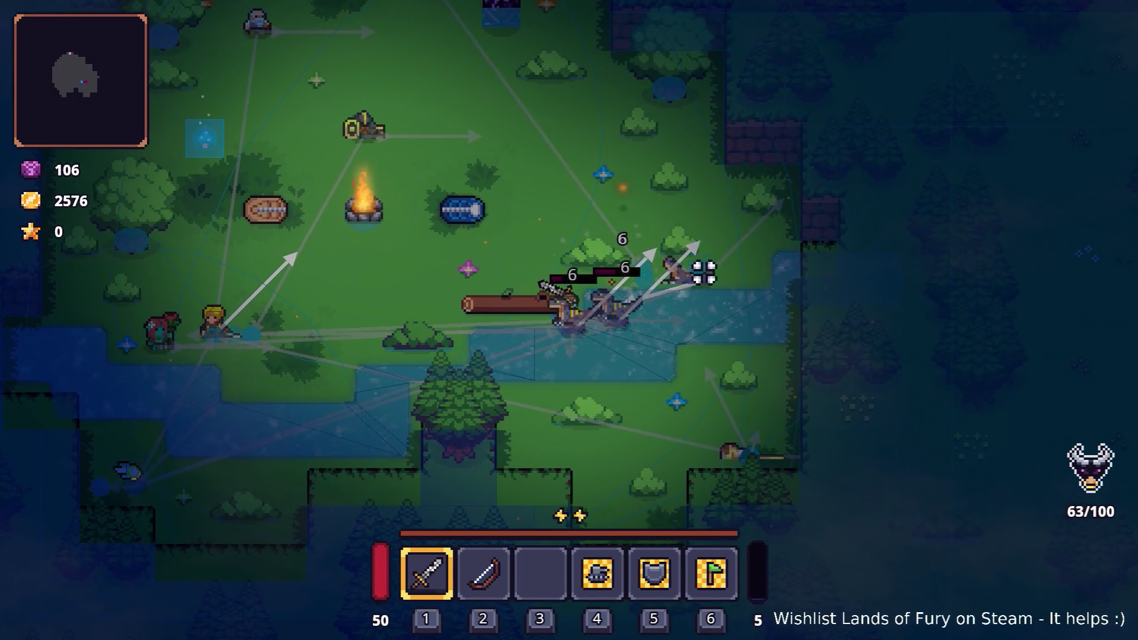
pyautogui.press('Escape')
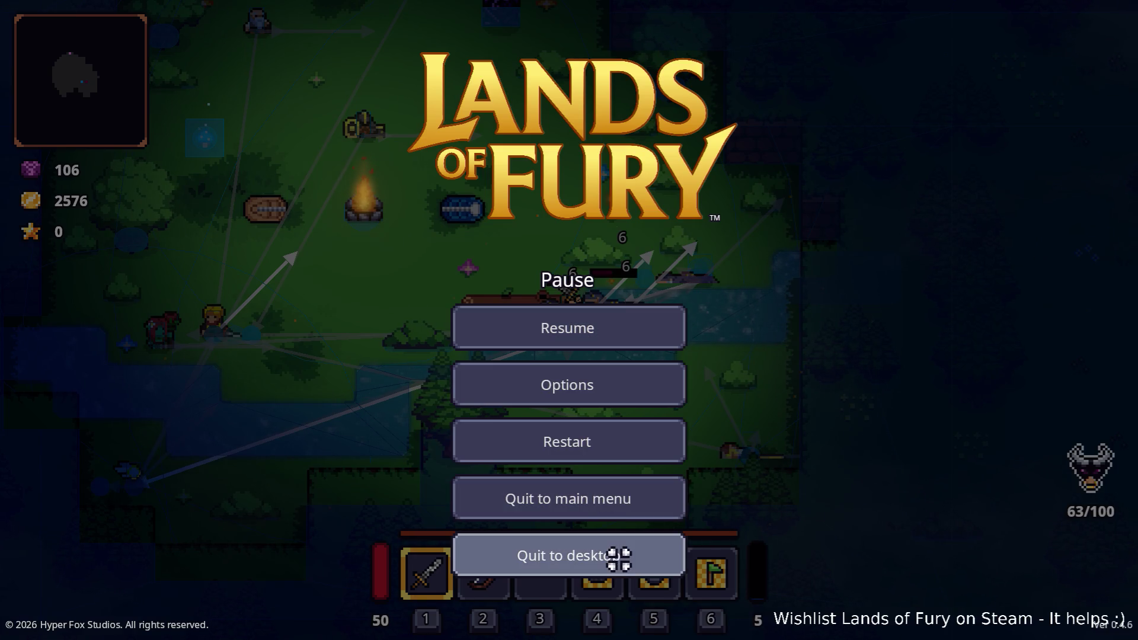
pyautogui.click(618, 559)
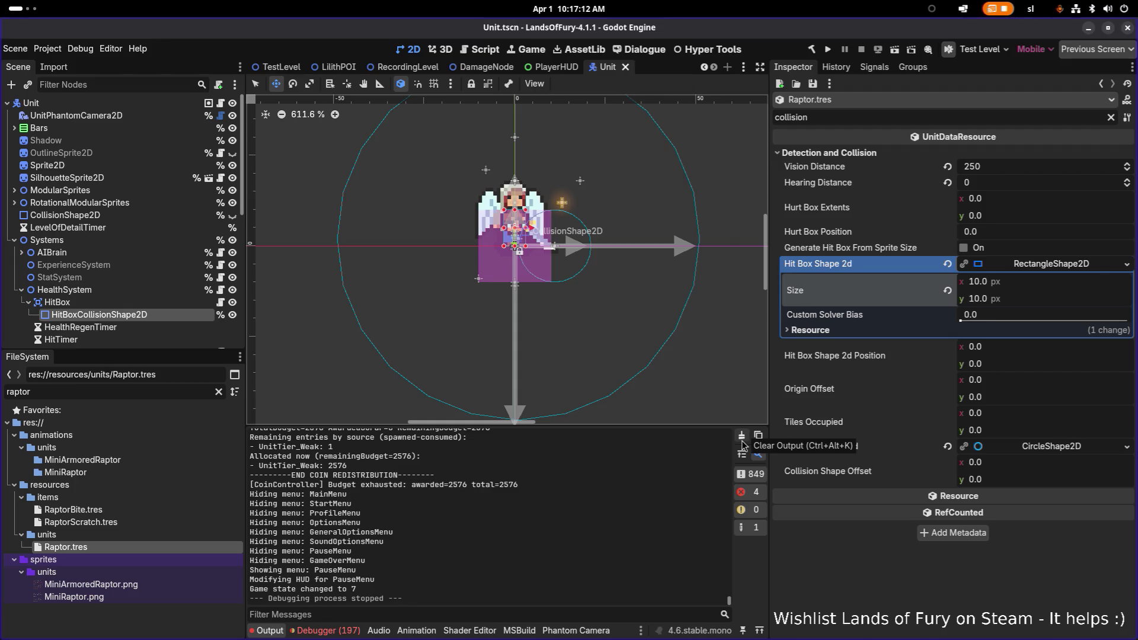
# Save the Unit scene and bring Visual Studio Code showing Raptor.tres to the front.
pyautogui.hotkey('ctrl', 's')
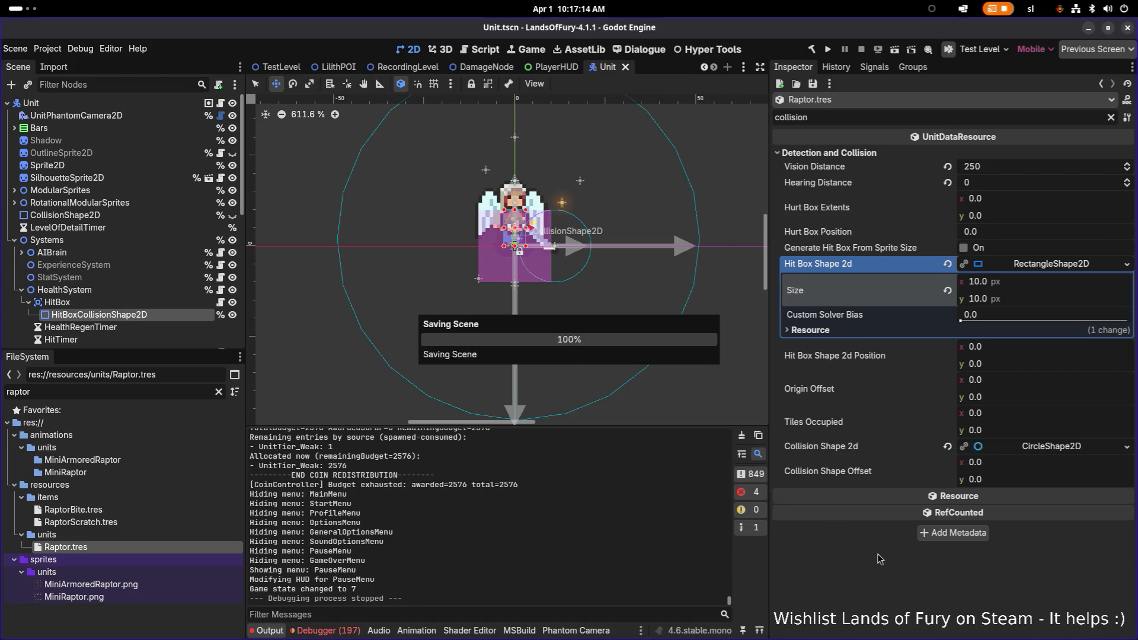
pyautogui.hotkey('alt', 'Tab')
pyautogui.click(455, 340)
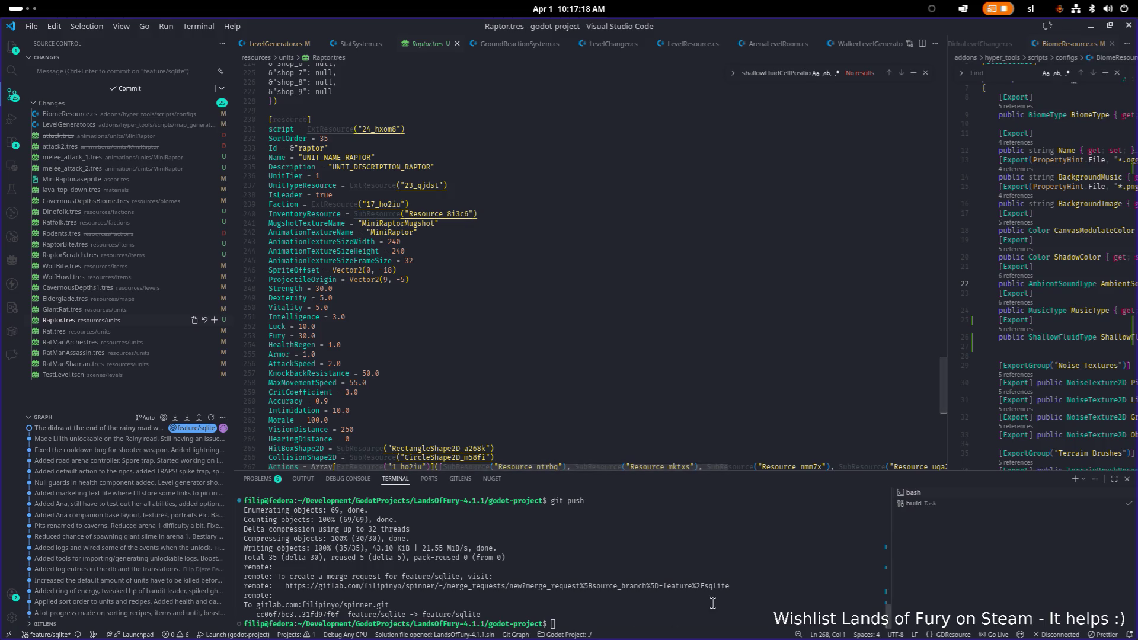
# View the BiomeResource.cs working-tree diff down to the new ShallowFluidType enum.
pyautogui.scroll(1, 691, 593)
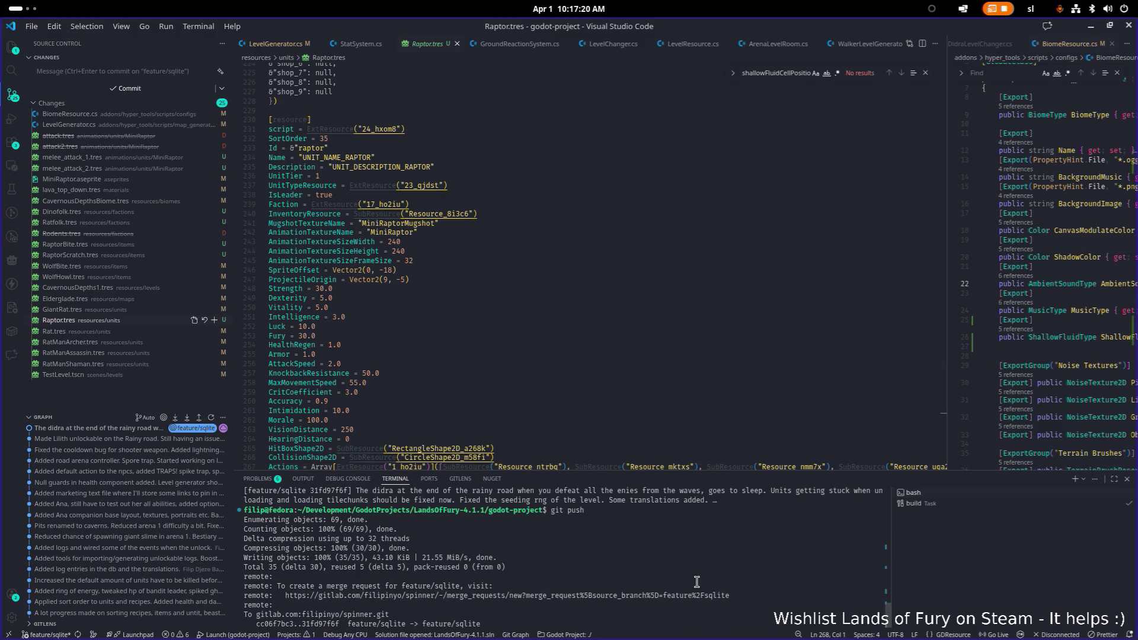
pyautogui.scroll(-1, 629, 564)
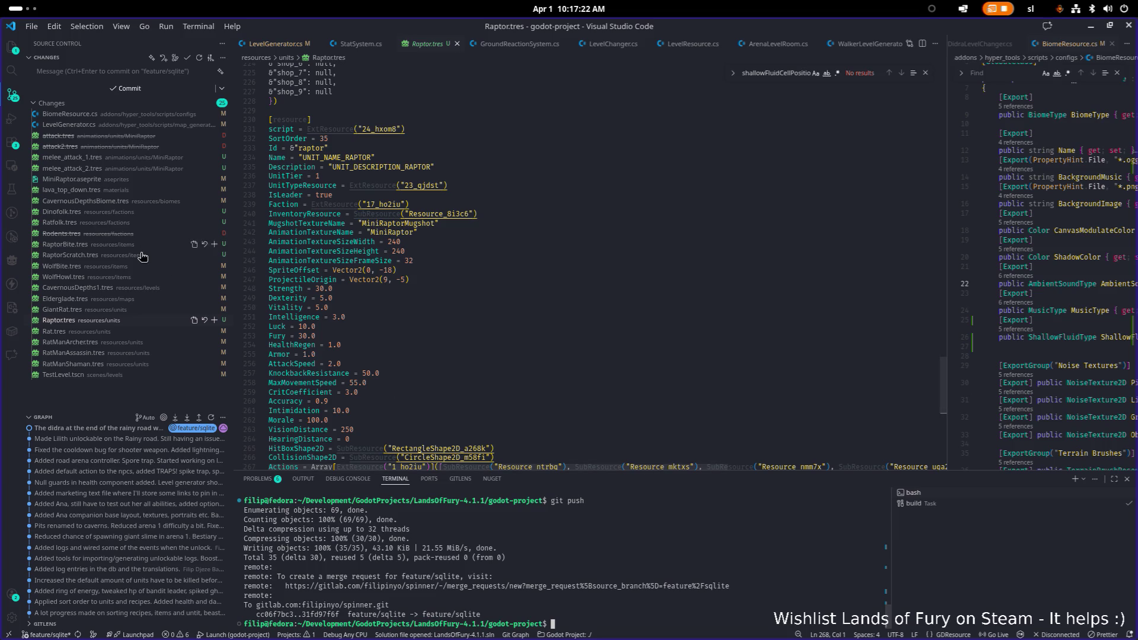
pyautogui.click(142, 114)
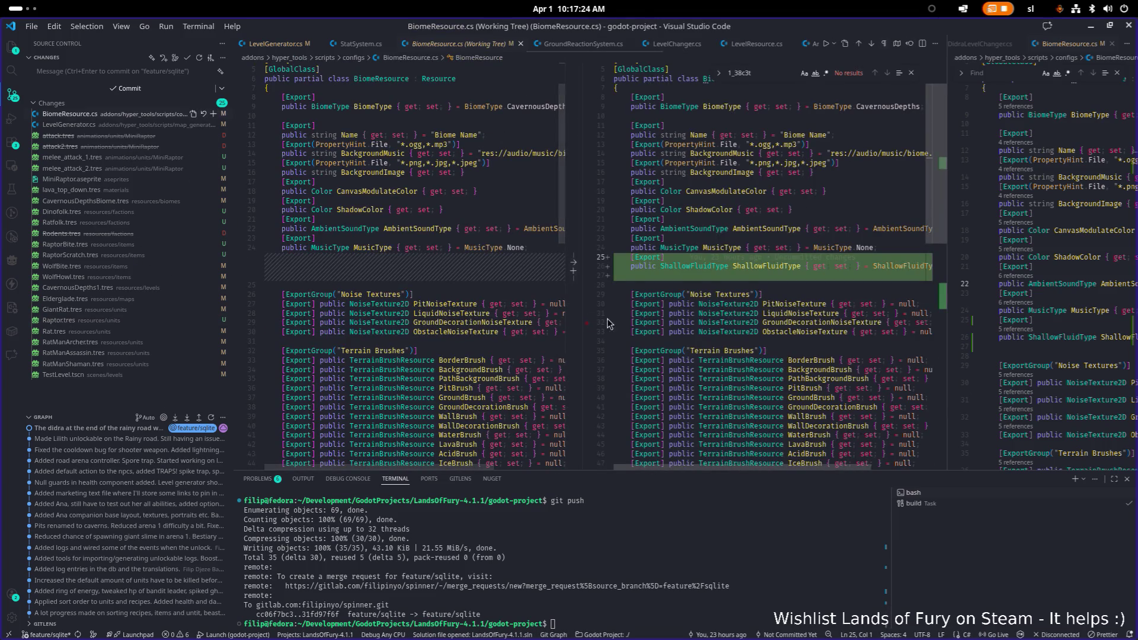
pyautogui.scroll(-5, 678, 320)
pyautogui.click(767, 546)
# Stage all changes with git add and start a commit message about the shallow liquid resolver.
pyautogui.write('git add .')
pyautogui.press('Return')
pyautogui.write('git')
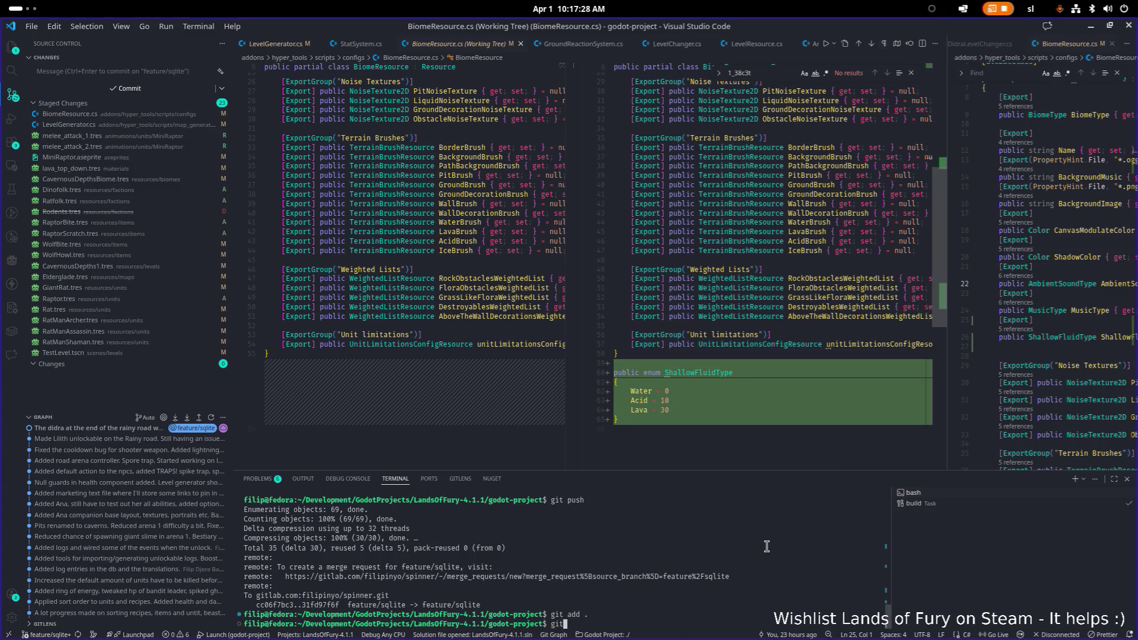
pyautogui.write(' commit -m "')
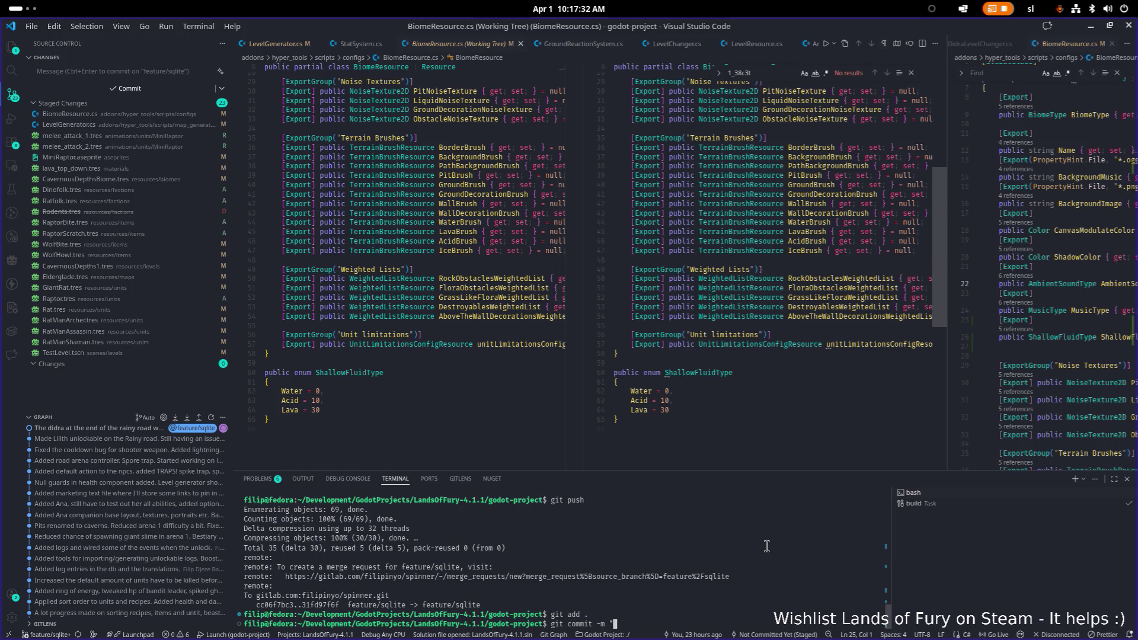
pyautogui.write('Added s')
pyautogui.write('hallow liquid resolver in the level generation.')
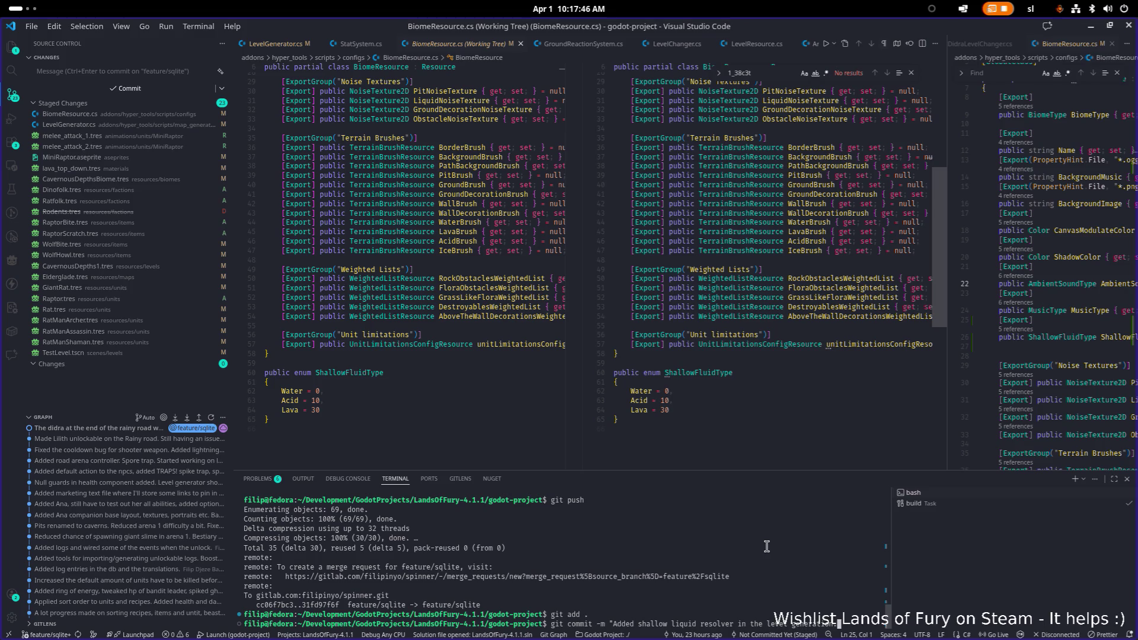
pyautogui.write(' m')
pyautogui.write('in biome re')
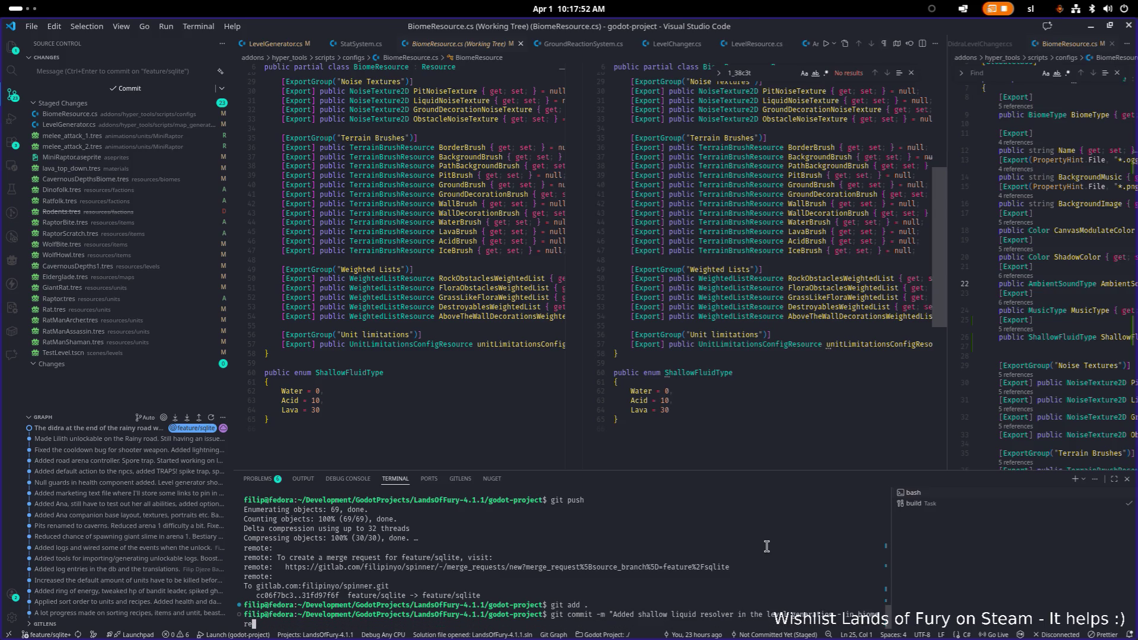
pyautogui.write('sourwe specify th')
pyautogui.press('BackSpace')
pyautogui.write('which liquid is a a')
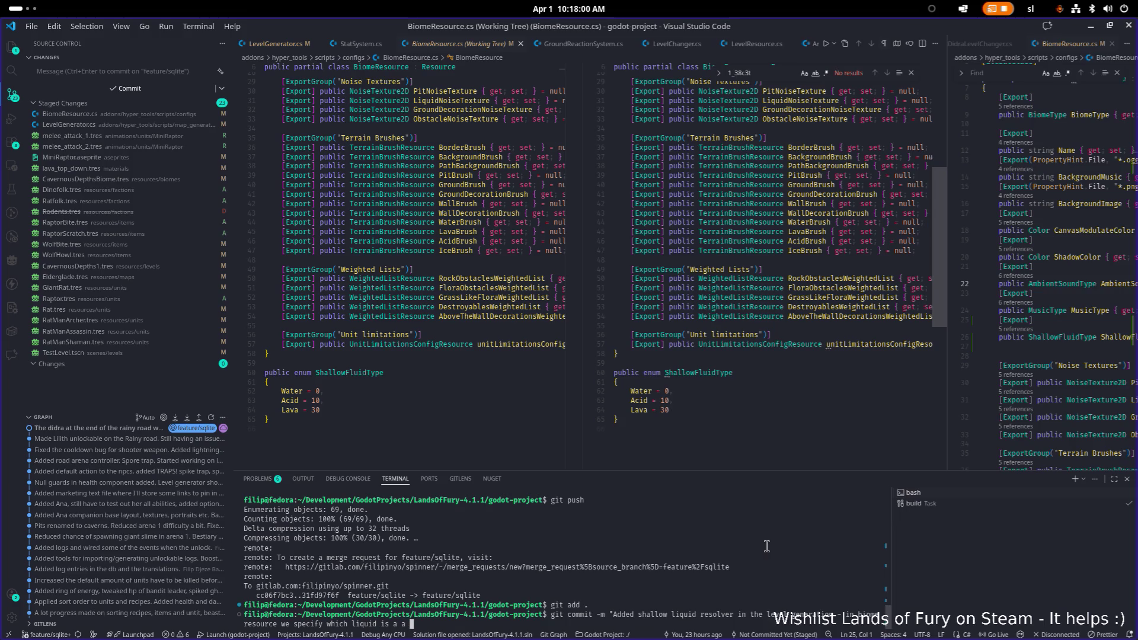
pyautogui.press('BackSpace')
pyautogui.write('hallow')
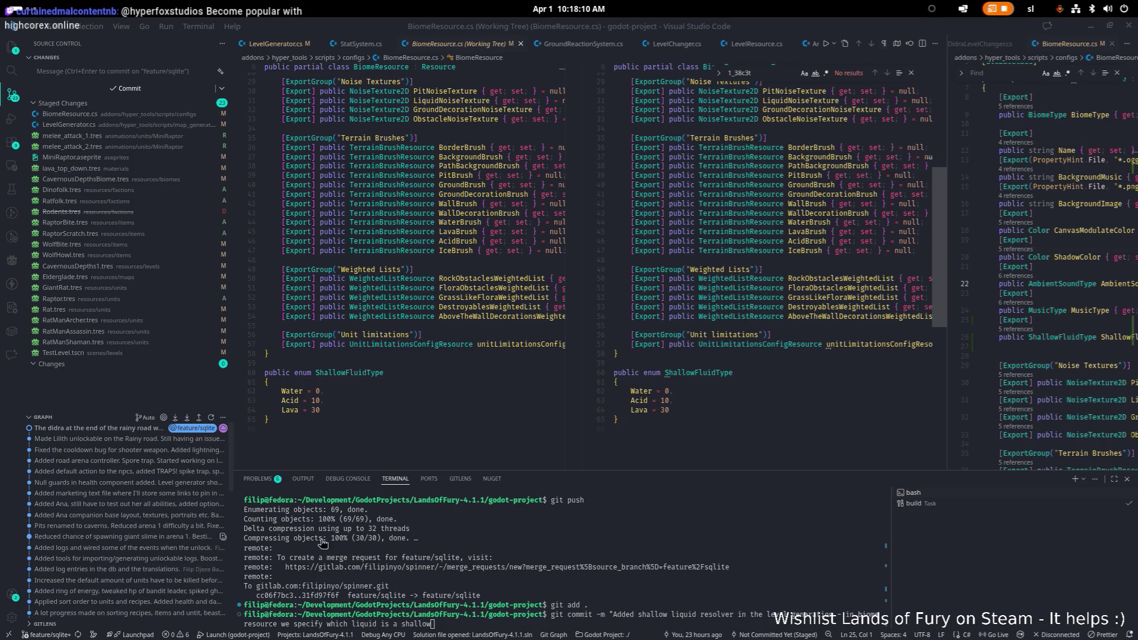
# Add the new raptor to the commit message and review the staged BiomeResource.cs and LevelGenerator.cs diffs.
pyautogui.click(478, 624)
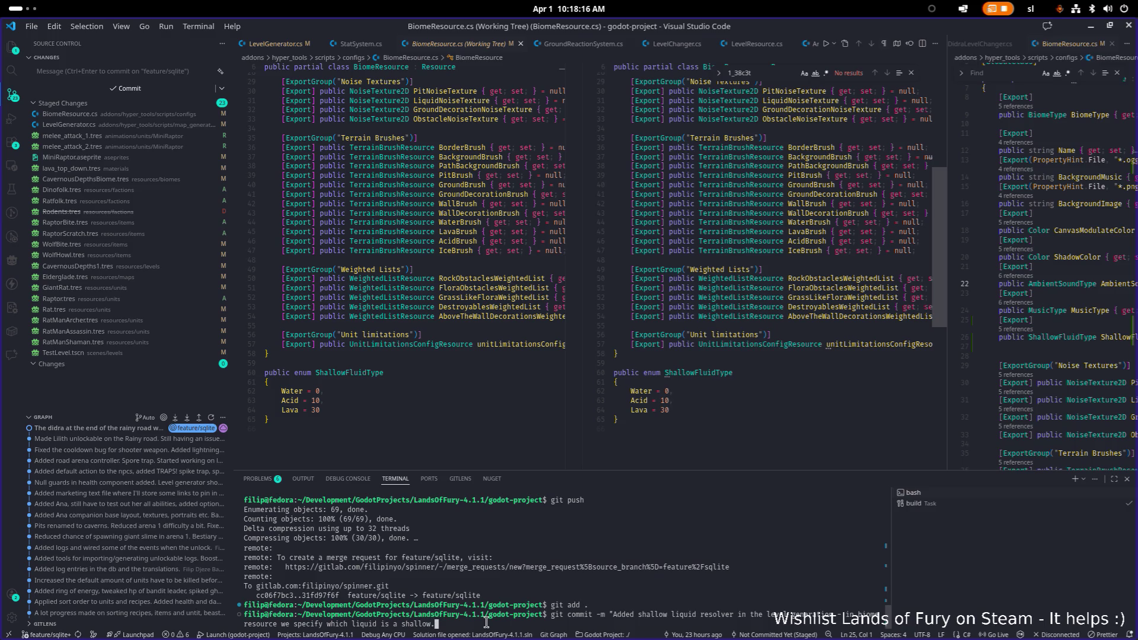
pyautogui.scroll(1, 275, 219)
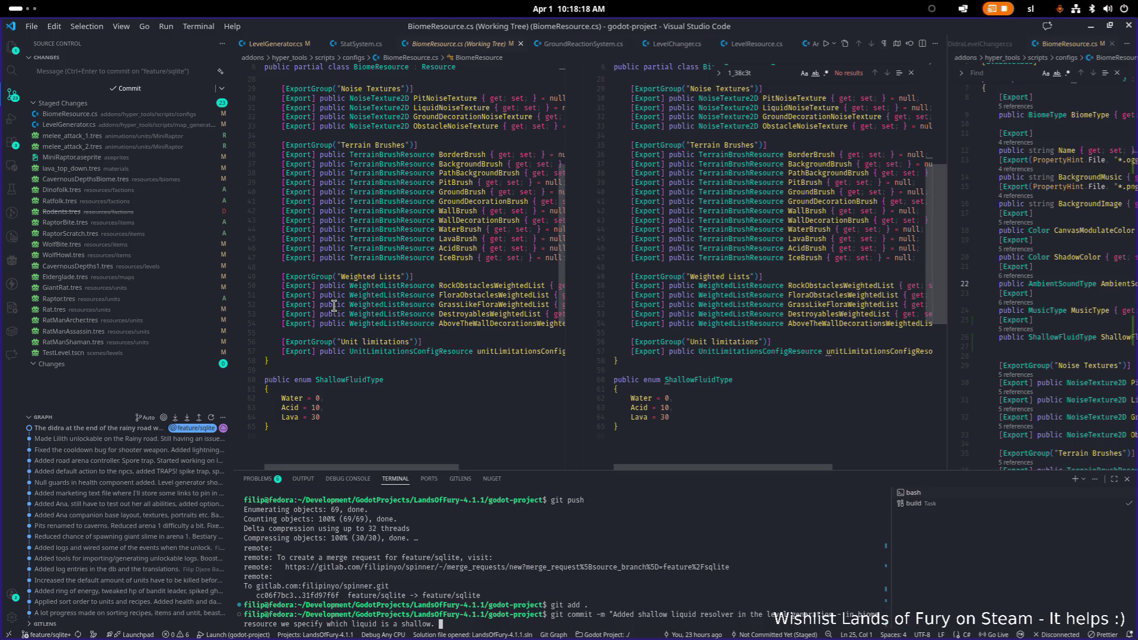
pyautogui.write('Added rap')
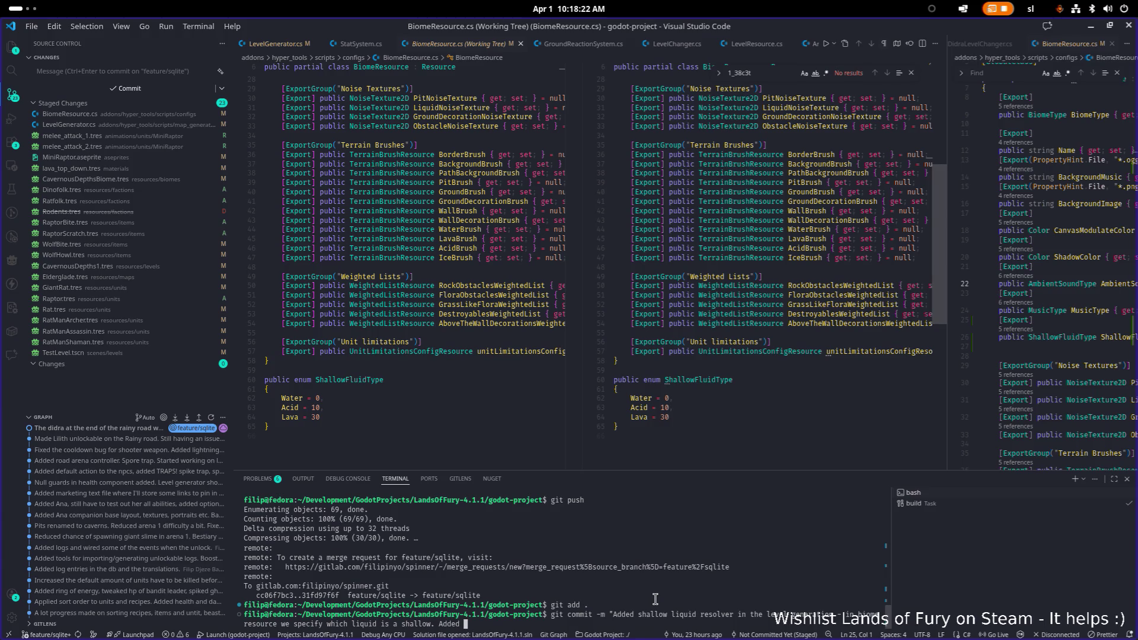
pyautogui.write('tor ')
pyautogui.write('- torrap.')
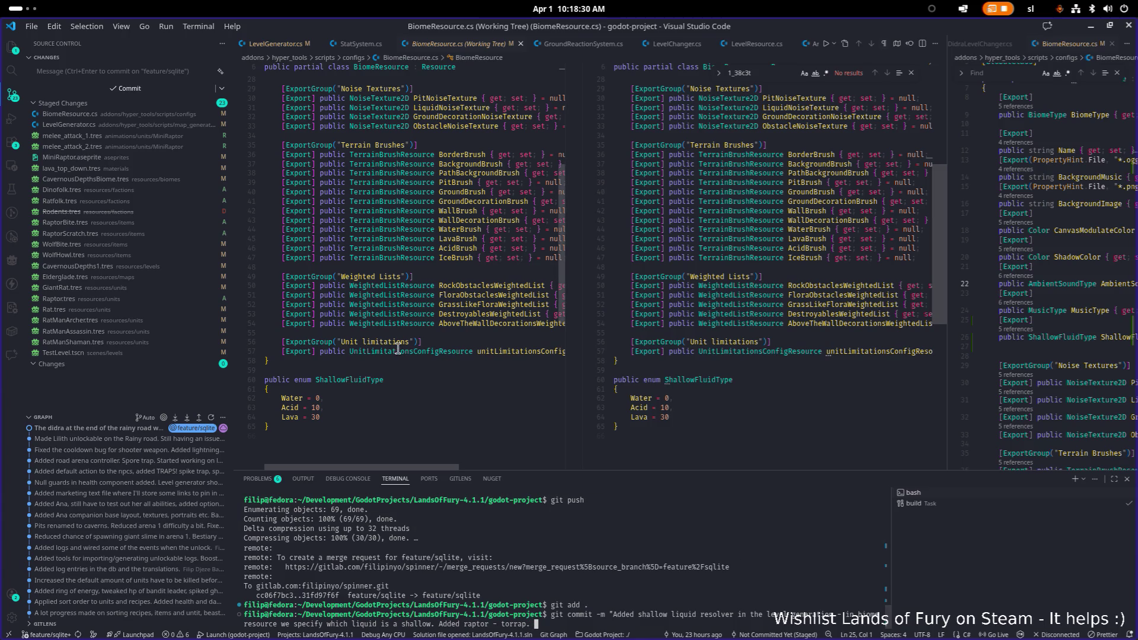
pyautogui.click(114, 116)
pyautogui.click(109, 128)
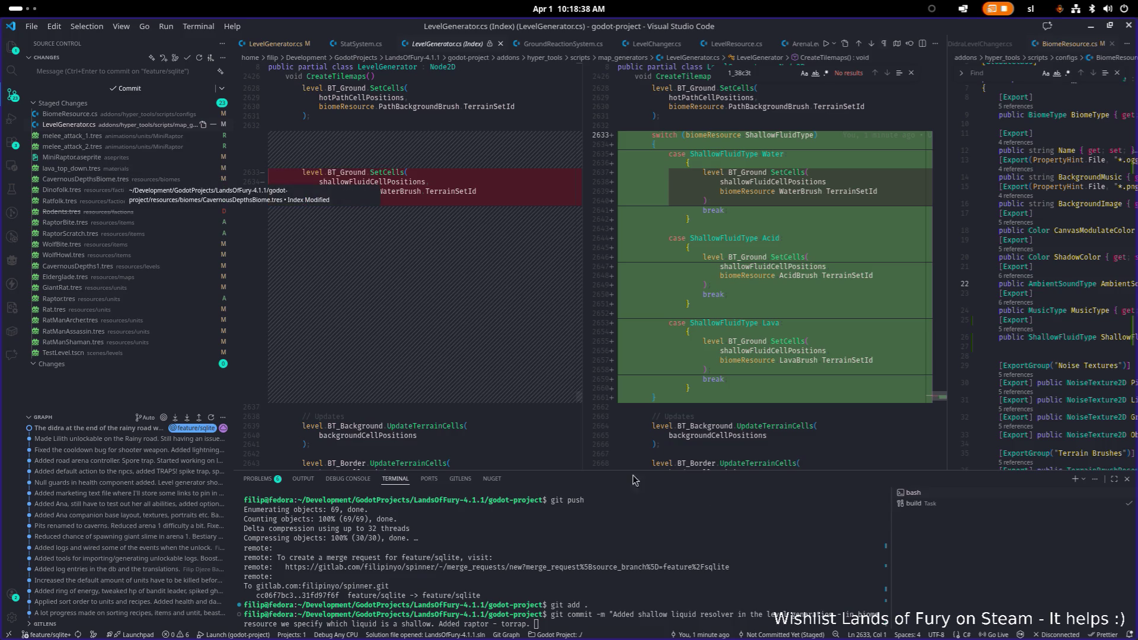
# Add the lava tweak and Cavernous Depths dimensions to the commit message, checking CavernousDepthsBiome.tres.
pyautogui.click(756, 583)
pyautogui.write('eake')
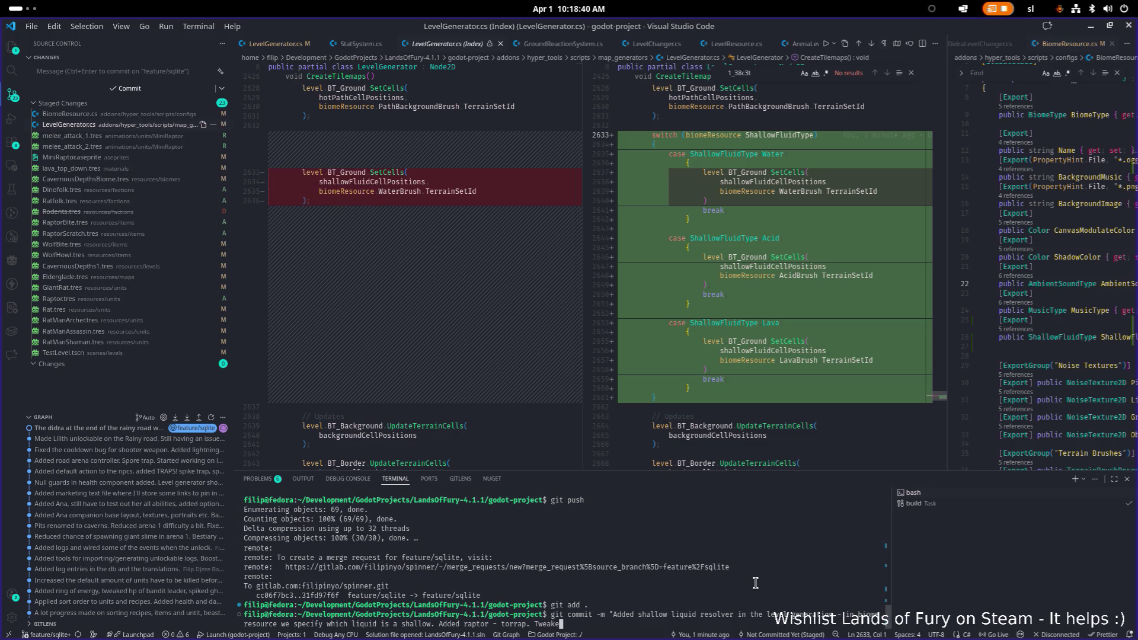
pyautogui.write('d the look of lava')
pyautogui.scroll(1, 447, 211)
pyautogui.click(93, 180)
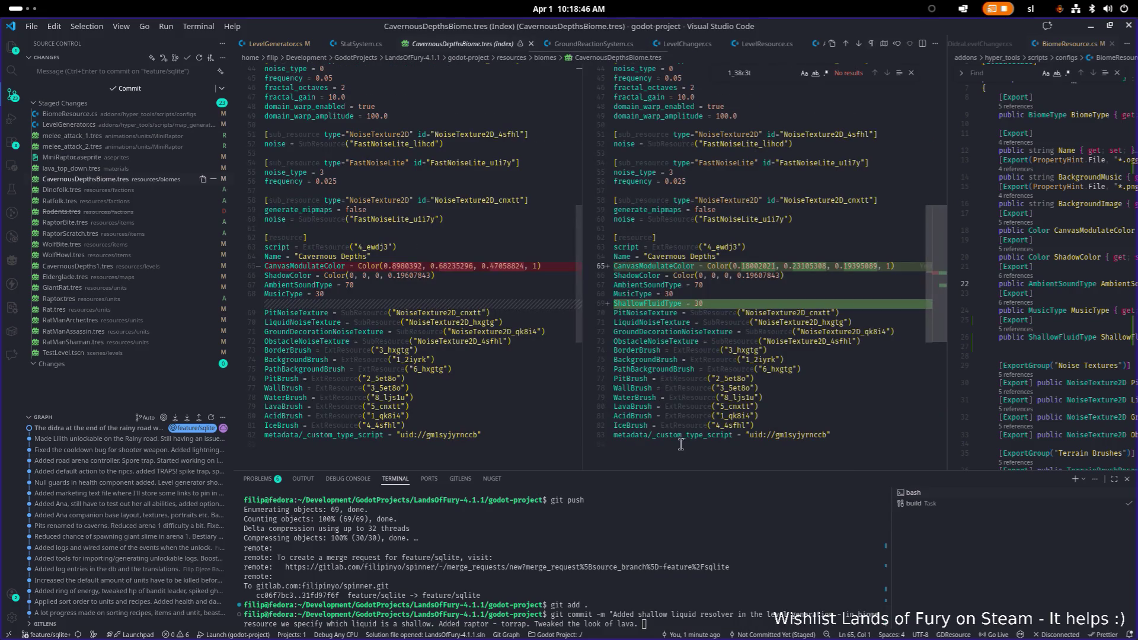
pyautogui.write('pecified the ')
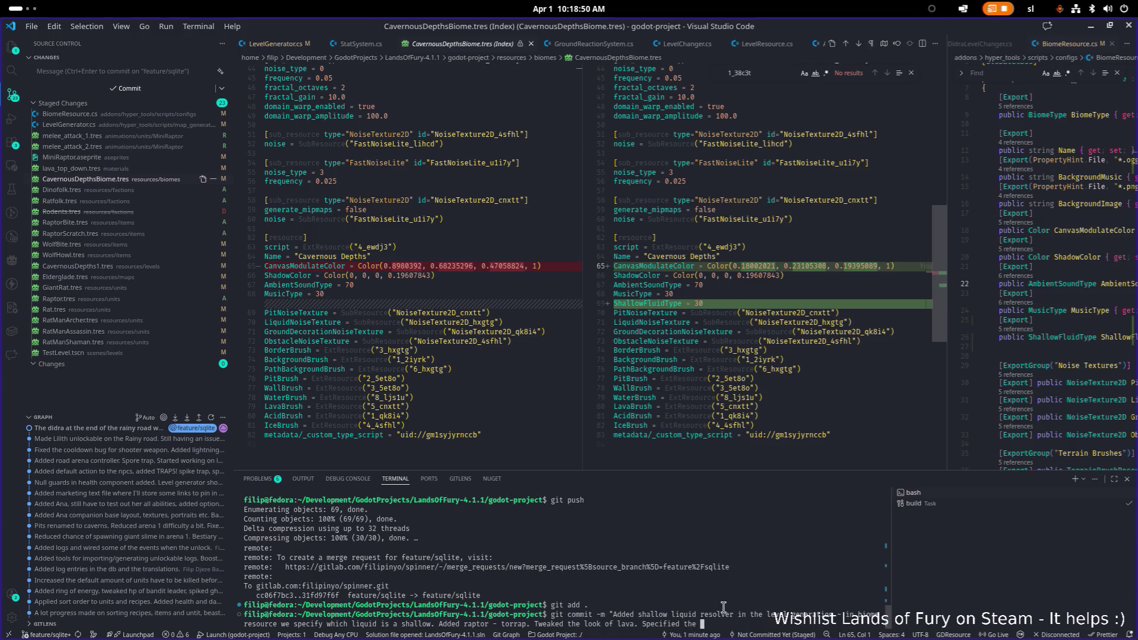
pyautogui.write('dim')
pyautogui.press('BackSpace')
pyautogui.press('BackSpace')
pyautogui.write('ens')
pyautogui.press('BackSpace')
pyautogui.write('ion s')
pyautogui.write(' of cavernous depths.')
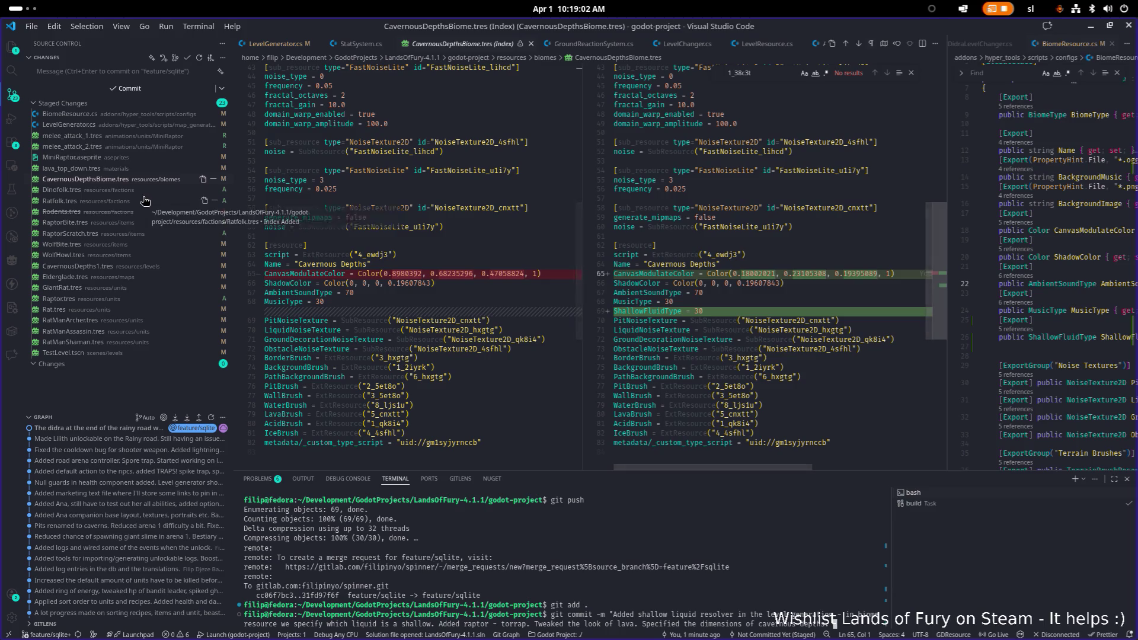
# Review the staged RaptorBite.tres, WolfHowl.tres and WolfBite.tres diffs.
pyautogui.click(134, 222)
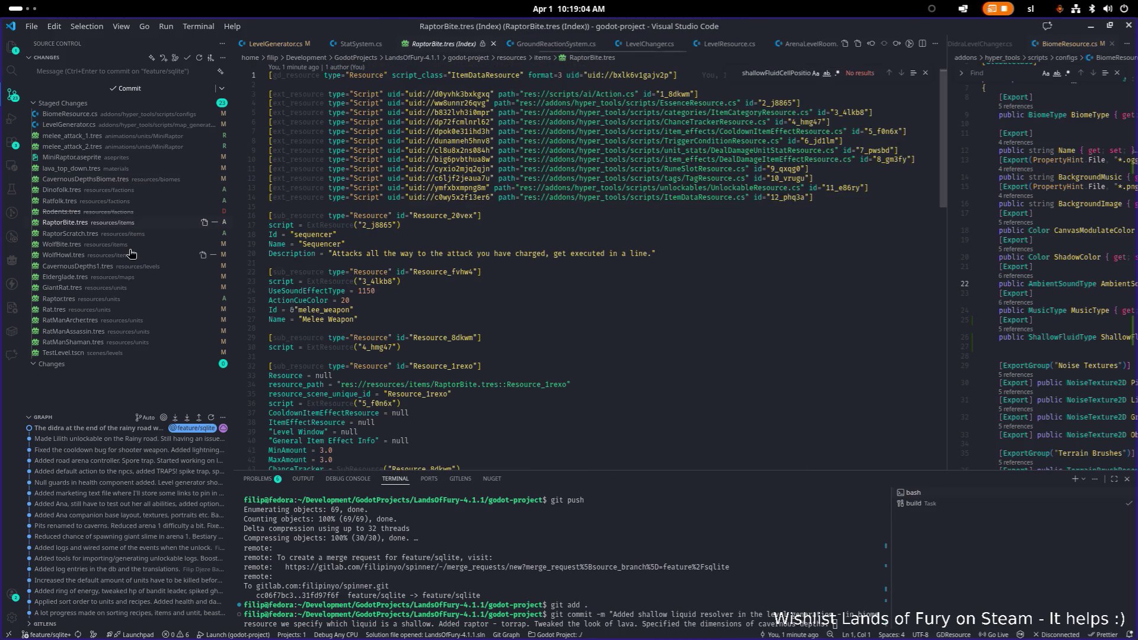
pyautogui.click(131, 254)
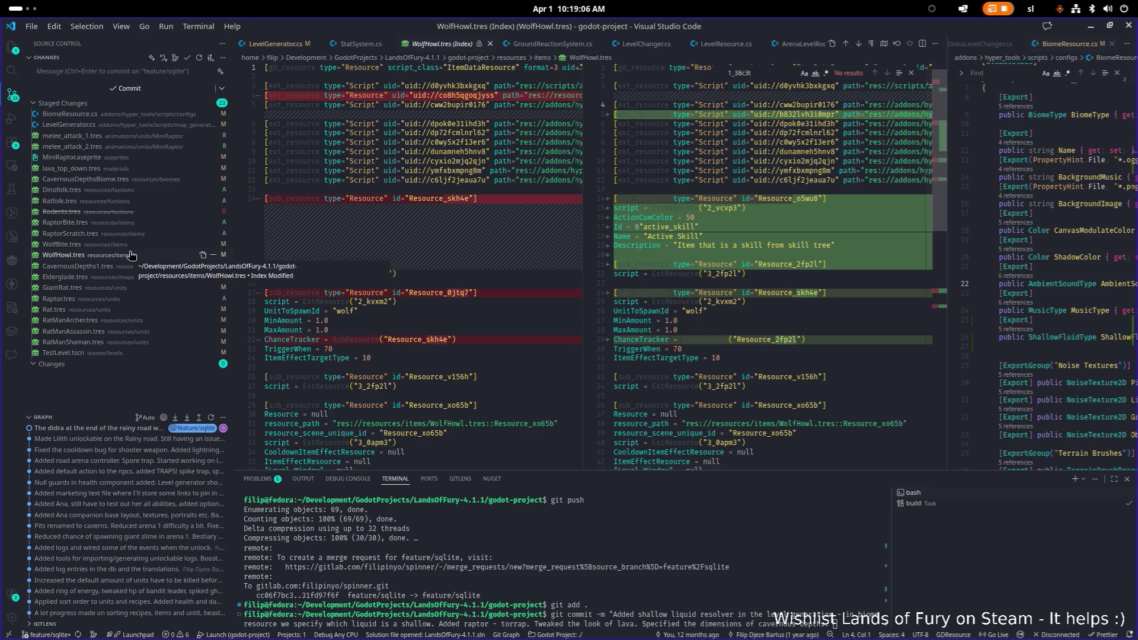
pyautogui.scroll(-5, 762, 332)
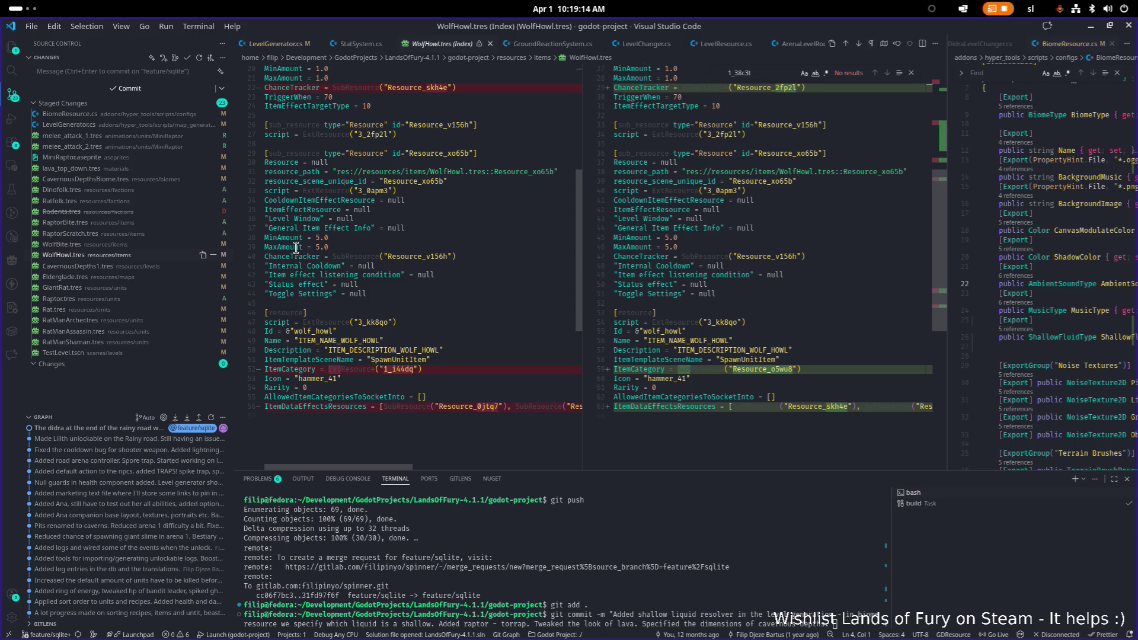
pyautogui.scroll(4, 706, 263)
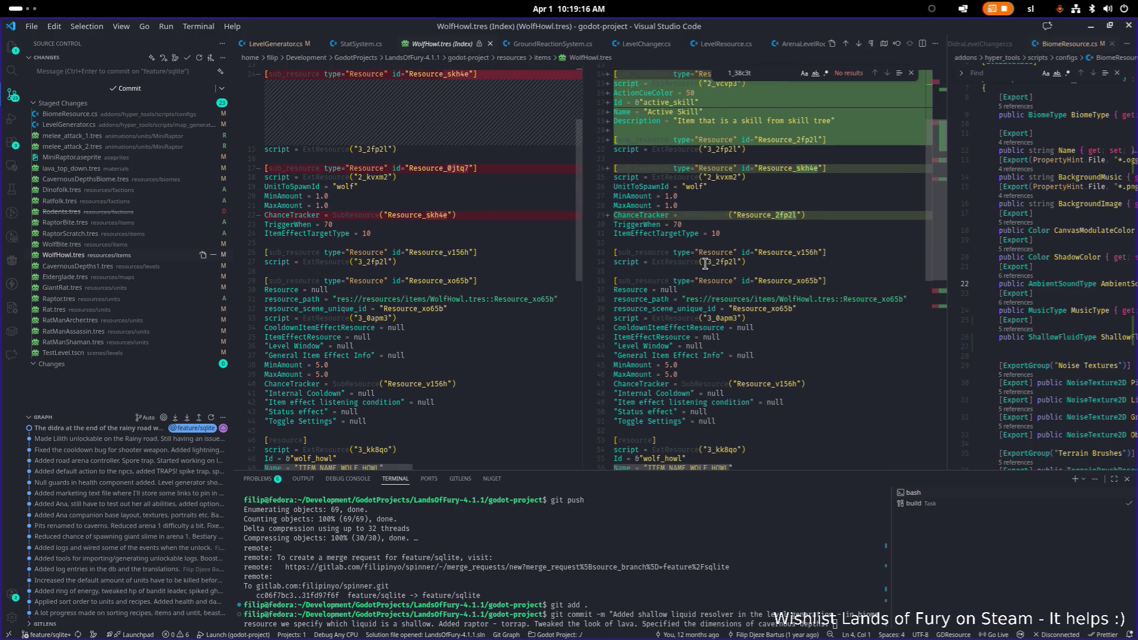
pyautogui.scroll(3, 705, 263)
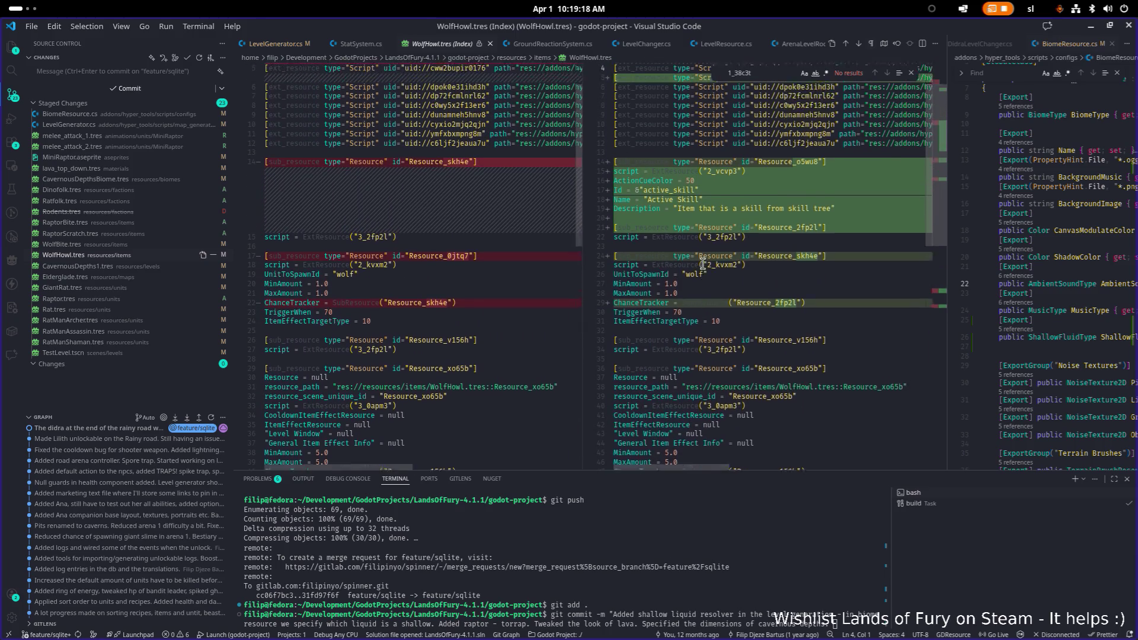
pyautogui.scroll(-10, 702, 263)
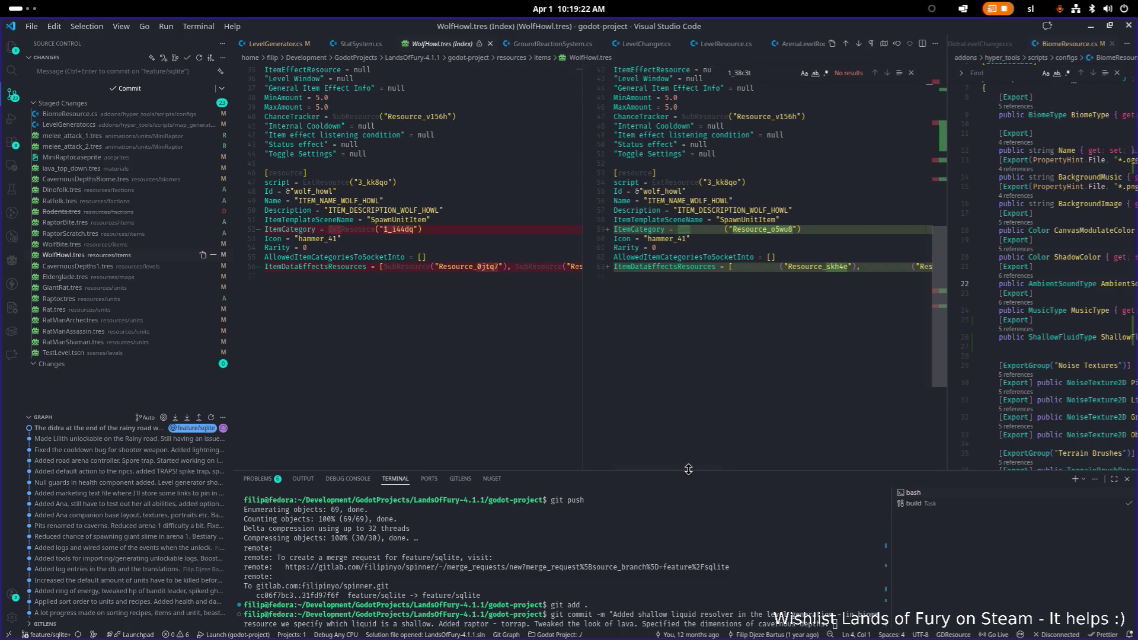
pyautogui.moveTo(694, 467)
pyautogui.mouseDown()
pyautogui.moveTo(791, 454)
pyautogui.moveTo(686, 453)
pyautogui.mouseUp()
pyautogui.scroll(10, 693, 368)
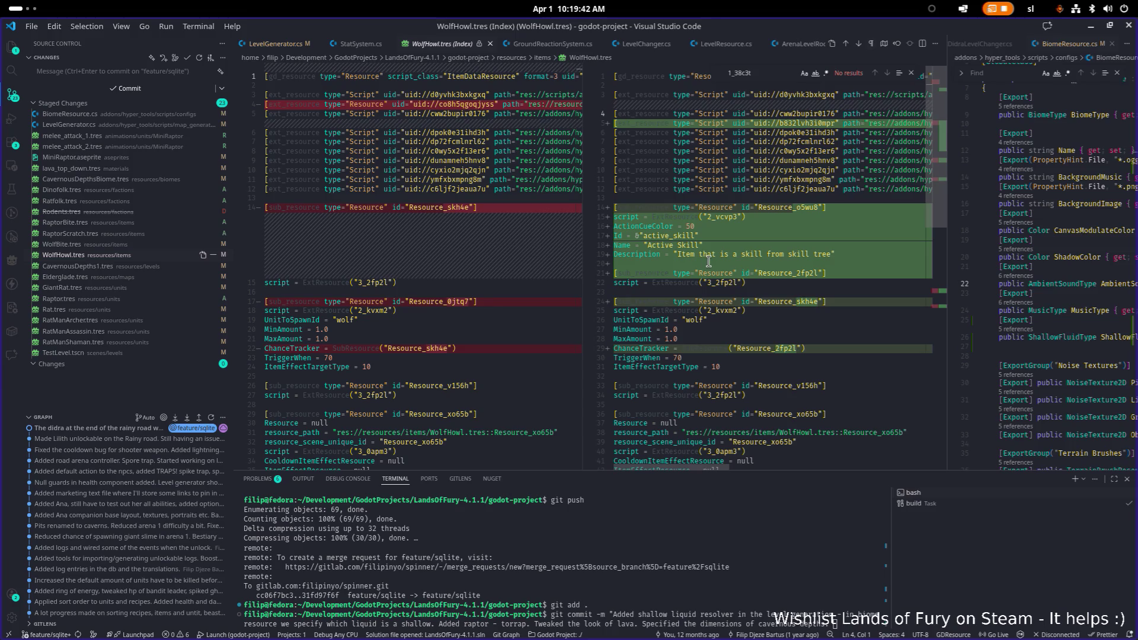
pyautogui.click(112, 245)
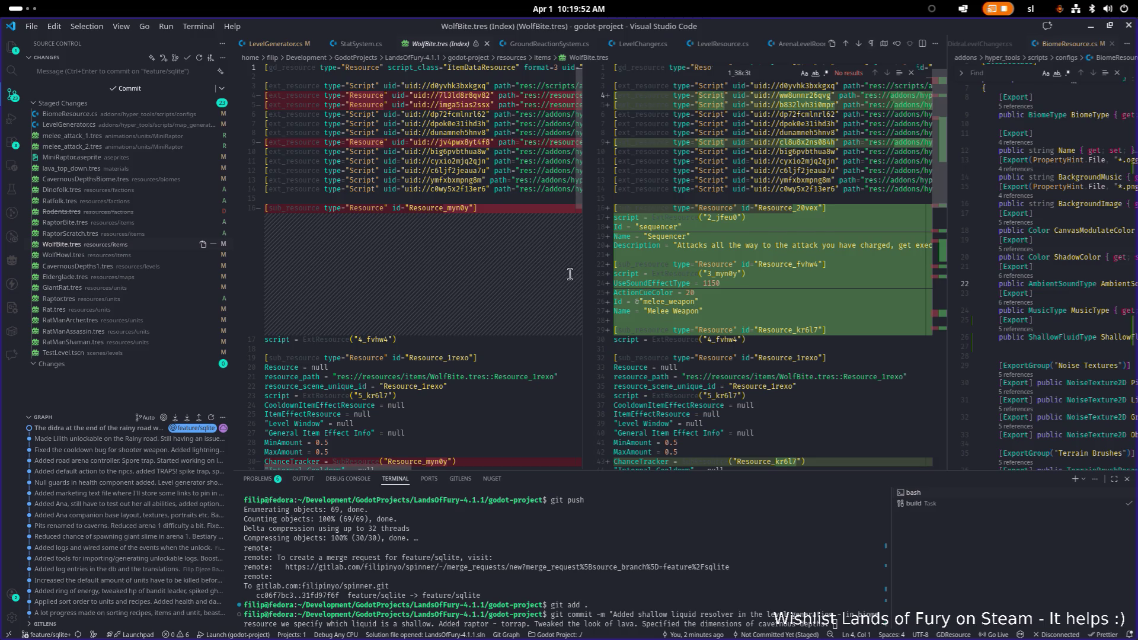
# Trace both occurrences of the Resource_20vex identifier in the WolfBite.tres diff.
pyautogui.scroll(-8, 569, 274)
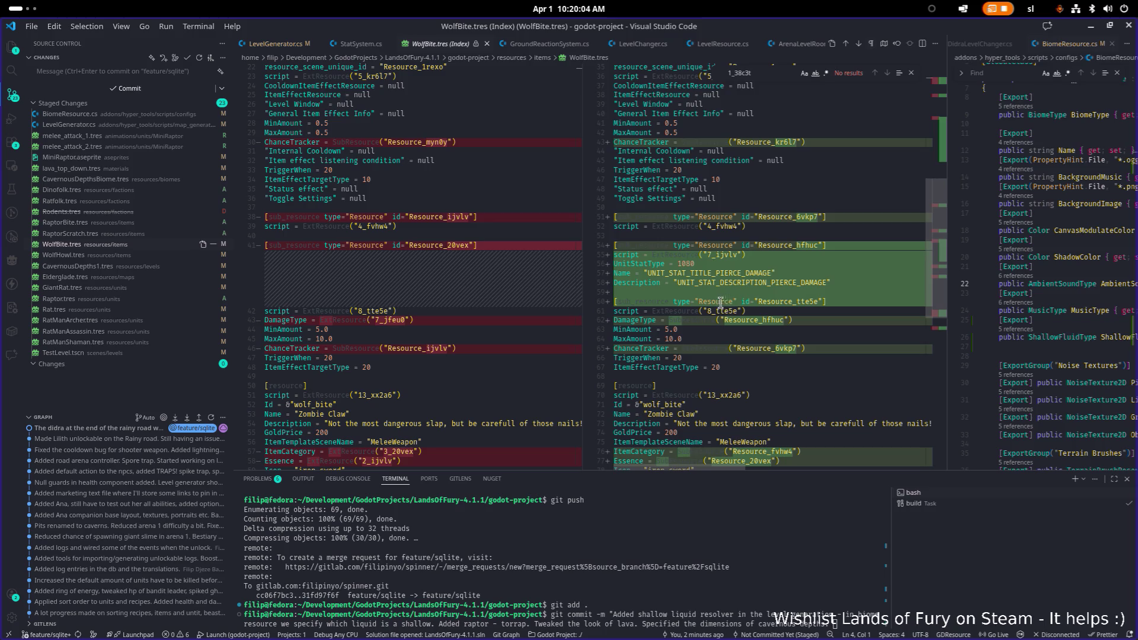
pyautogui.doubleClick(441, 245)
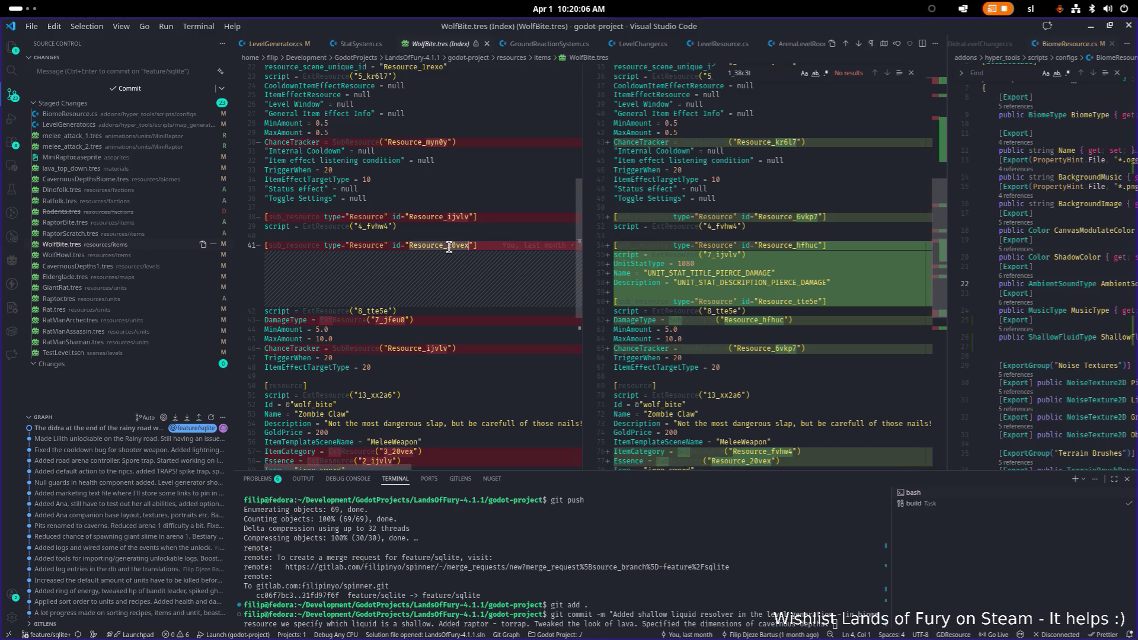
pyautogui.hotkey('ctrl', 'f')
pyautogui.press('Return')
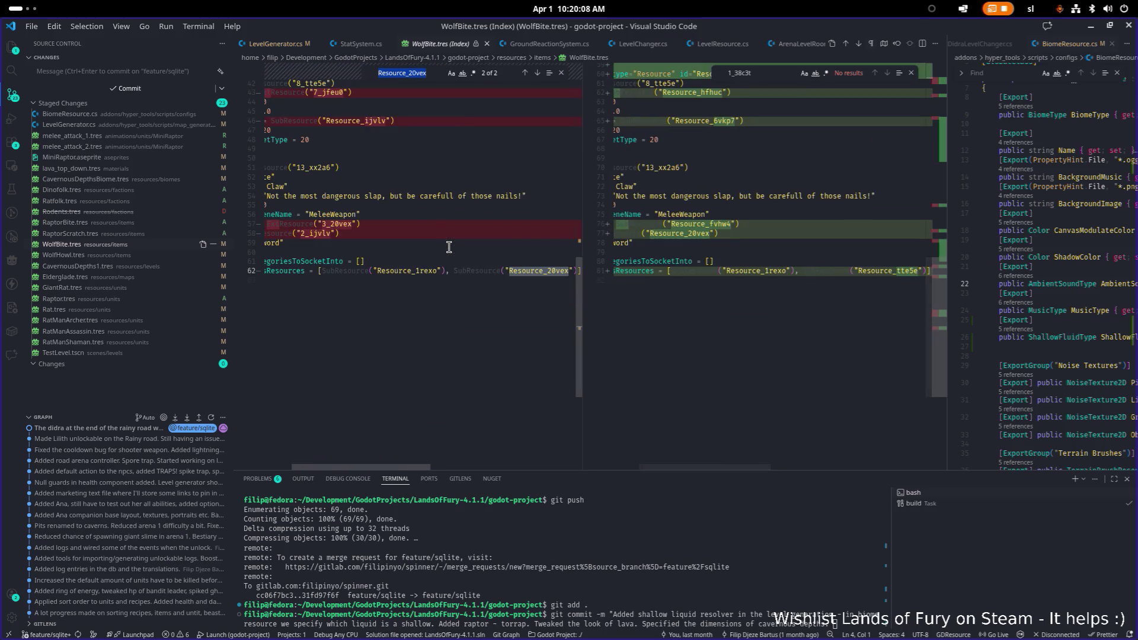
pyautogui.press('Return')
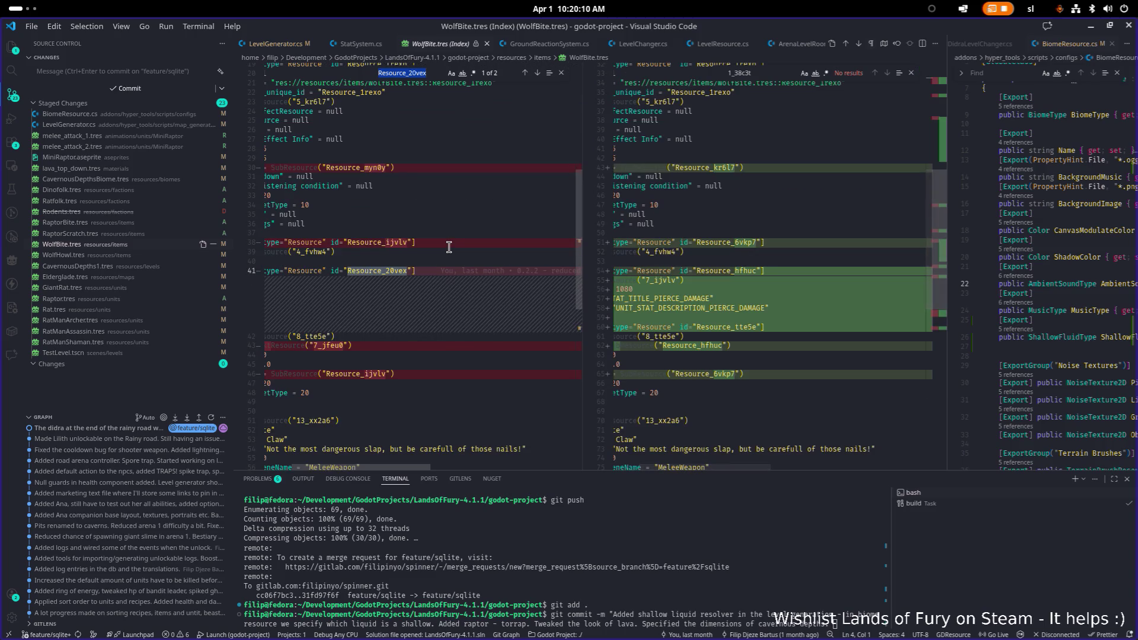
# Review the CavernousDepths1, GiantRat, Raptor, RatManArcher, RatManAssassin and TestLevel diffs.
pyautogui.click(146, 272)
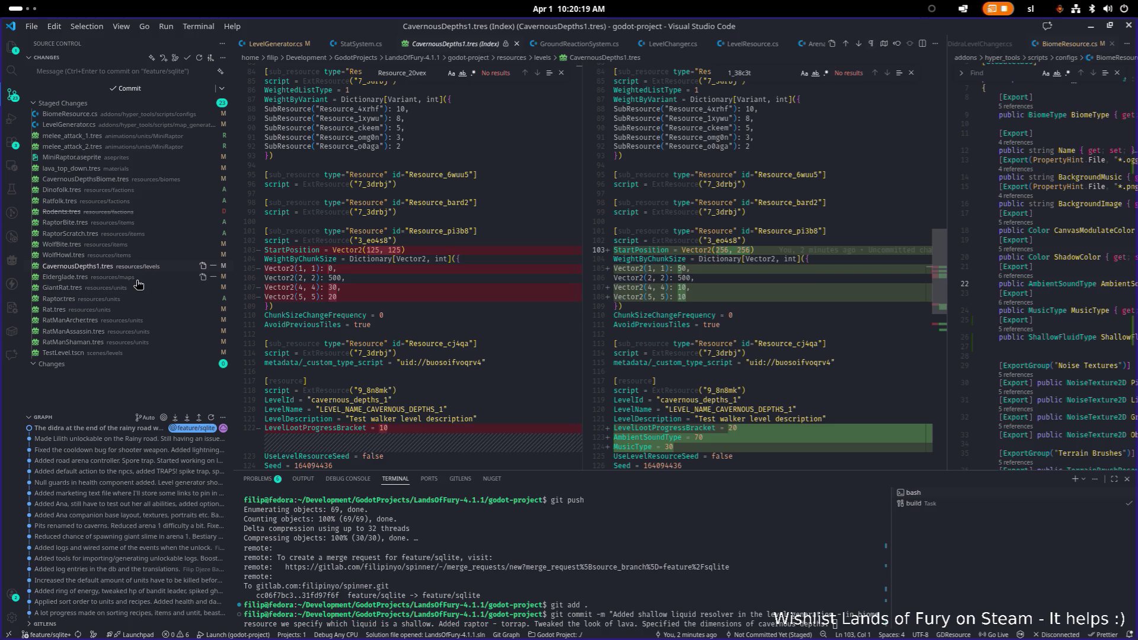
pyautogui.click(138, 286)
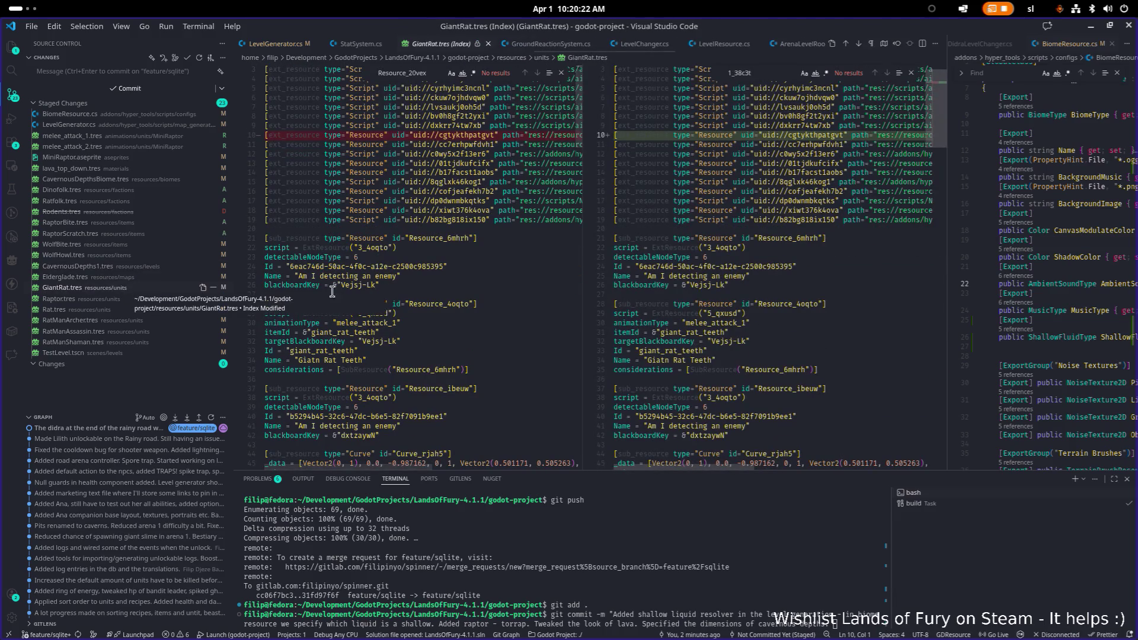
pyautogui.click(136, 298)
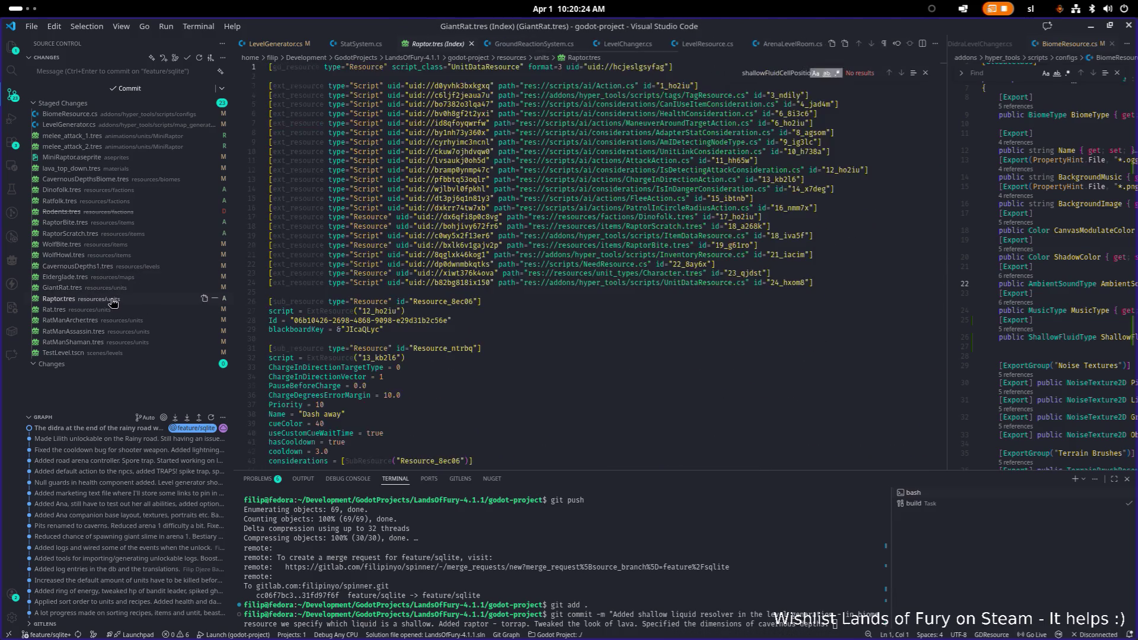
pyautogui.click(136, 321)
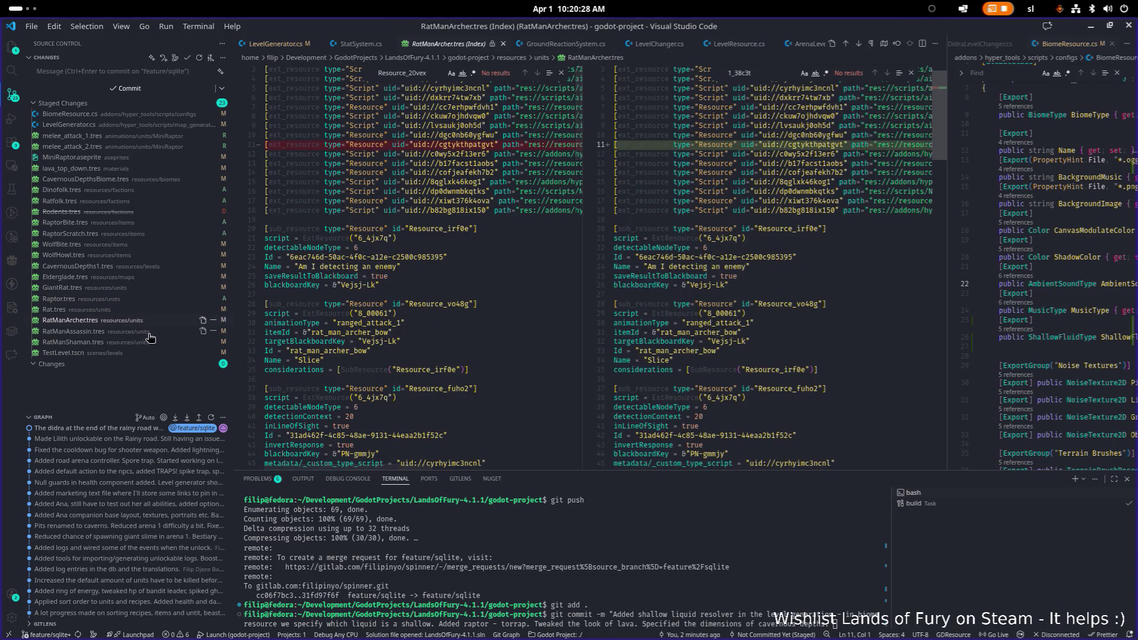
pyautogui.click(147, 331)
pyautogui.click(118, 352)
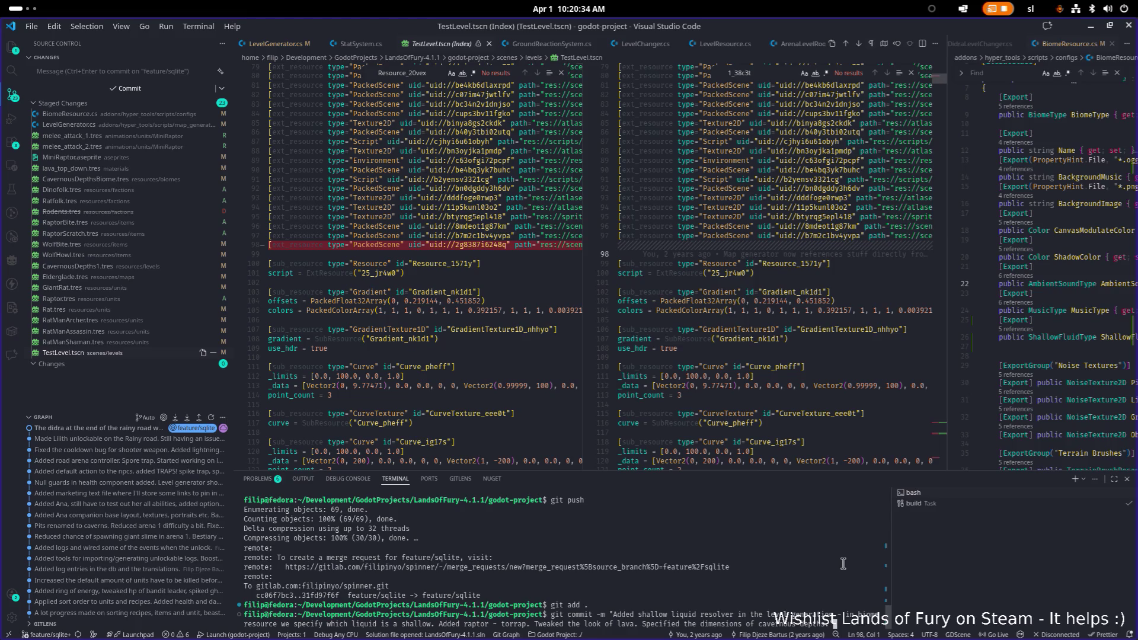
# Commit with the written message, push the feature/sqlite branch, and return to Godot.
pyautogui.press('Return')
pyautogui.write('git push')
pyautogui.press('Return')
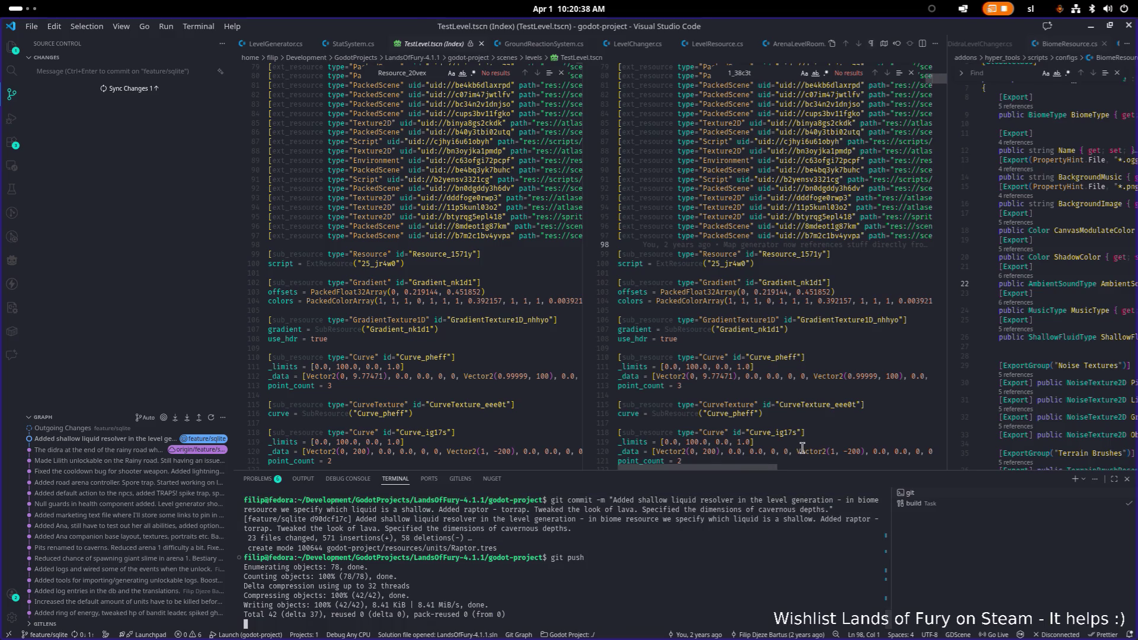
pyautogui.hotkey('alt', 'Tab')
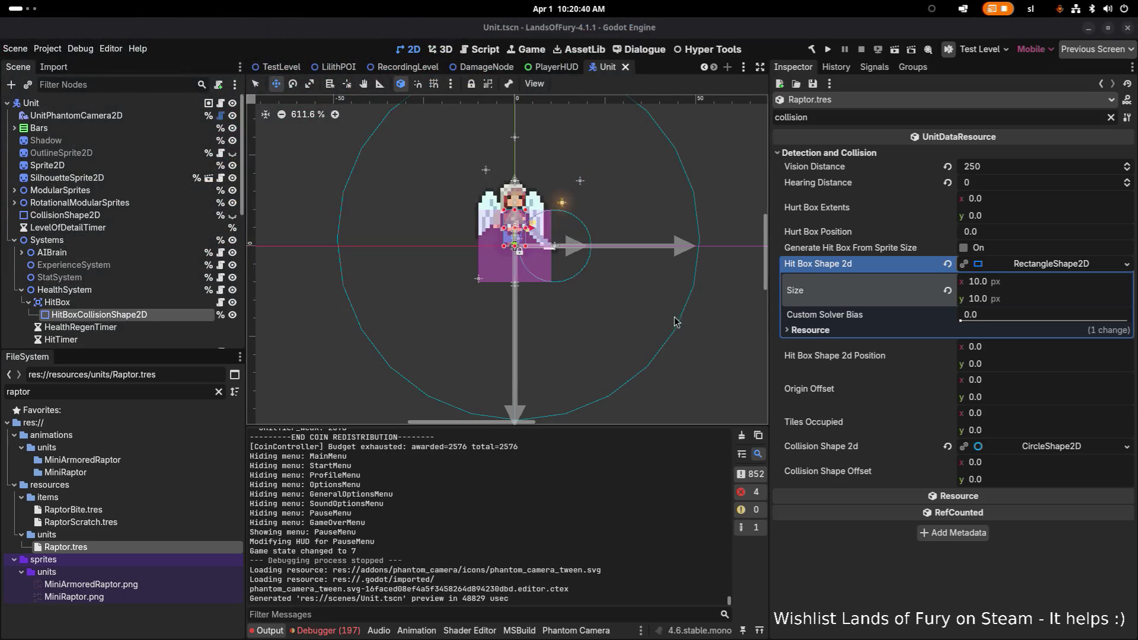
# Browse the Lizardmen sprite previews in Brave, then preview the 240×240 MiniArmoredRaptor.png in Godot.
pyautogui.hotkey('alt', 'Tab')
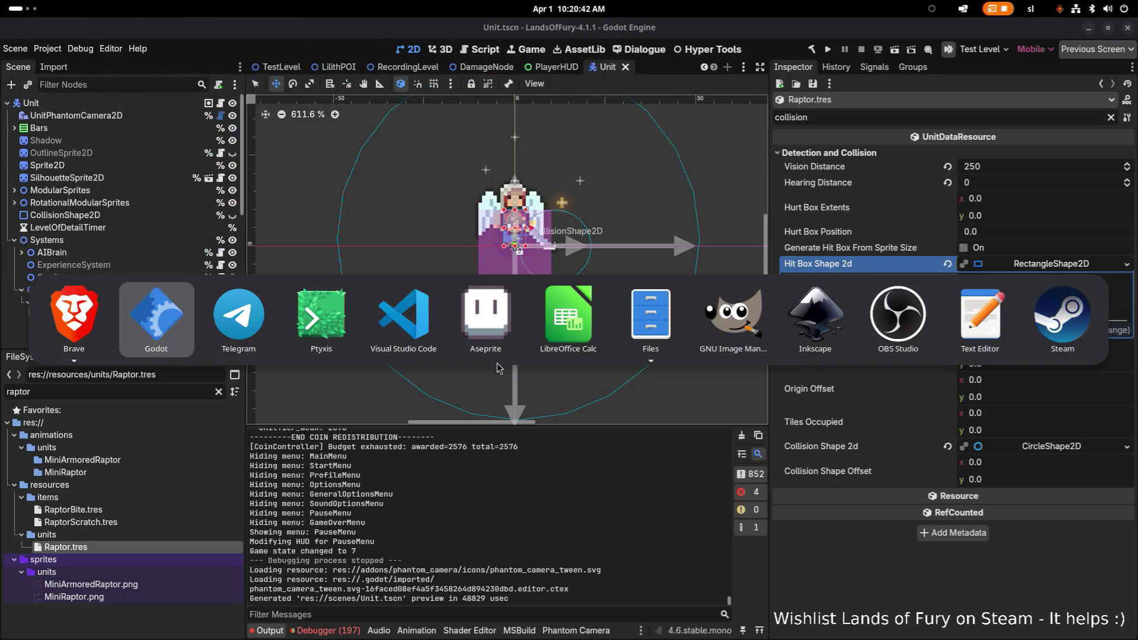
pyautogui.click(61, 329)
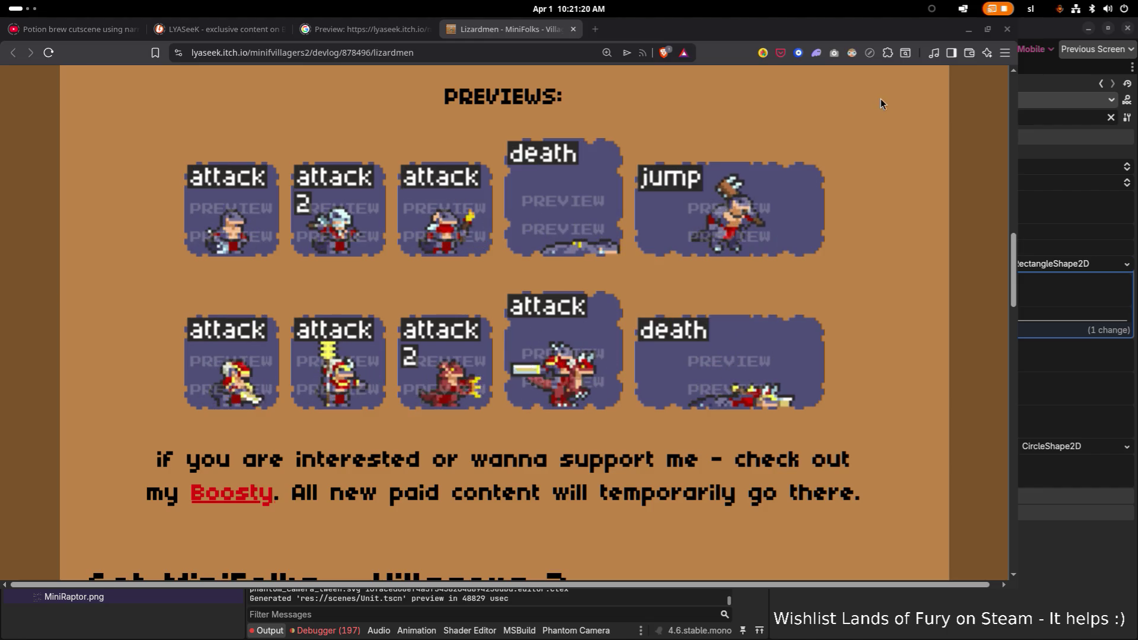
pyautogui.click(968, 29)
pyautogui.click(127, 584)
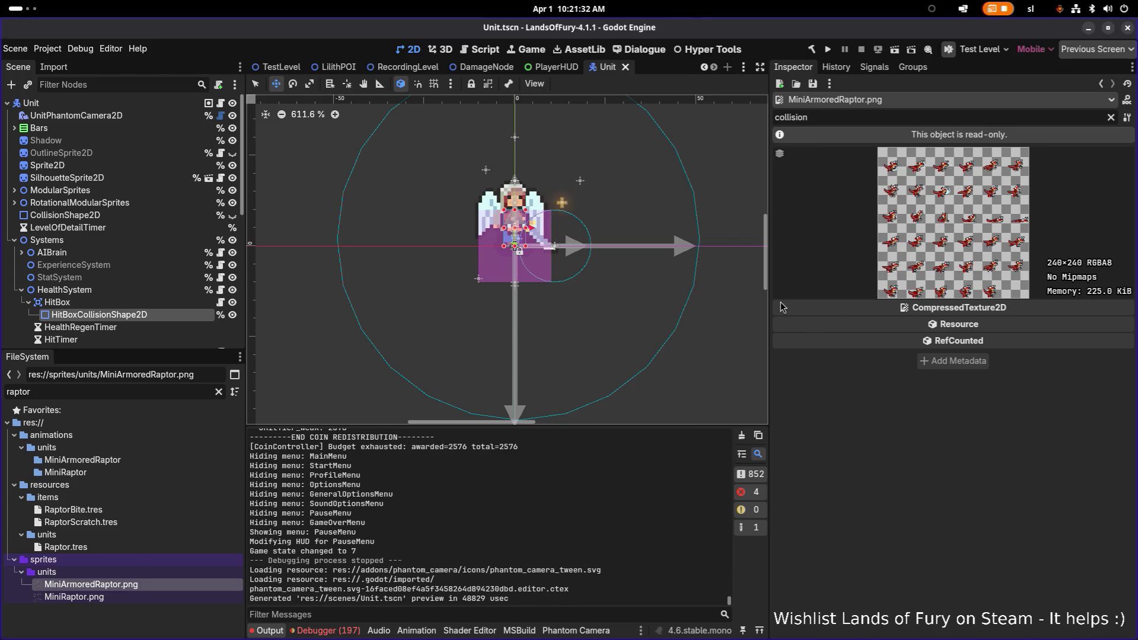
pyautogui.moveTo(768, 303); pyautogui.dragTo(448, 304)
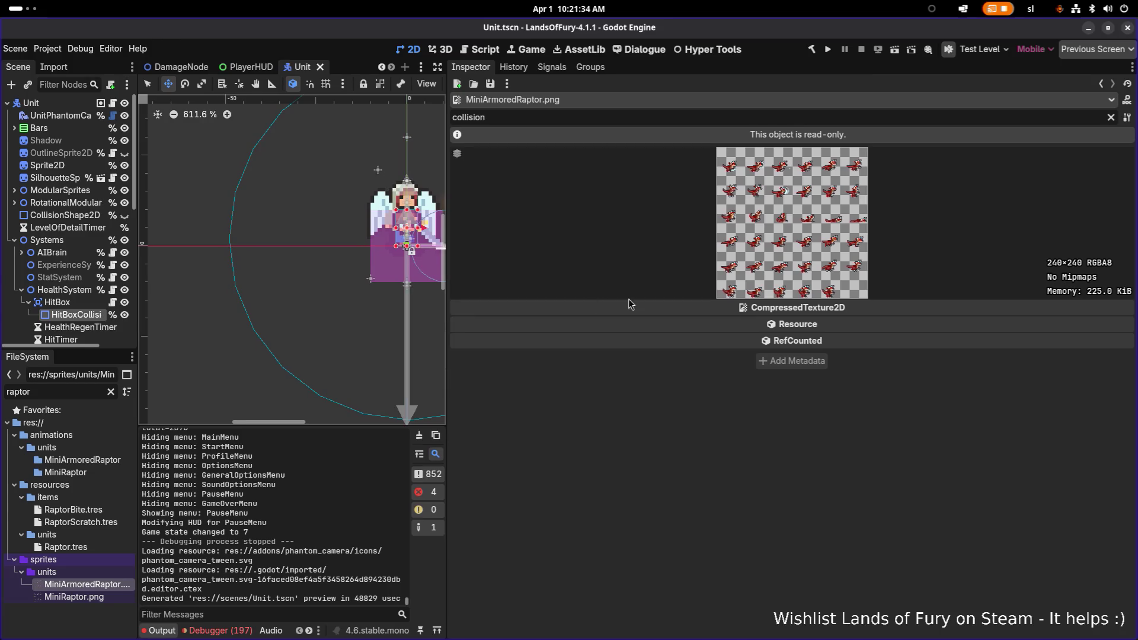
pyautogui.hotkey('alt', 'Tab')
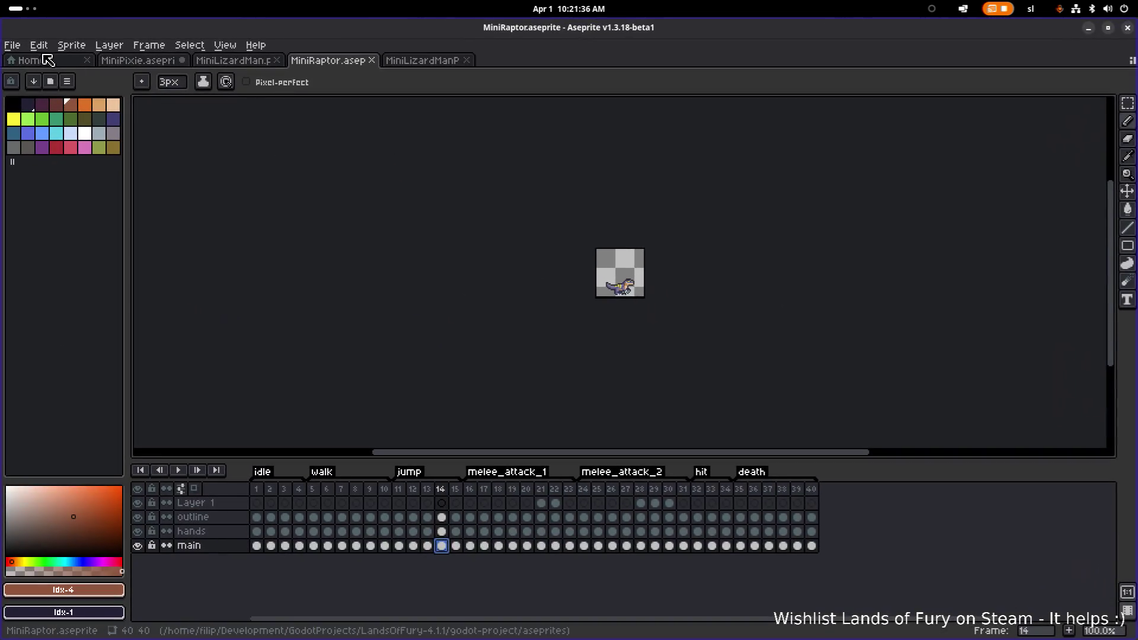
pyautogui.click(15, 46)
pyautogui.click(23, 75)
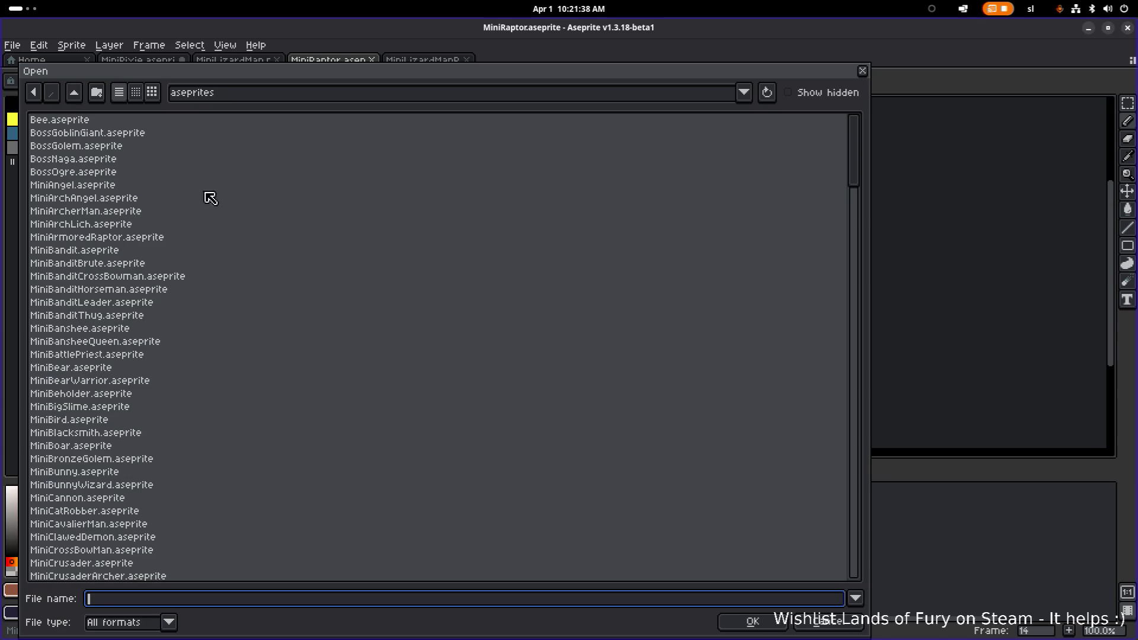
pyautogui.click(169, 226)
pyautogui.scroll(-15, 191, 292)
pyautogui.scroll(15, 193, 289)
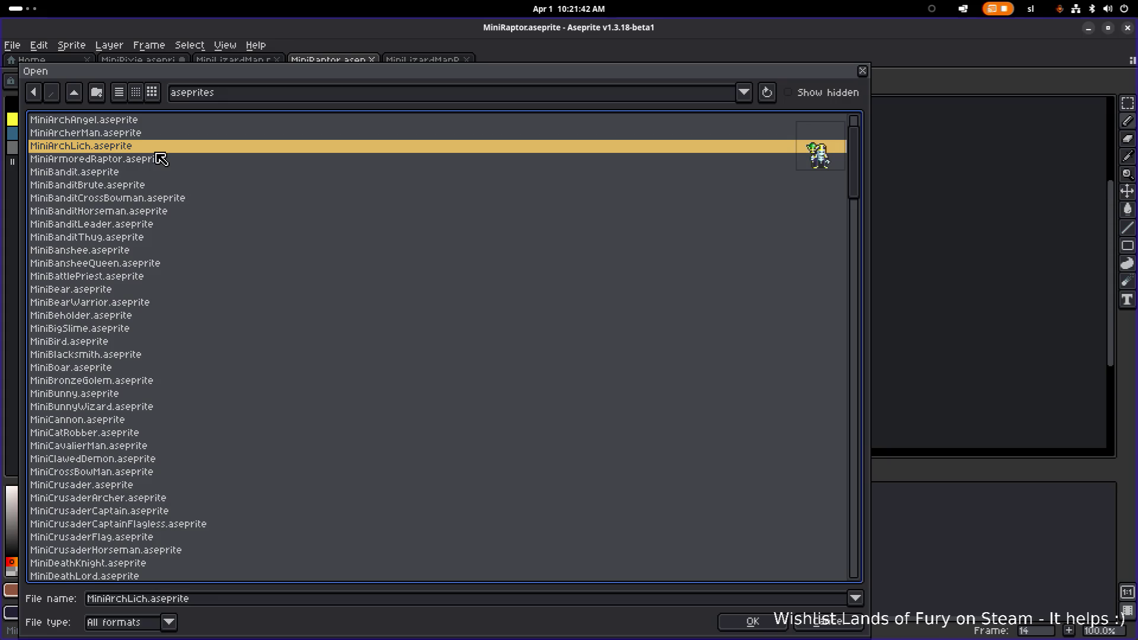
pyautogui.doubleClick(158, 158)
pyautogui.scroll(5, 643, 292)
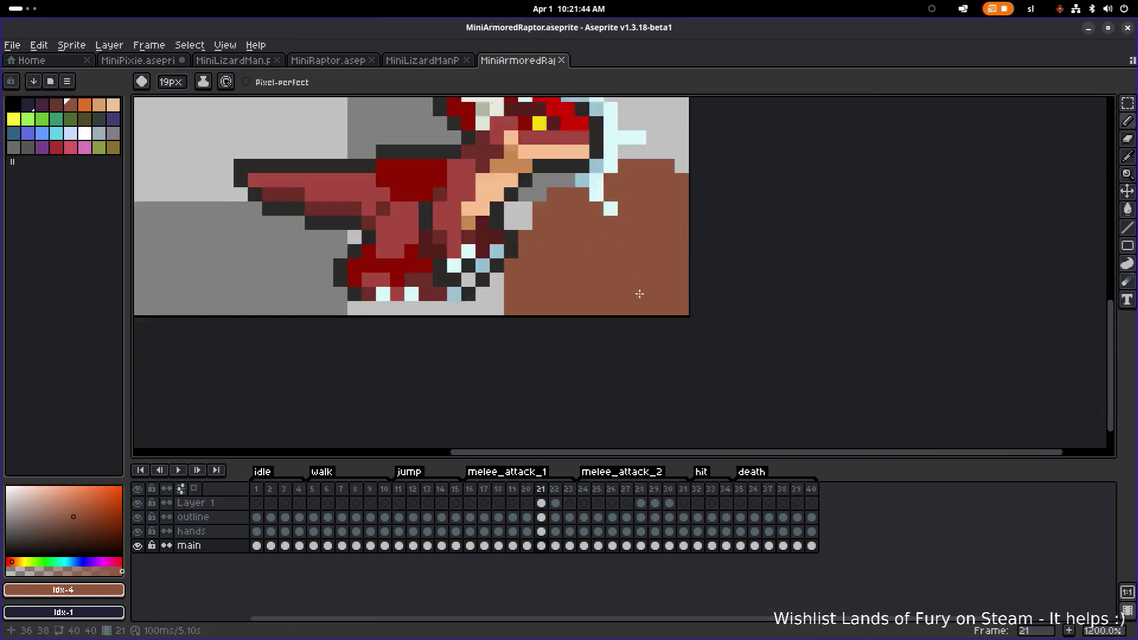
pyautogui.scroll(5, 640, 292)
pyautogui.scroll(-3, 610, 291)
pyautogui.scroll(1, 594, 280)
pyautogui.keyDown('ctrl'); pyautogui.scroll(-10, 584, 270); pyautogui.keyUp('ctrl')
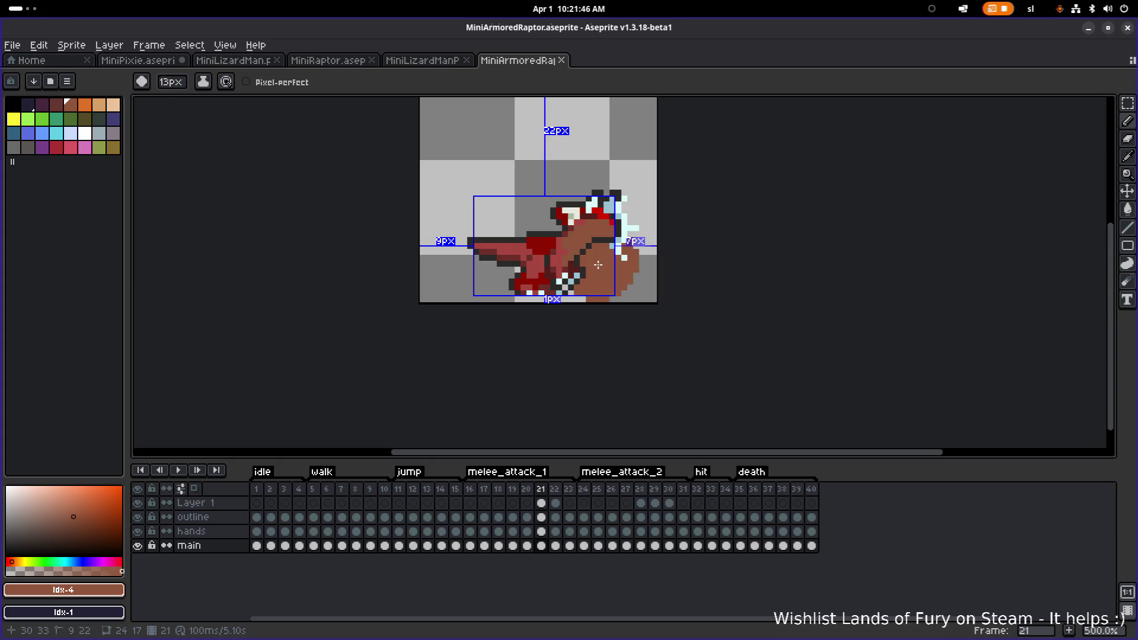
pyautogui.scroll(2, 600, 295)
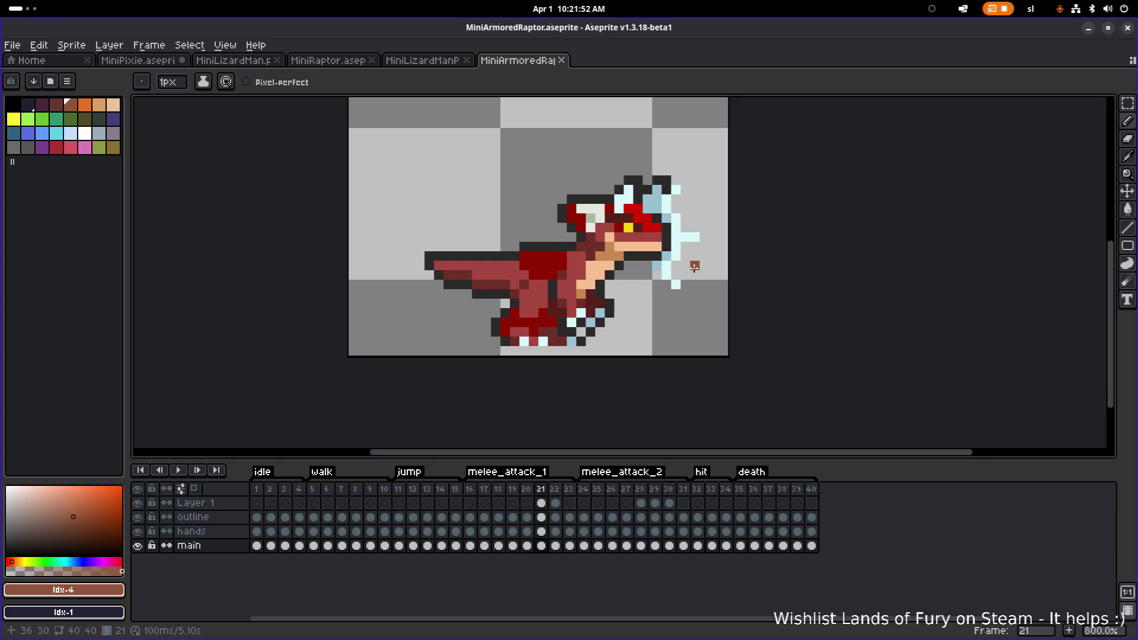
pyautogui.scroll(-3, 655, 276)
pyautogui.click(469, 489)
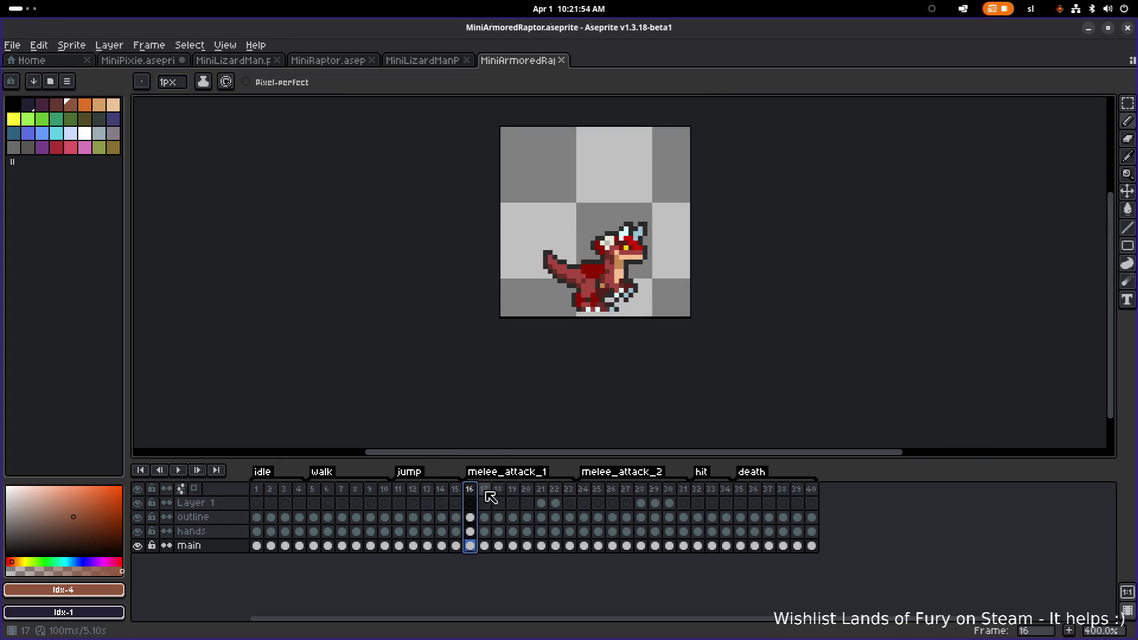
pyautogui.click(498, 490)
pyautogui.click(512, 490)
pyautogui.click(526, 490)
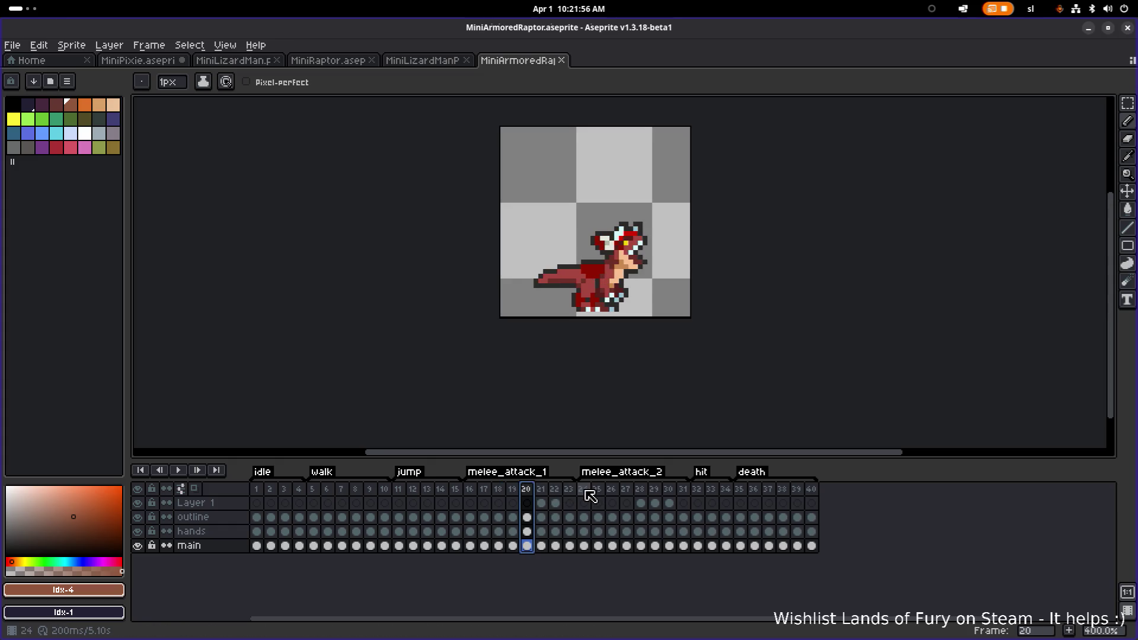
pyautogui.click(583, 490)
pyautogui.click(611, 489)
pyautogui.click(626, 490)
pyautogui.click(654, 489)
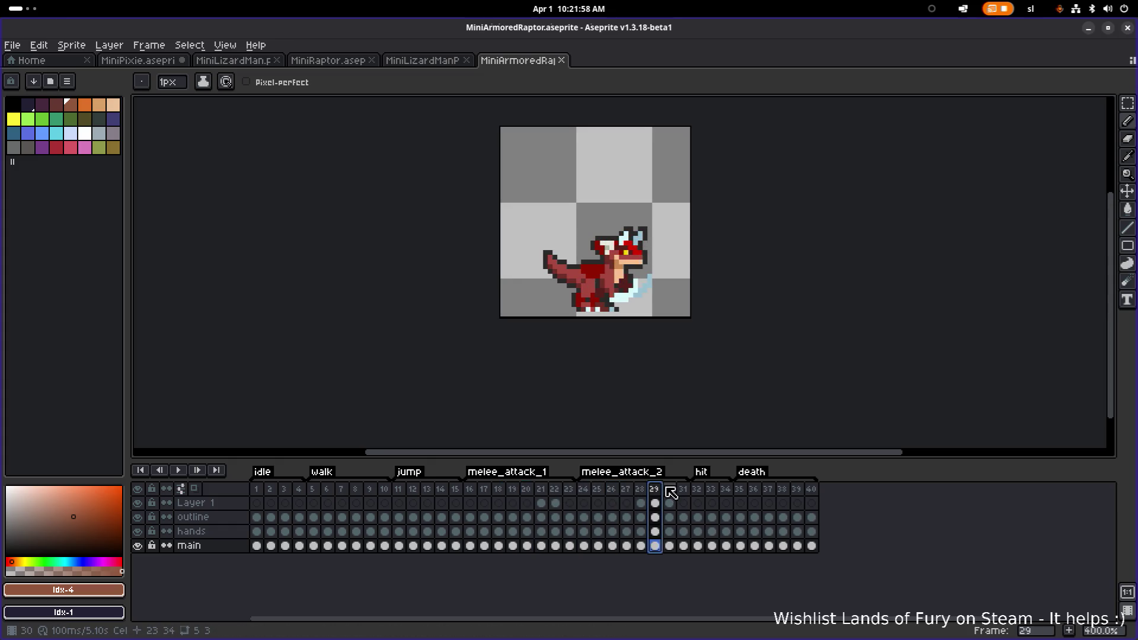
pyautogui.click(427, 489)
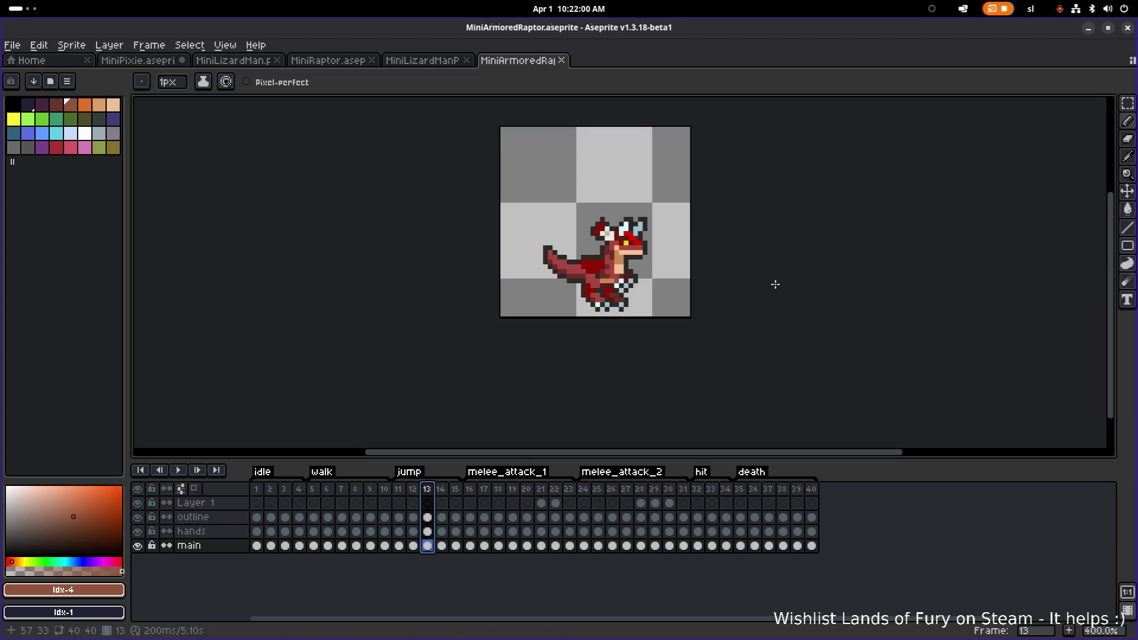
pyautogui.click(470, 489)
pyautogui.click(512, 490)
pyautogui.click(530, 490)
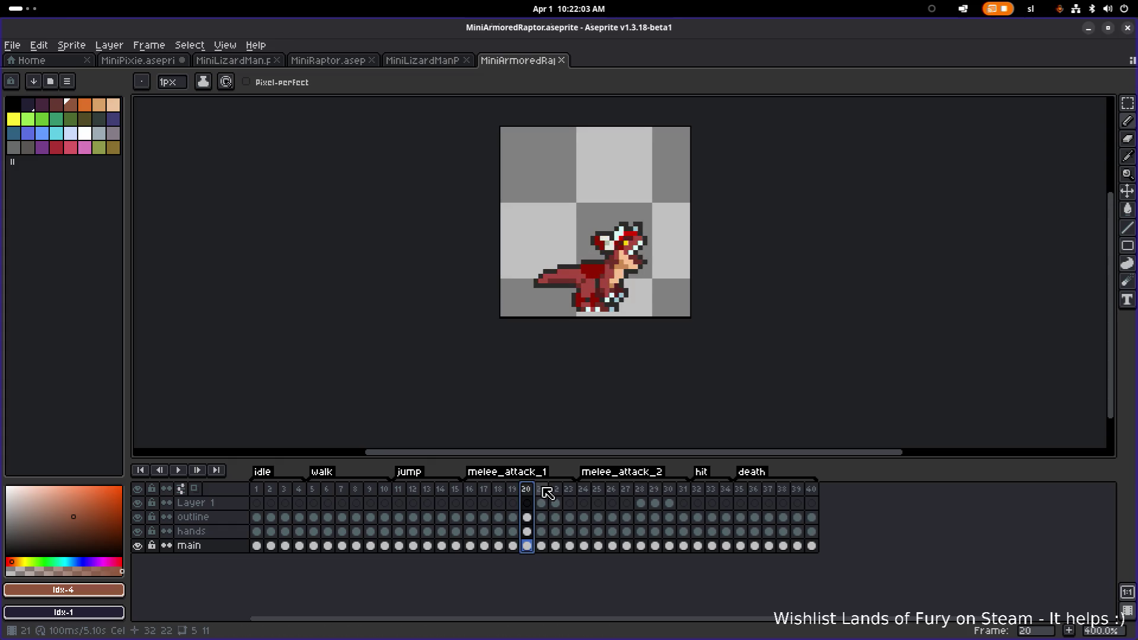
pyautogui.hotkey('alt', 'Tab')
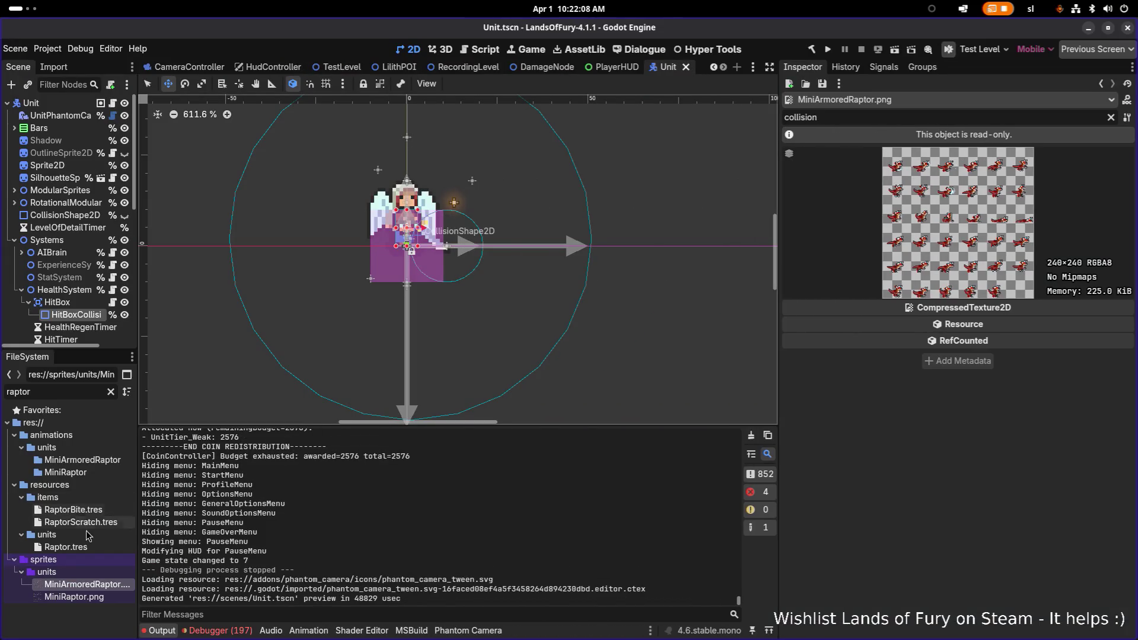
# Duplicate Raptor.tres as ArmoredRaptor.tres, open it, and clear the Inspector filter.
pyautogui.hotkey('ctrl', 'd')
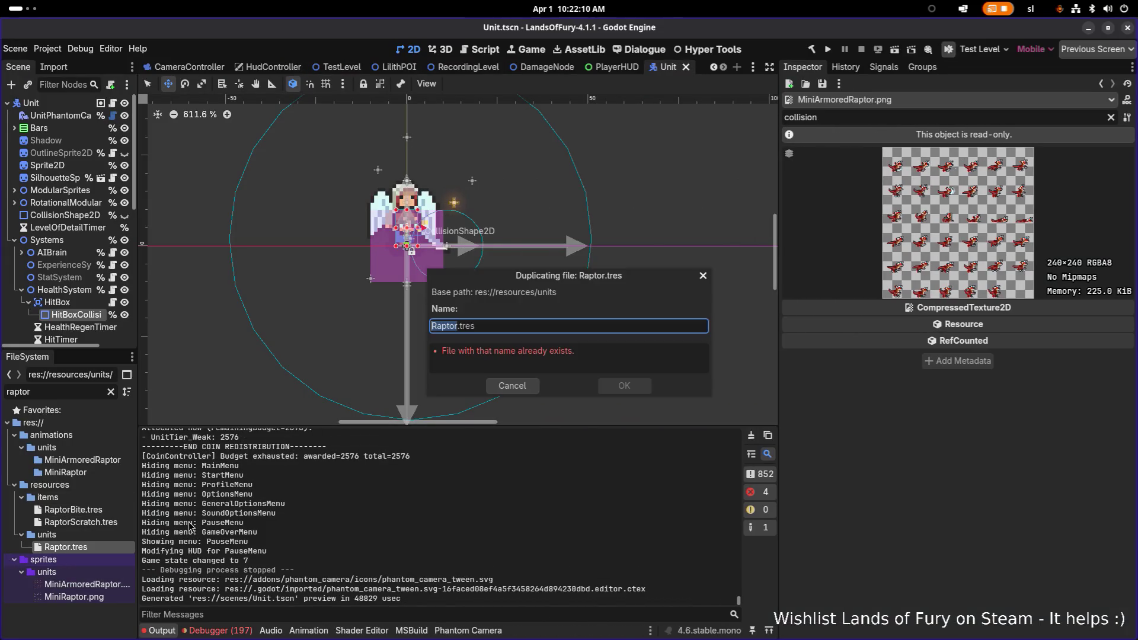
pyautogui.write('Armored')
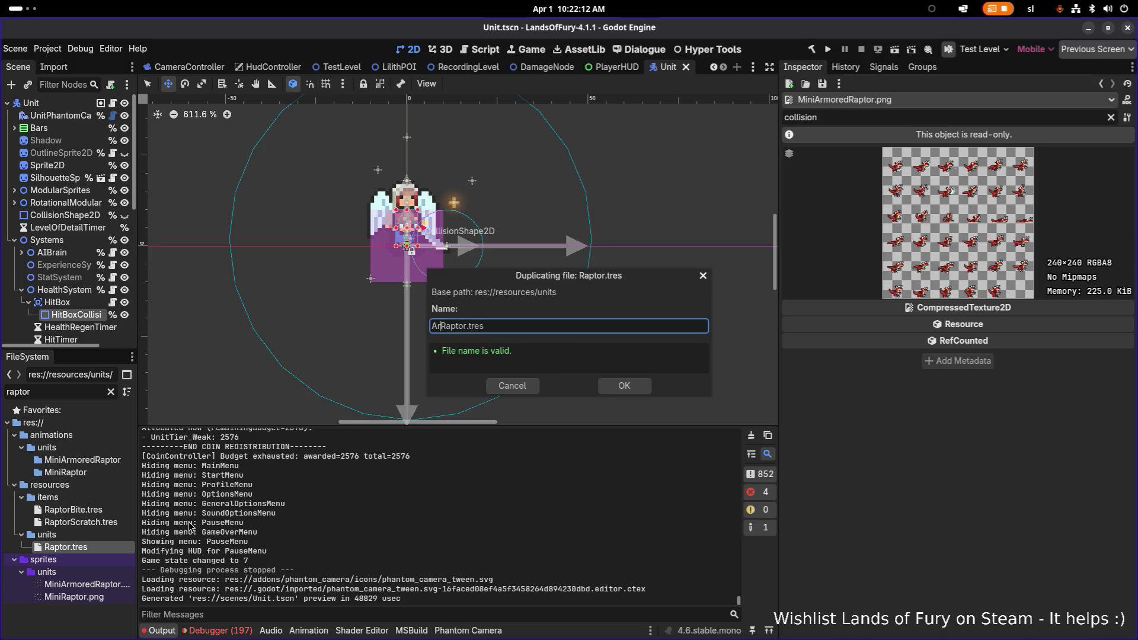
pyautogui.press('Return')
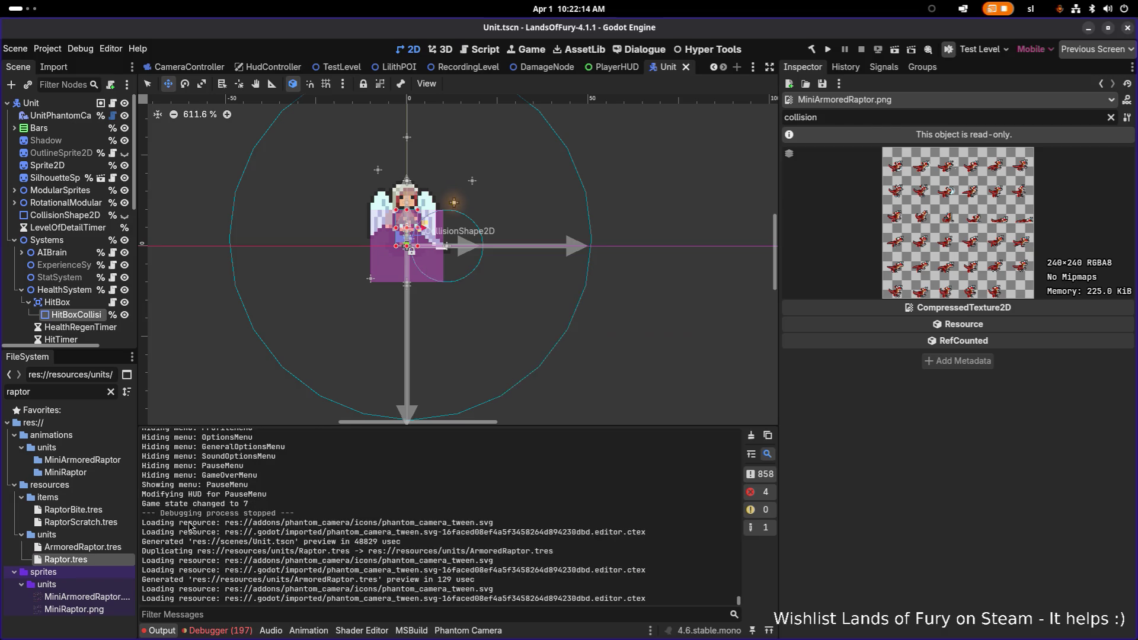
pyautogui.click(82, 547)
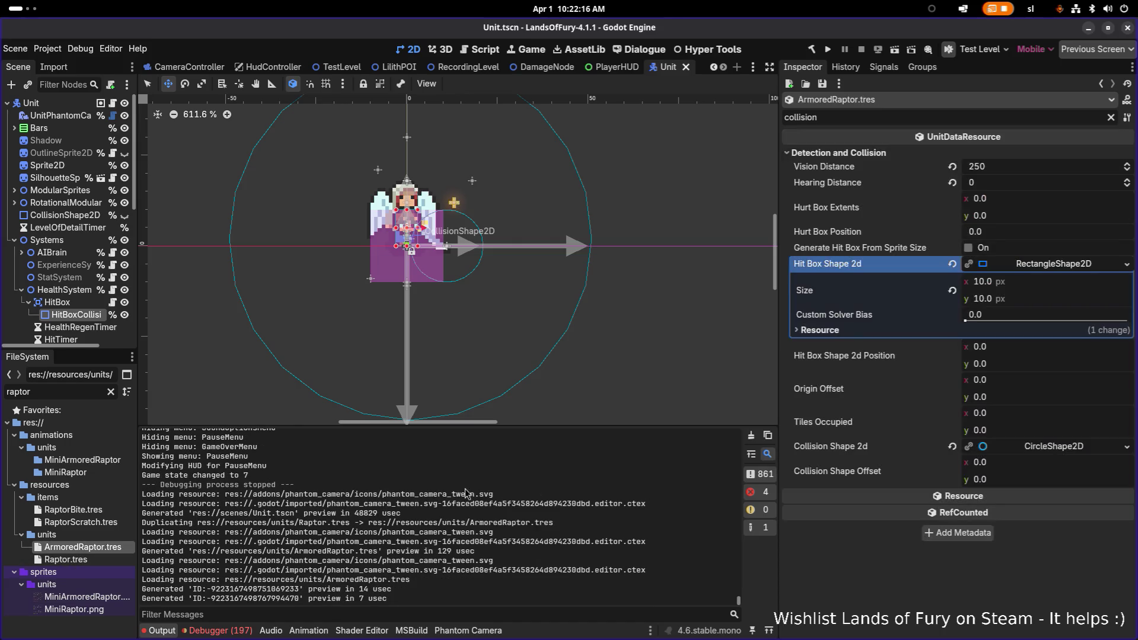
pyautogui.click(1110, 118)
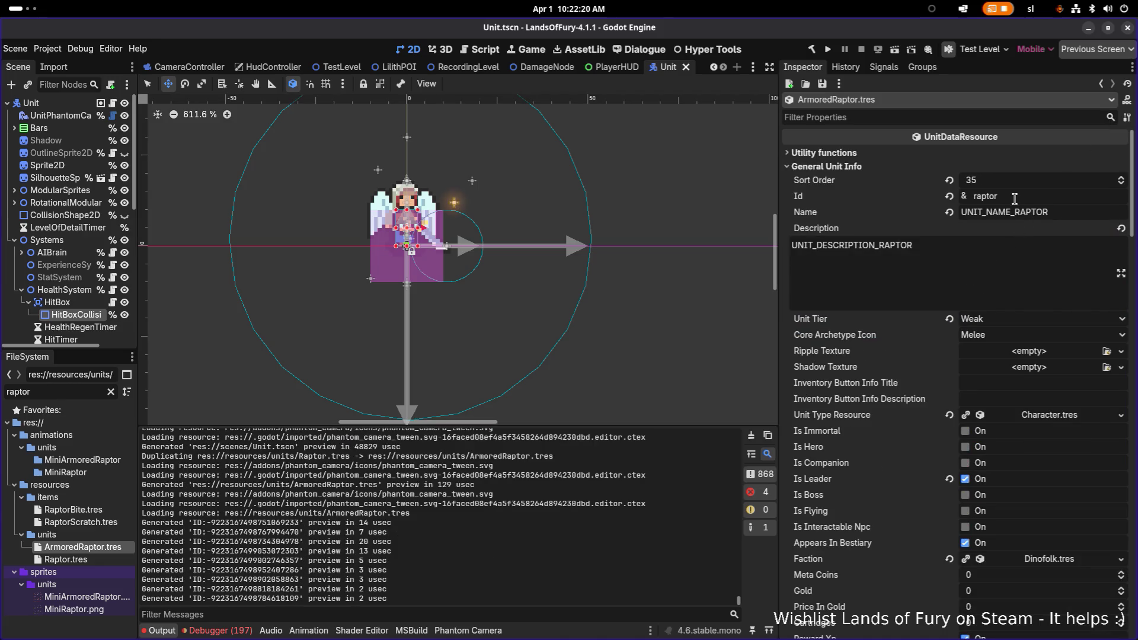
# Set Sort Order to 36 and Id to armored_raptor.
pyautogui.click(1028, 183)
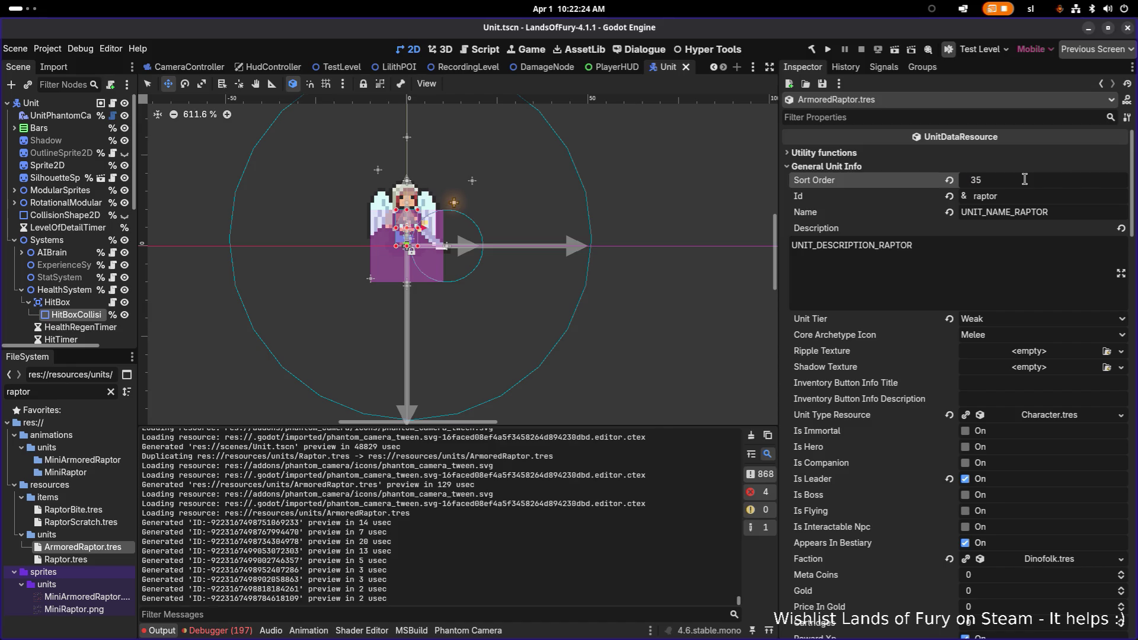
pyautogui.write('6')
pyautogui.press('Return')
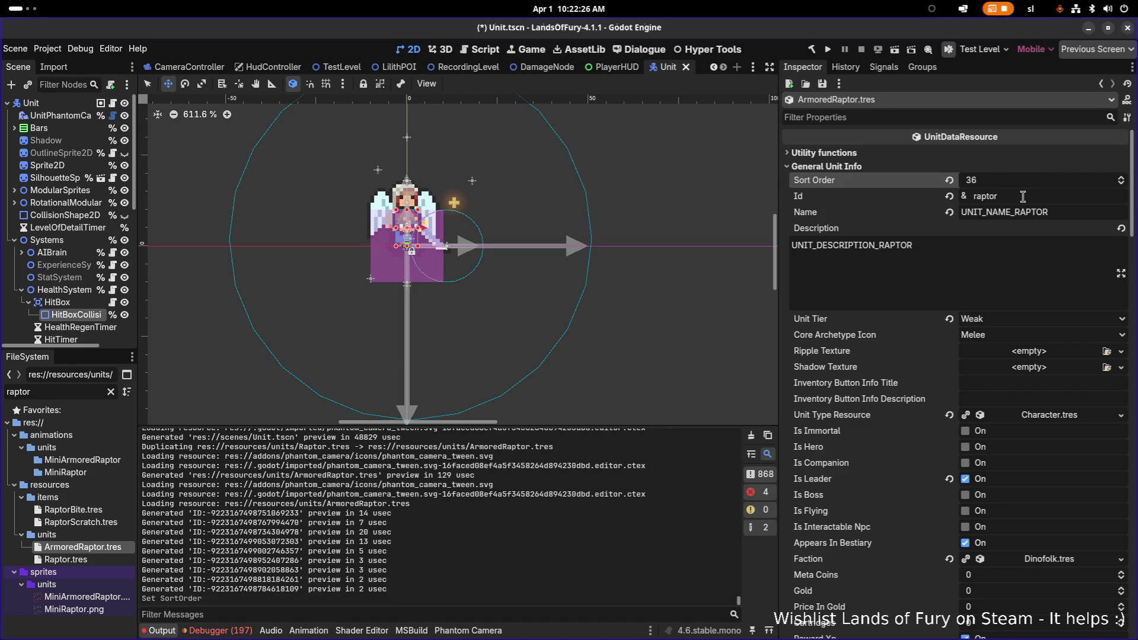
pyautogui.click(1022, 196)
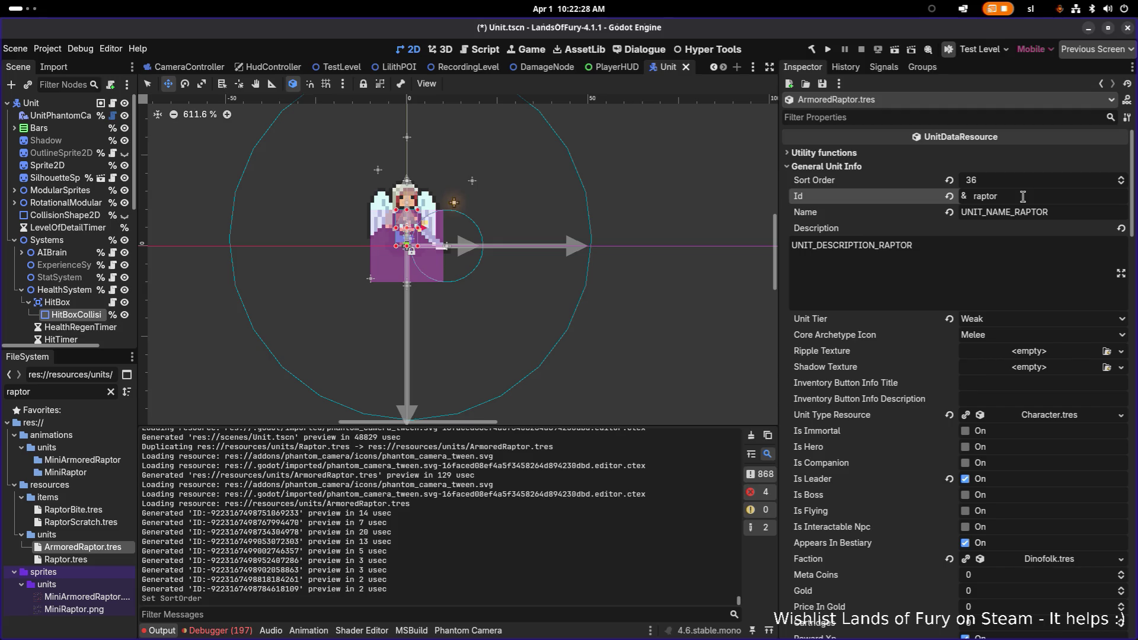
pyautogui.press('Home')
pyautogui.write('armored_')
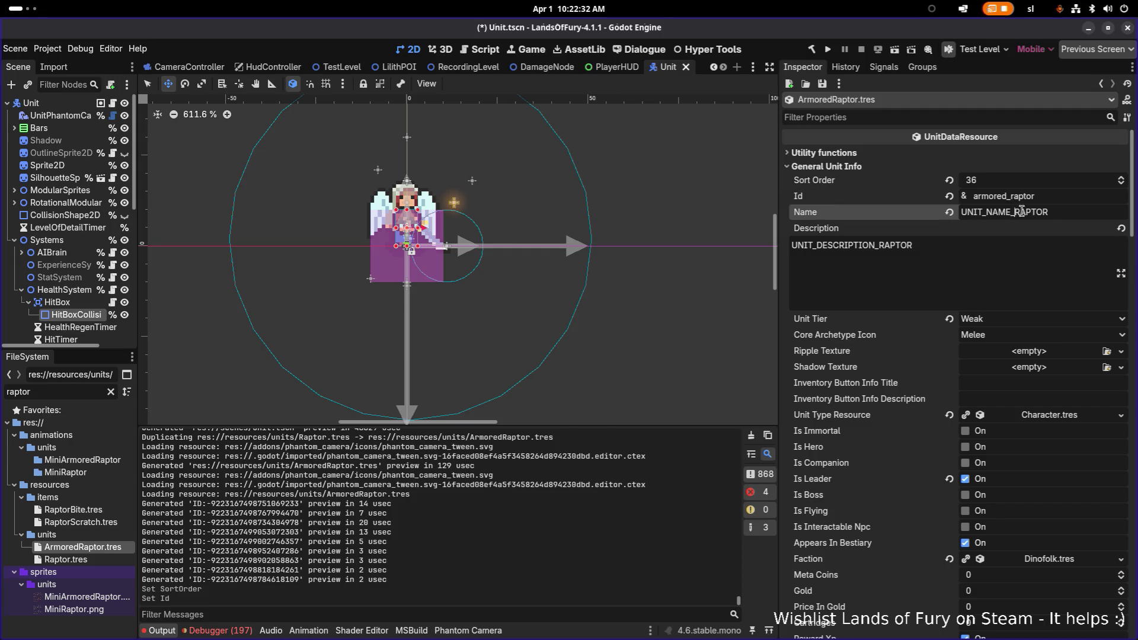
# Set the name key to UNIT_NAME_ARMORED_RAPTOR and description to UNIT_DESCRIPTION_ARMORED_RAPTOR.
pyautogui.click(1056, 211)
pyautogui.press('Left')
pyautogui.press('Left')
pyautogui.press('Left')
pyautogui.write('ARMORED_')
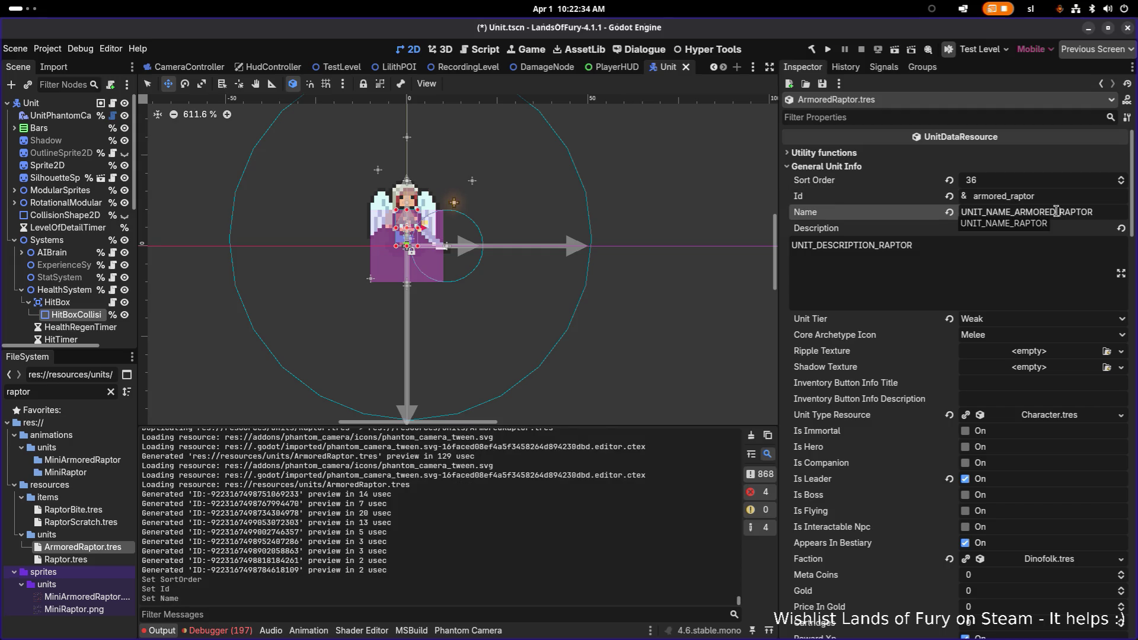
pyautogui.click(877, 245)
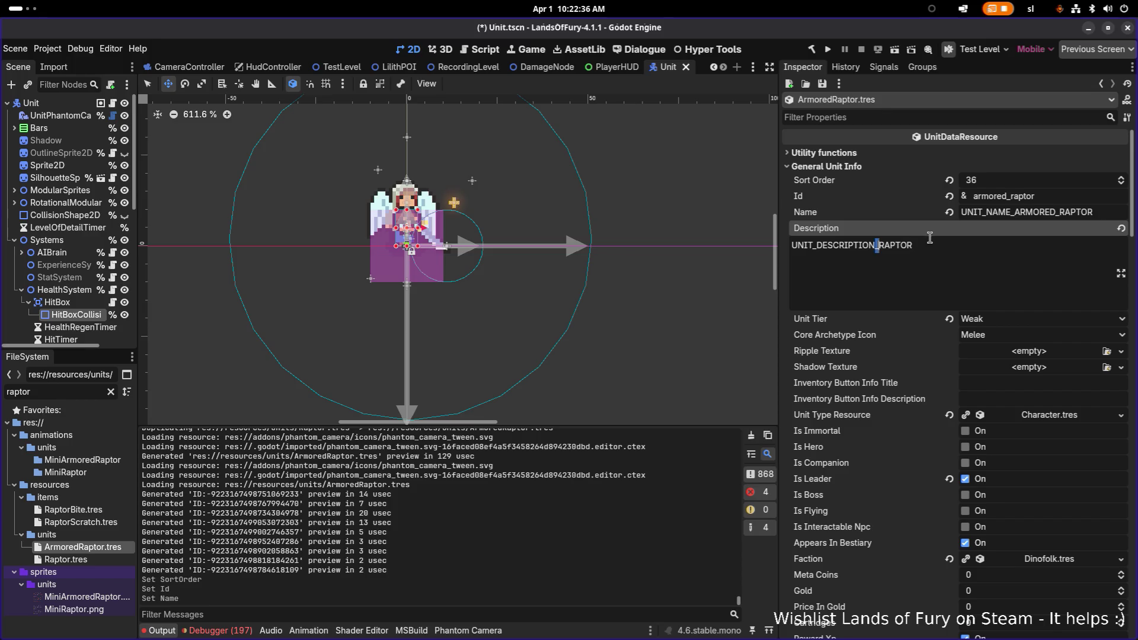
pyautogui.write('ARMORED_')
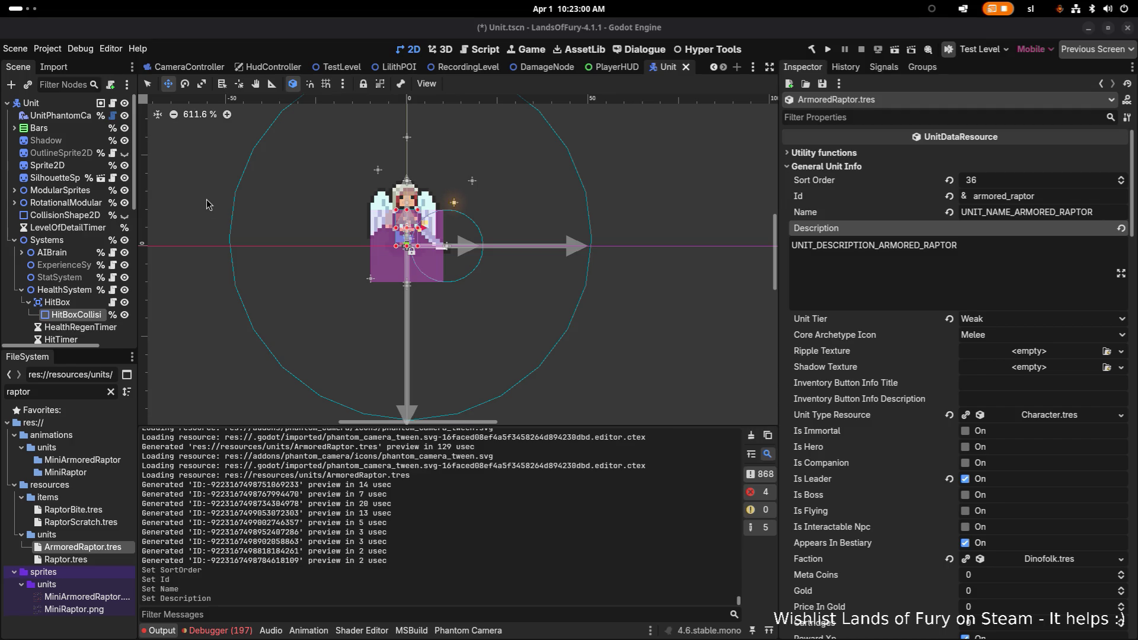
pyautogui.click(1001, 259)
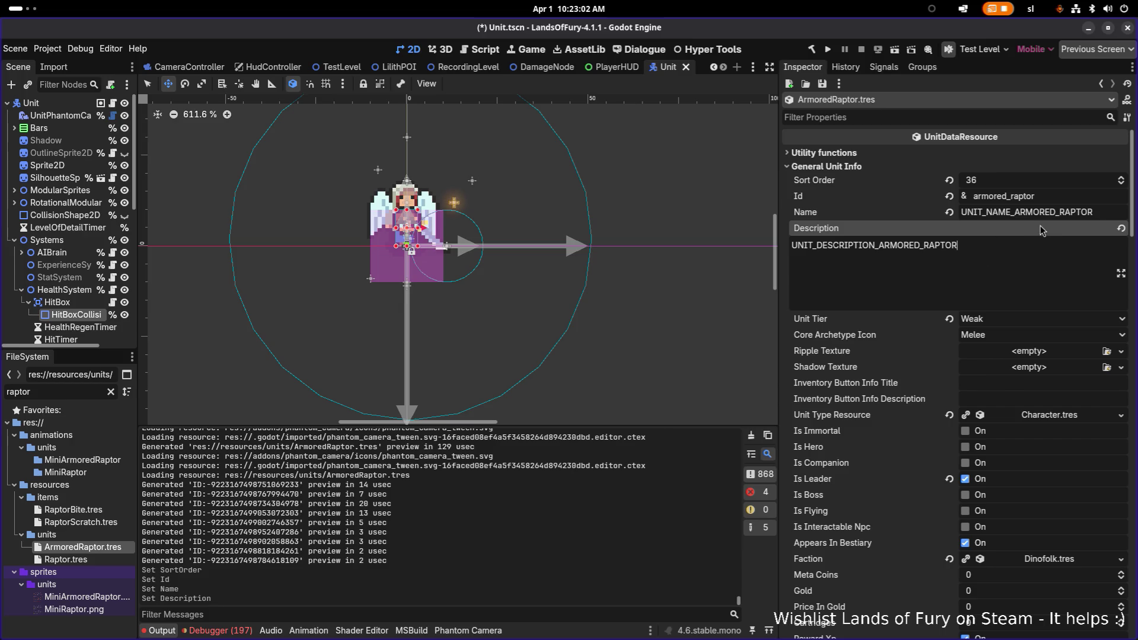
pyautogui.click(997, 321)
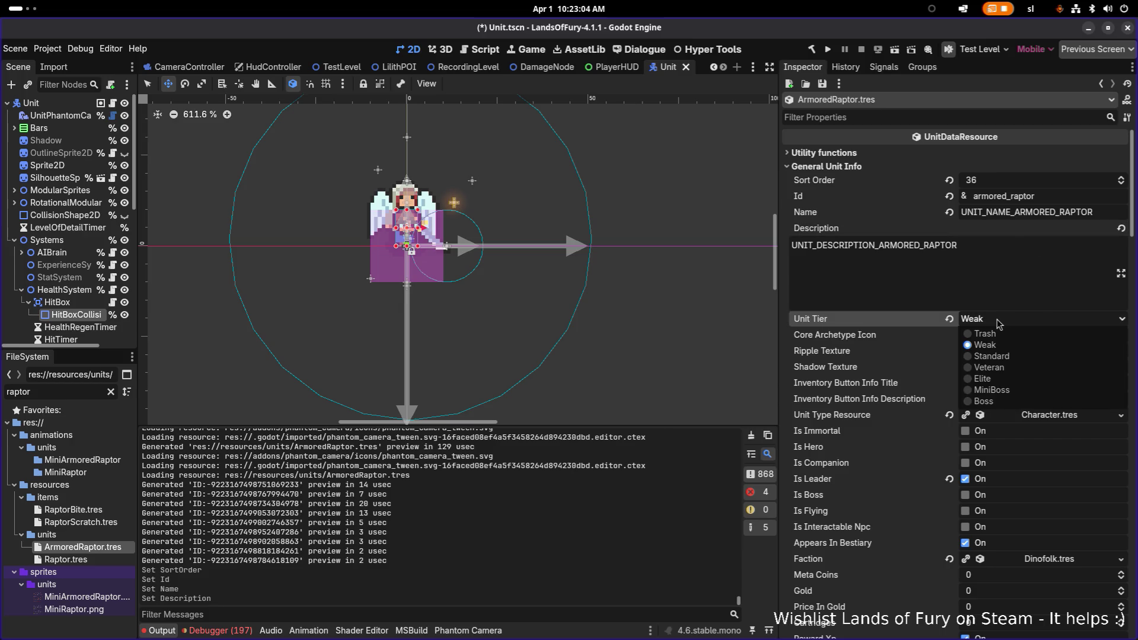
# Set the unit tier to Standard and make the inventory resource unique (recursive).
pyautogui.click(1014, 357)
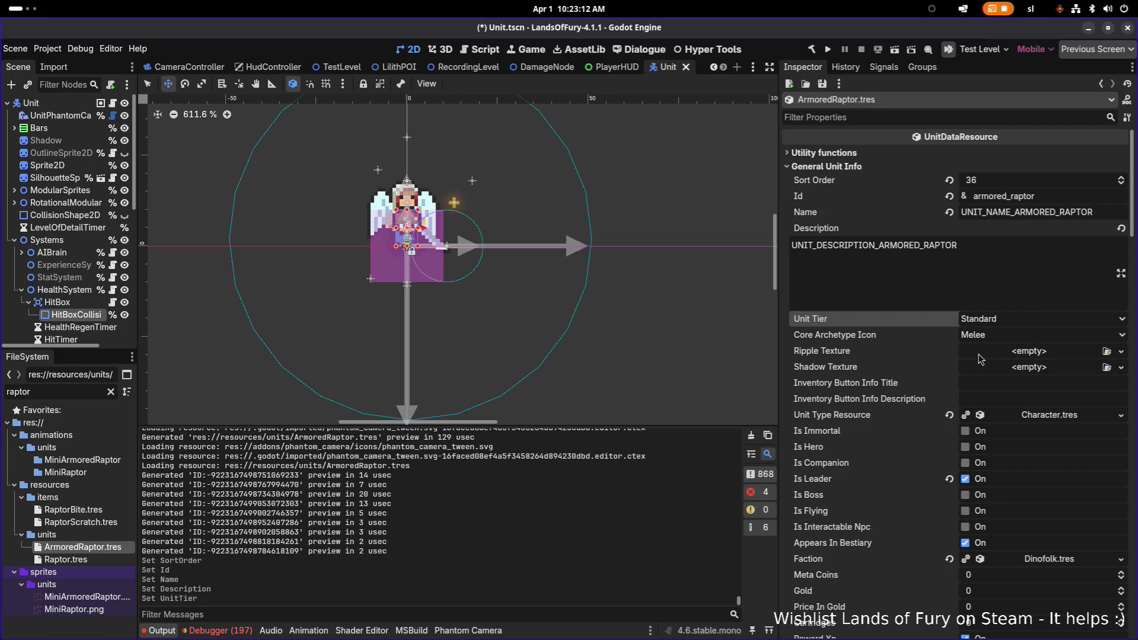
pyautogui.scroll(-3, 979, 358)
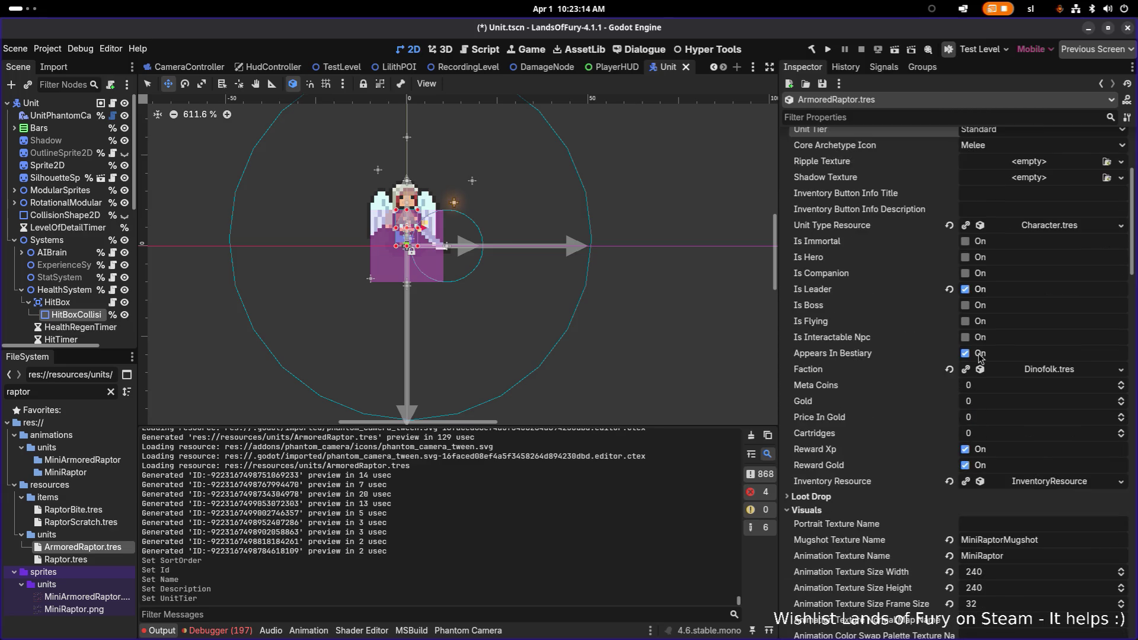
pyautogui.click(1031, 485)
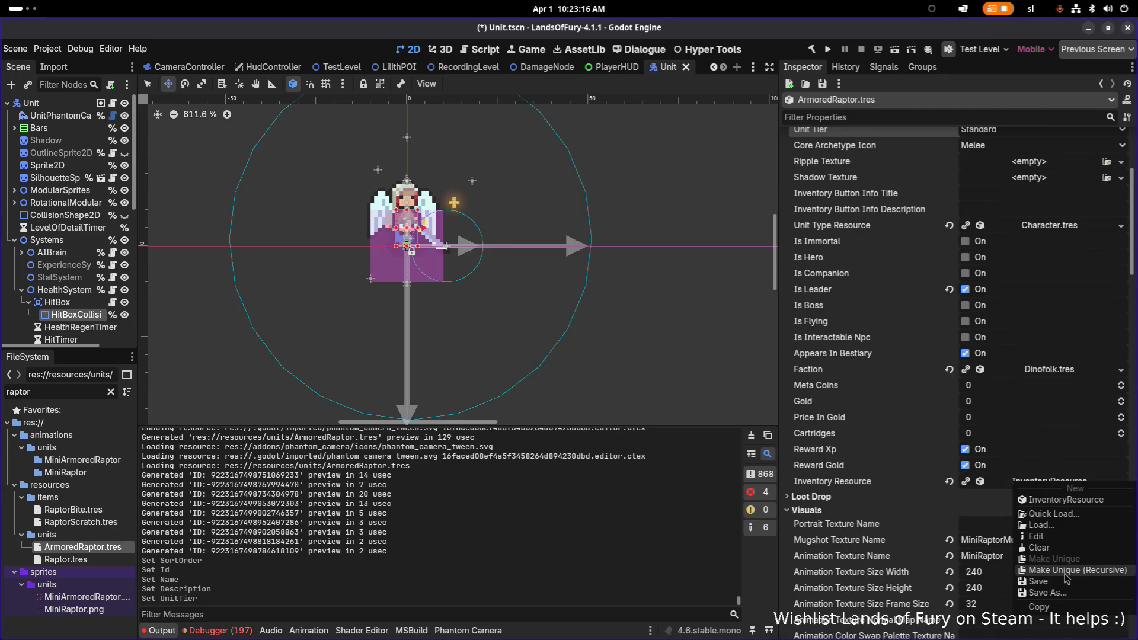
pyautogui.click(1060, 578)
pyautogui.click(436, 273)
pyautogui.click(437, 287)
pyautogui.click(631, 448)
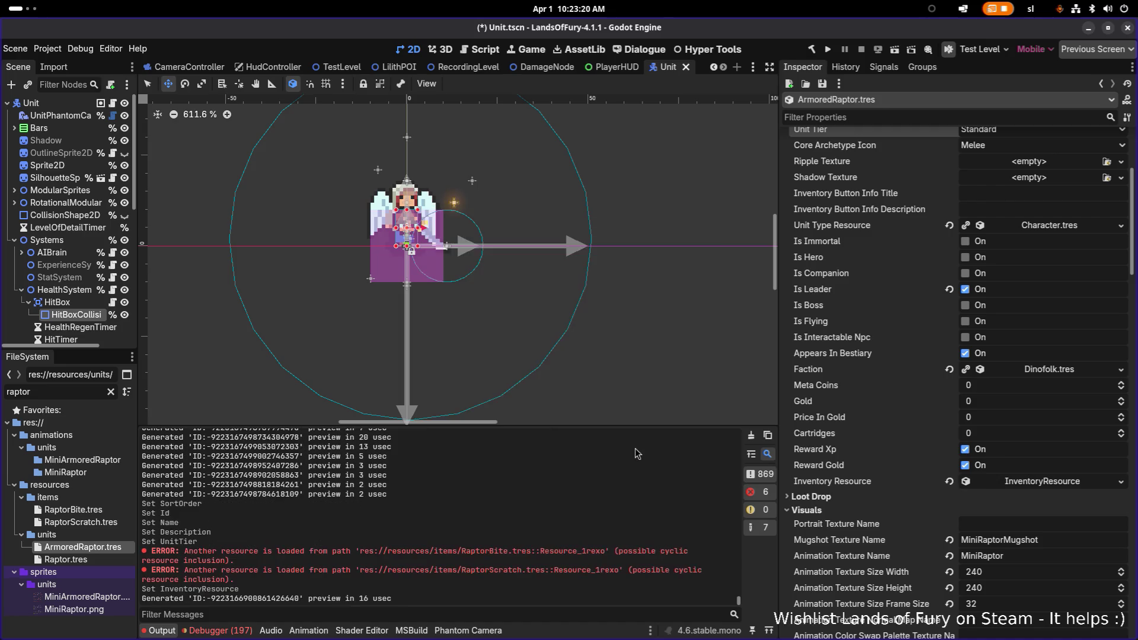
# Rename the mugshot and animation textures to MiniArmoredRaptorMugshot and MiniArmoredRaptor.
pyautogui.scroll(-5, 985, 454)
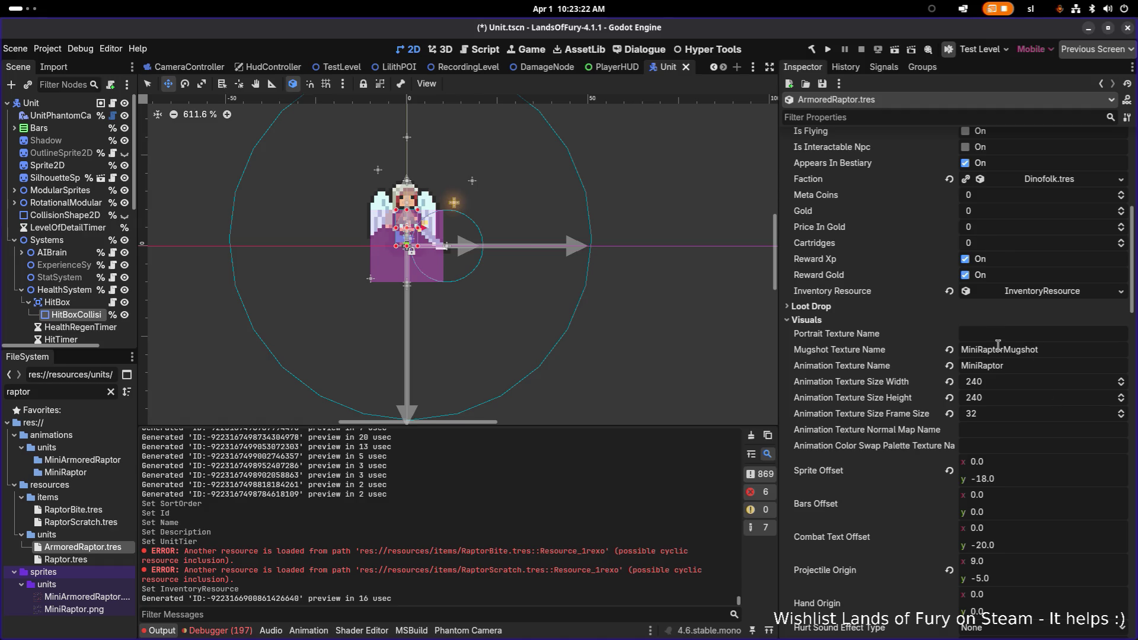
pyautogui.click(996, 349)
pyautogui.click(978, 350)
pyautogui.write('Armored')
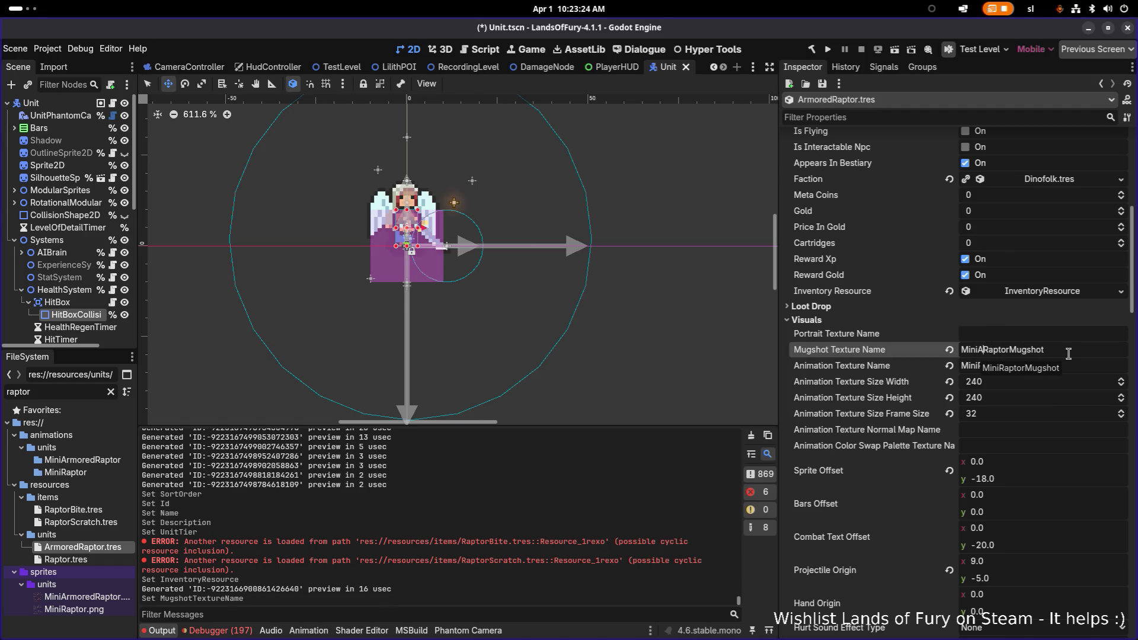
pyautogui.write('d')
pyautogui.scroll(2, 1069, 354)
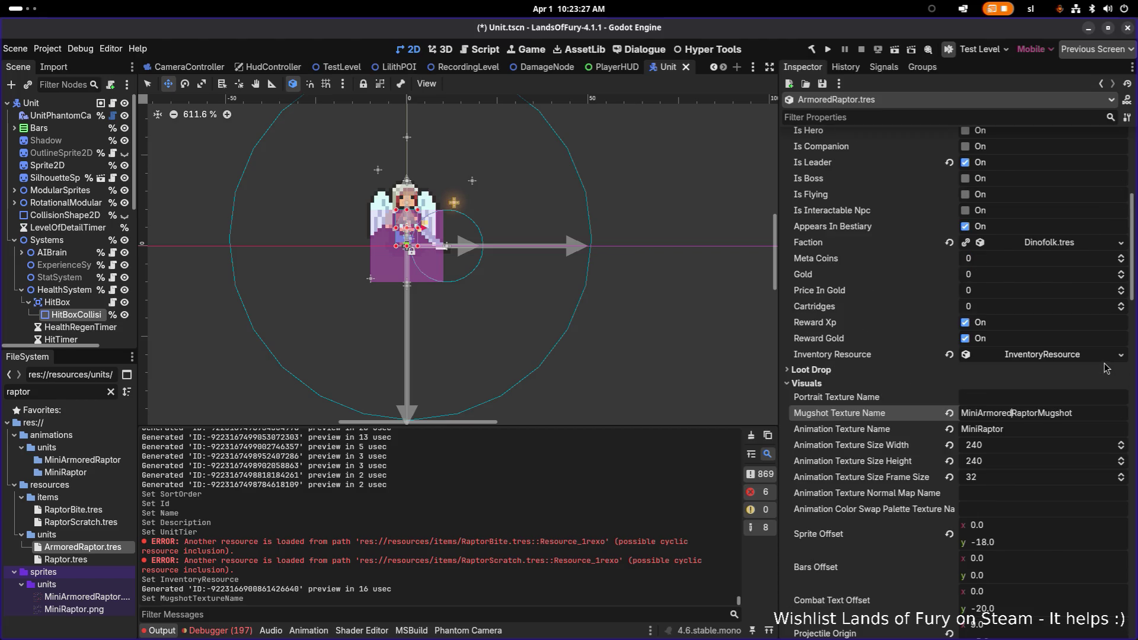
pyautogui.click(979, 429)
pyautogui.write('Armored')
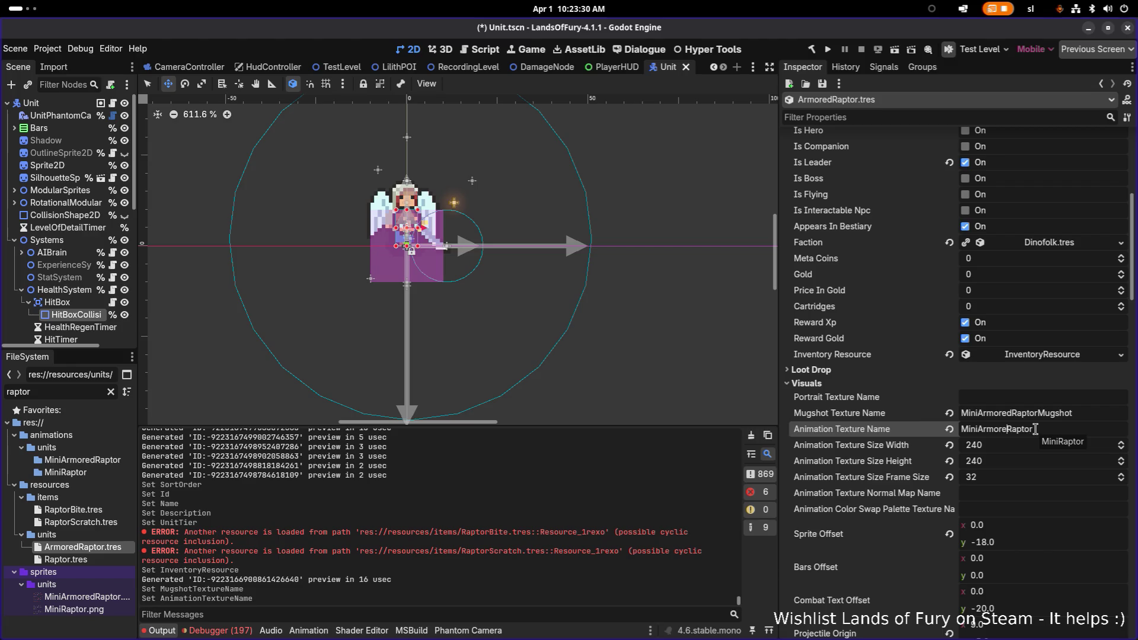
pyautogui.click(1014, 449)
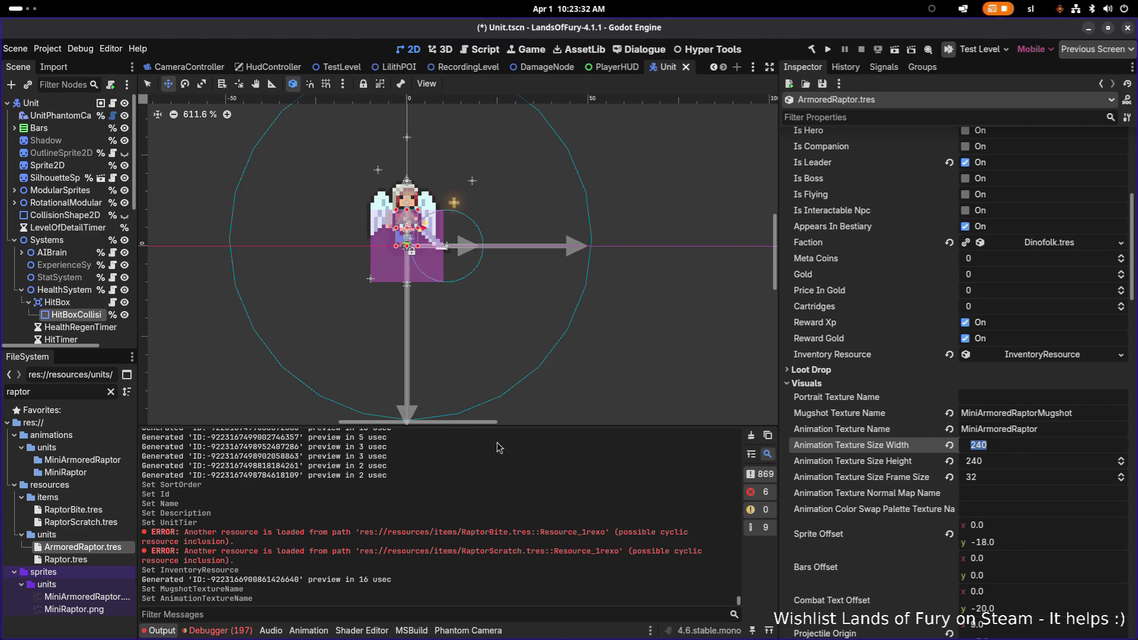
pyautogui.moveTo(111, 602)
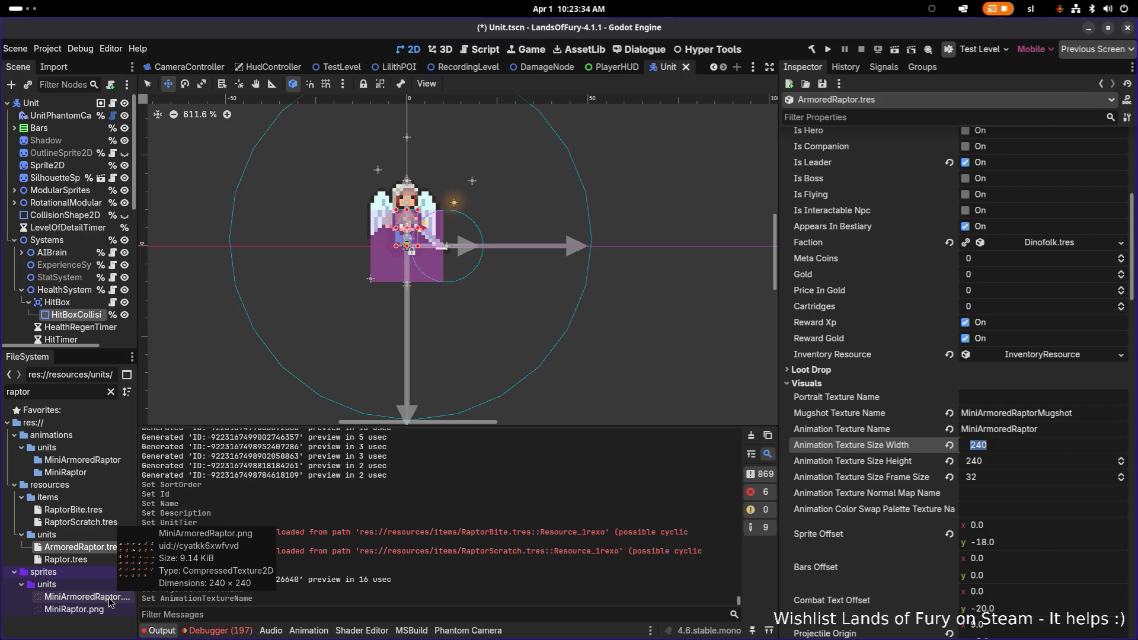
pyautogui.click(1028, 543)
pyautogui.scroll(-5, 1030, 537)
pyautogui.scroll(-5, 1032, 537)
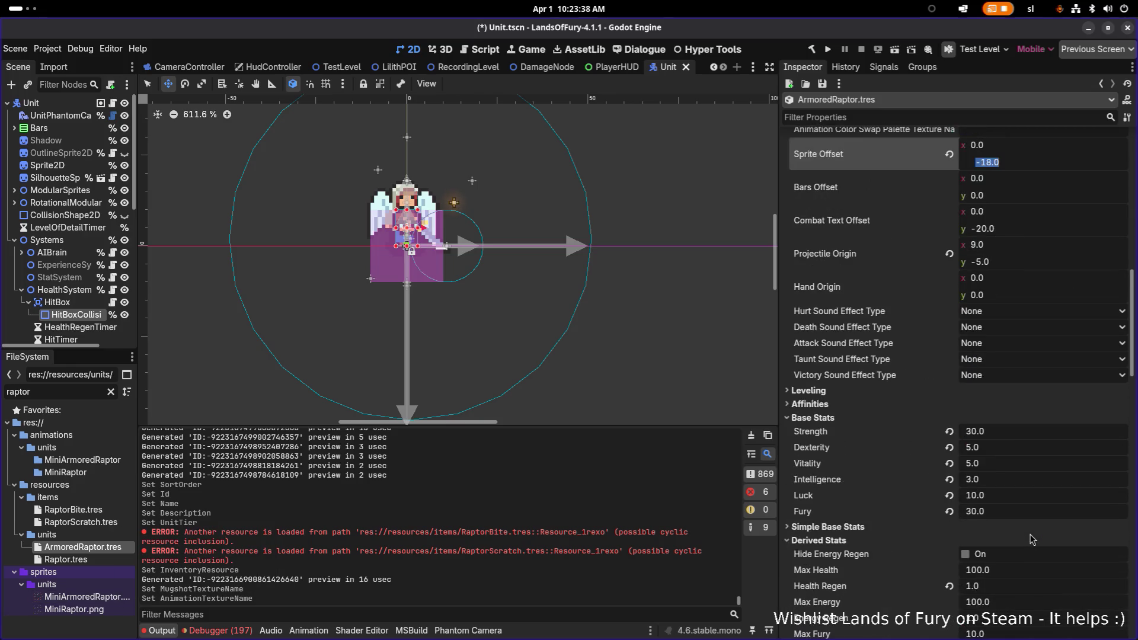
# Save the resource, then set Max Health to 120 and Attack Speed to 2.5.
pyautogui.hotkey('ctrl', 's')
pyautogui.scroll(-3, 1028, 478)
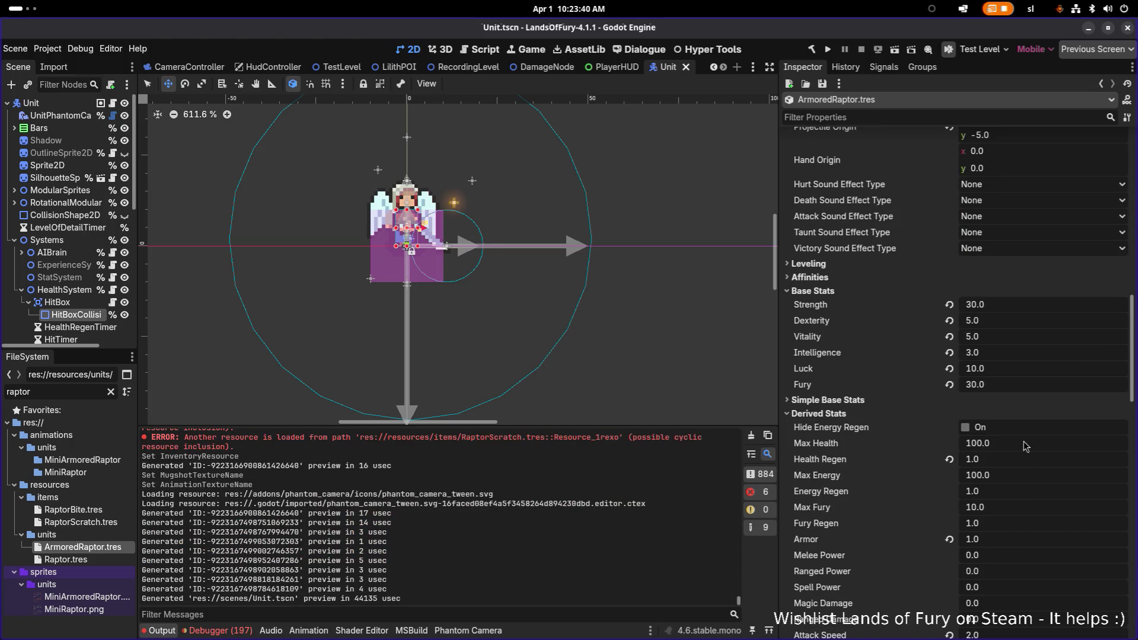
pyautogui.click(1025, 446)
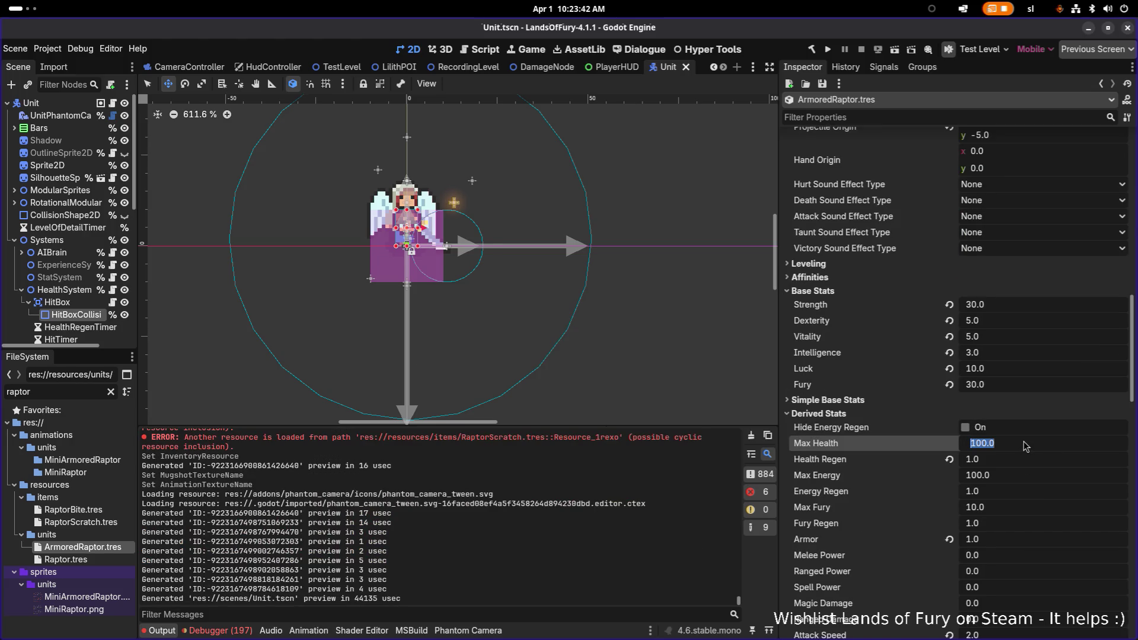
pyautogui.write('120')
pyautogui.press('Return')
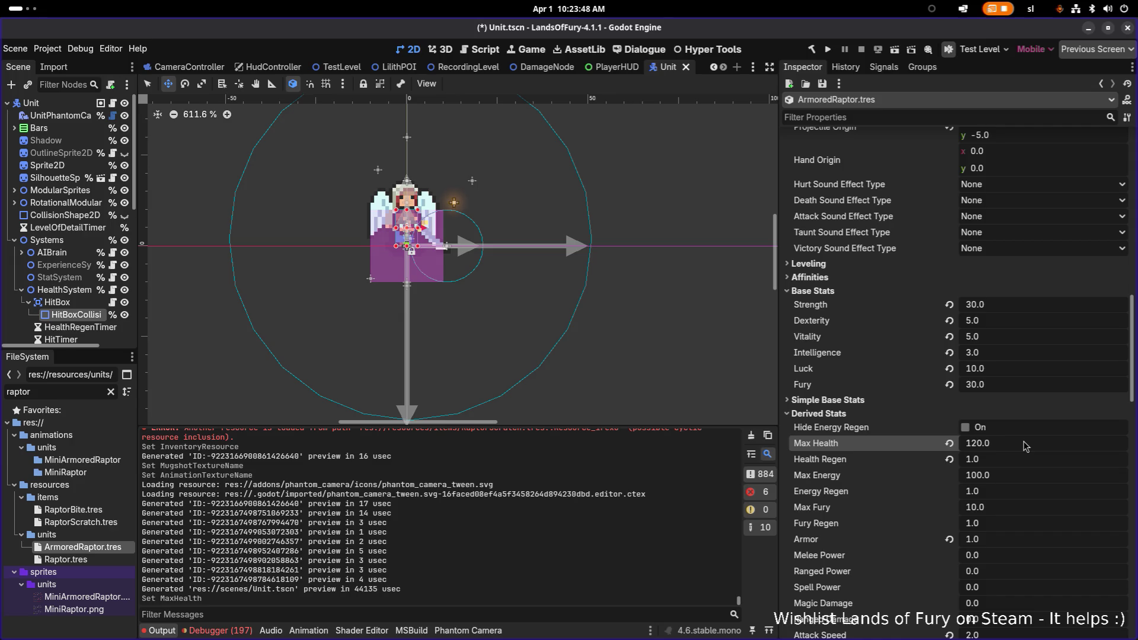
pyautogui.scroll(-2, 1014, 456)
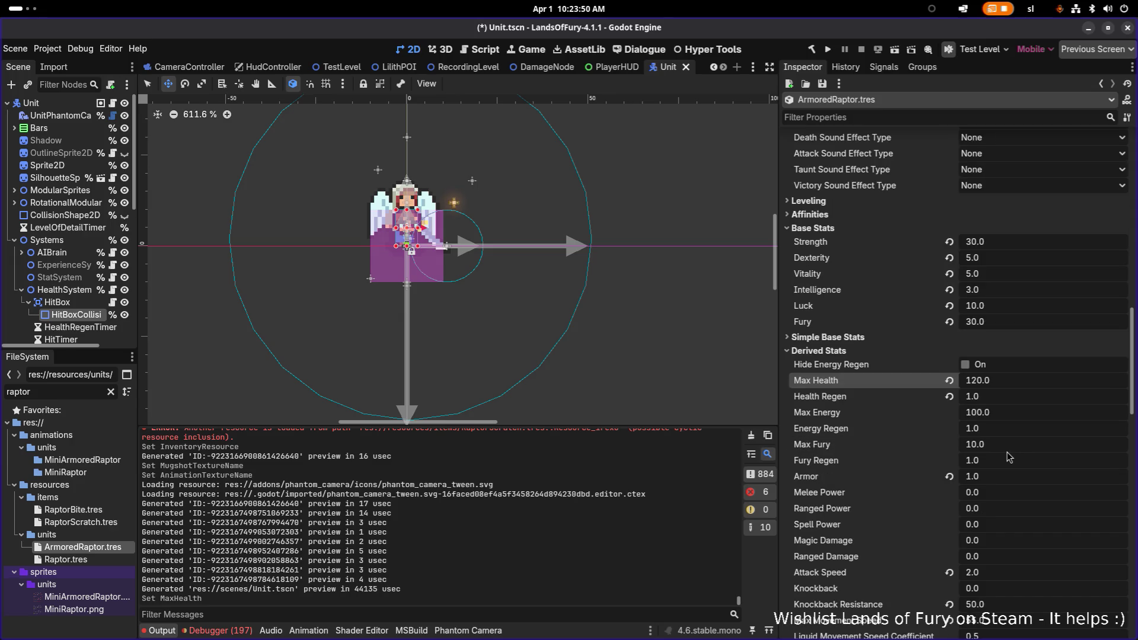
pyautogui.scroll(-4, 1012, 476)
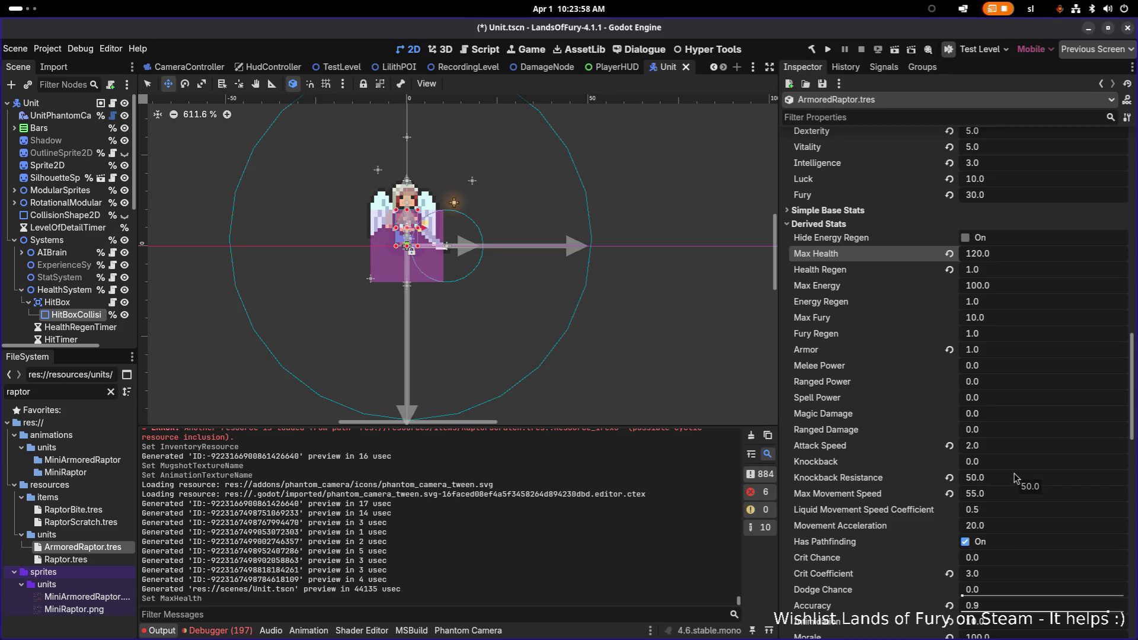
pyautogui.click(1012, 449)
pyautogui.write('2.5')
pyautogui.press('Return')
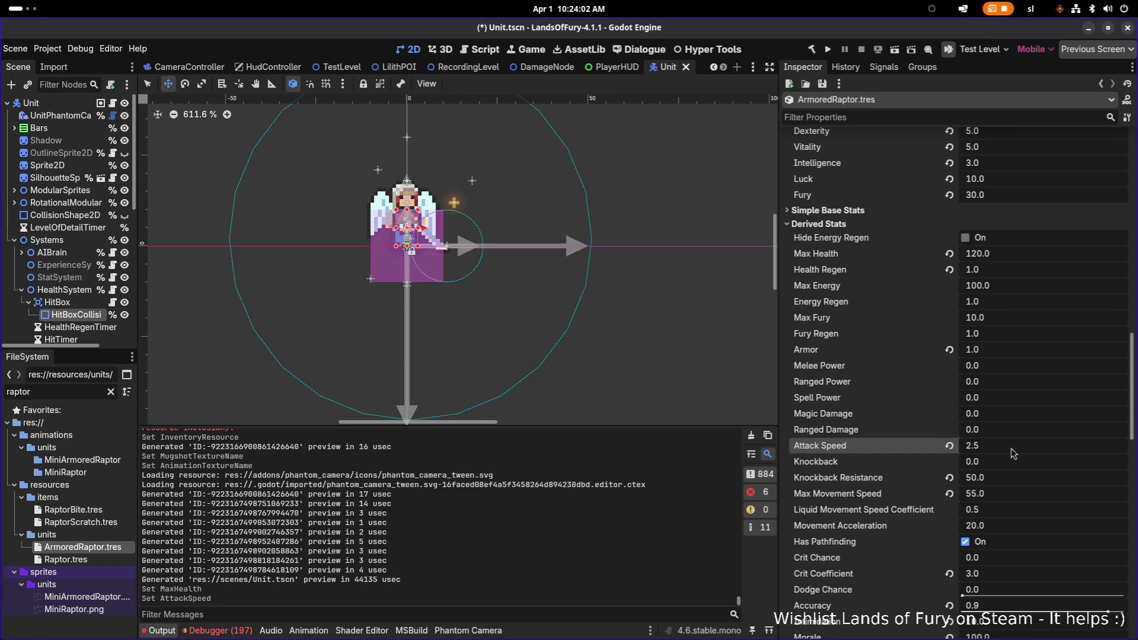
# Set Dash Speed to 3.0 and raise Dash Range from 32 to 48.
pyautogui.scroll(-5, 1017, 364)
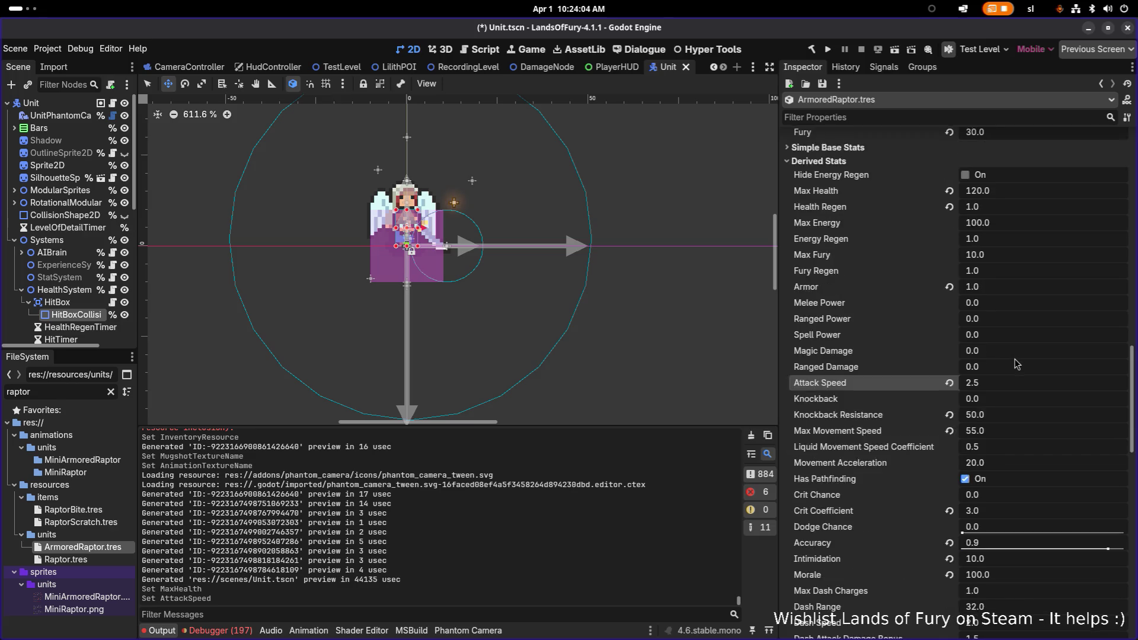
pyautogui.scroll(-2, 1016, 363)
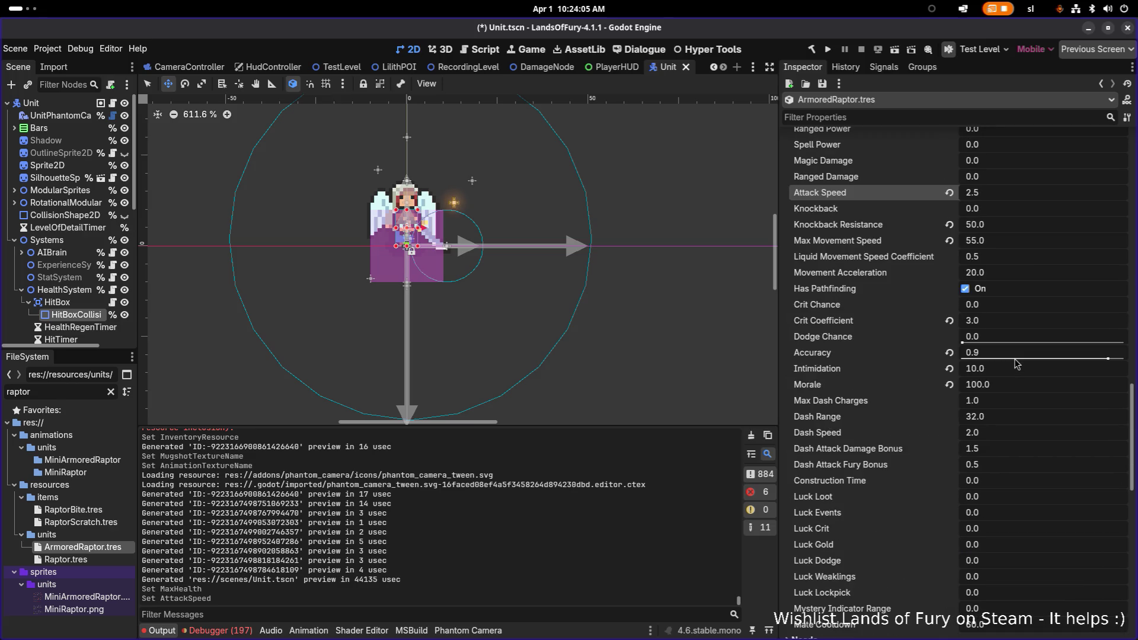
pyautogui.click(989, 433)
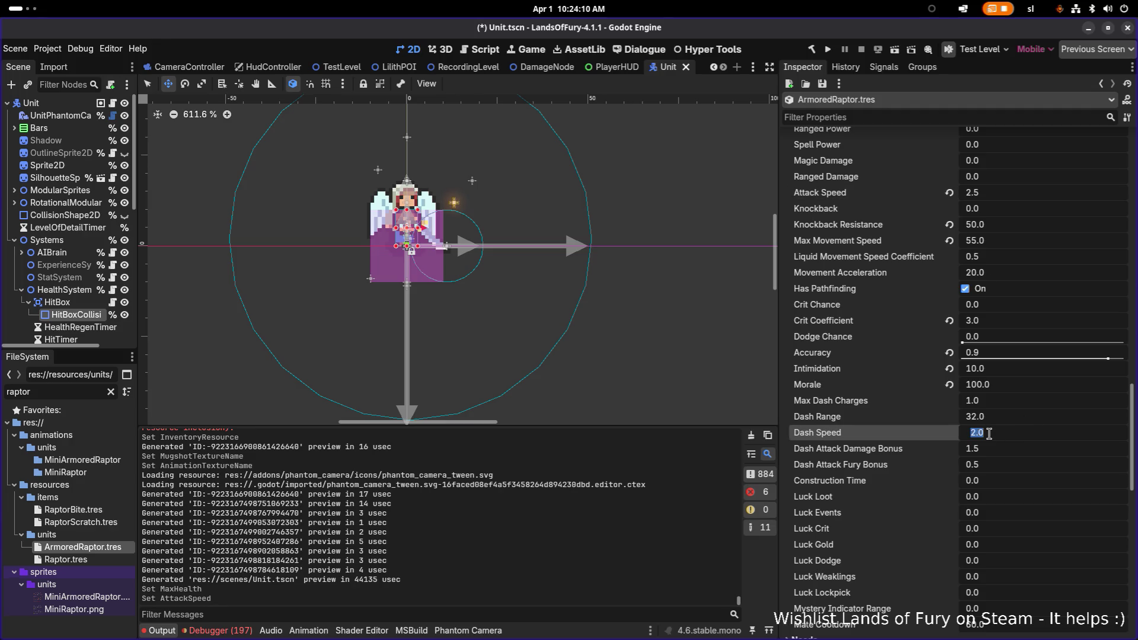
pyautogui.write('3')
pyautogui.press('Return')
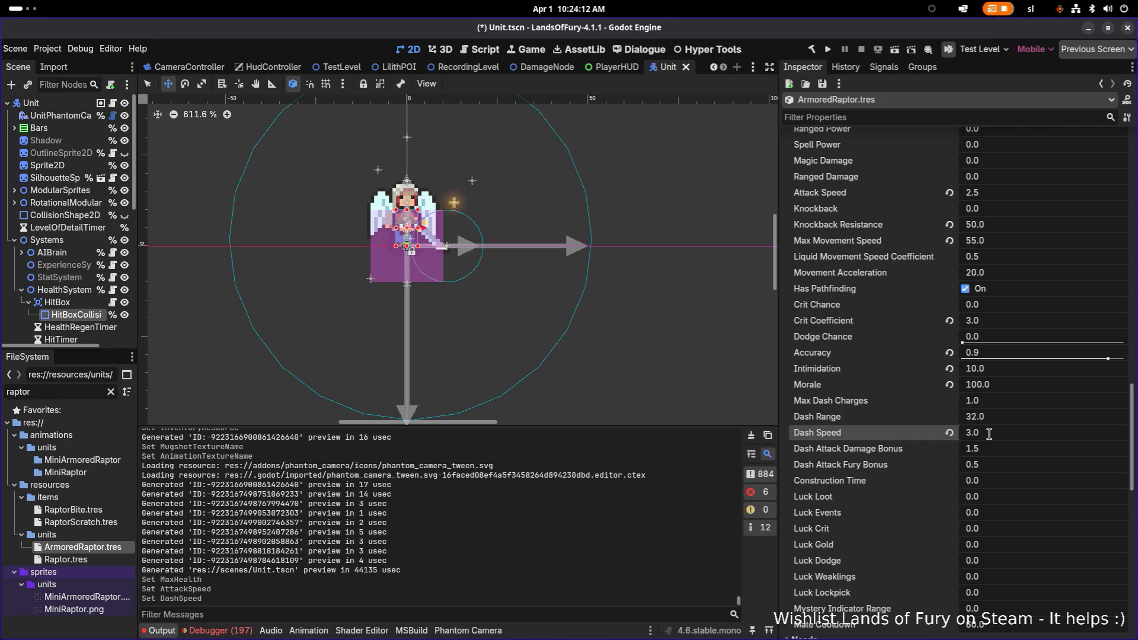
pyautogui.click(993, 437)
pyautogui.click(1001, 419)
pyautogui.write('48')
pyautogui.press('Return')
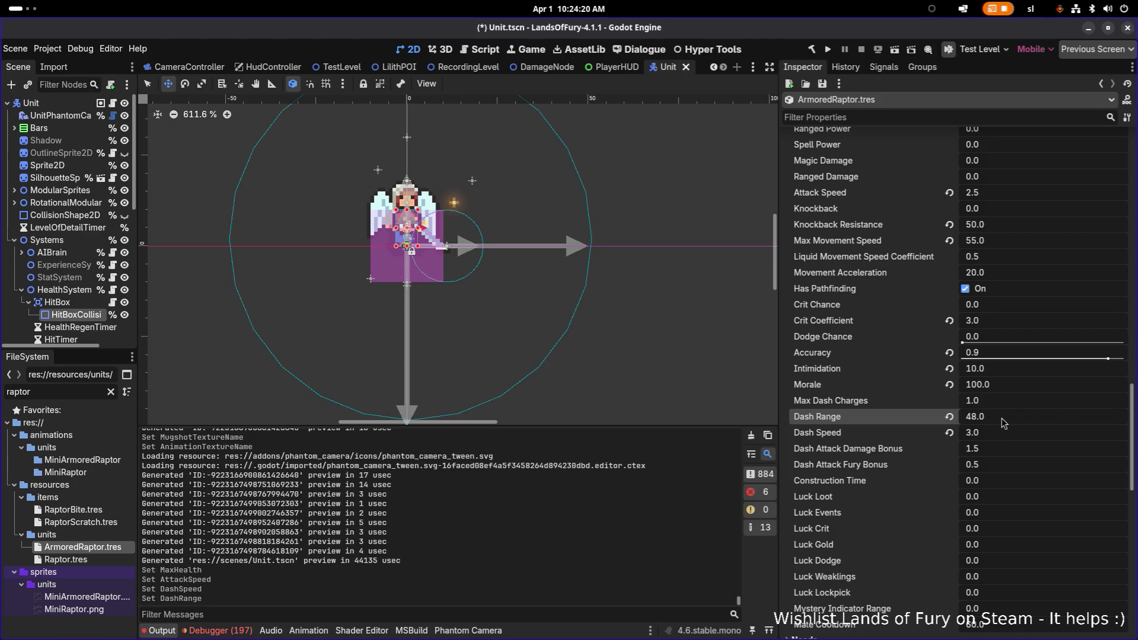
pyautogui.click(1013, 437)
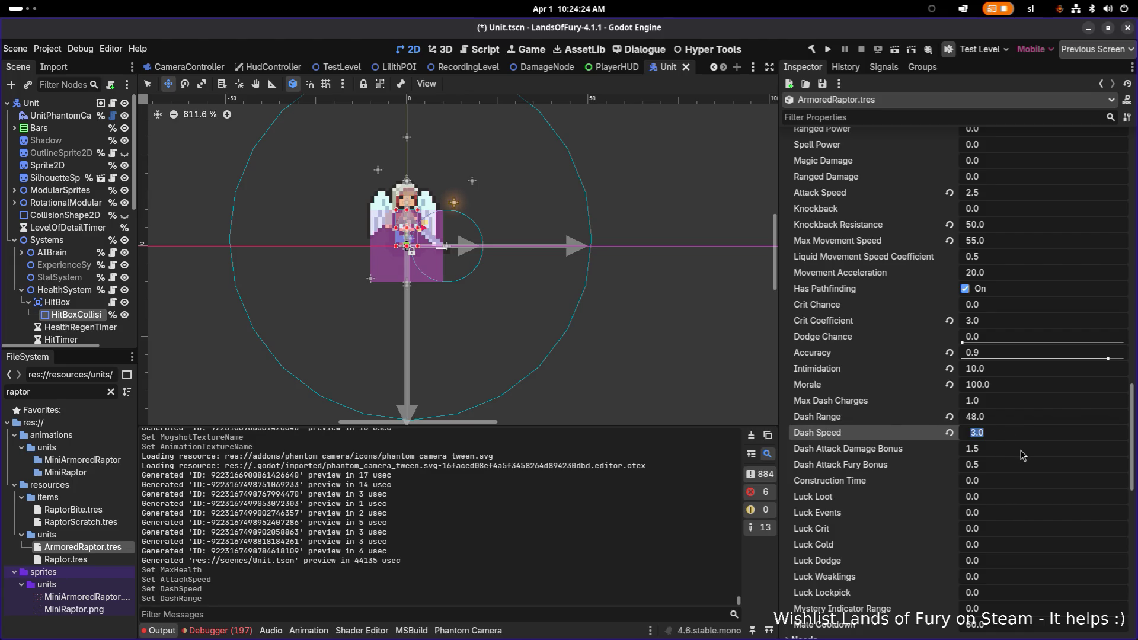
pyautogui.click(1020, 451)
pyautogui.scroll(-5, 1028, 481)
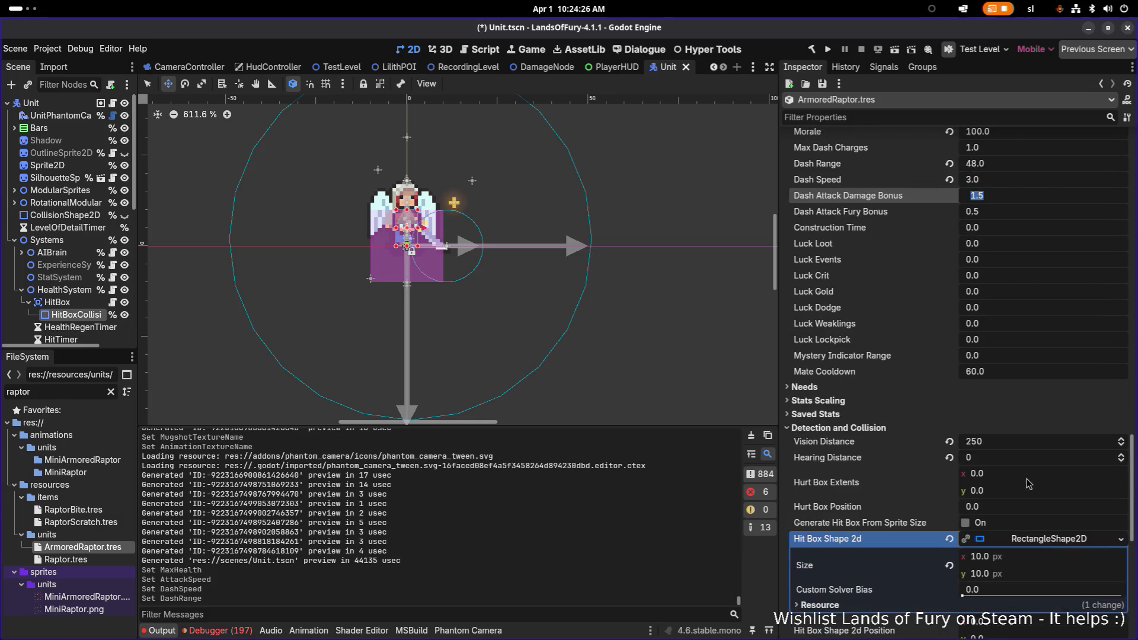
pyautogui.scroll(-3, 1028, 483)
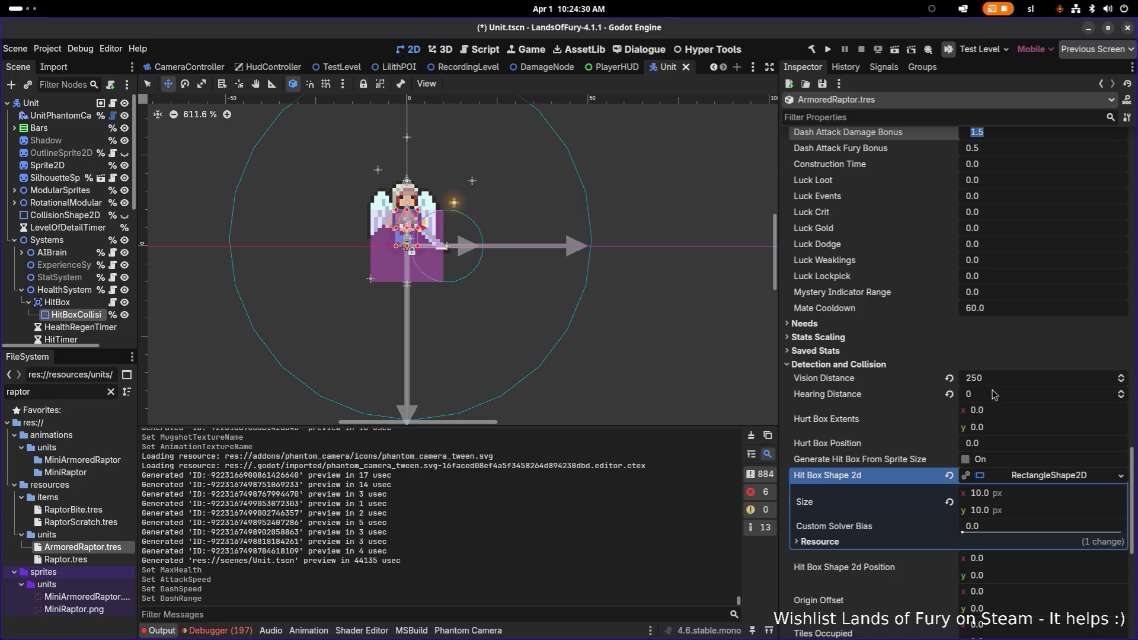
pyautogui.scroll(-5, 995, 400)
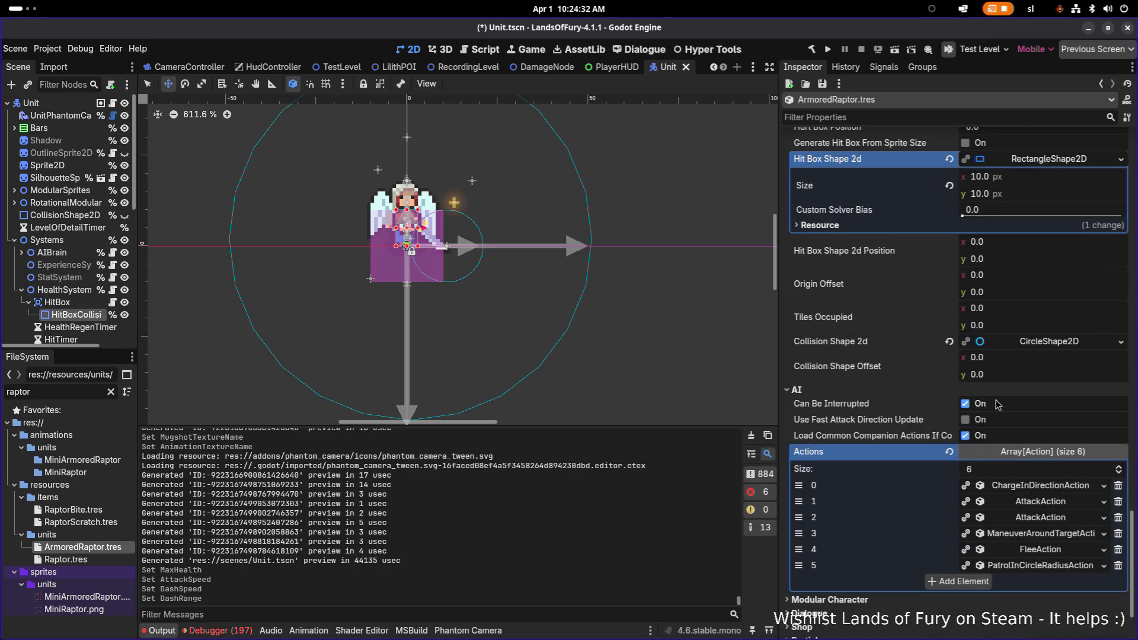
pyautogui.scroll(-3, 997, 403)
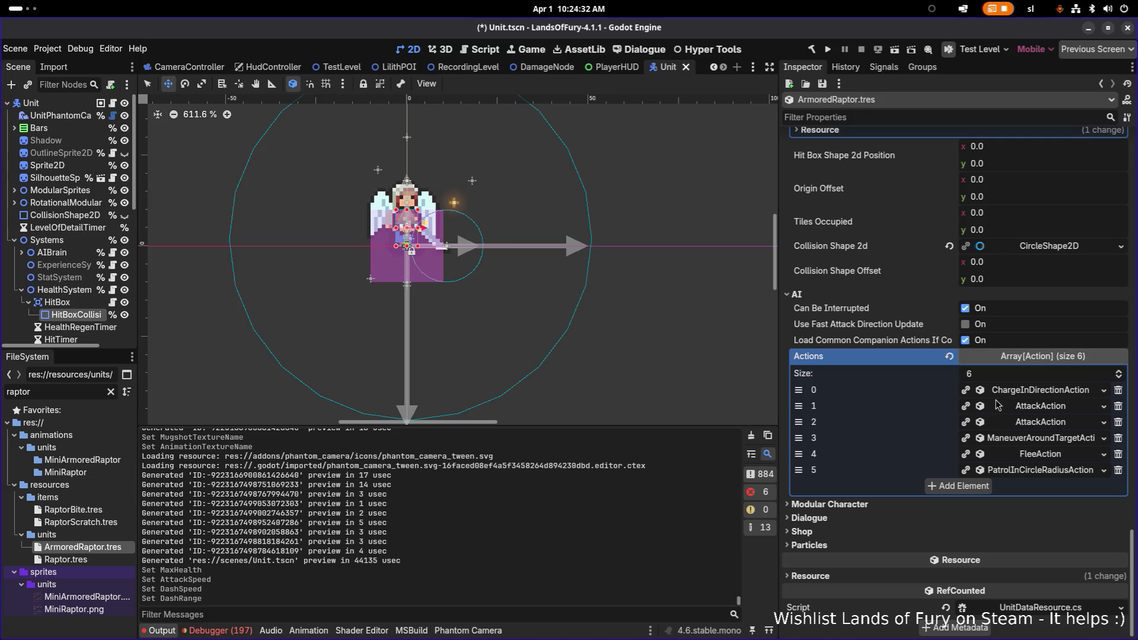
pyautogui.click(1041, 409)
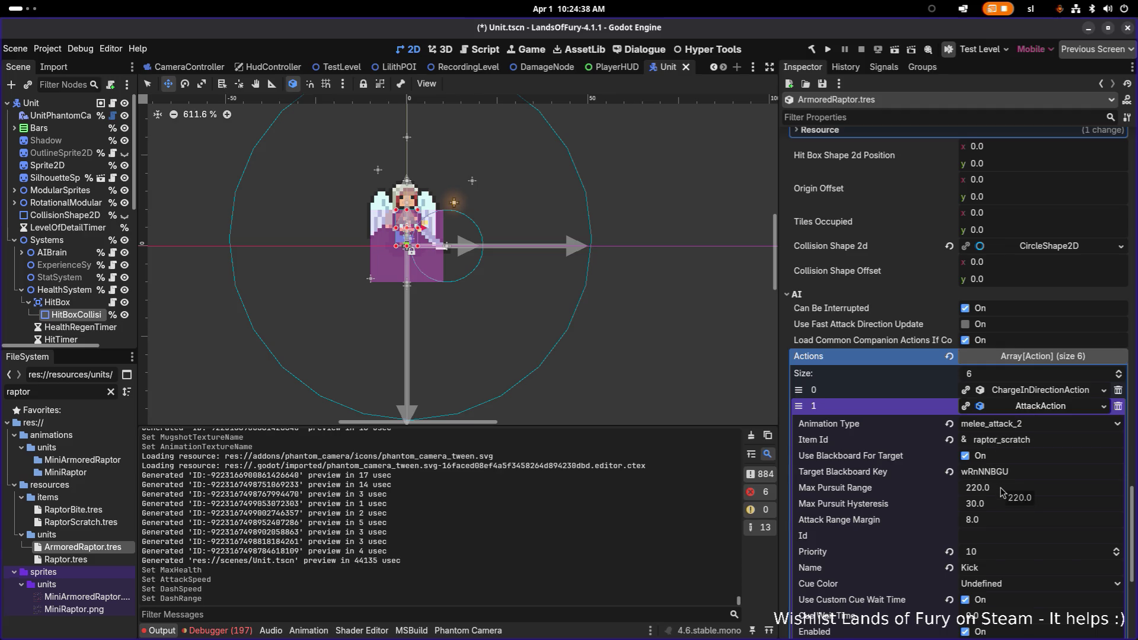
pyautogui.scroll(-4, 1001, 492)
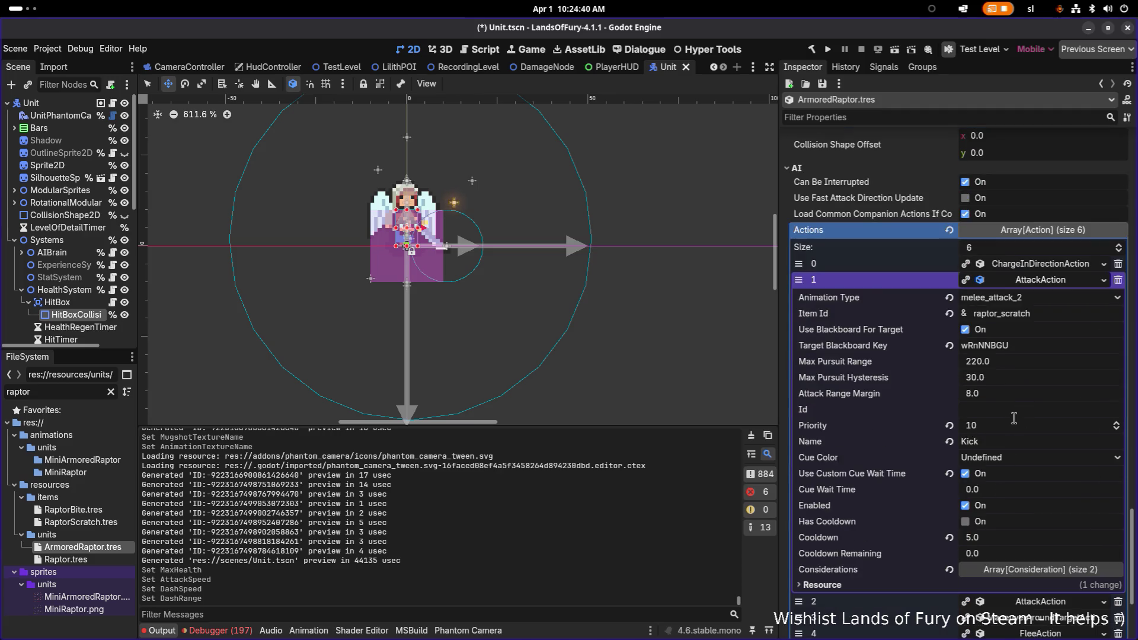
pyautogui.click(997, 541)
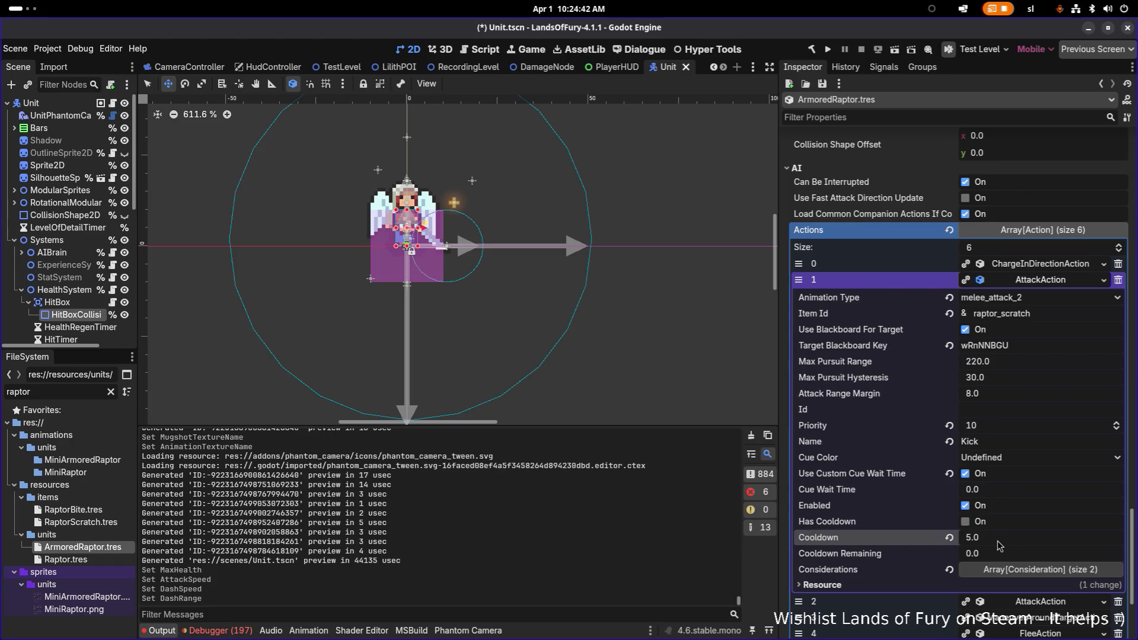
pyautogui.click(1045, 282)
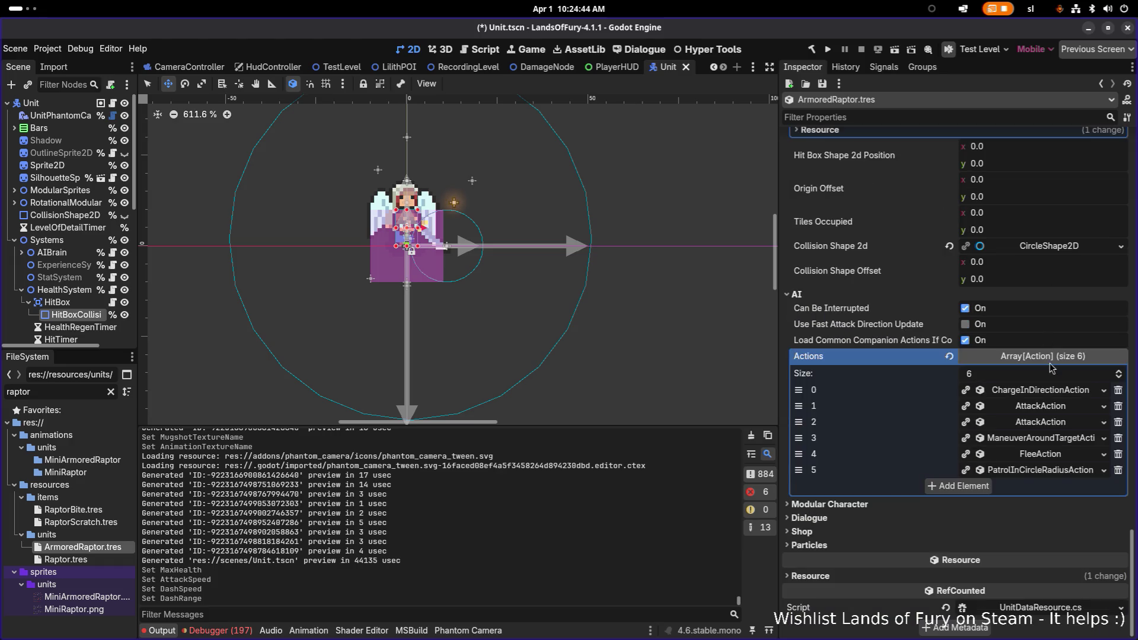
# Make the ChargeInDirectionAction and AttackAction resources unique (recursive) to this unit.
pyautogui.rightClick(1052, 394)
pyautogui.click(1034, 594)
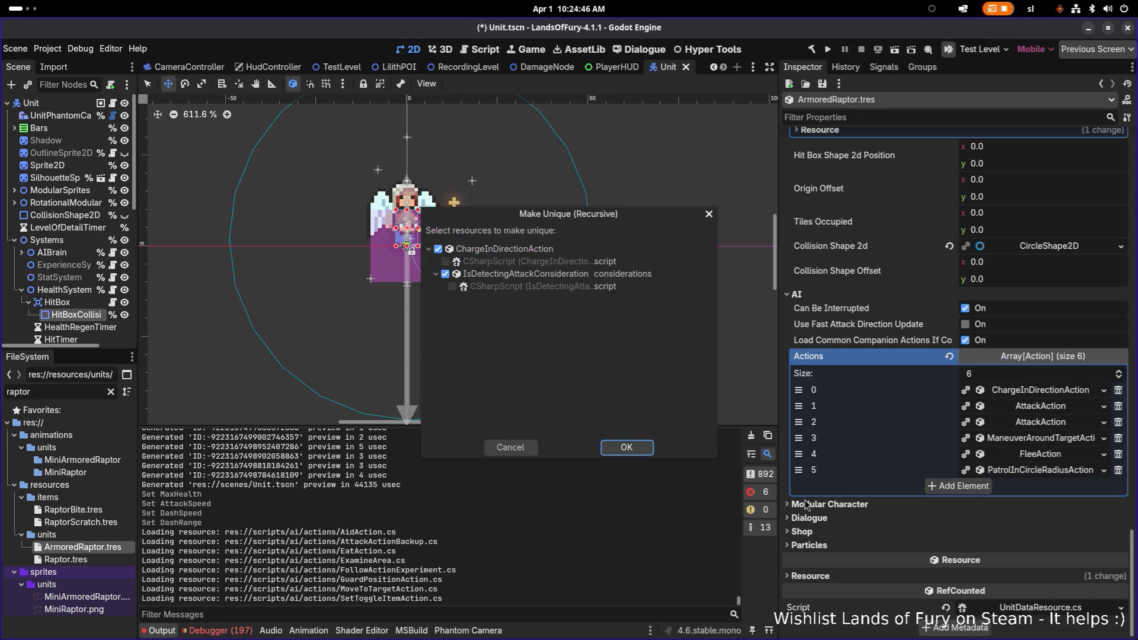
pyautogui.click(626, 447)
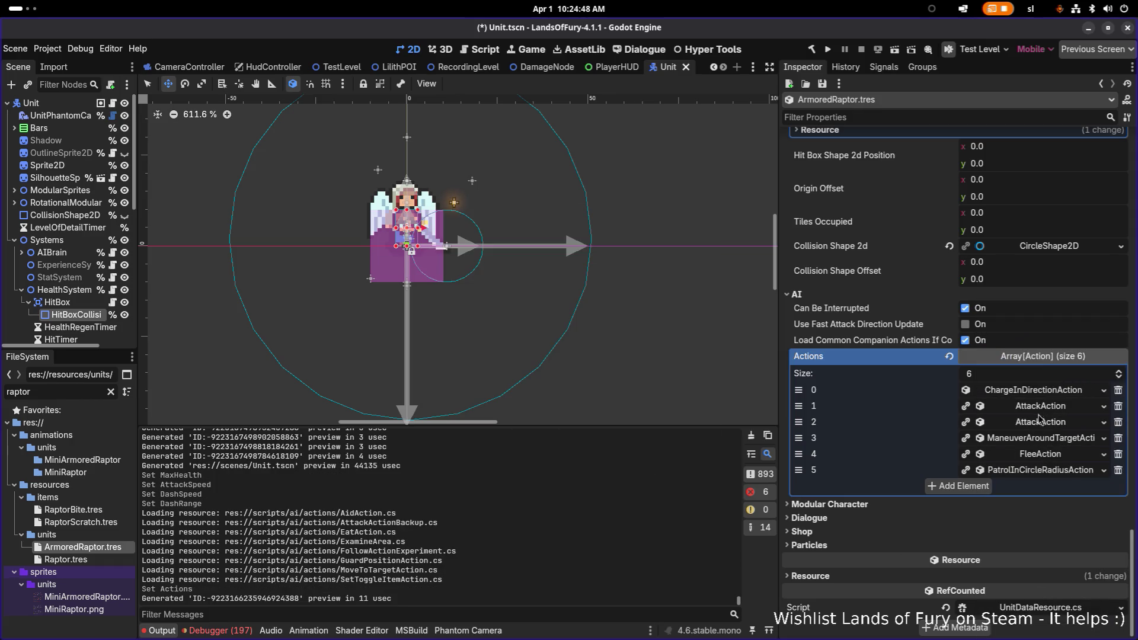
pyautogui.rightClick(1040, 418)
pyautogui.click(1043, 595)
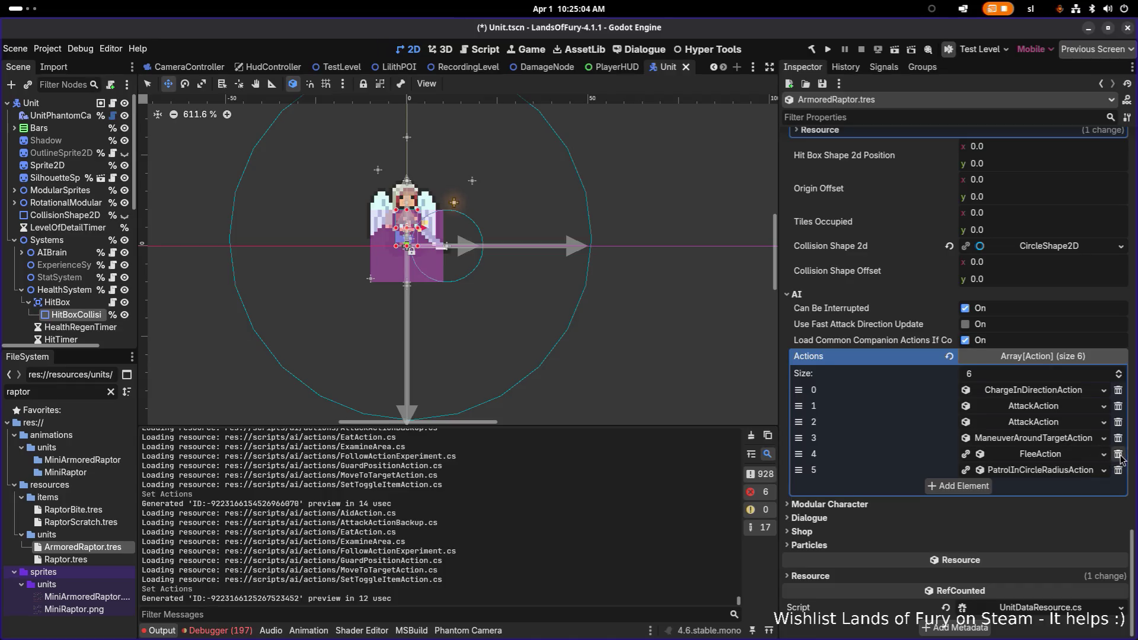
# Delete the FleeAction, then make PatrolInCircleRadiusAction unique and expand its settings.
pyautogui.click(1120, 460)
pyautogui.rightClick(1051, 473)
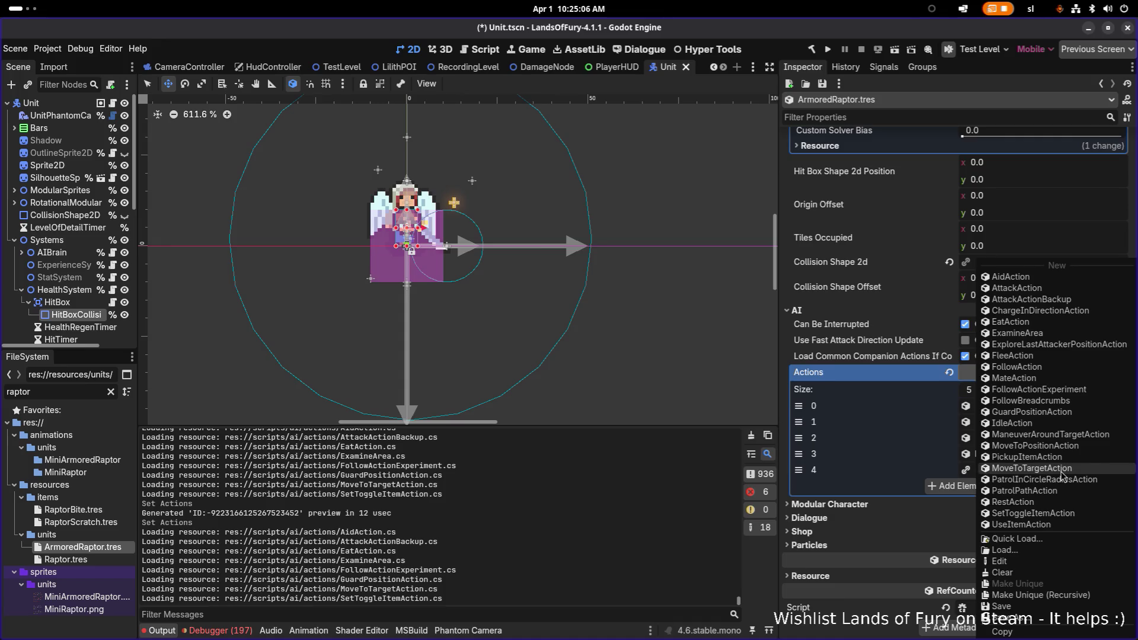
pyautogui.click(1059, 594)
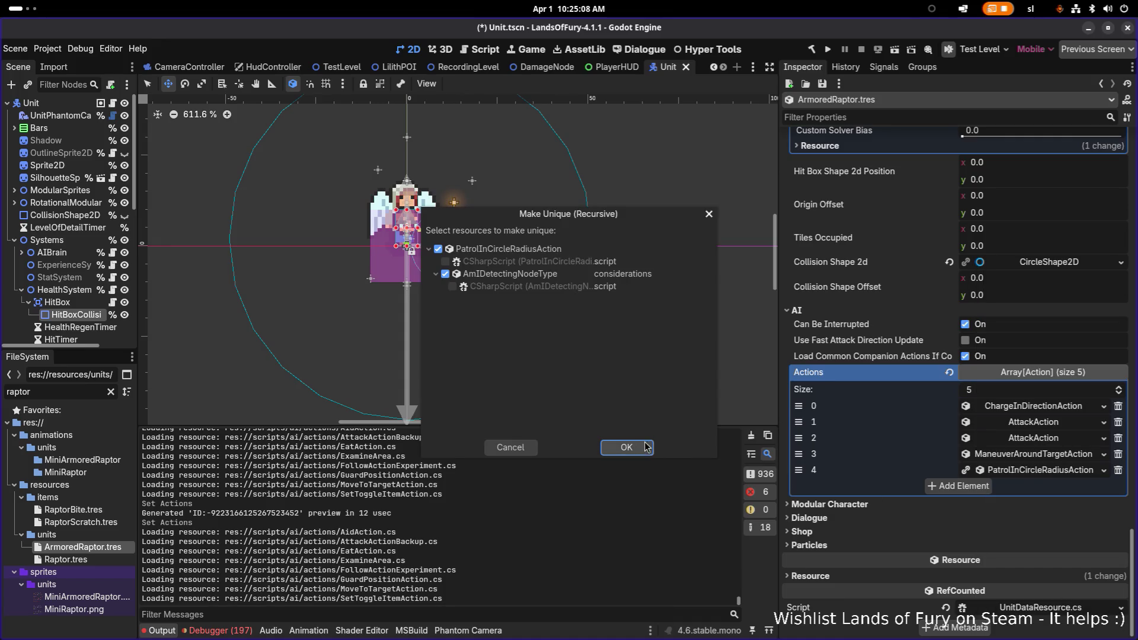
pyautogui.click(651, 448)
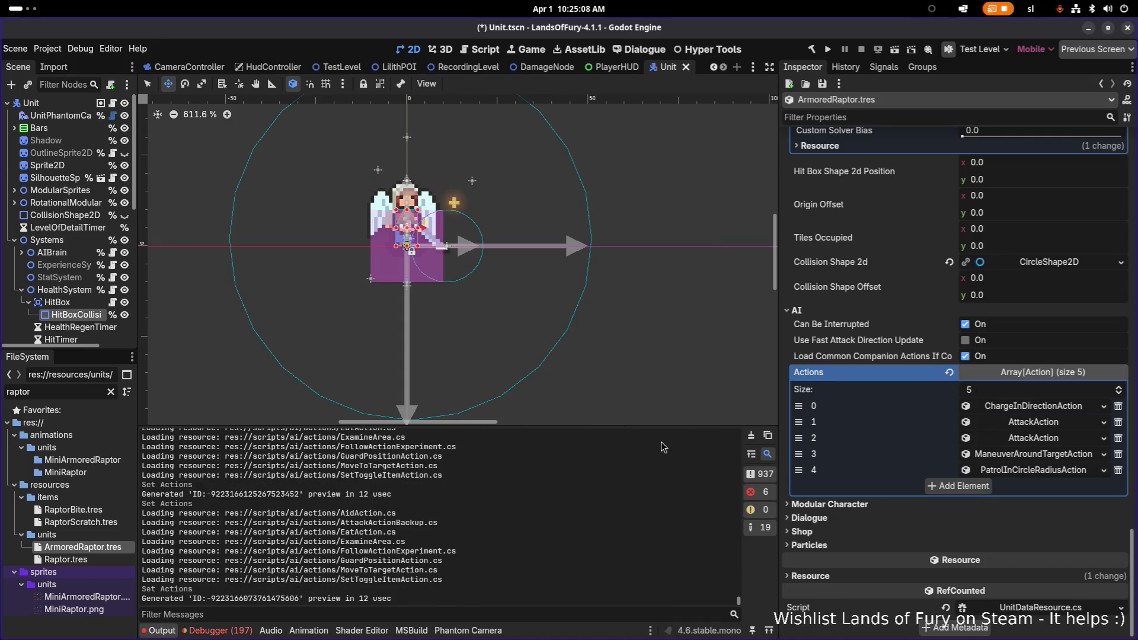
pyautogui.click(1055, 472)
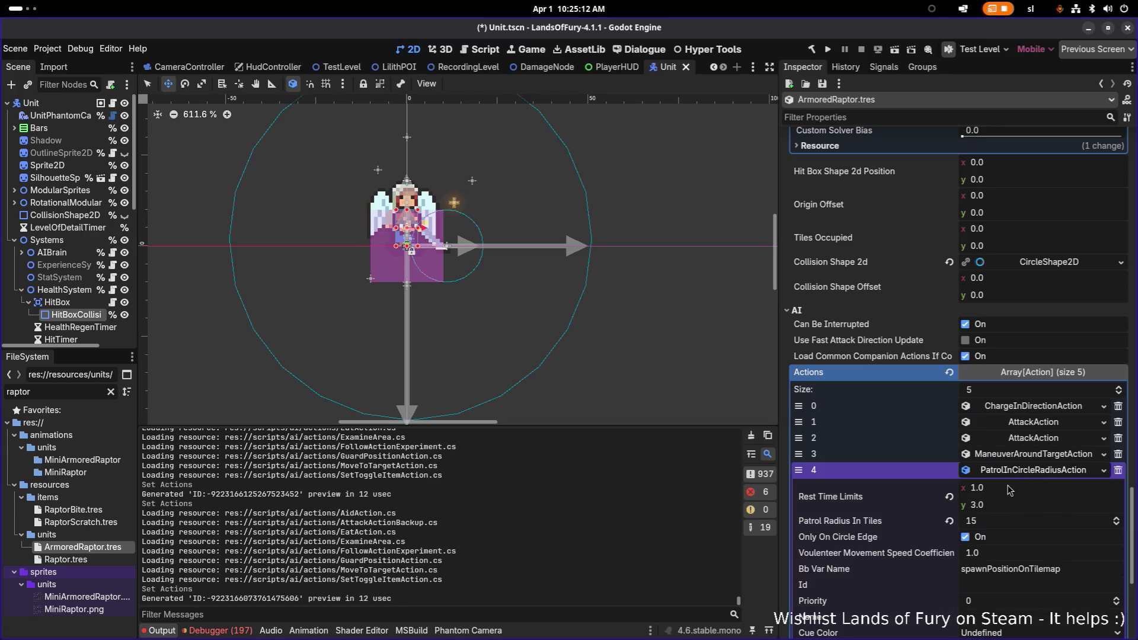
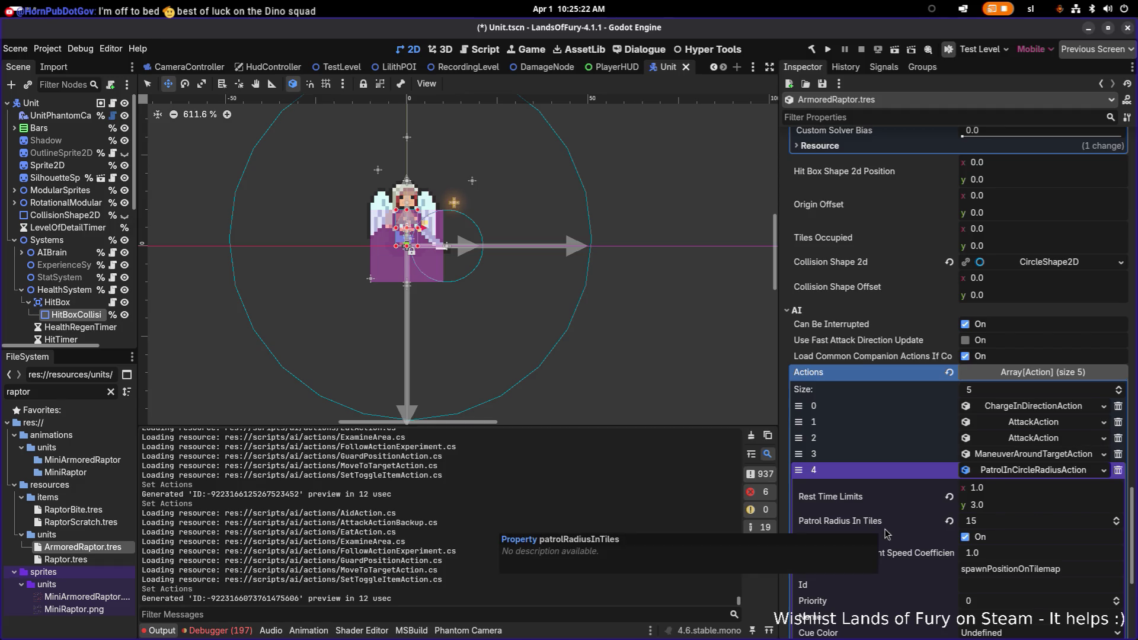
# Set the maneuver-around-target action's Rest Time Limits to 0.5 (min) and 1.0 (max).
pyautogui.click(1041, 472)
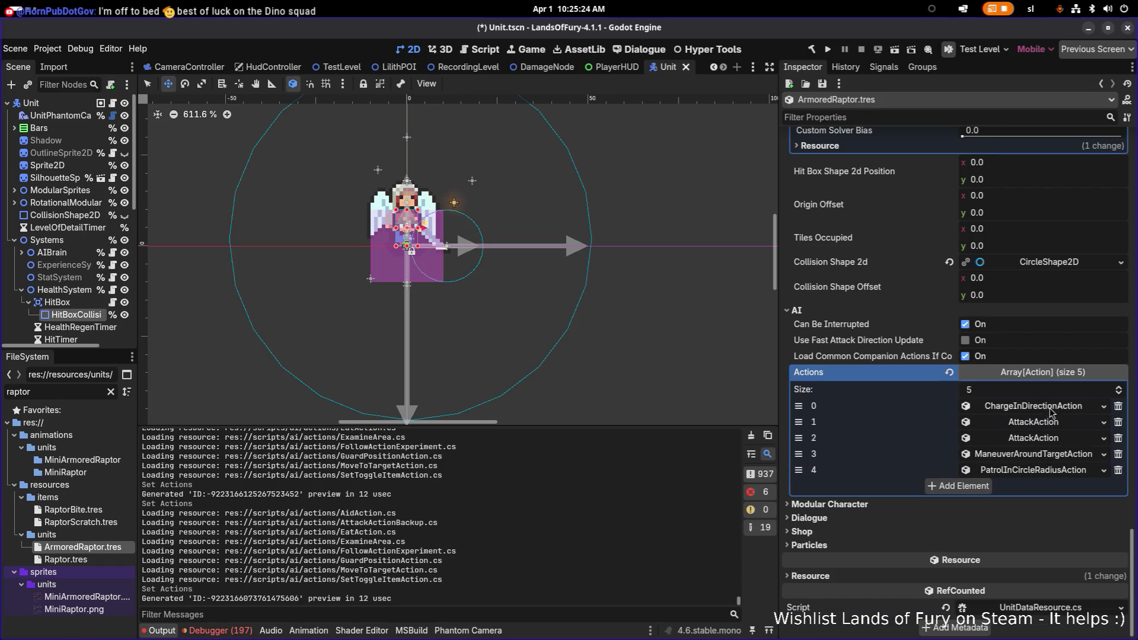
pyautogui.click(1040, 454)
pyautogui.scroll(-1, 1038, 460)
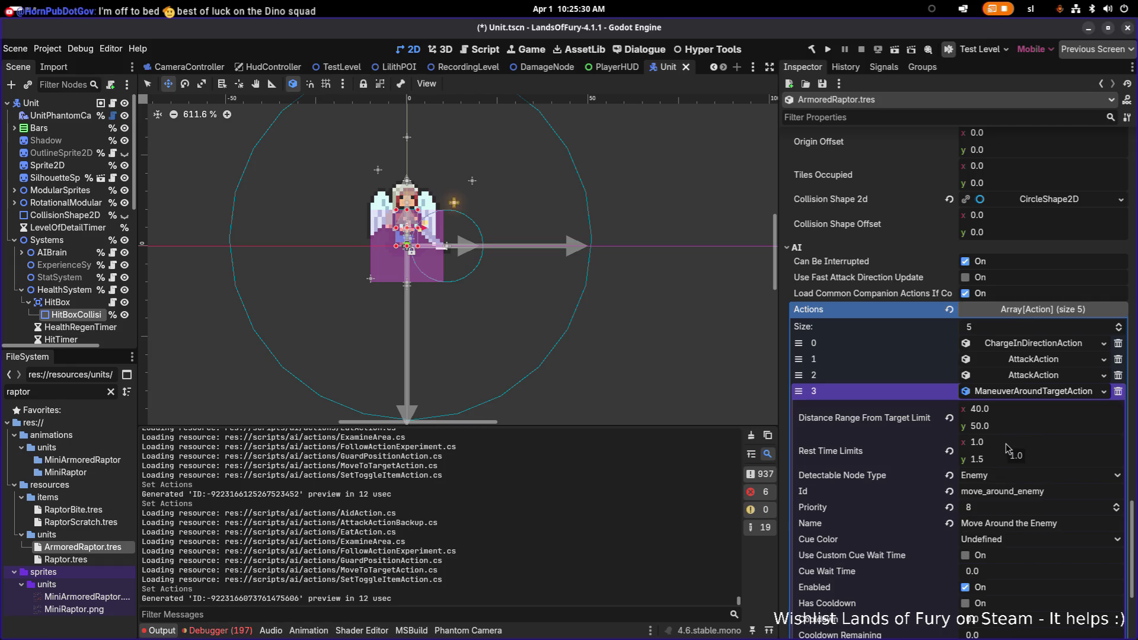
pyautogui.click(1011, 442)
pyautogui.write('0.5')
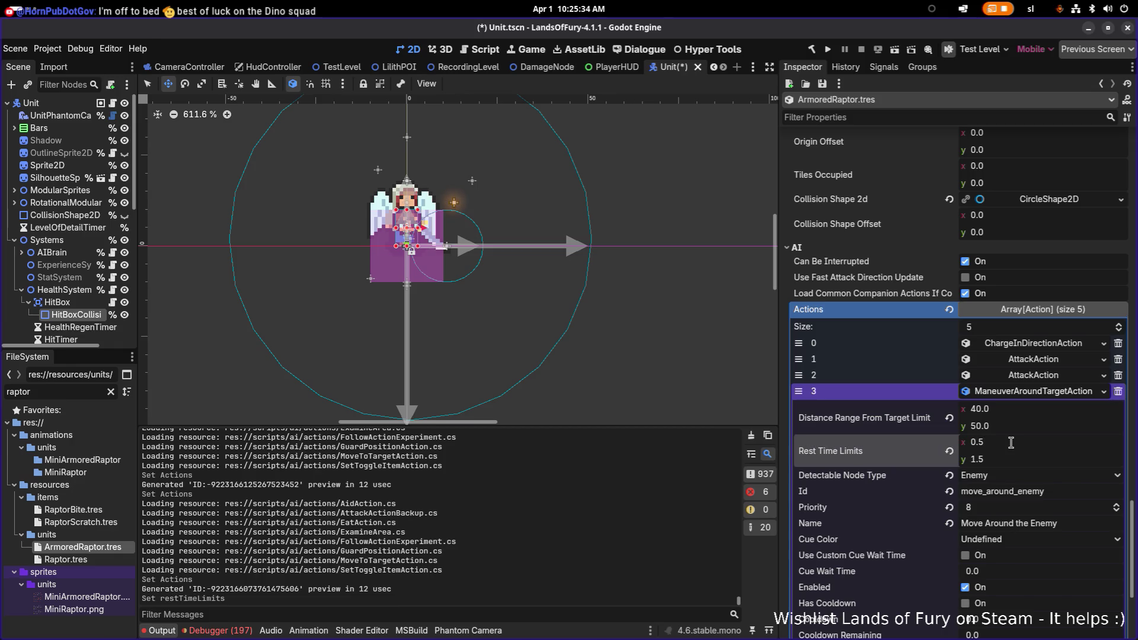
pyautogui.click(1014, 465)
pyautogui.write('1')
pyautogui.press('Return')
# Review the maneuver action's considerations, collapse the action, and save the scene.
pyautogui.scroll(-5, 1013, 466)
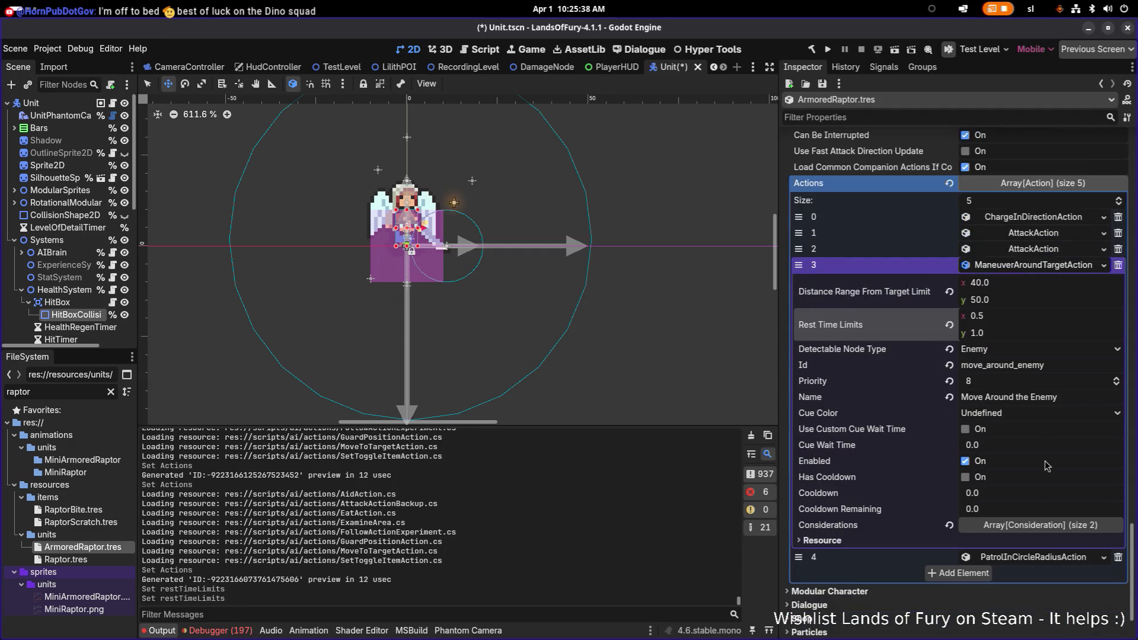
pyautogui.click(1064, 525)
pyautogui.scroll(-5, 1064, 529)
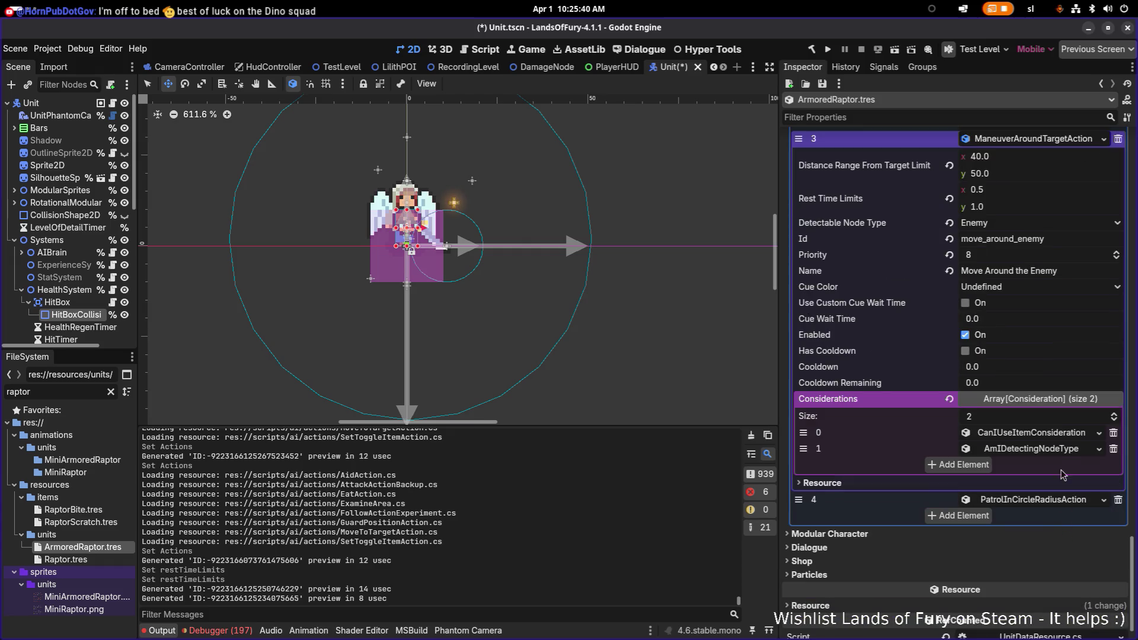
pyautogui.click(1063, 433)
pyautogui.click(1062, 436)
pyautogui.scroll(5, 1011, 359)
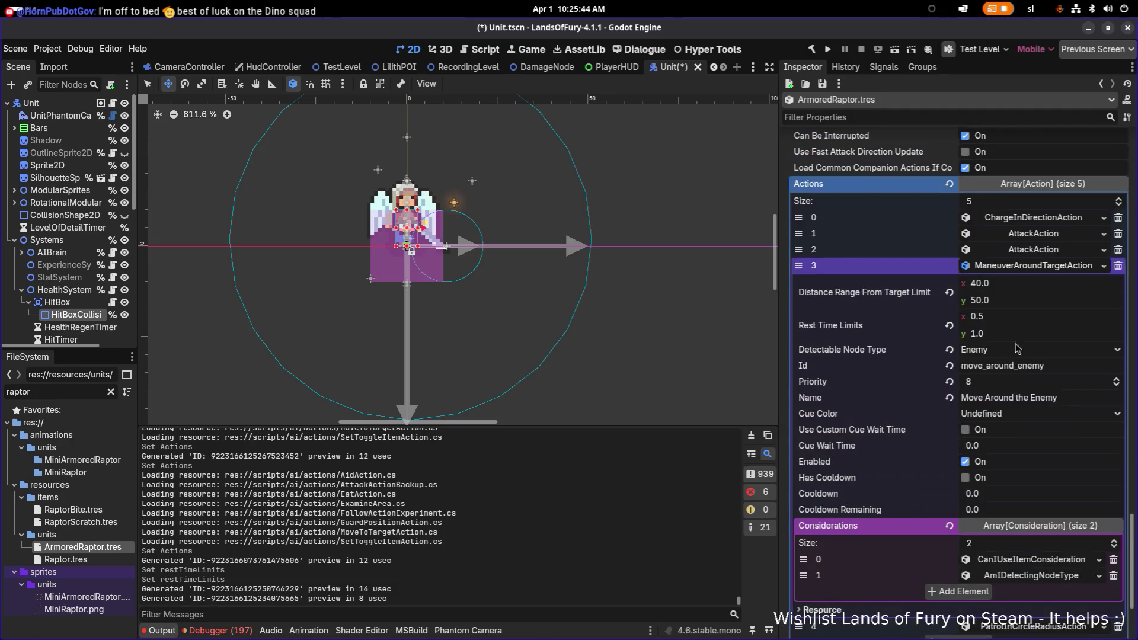
pyautogui.click(1041, 271)
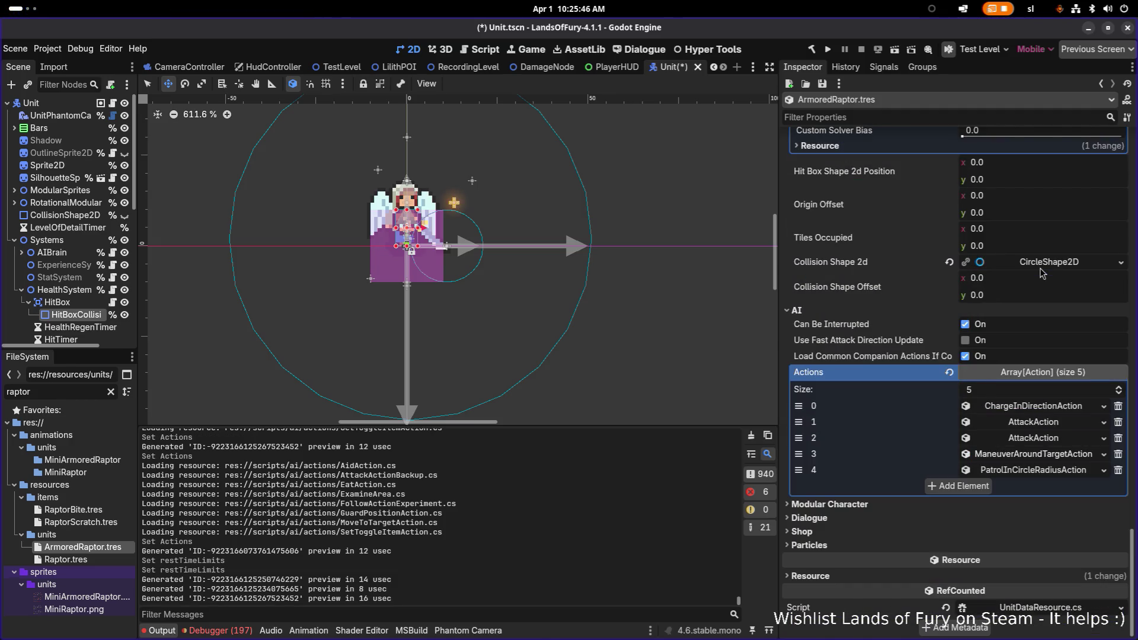
pyautogui.hotkey('ctrl', 's')
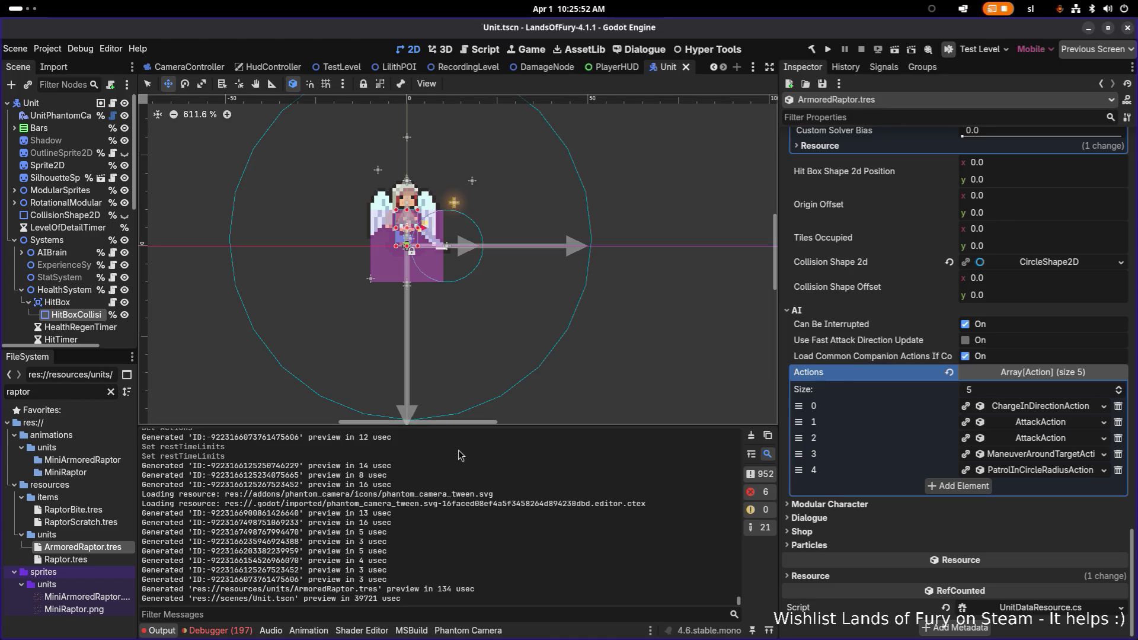
# Duplicate RaptorBite.tres as ArmoredRaptorBite.tres.
pyautogui.moveTo(138, 403); pyautogui.dragTo(219, 400)
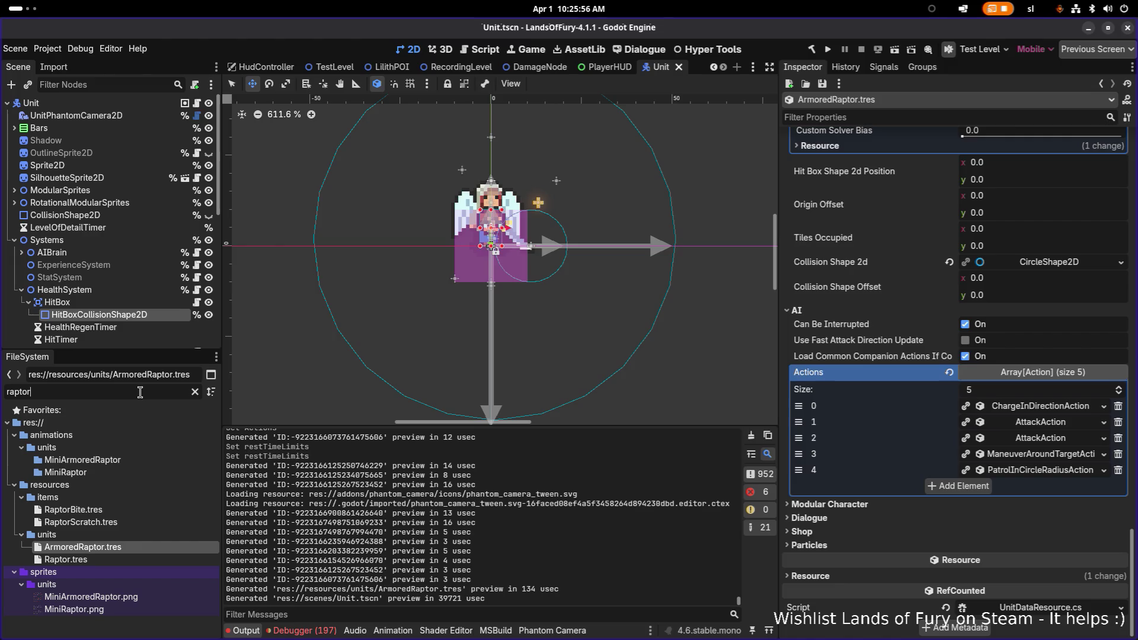
pyautogui.click(136, 510)
pyautogui.hotkey('ctrl', 'd')
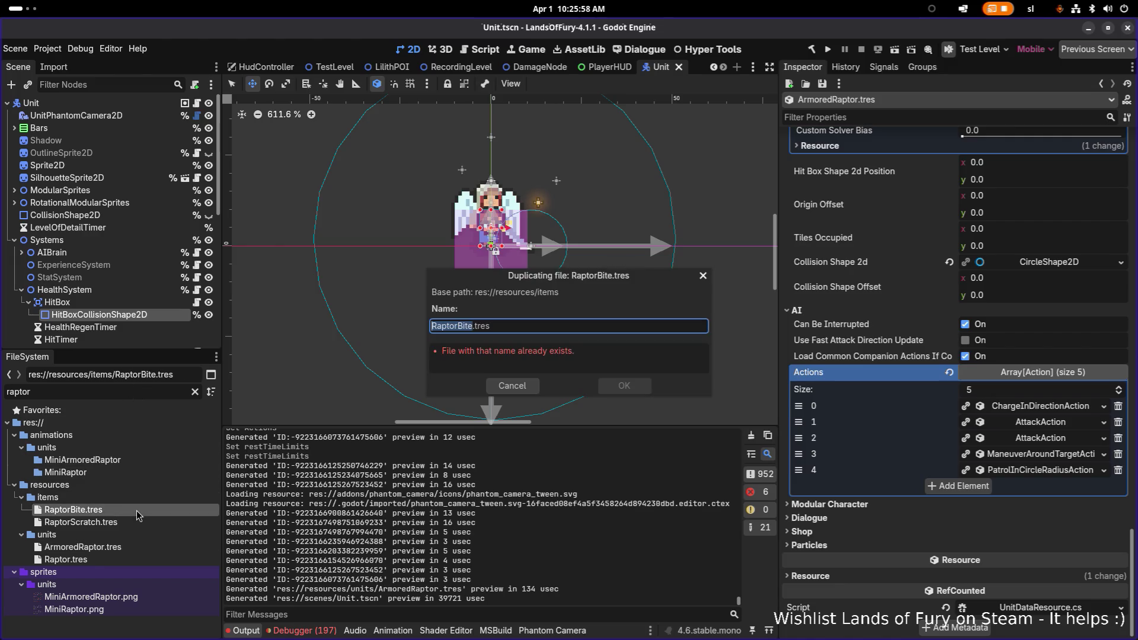
pyautogui.press('Home')
pyautogui.write('Armored')
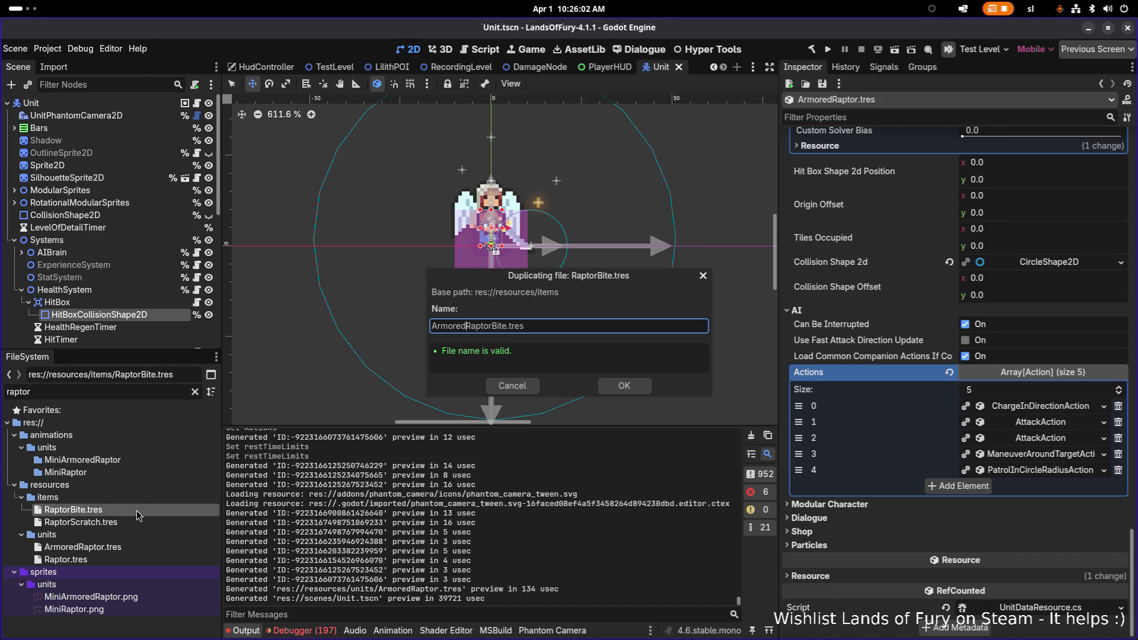
pyautogui.press('Return')
# Duplicate RaptorScratch.tres as ArmoredRaptorScratch.tres.
pyautogui.click(122, 535)
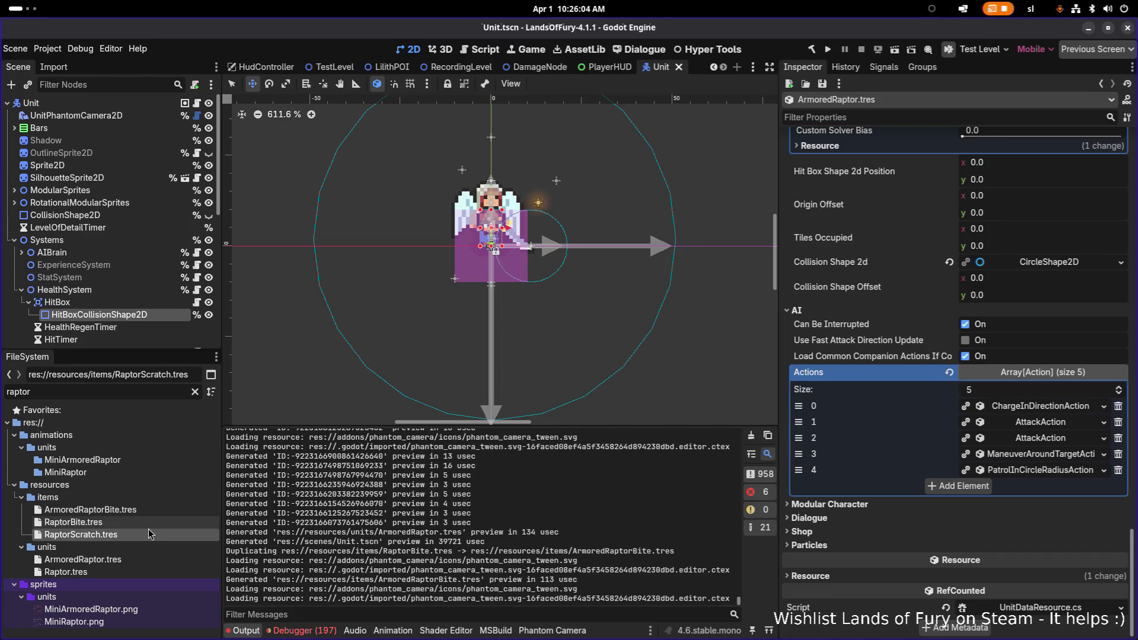
pyautogui.hotkey('ctrl', 'd')
pyautogui.press('Home')
pyautogui.write('Armored')
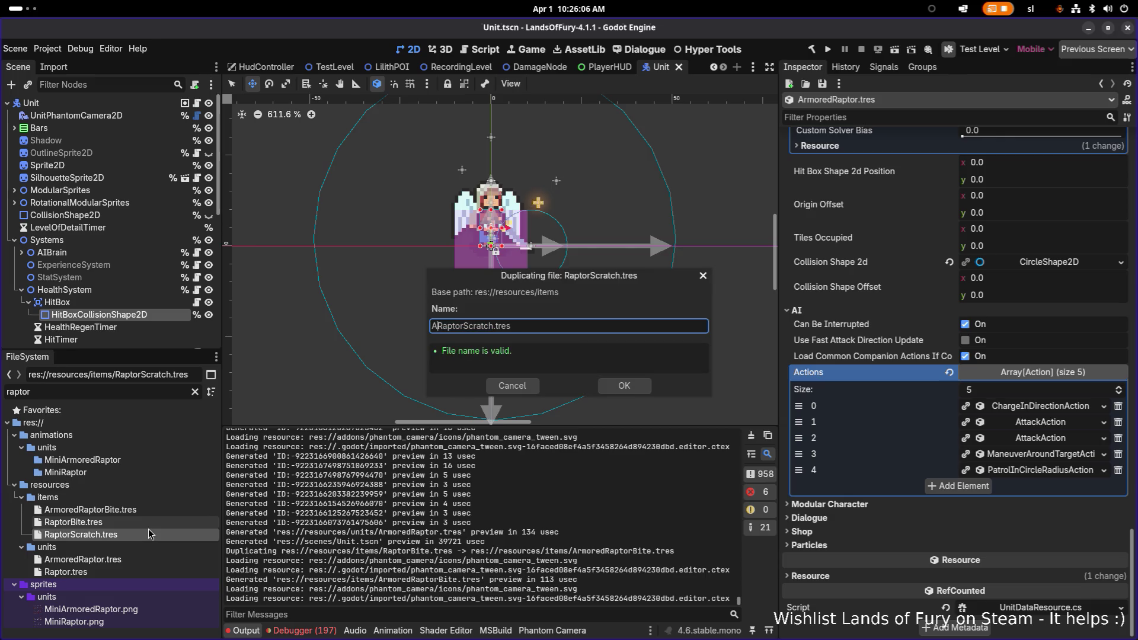
pyautogui.press('Return')
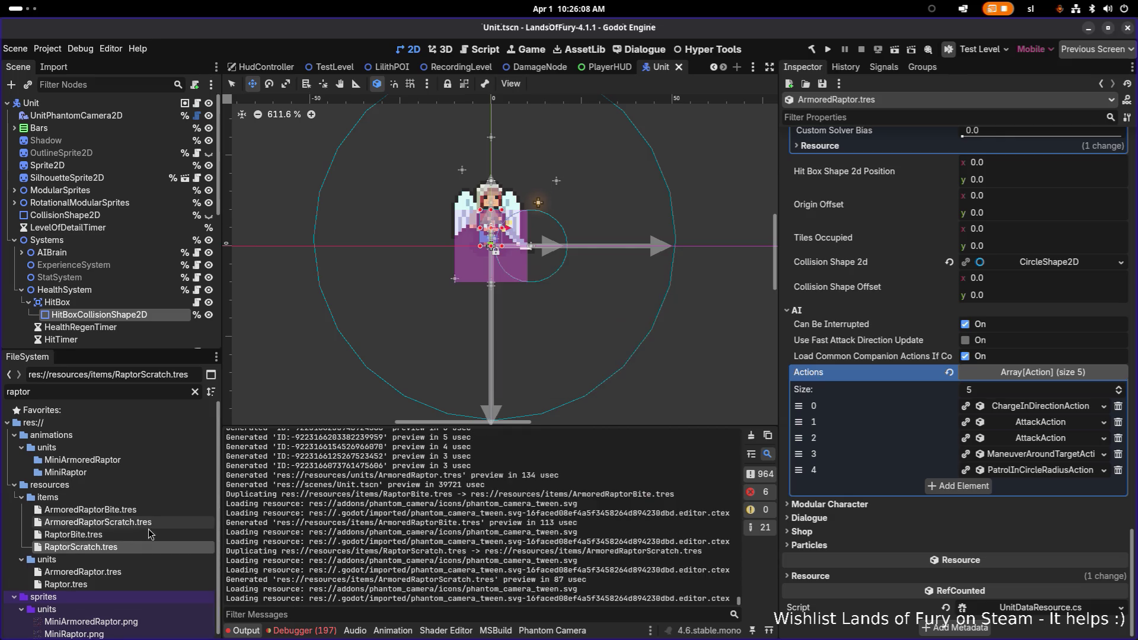
# Change the Kick attack action's Item Id to armored_raptor_scratch.
pyautogui.click(1049, 423)
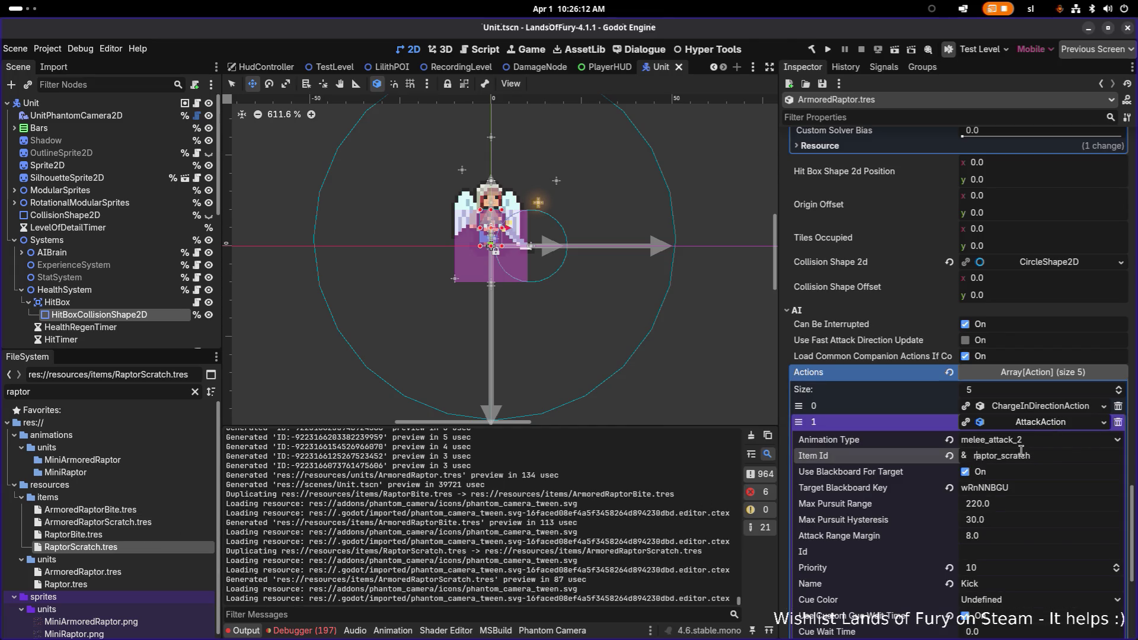
pyautogui.write('armor')
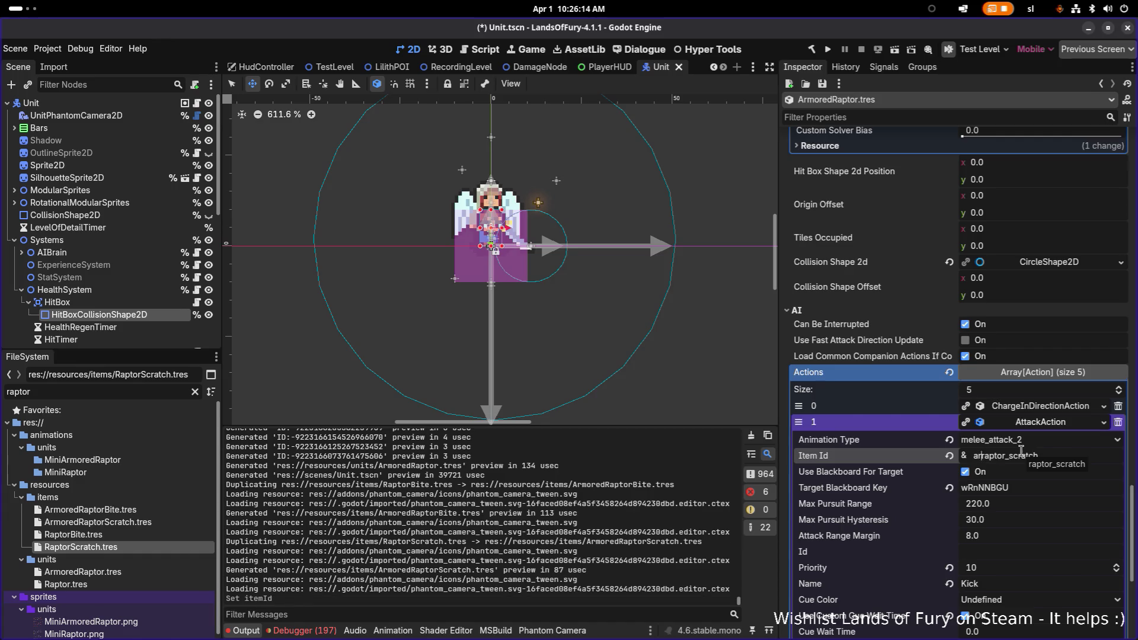
pyautogui.write('ed_')
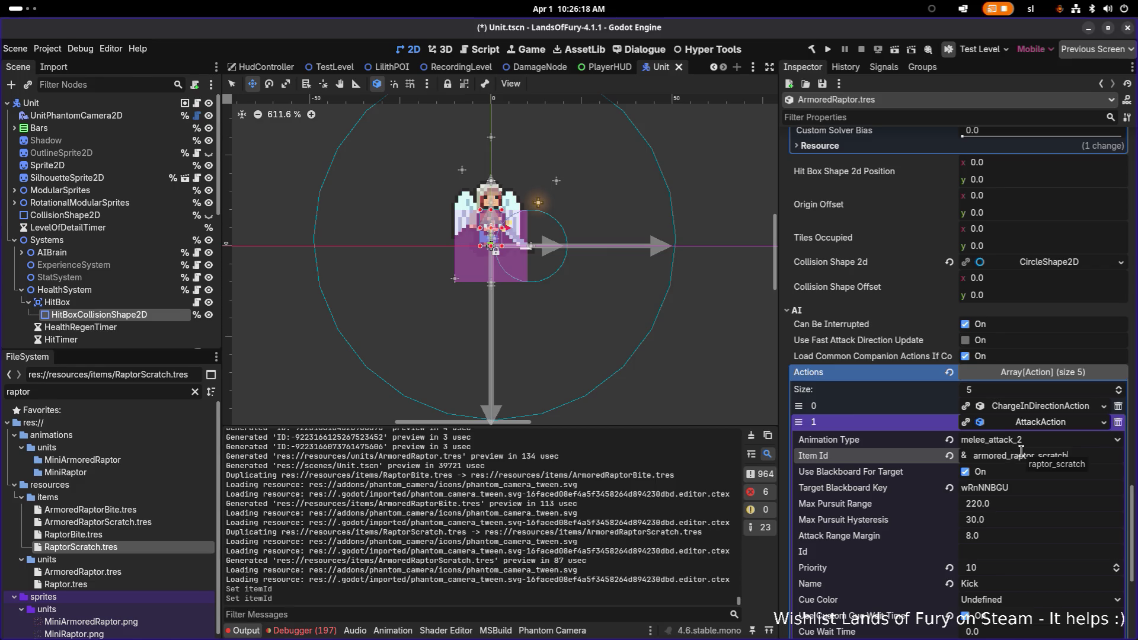
pyautogui.hotkey('ctrl', 'a')
pyautogui.hotkey('ctrl', 'c')
pyautogui.click(1089, 453)
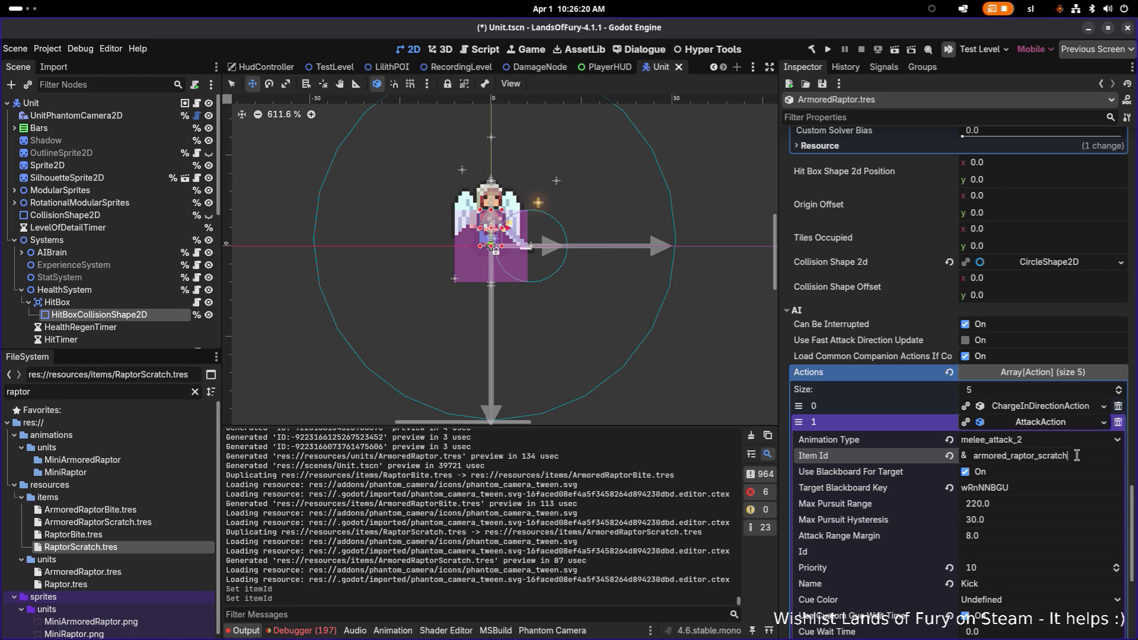
pyautogui.scroll(-5, 1083, 457)
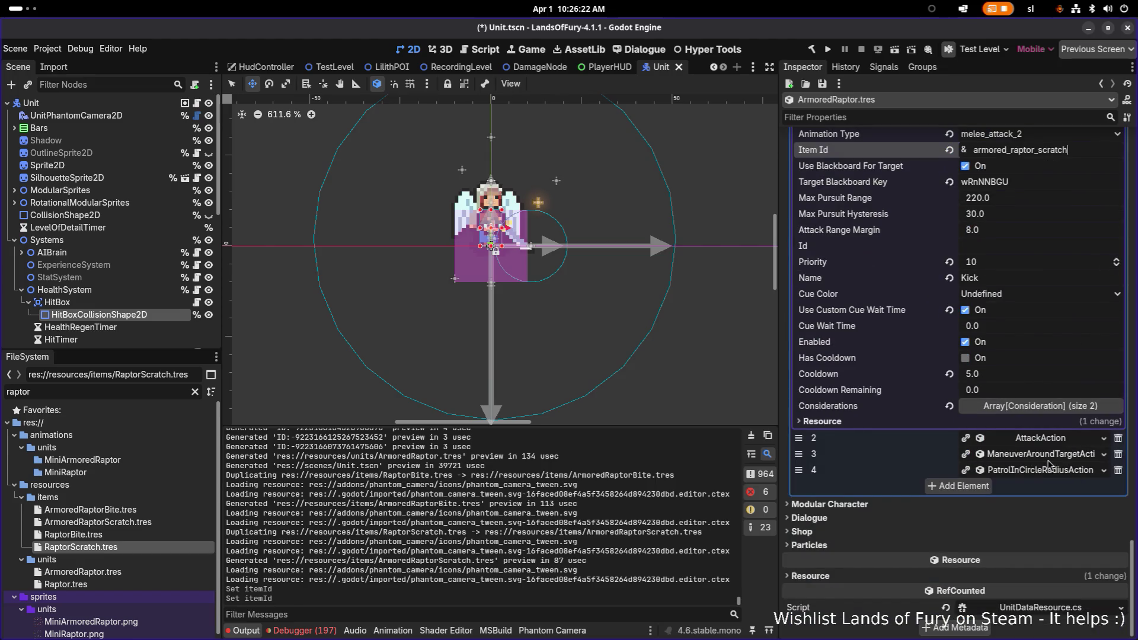
# Set the Kick attack's item-use consideration Item Id to armored_raptor_scratch.
pyautogui.click(1040, 409)
pyautogui.click(1034, 440)
pyautogui.click(1034, 440)
pyautogui.click(1034, 456)
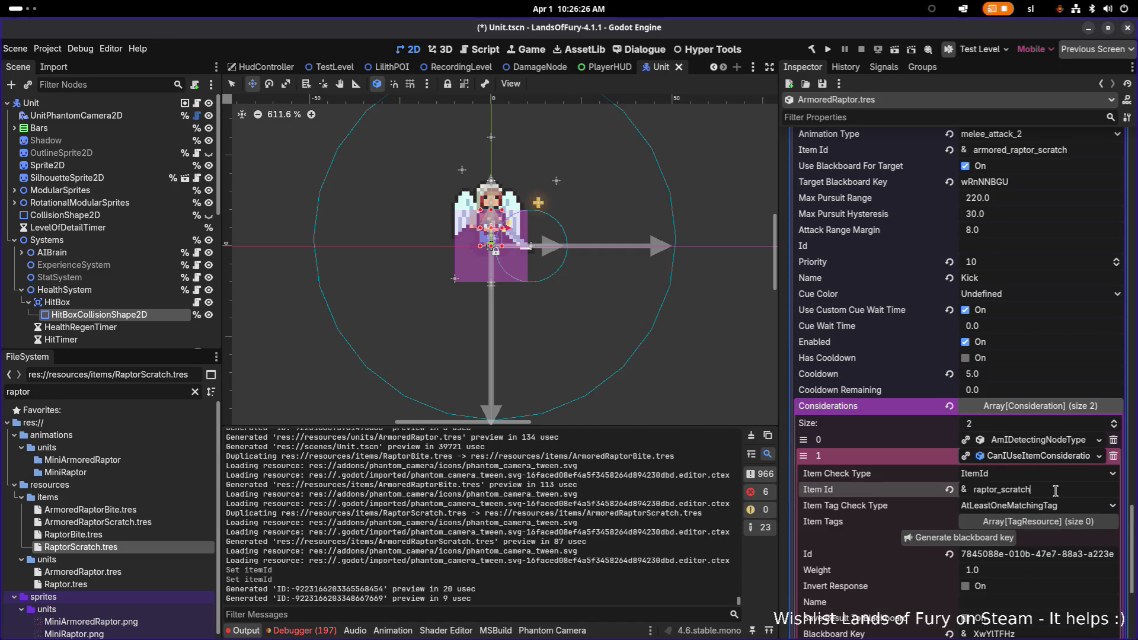
pyautogui.doubleClick(1055, 490)
pyautogui.hotkey('ctrl', 'v')
pyautogui.press('Return')
# Change the Bite attack action's Item Id to armored_raptor_bite.
pyautogui.scroll(-5, 1052, 495)
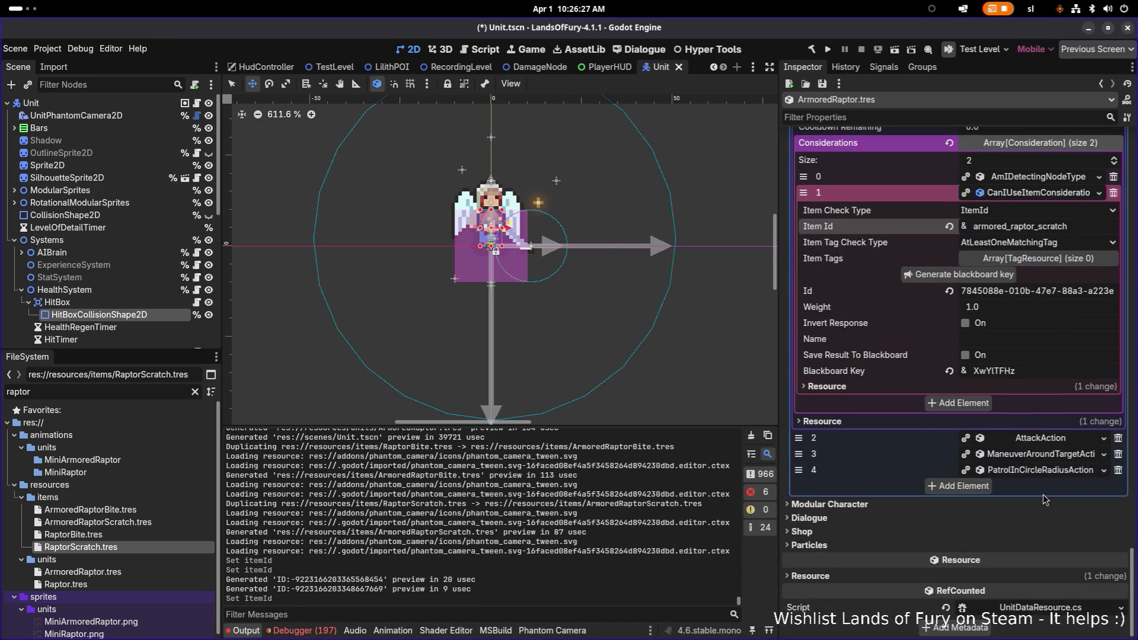
pyautogui.click(1055, 440)
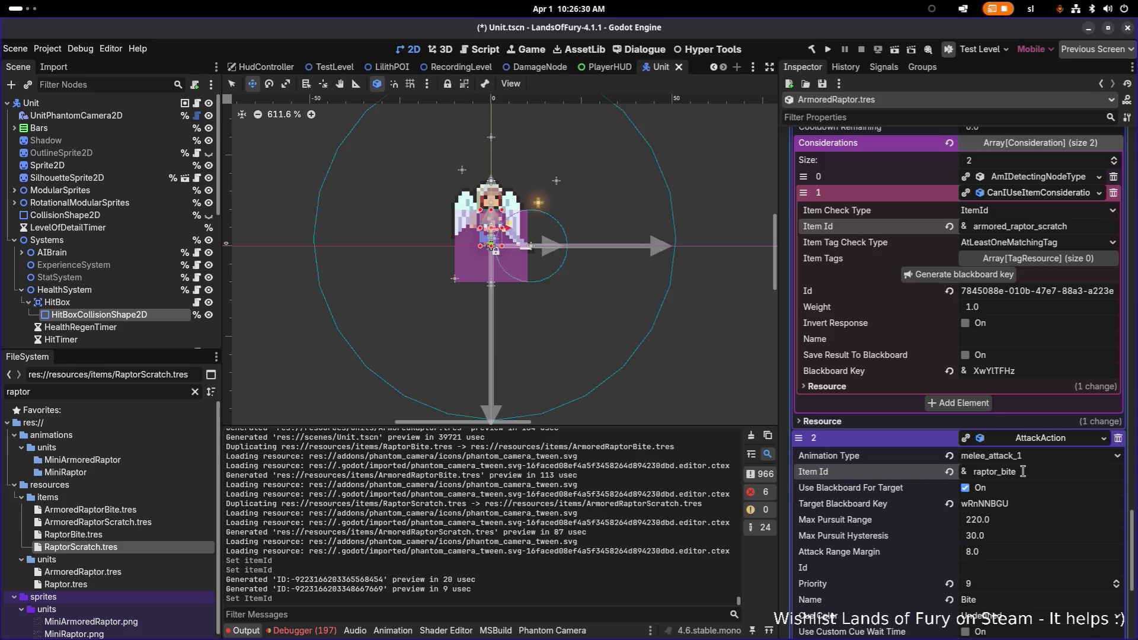
pyautogui.write('armored_')
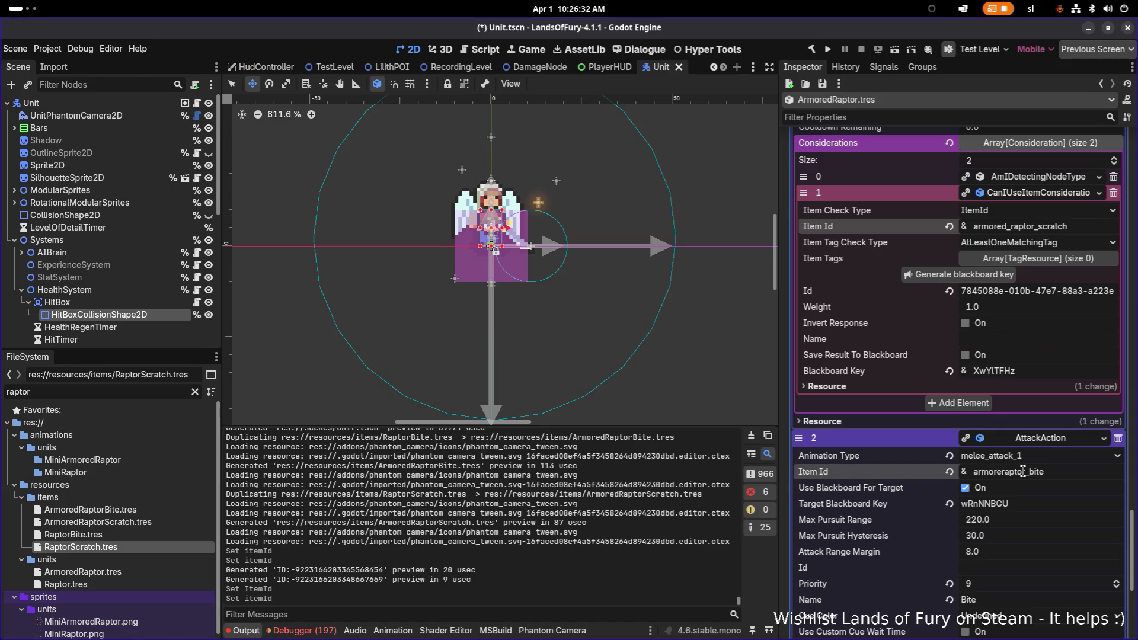
pyautogui.doubleClick(1023, 471)
pyautogui.hotkey('ctrl', 'c')
pyautogui.scroll(-3, 1020, 471)
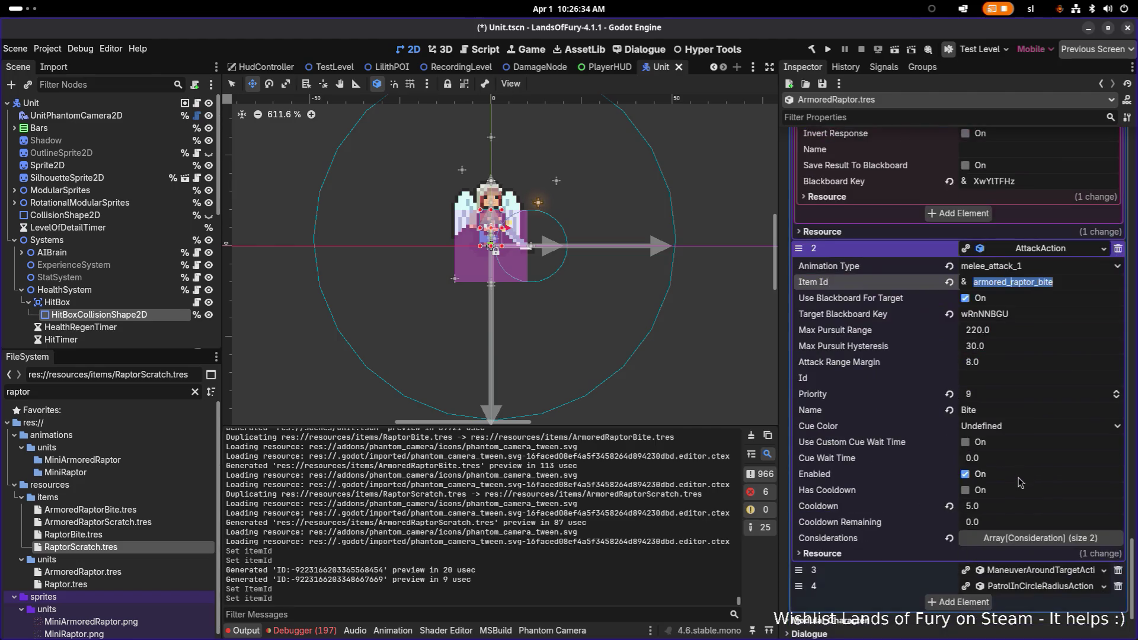
# Set the Bite attack's item-use consideration Item Id to armored_raptor_bite and save.
pyautogui.click(1037, 538)
pyautogui.click(1037, 572)
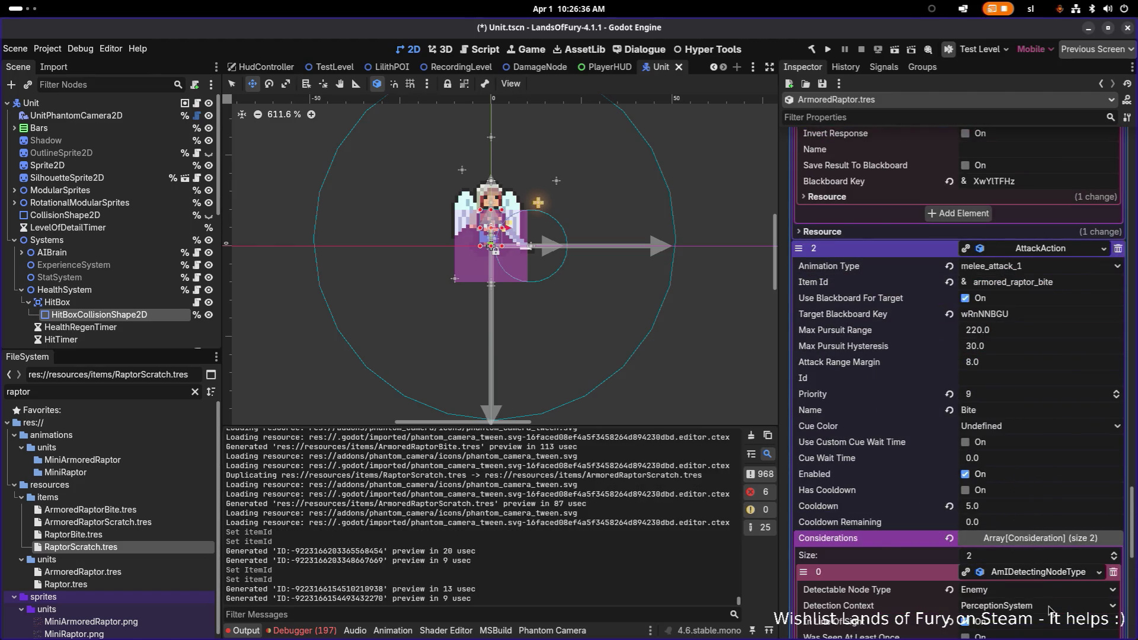
pyautogui.scroll(-3, 1051, 611)
pyautogui.scroll(-1, 1060, 557)
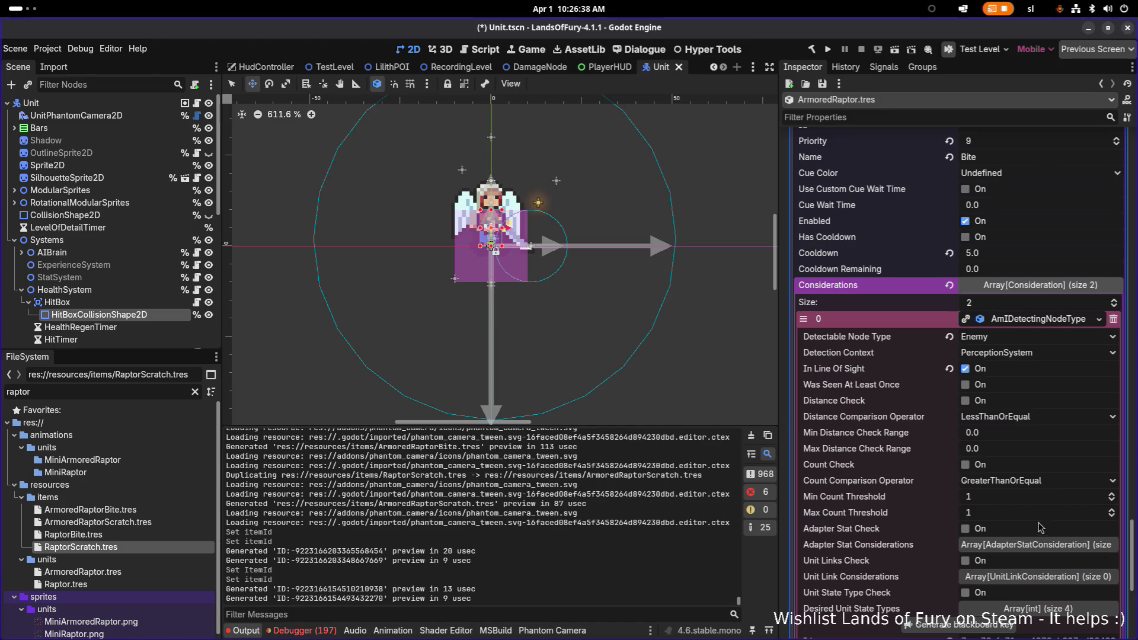
pyautogui.scroll(-3, 1044, 379)
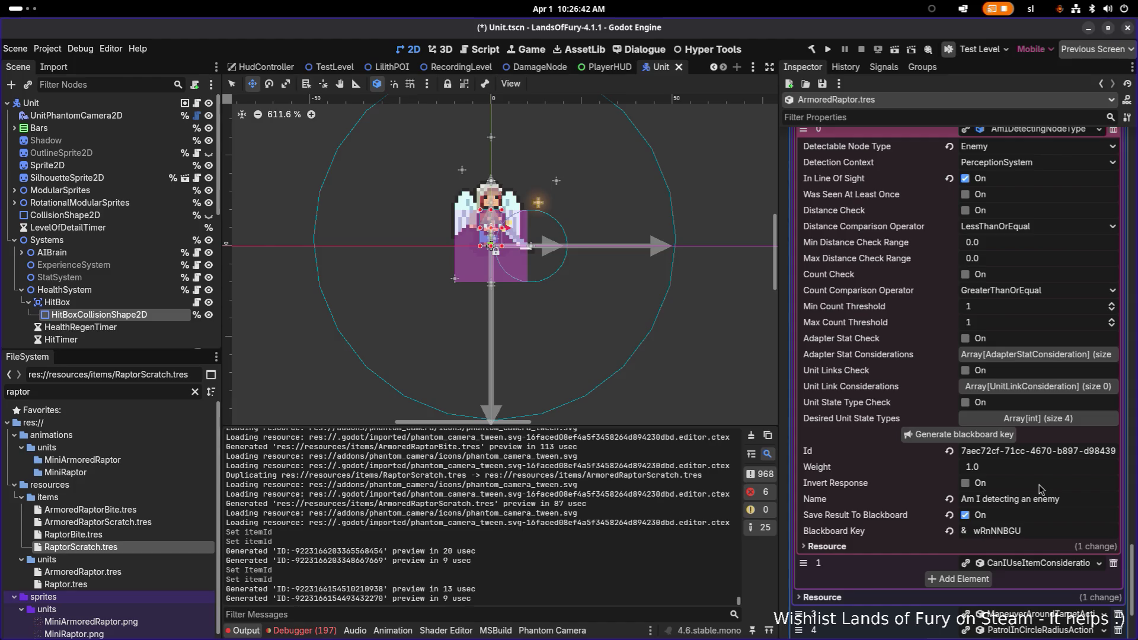
pyautogui.click(1041, 563)
pyautogui.scroll(-1, 1038, 559)
pyautogui.click(1049, 534)
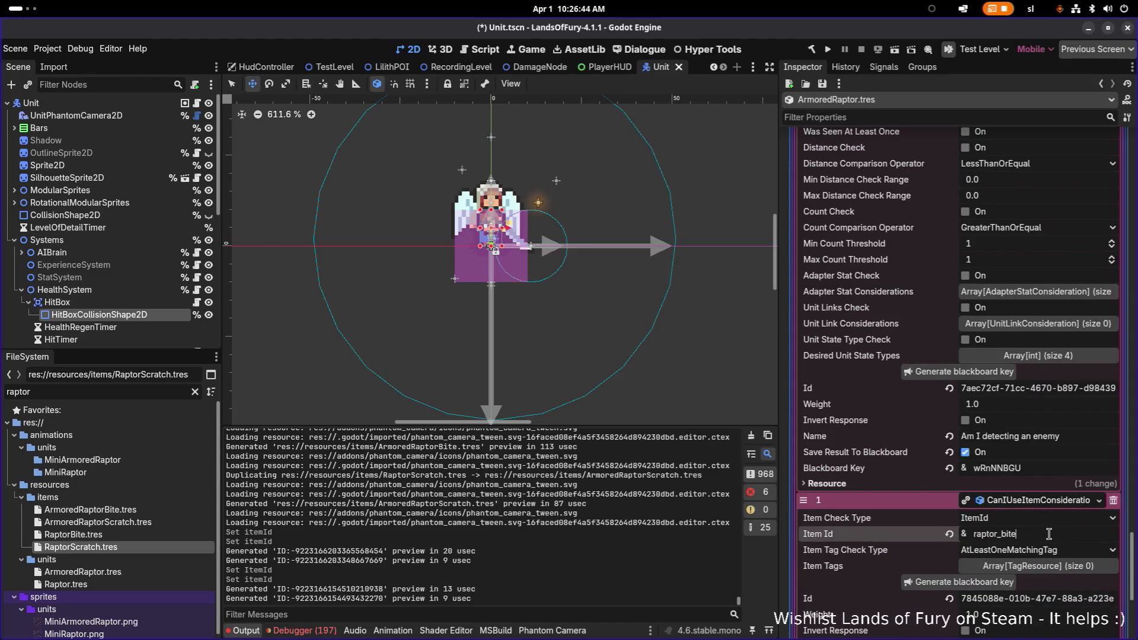
pyautogui.hotkey('ctrl', 'a')
pyautogui.hotkey('ctrl', 'v')
pyautogui.hotkey('ctrl', 's')
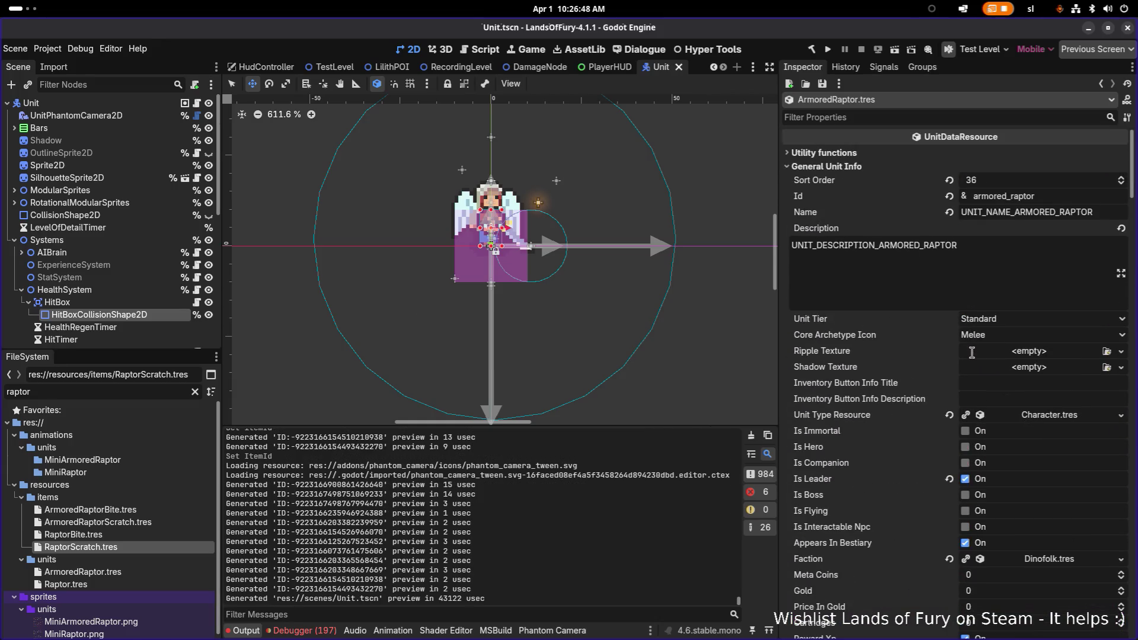
# Put ArmoredRaptorBite.tres into the inventory's item_1 slot.
pyautogui.scroll(-2, 1024, 373)
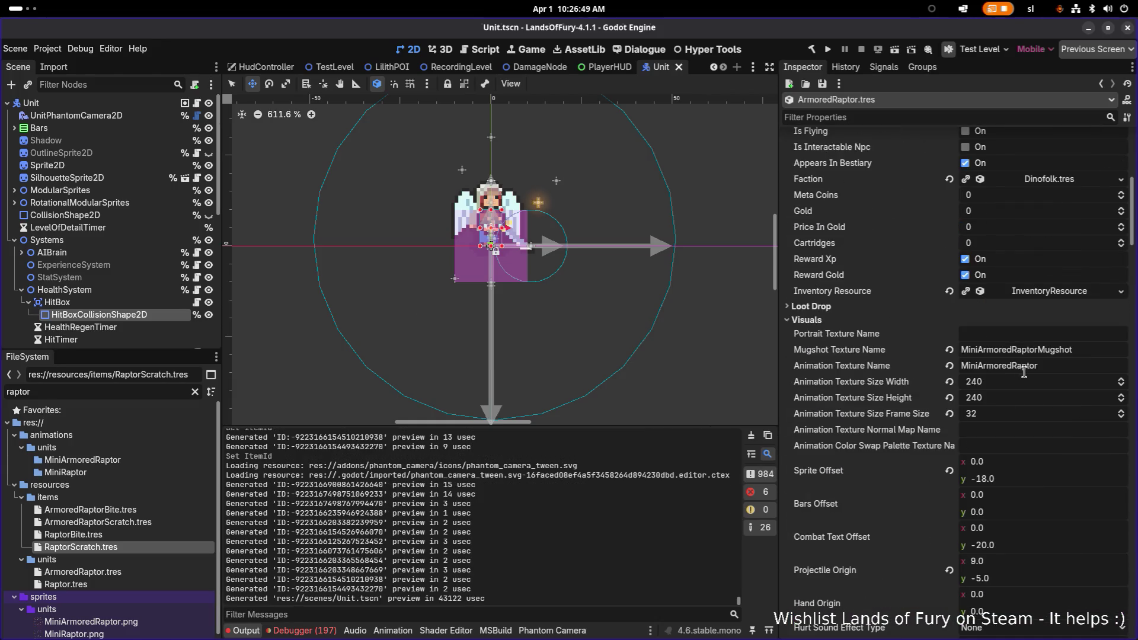
pyautogui.click(1054, 294)
pyautogui.click(1043, 309)
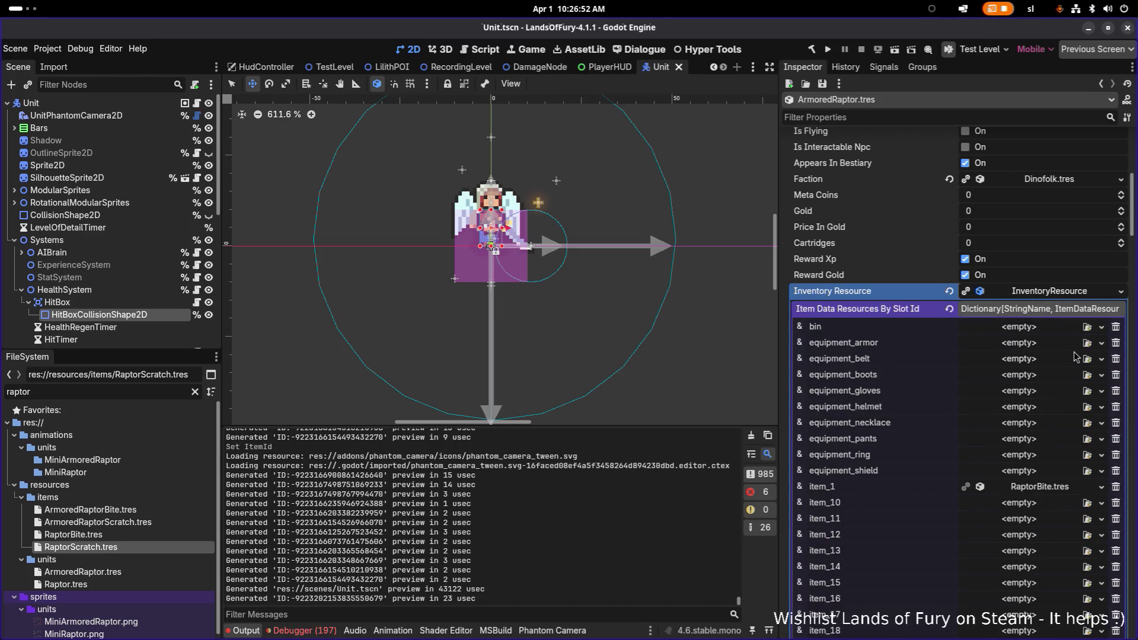
pyautogui.scroll(-4, 1076, 355)
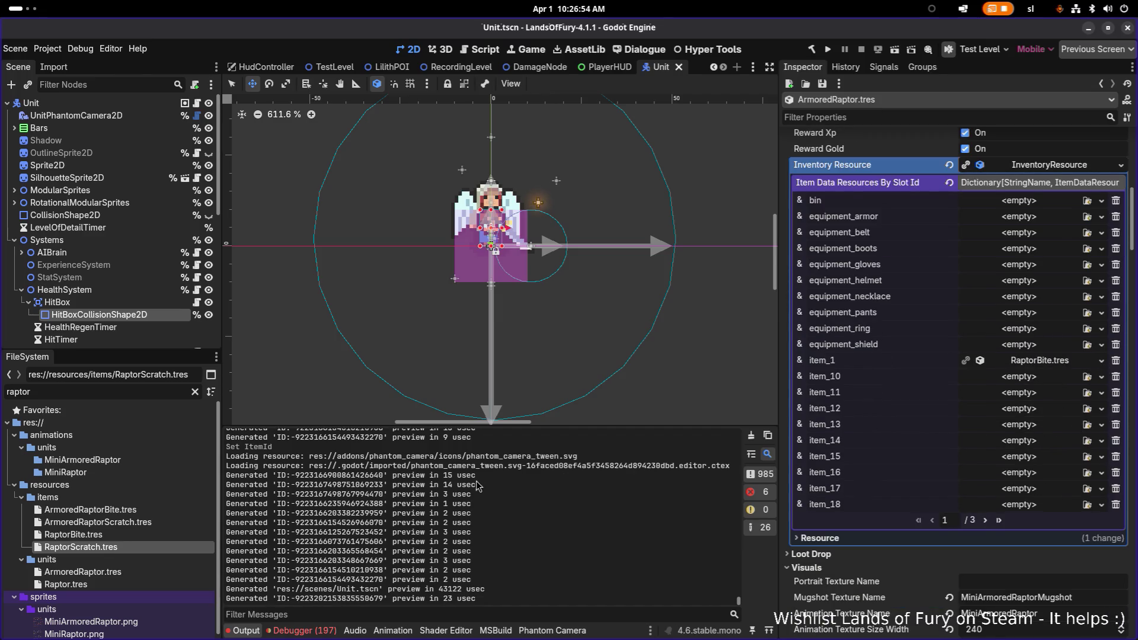
pyautogui.moveTo(90, 510)
pyautogui.mouseDown()
pyautogui.moveTo(978, 396)
pyautogui.moveTo(1024, 364)
pyautogui.mouseUp()
# Put ArmoredRaptorScratch.tres into item_2, save, and open ArmoredRaptorBite.tres.
pyautogui.click(985, 520)
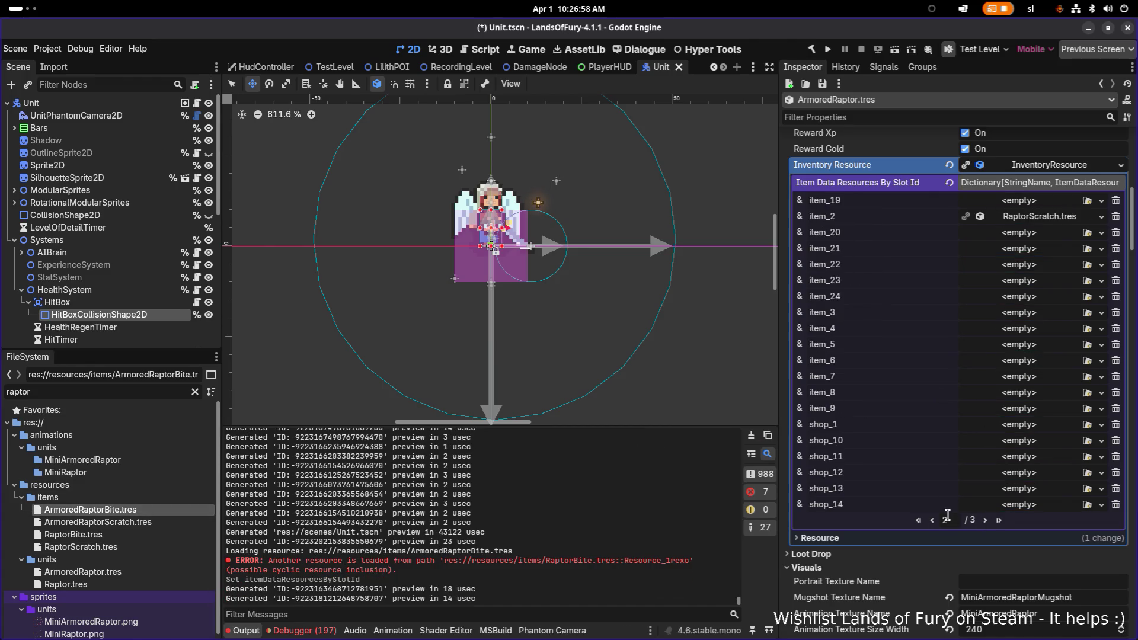
pyautogui.moveTo(89, 522)
pyautogui.mouseDown()
pyautogui.moveTo(937, 270)
pyautogui.moveTo(1019, 216)
pyautogui.mouseUp()
pyautogui.hotkey('ctrl', 's')
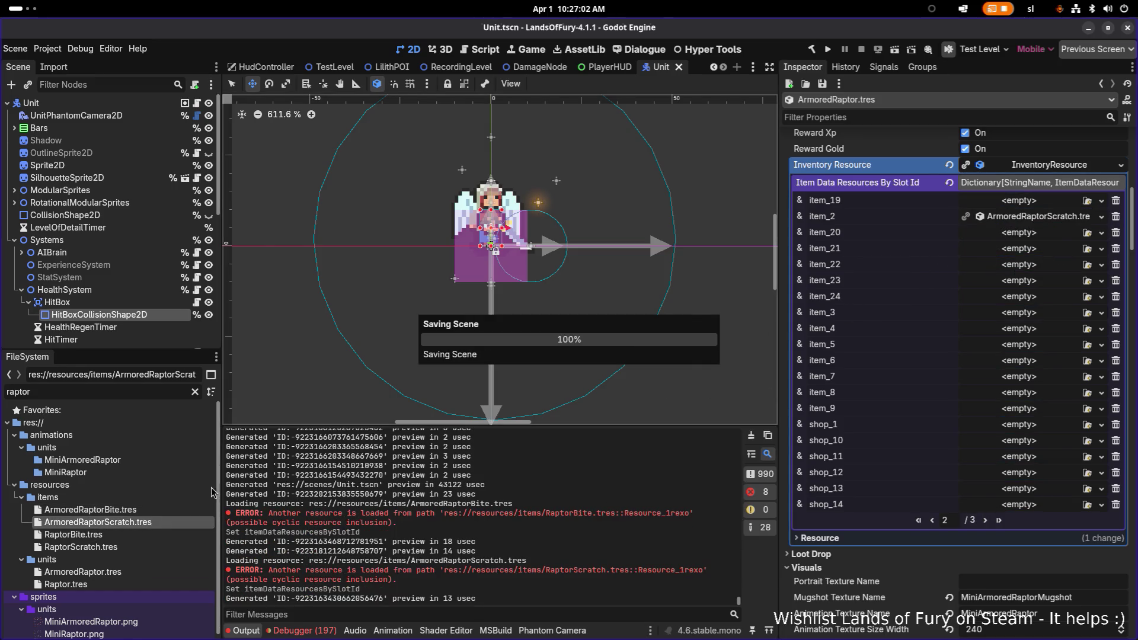
pyautogui.click(118, 510)
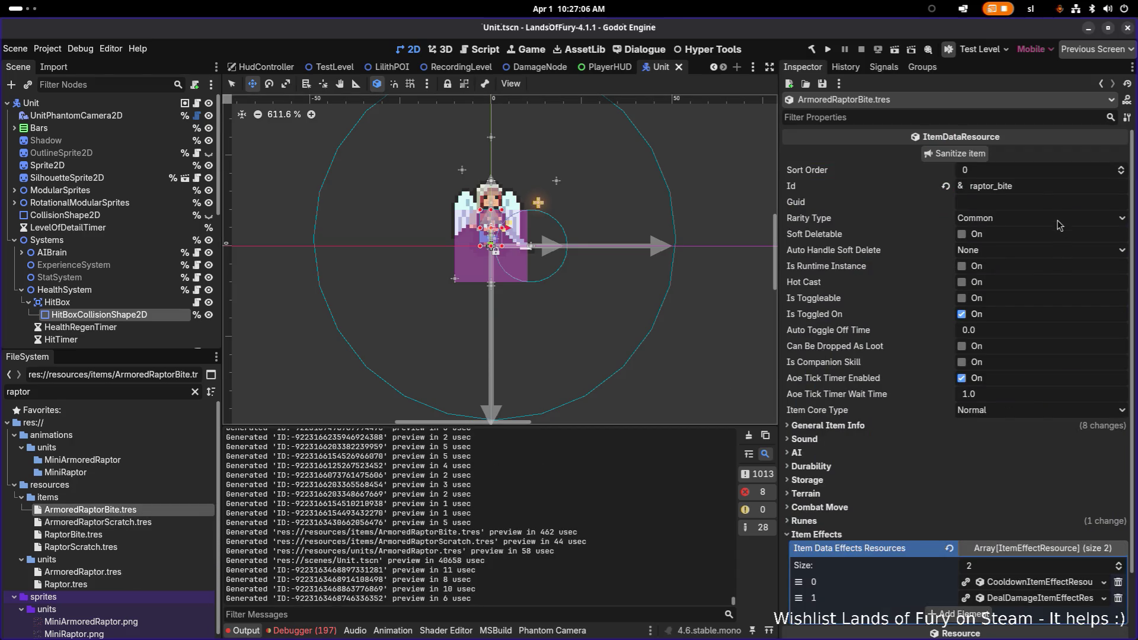
# Change ArmoredRaptorBite's Id to armored_raptor_bite and save.
pyautogui.click(1060, 187)
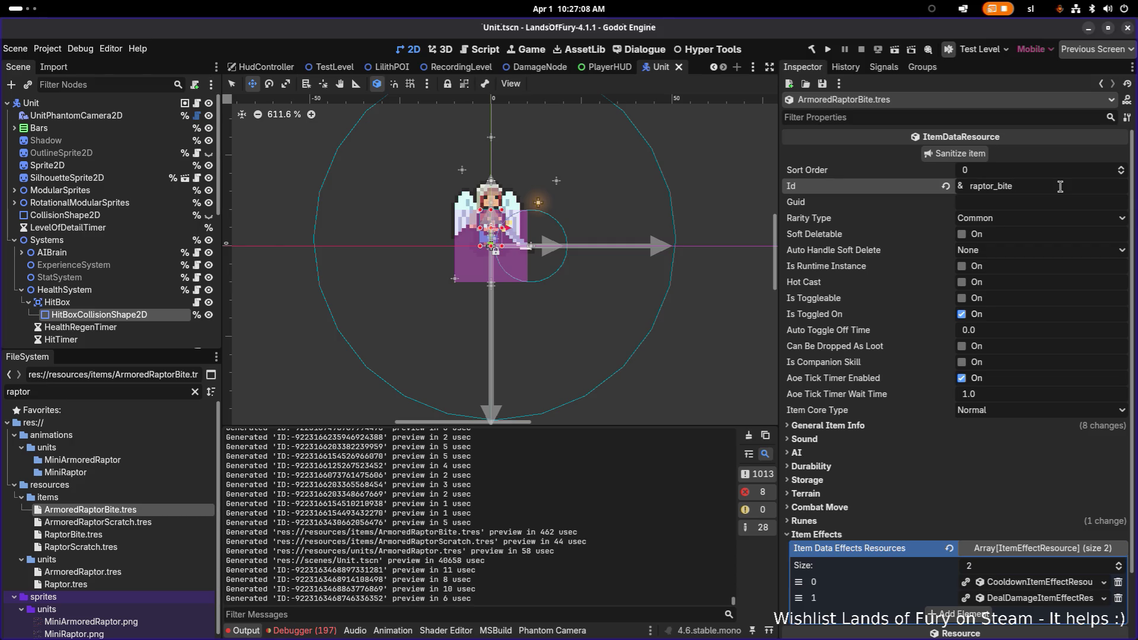
pyautogui.press('Home')
pyautogui.write('armored_')
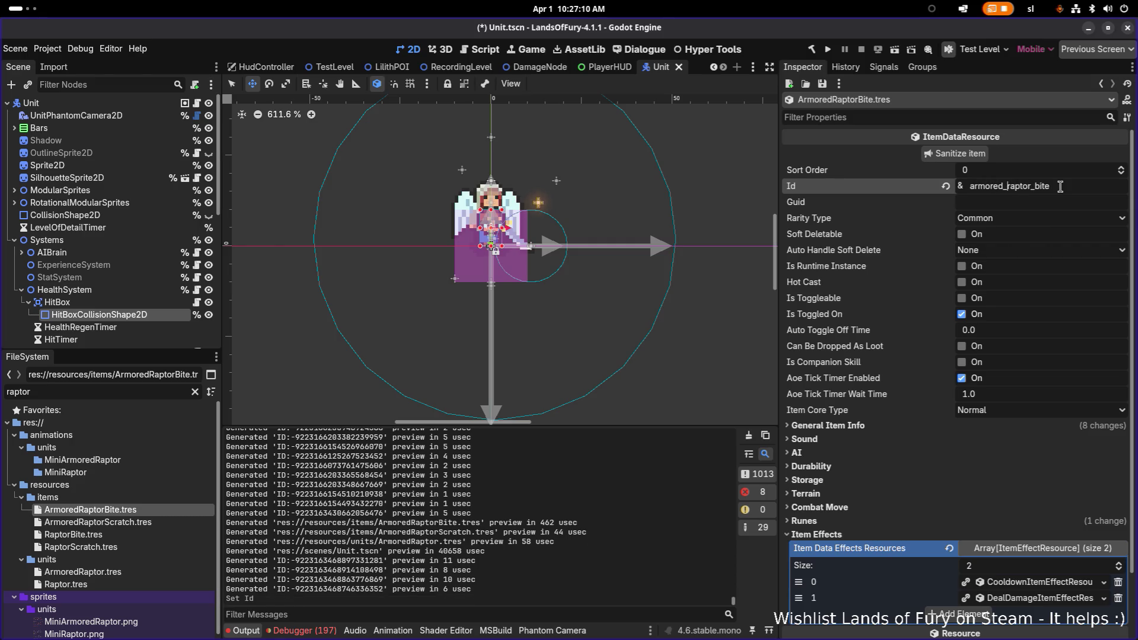
pyautogui.hotkey('shift', 'Home')
pyautogui.hotkey('ctrl', 'c')
pyautogui.hotkey('ctrl', 's')
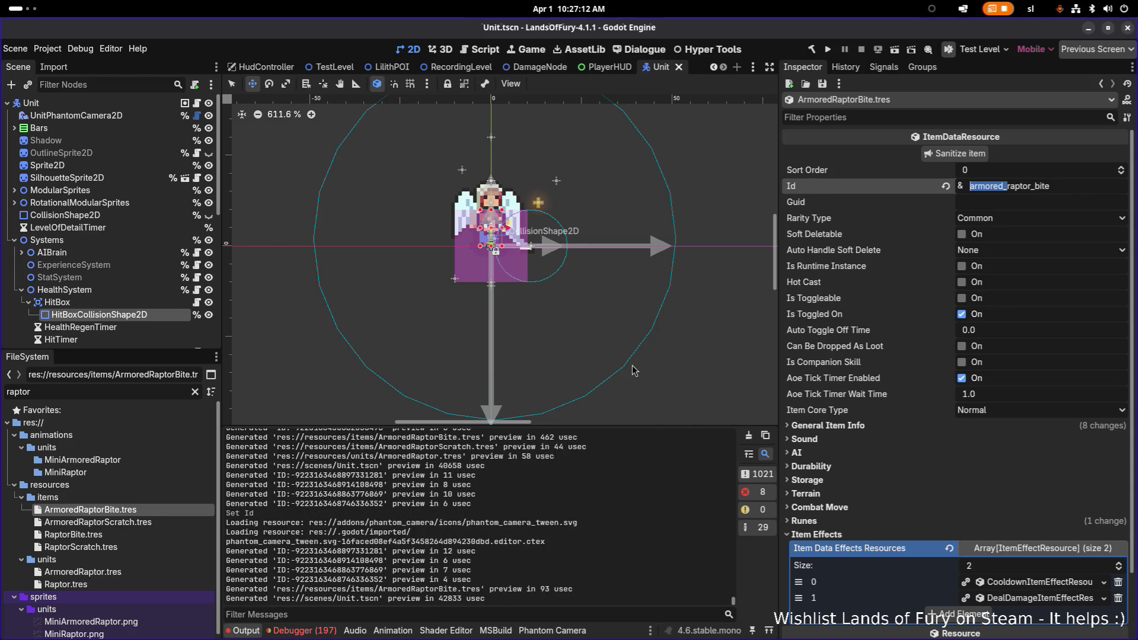
# Change ArmoredRaptorScratch's Id to armored_raptor_scratch and save.
pyautogui.click(158, 522)
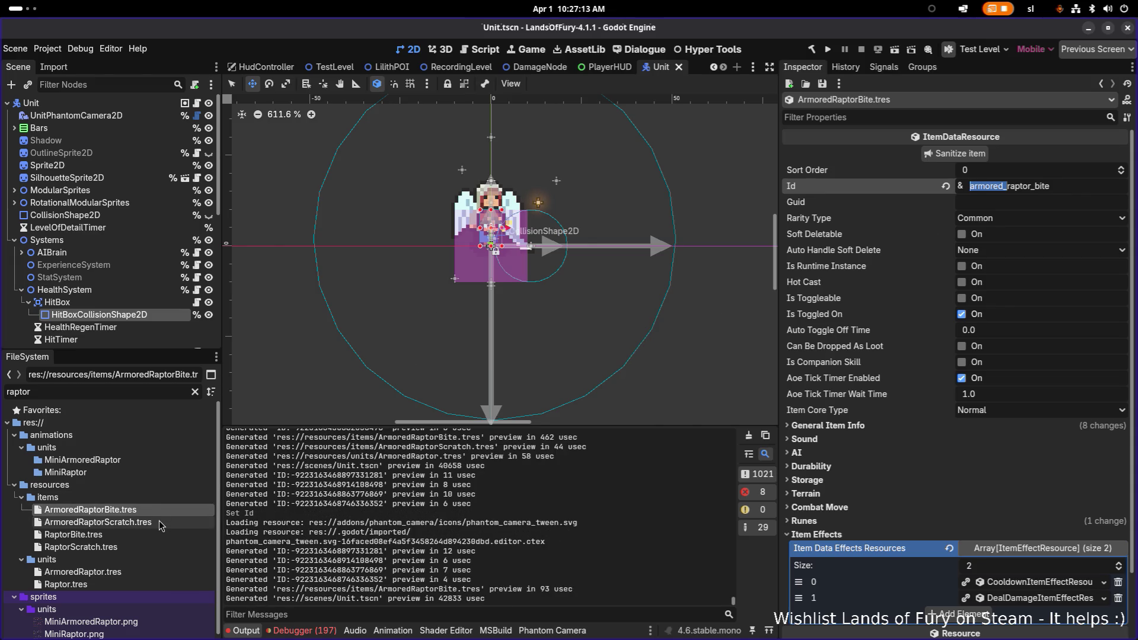
pyautogui.doubleClick(1041, 188)
pyautogui.hotkey('ctrl', 'v')
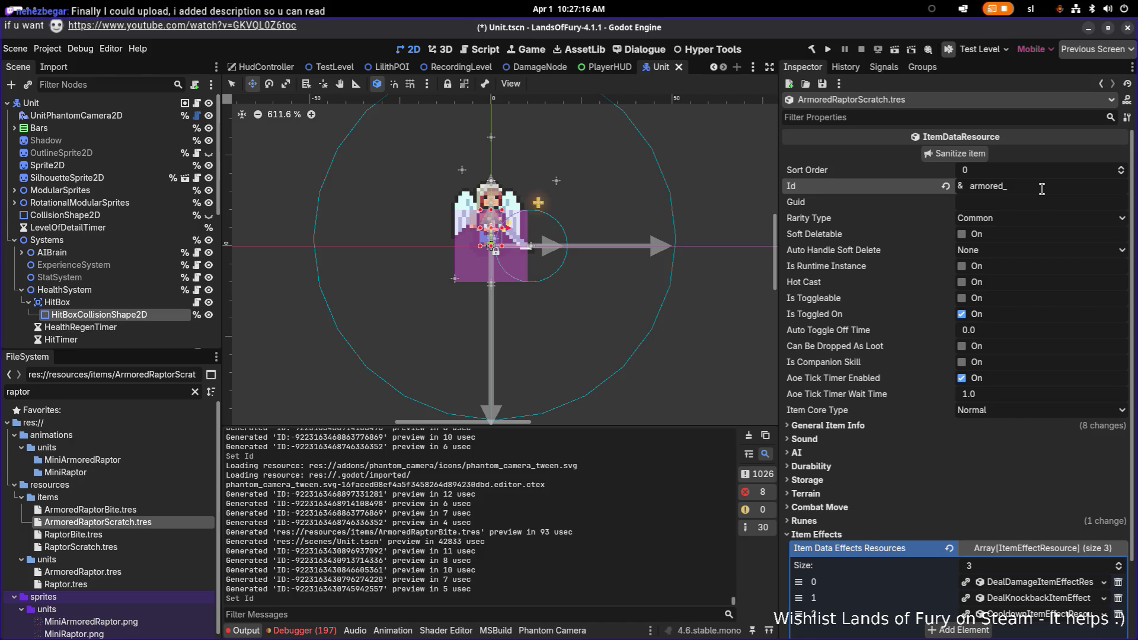
pyautogui.hotkey('ctrl', 'z')
pyautogui.press('Home')
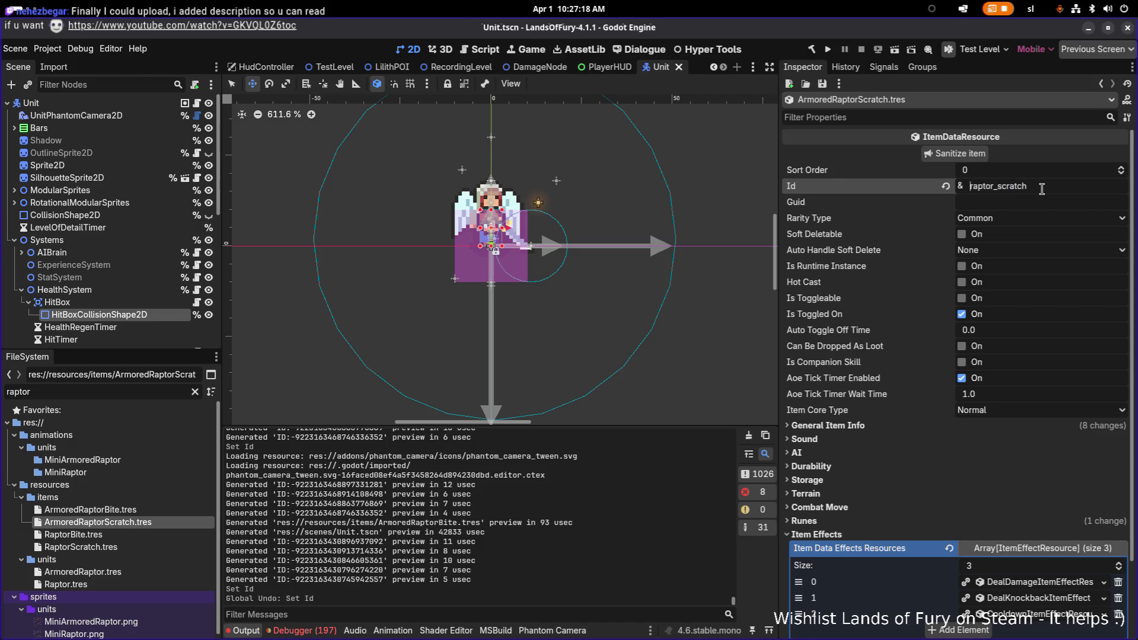
pyautogui.hotkey('ctrl', 'v')
pyautogui.hotkey('ctrl', 's')
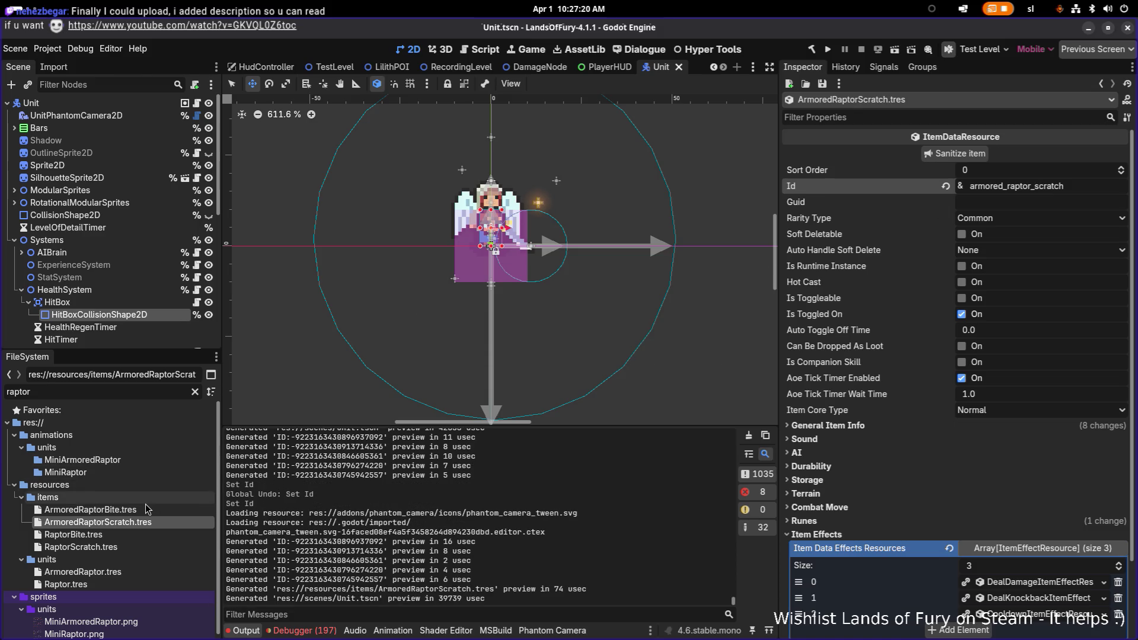
# Reopen ArmoredRaptorBite.tres and bring up its deal-damage effect's resource options.
pyautogui.click(140, 510)
pyautogui.scroll(-2, 902, 455)
pyautogui.click(1103, 519)
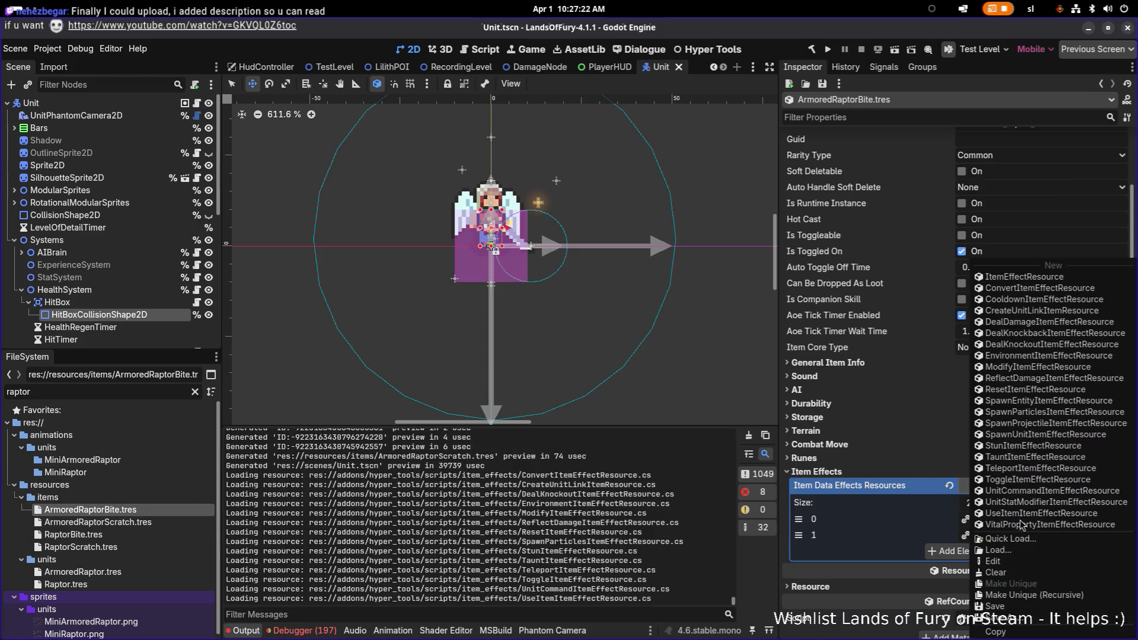
# Make the deal-damage effect unique (recursive) so ArmoredRaptorBite owns its copy.
pyautogui.click(1037, 598)
pyautogui.click(627, 448)
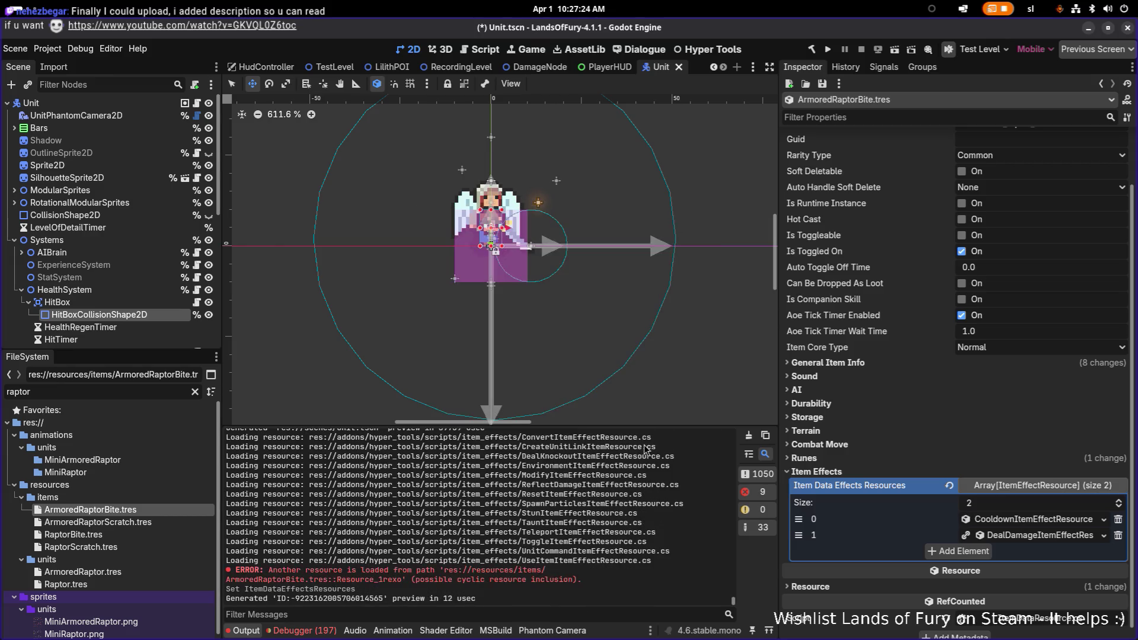
pyautogui.rightClick(1012, 534)
pyautogui.click(1055, 595)
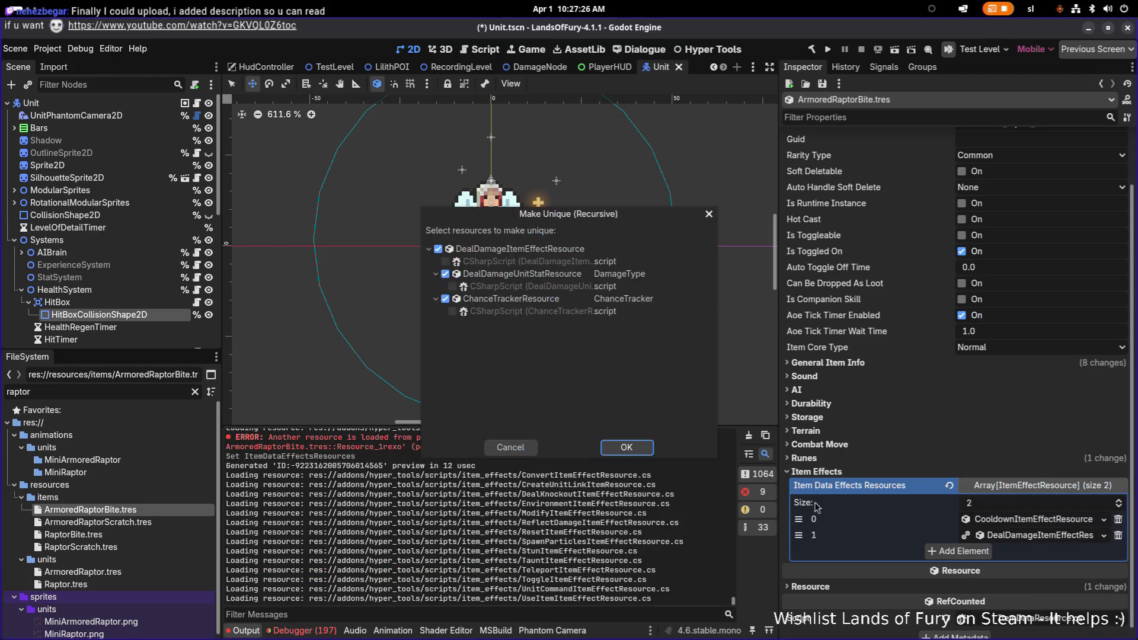
pyautogui.click(626, 449)
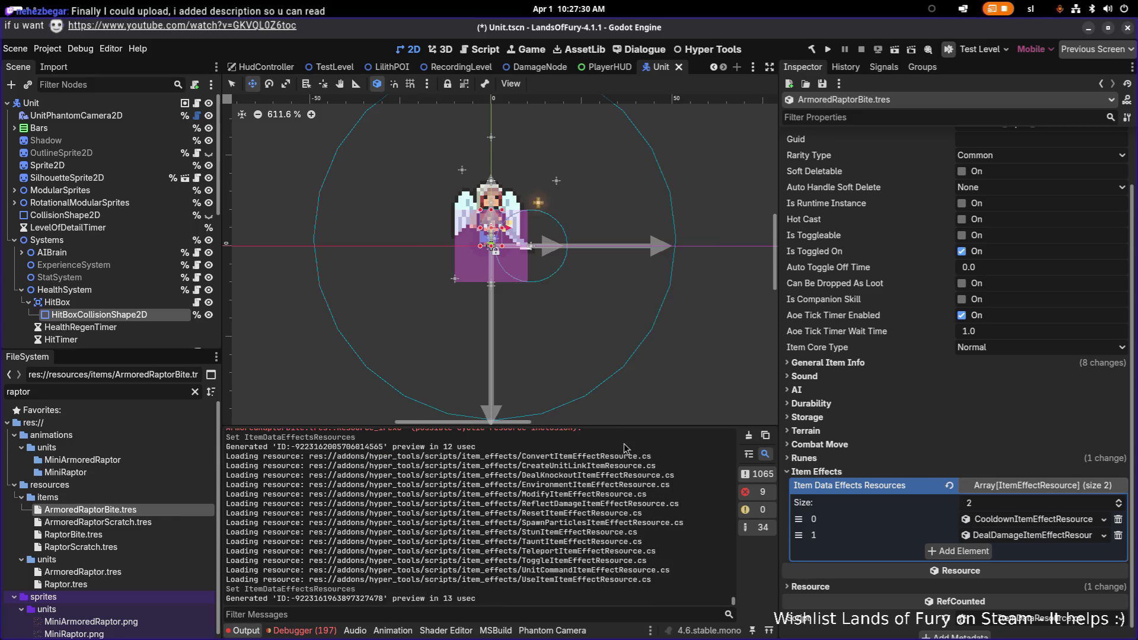
# Set the effect's Damage Type to PierceDamage.tres and save.
pyautogui.click(1017, 536)
pyautogui.scroll(-2, 1017, 536)
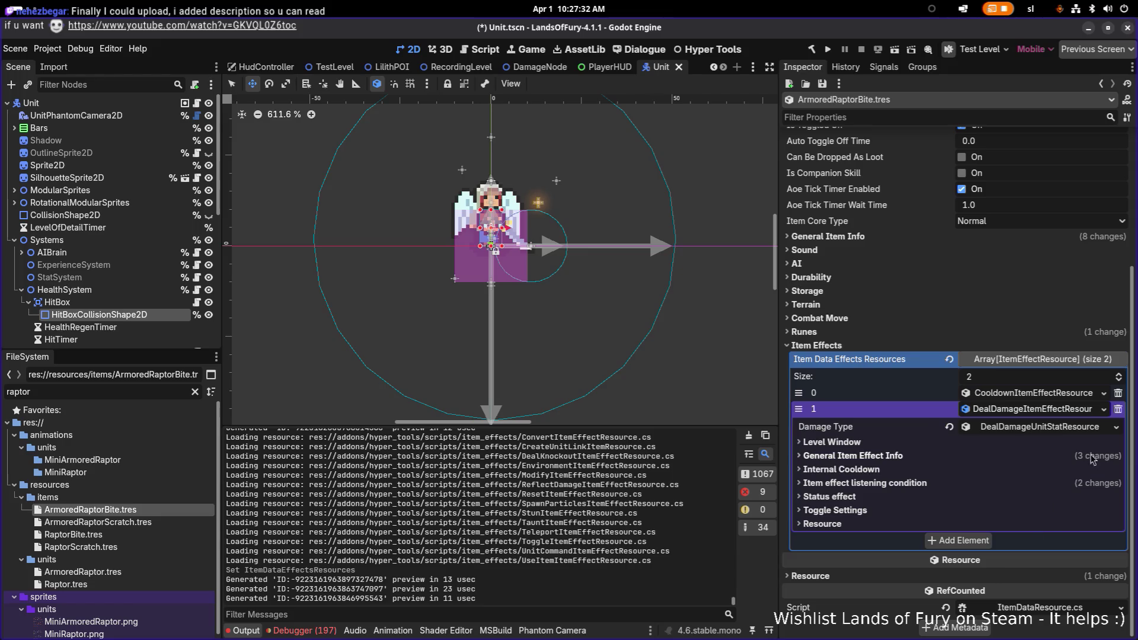
pyautogui.click(1117, 427)
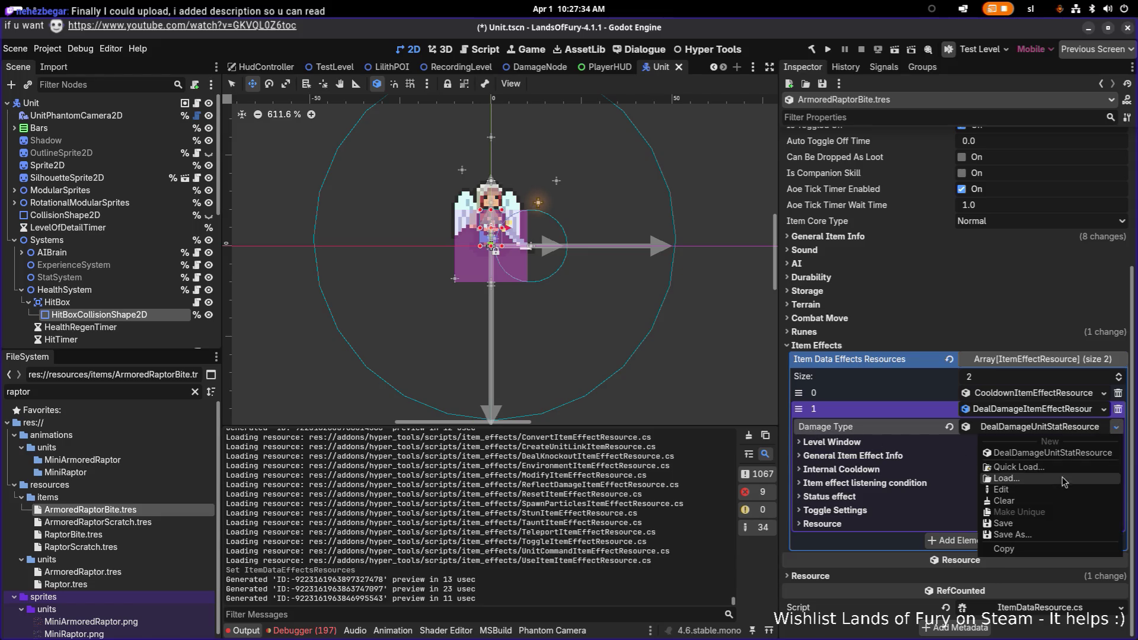
pyautogui.click(1018, 466)
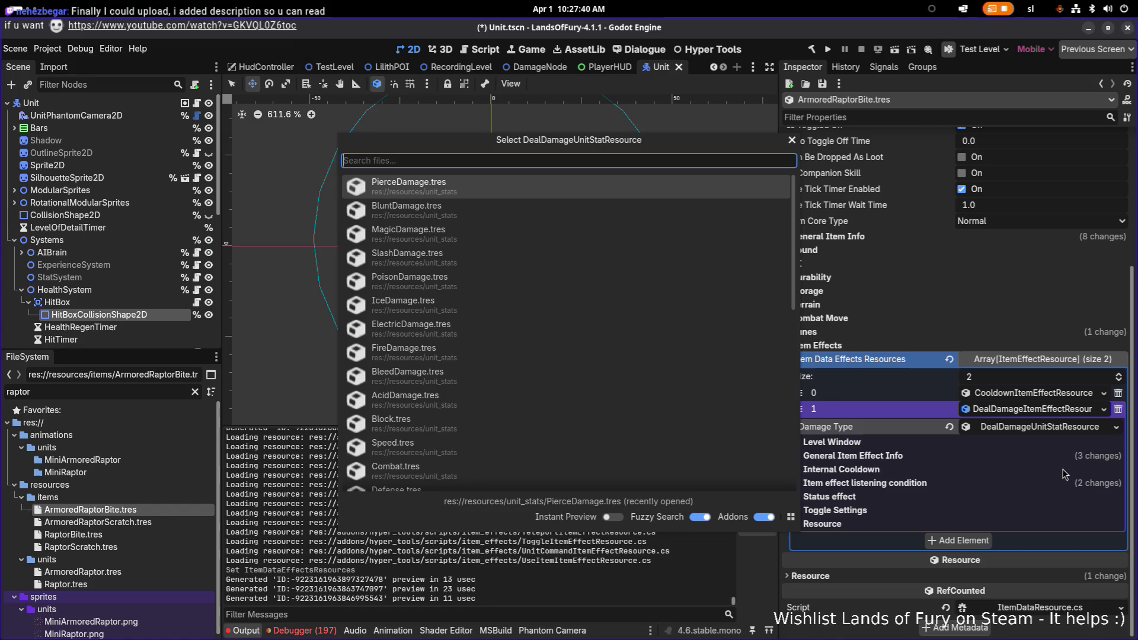
pyautogui.write('pierce')
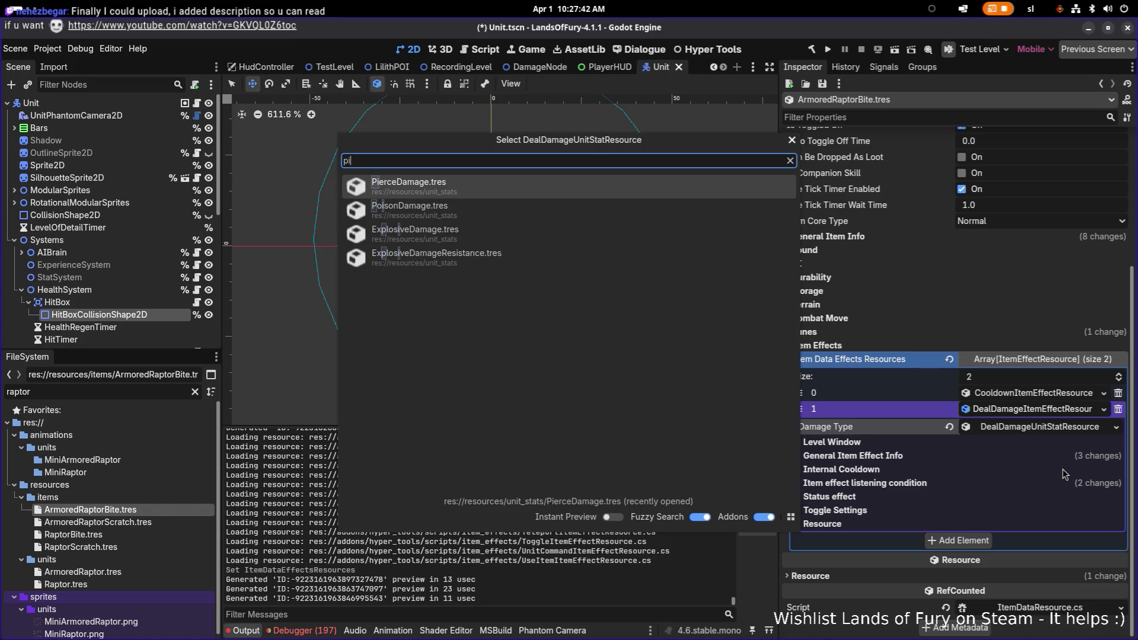
pyautogui.press('Return')
pyautogui.hotkey('ctrl', 's')
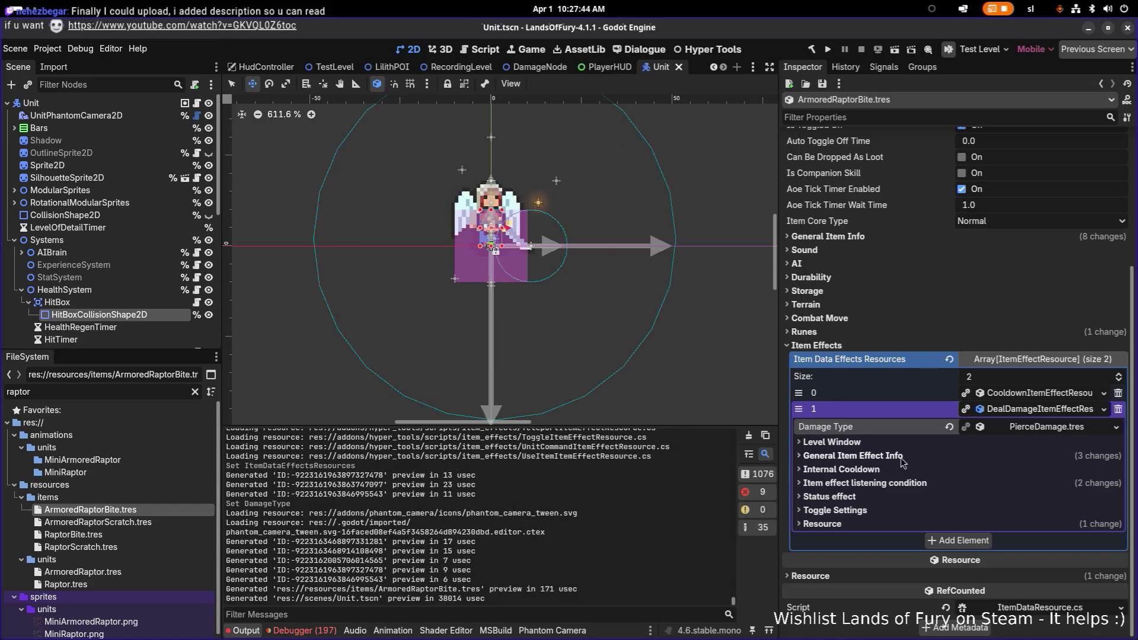
# Set the damage effect's Min Amount to 12, save, and open ArmoredRaptorScratch.tres.
pyautogui.click(1052, 456)
pyautogui.click(1020, 522)
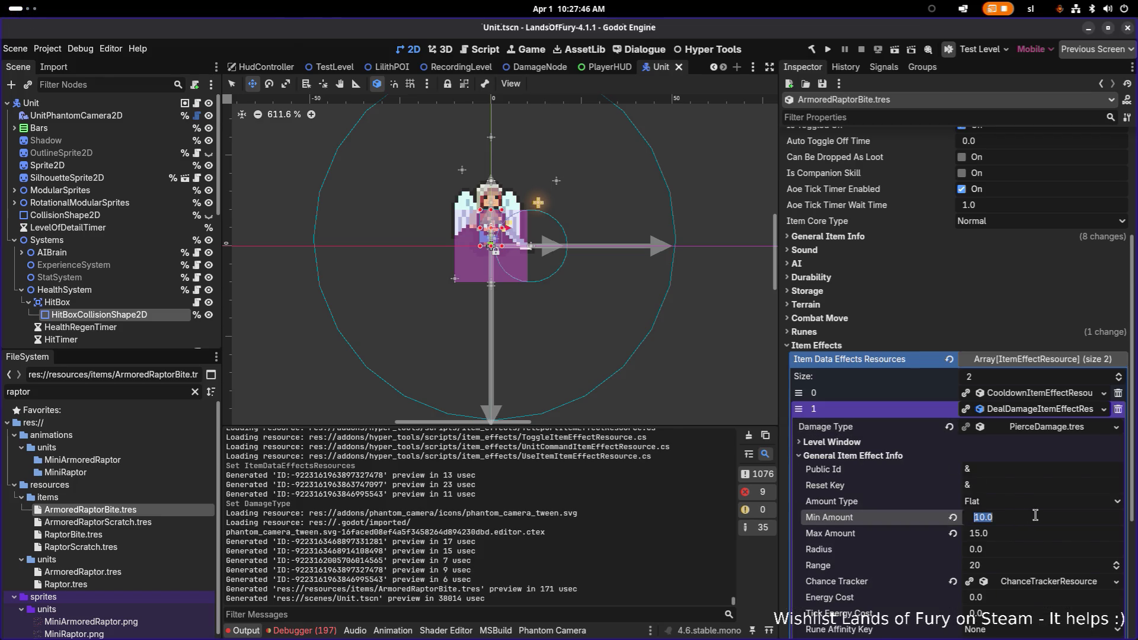
pyautogui.write('12')
pyautogui.press('Return')
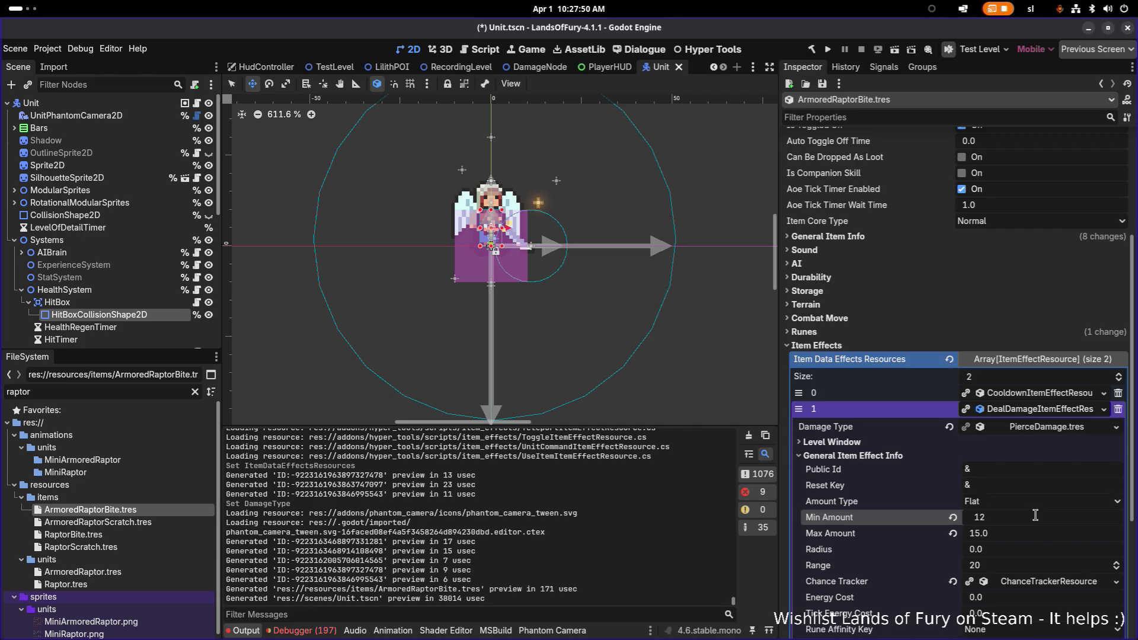
pyautogui.hotkey('ctrl', 's')
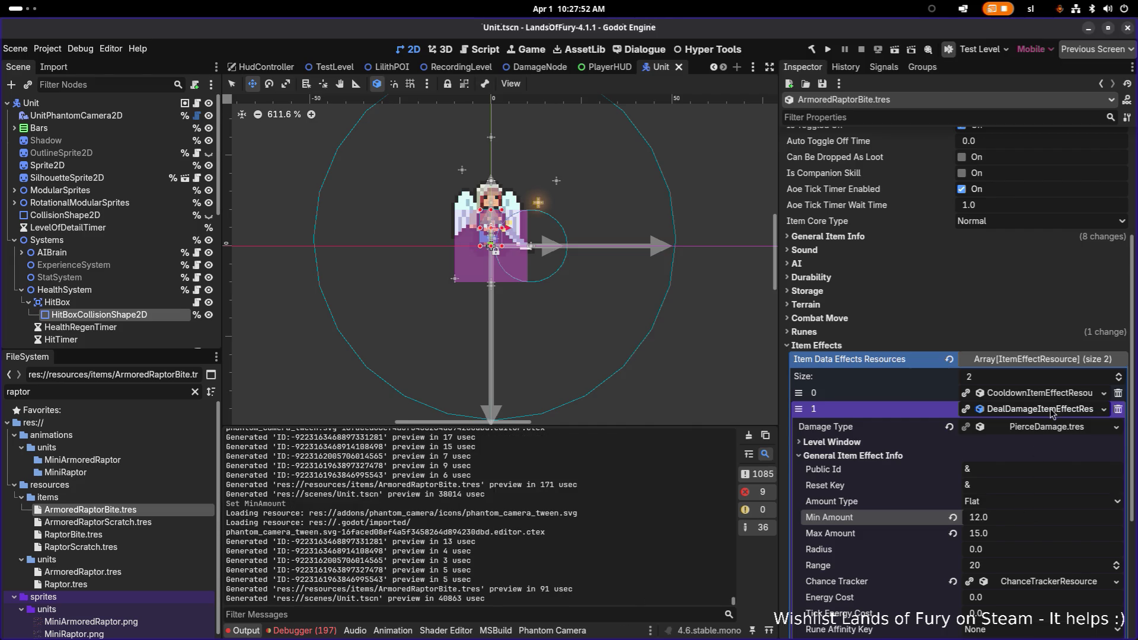
pyautogui.click(1051, 410)
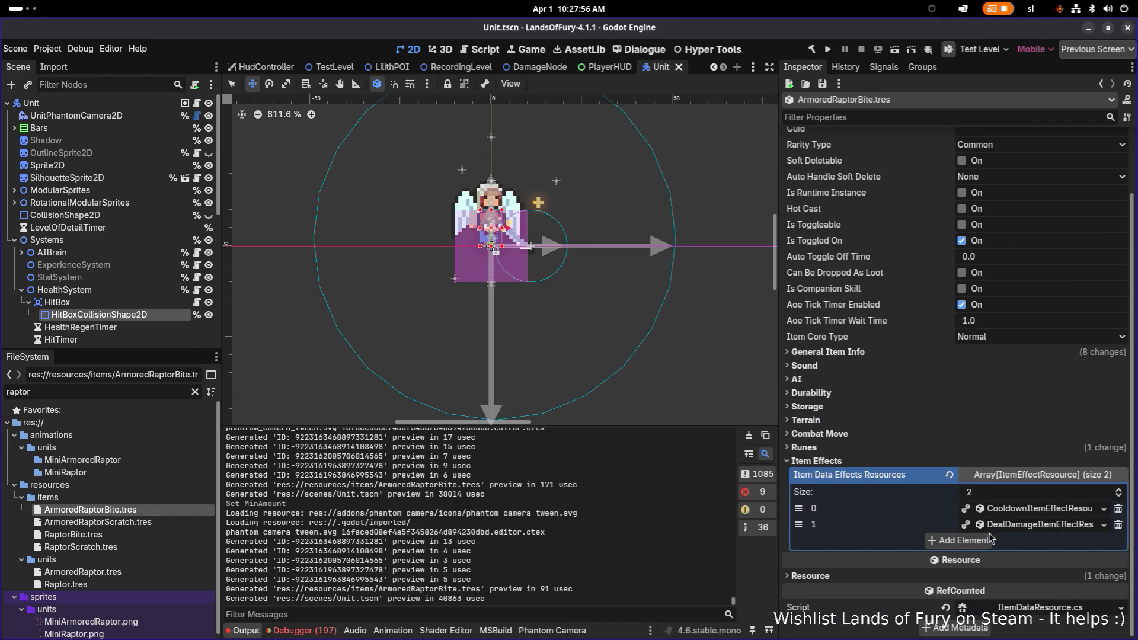
pyautogui.click(188, 522)
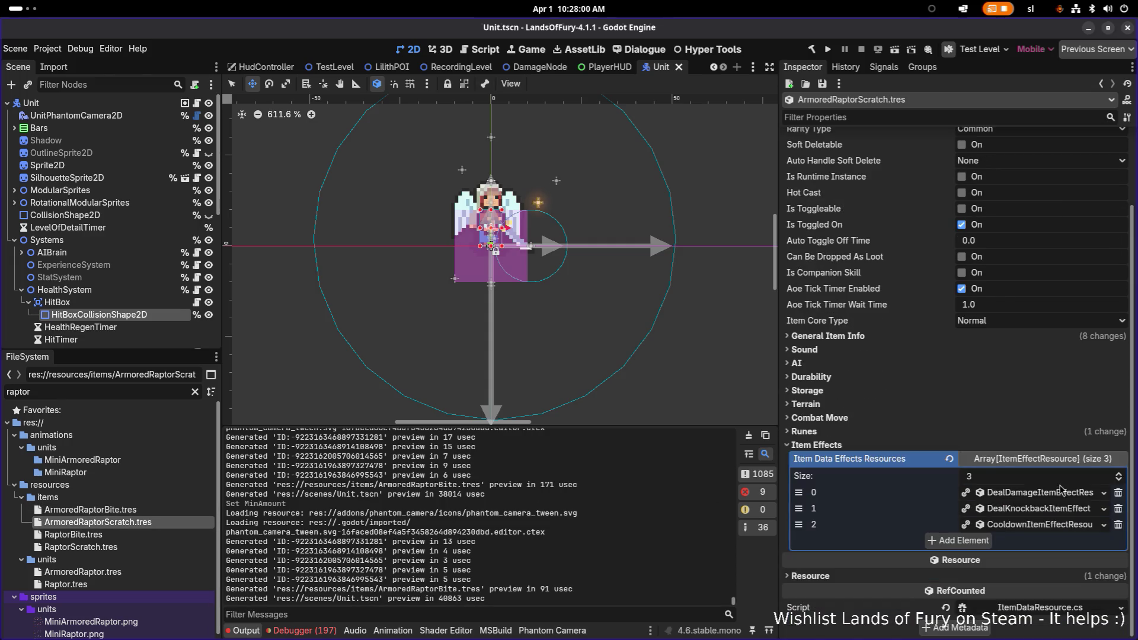
# Give the scratch damage effect SlashDamage.tres as damage type and Min Amount 15, then save.
pyautogui.click(1060, 493)
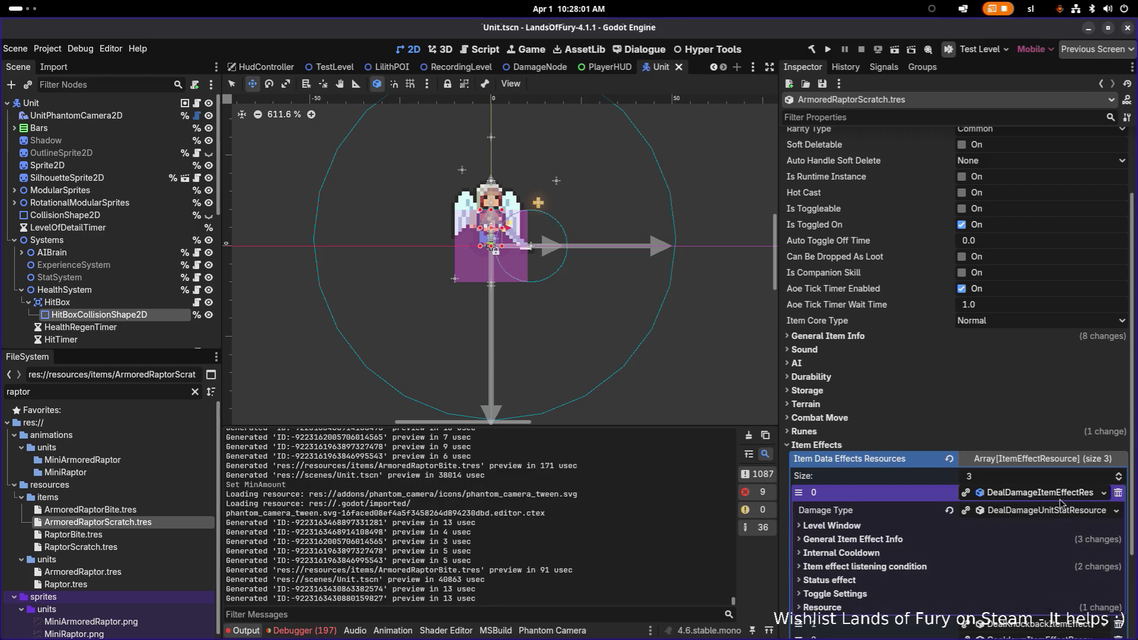
pyautogui.click(1117, 511)
pyautogui.click(1059, 552)
pyautogui.write('slah')
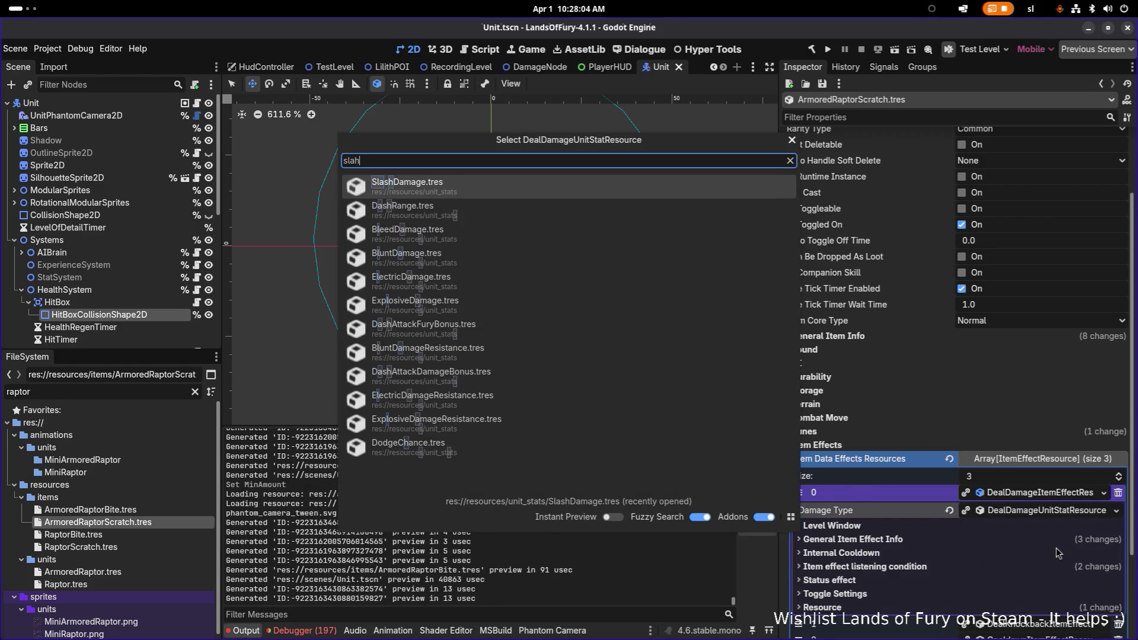
pyautogui.press('Return')
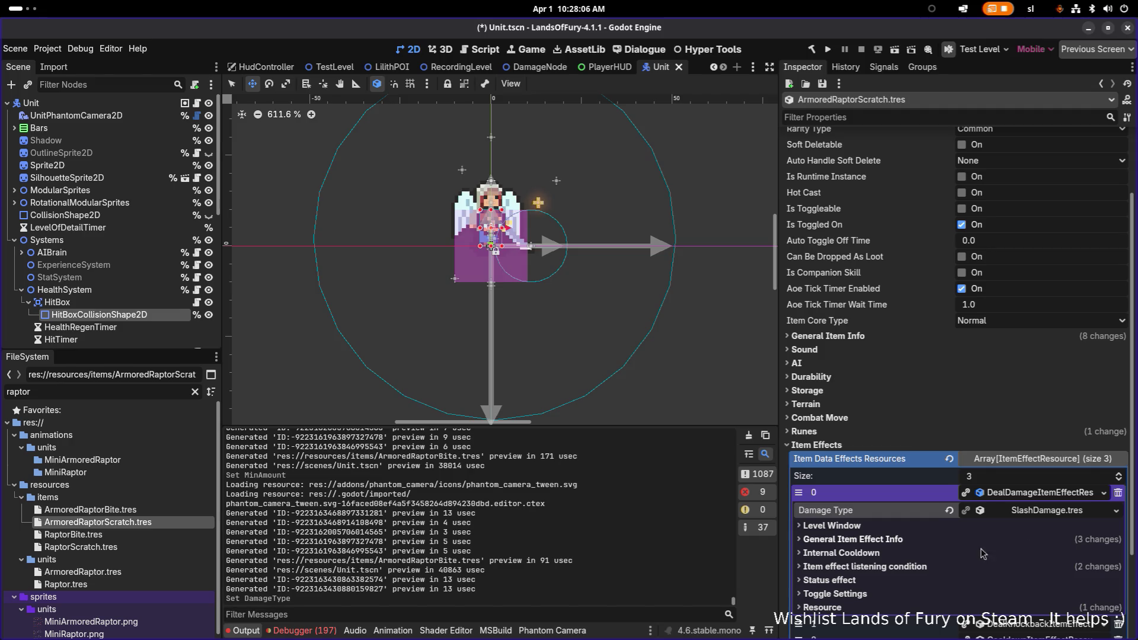
pyautogui.click(898, 541)
pyautogui.scroll(-5, 955, 551)
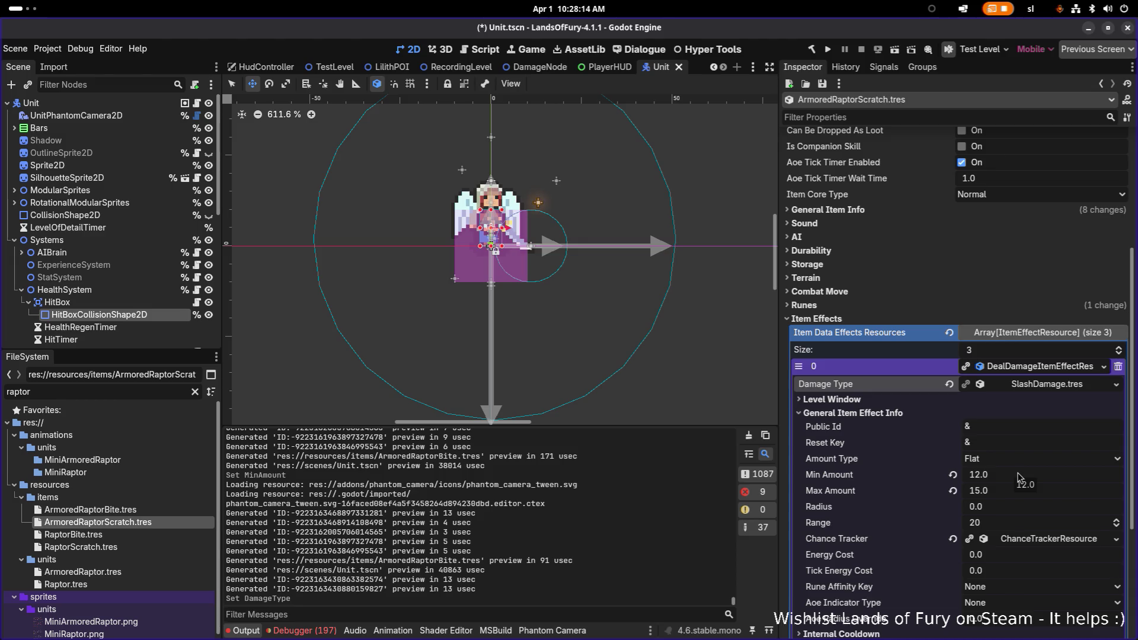
pyautogui.click(1018, 475)
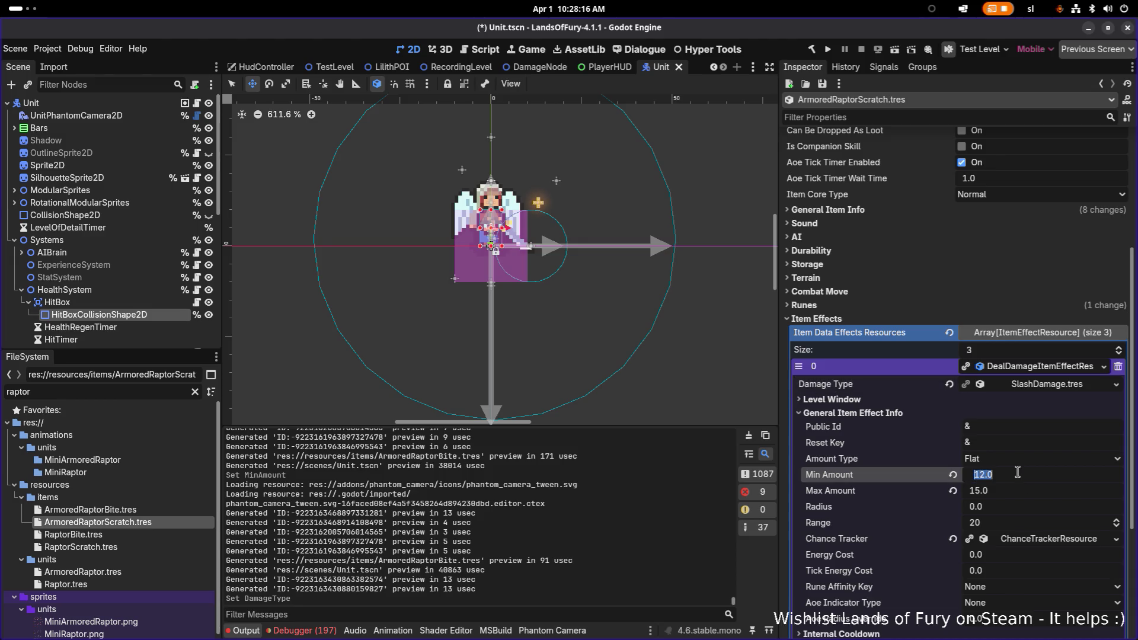
pyautogui.write('15')
pyautogui.press('Return')
pyautogui.hotkey('ctrl', 's')
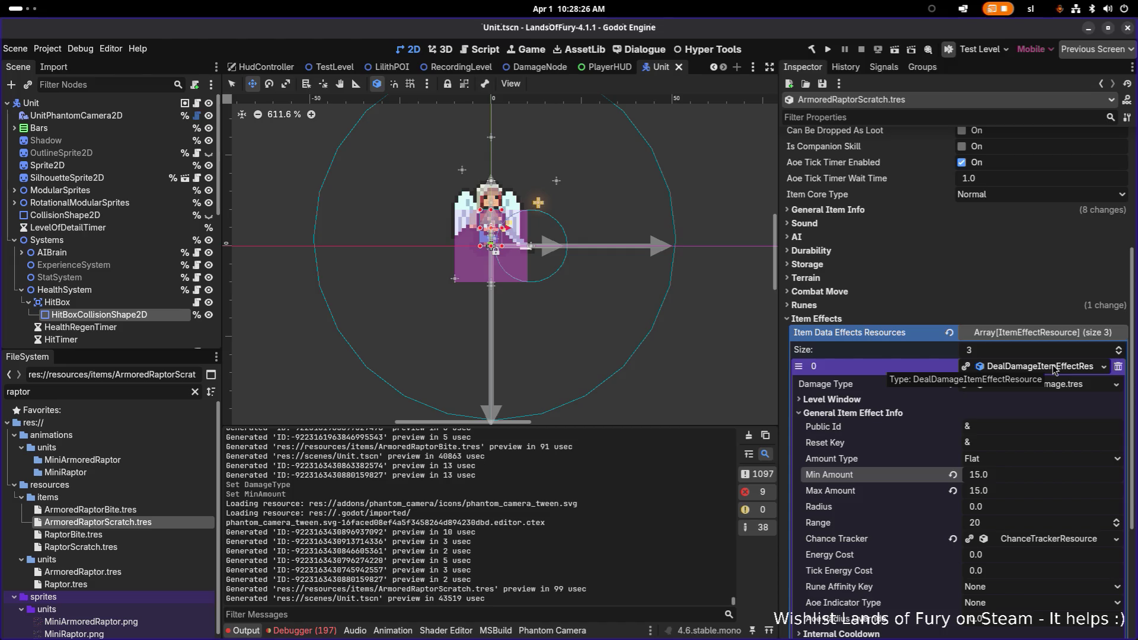
# Set the cooldown effect's Min and Max Amount to 4.0 and save.
pyautogui.click(1054, 368)
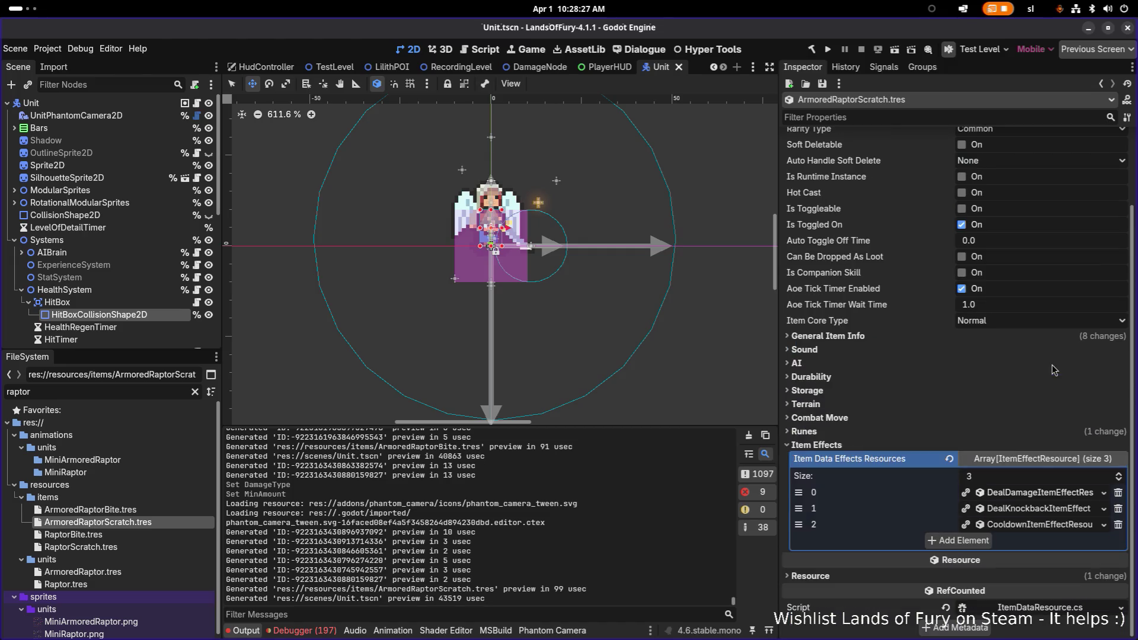
pyautogui.click(1041, 526)
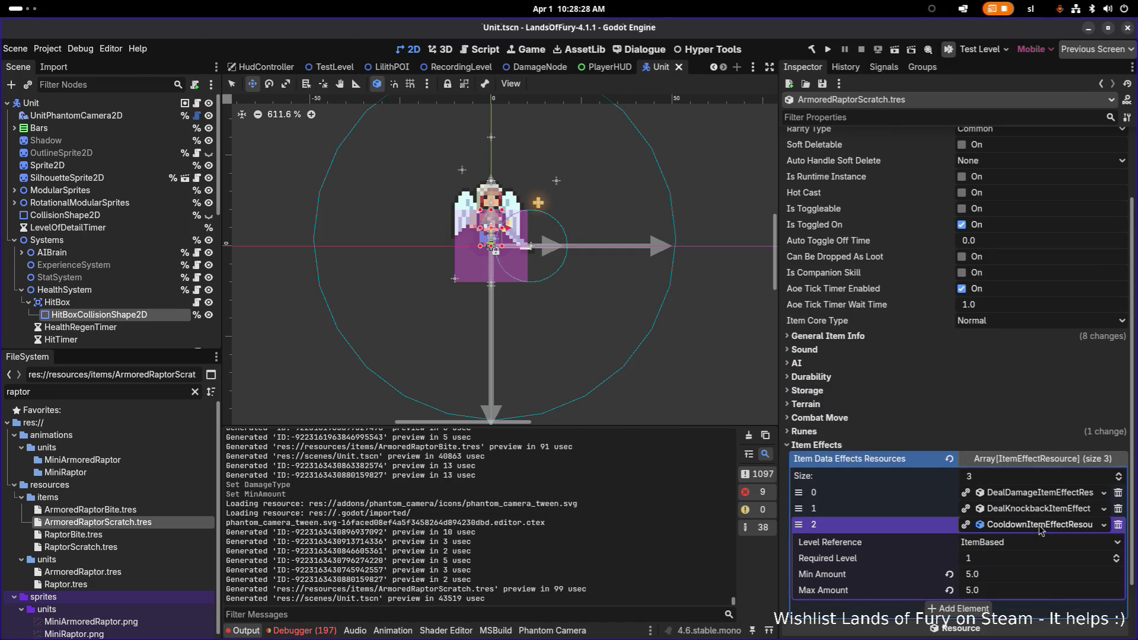
pyautogui.click(1017, 579)
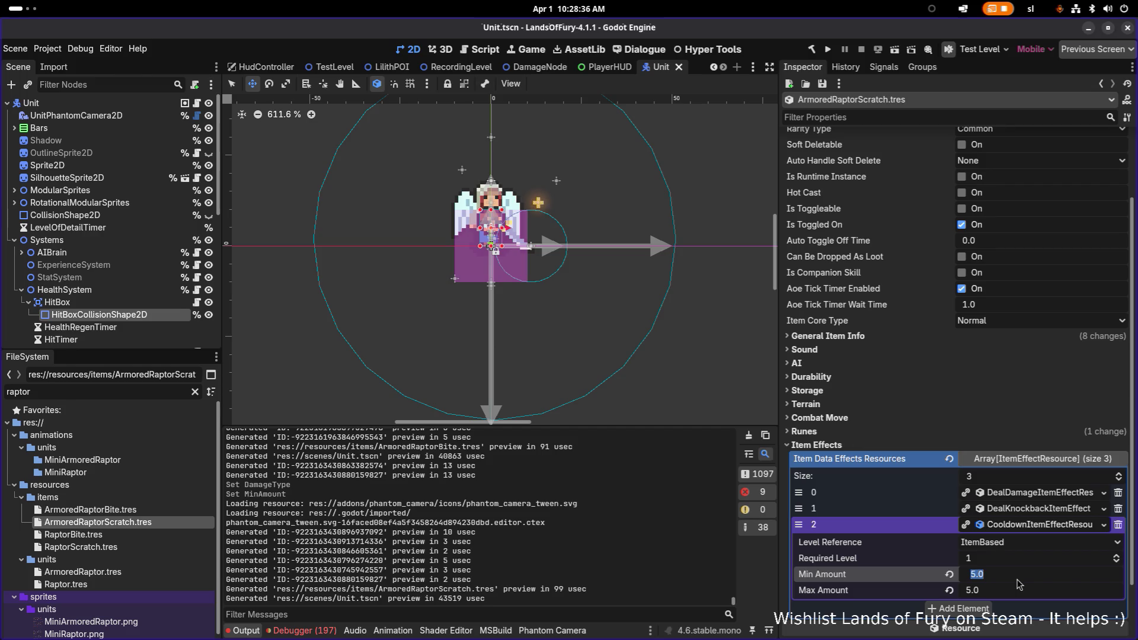
pyautogui.write('4')
pyautogui.press('Return')
pyautogui.press('Tab')
pyautogui.write('4')
pyautogui.press('Return')
pyautogui.hotkey('ctrl', 's')
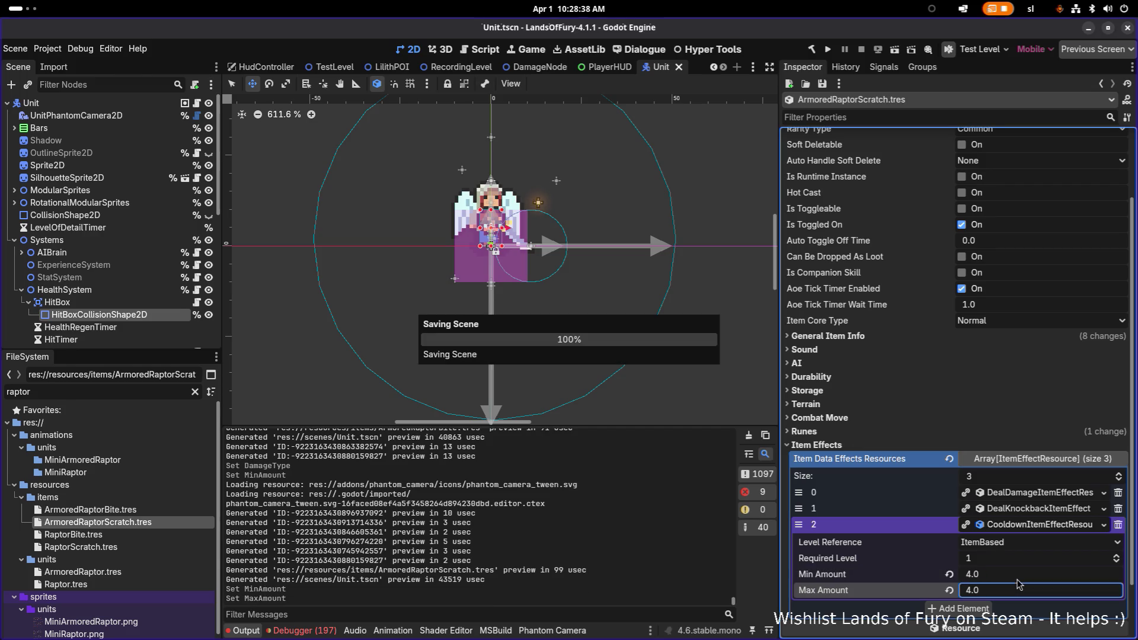
pyautogui.scroll(3, 1014, 352)
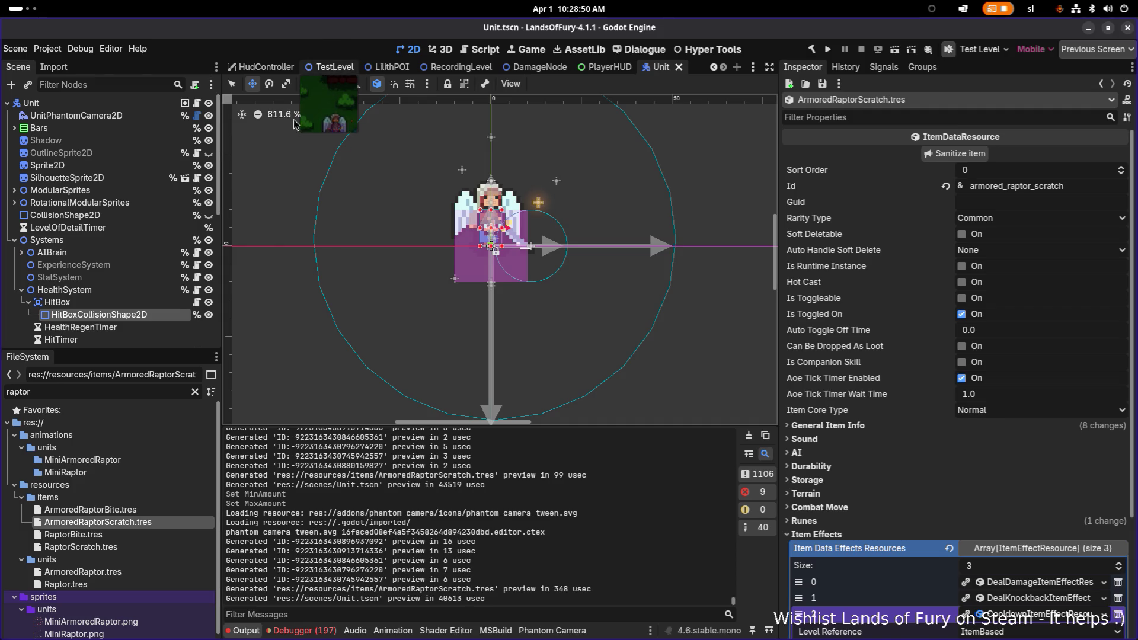
# In TestLevel, set Spawn2's Unit Id to armored_raptor, save, and run the game.
pyautogui.click(335, 67)
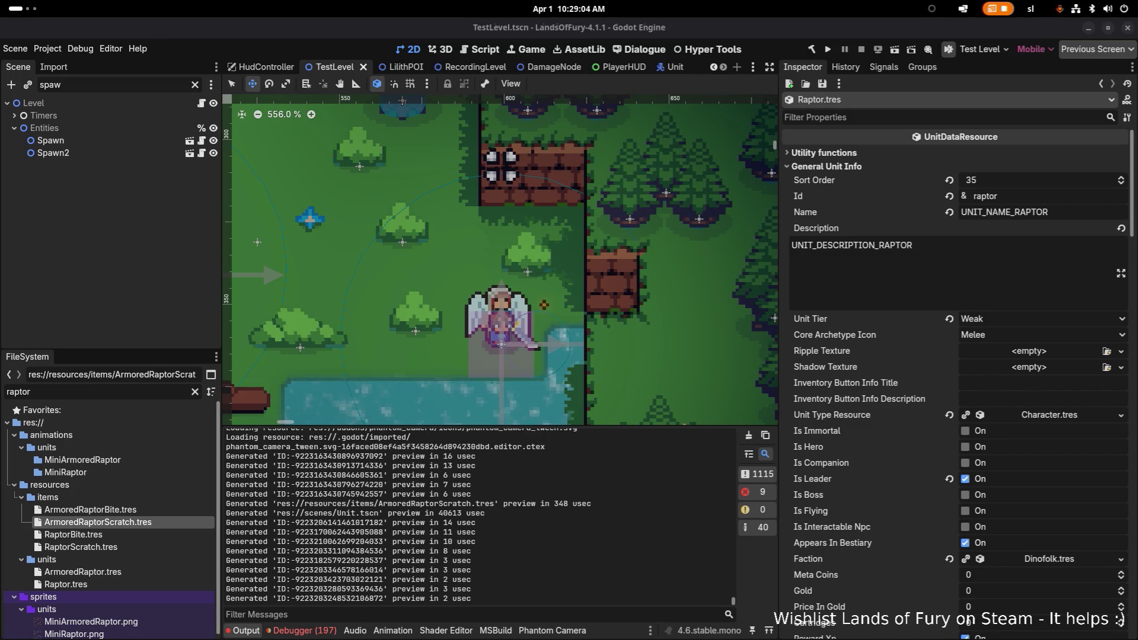
pyautogui.click(129, 151)
pyautogui.click(1024, 185)
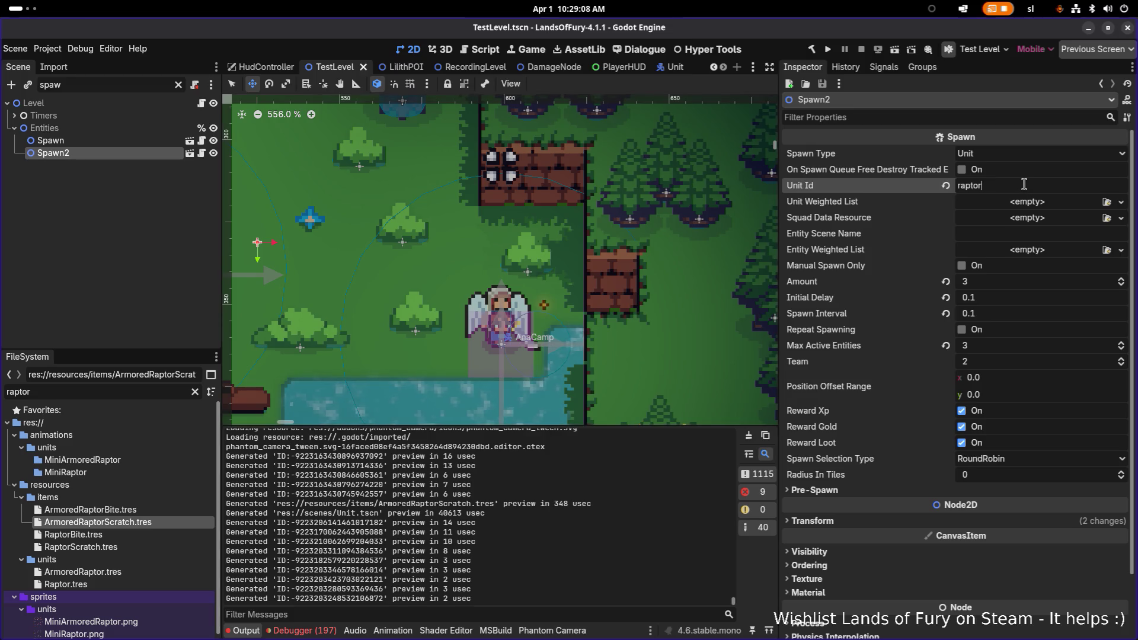
pyautogui.press('Home')
pyautogui.write('armored_')
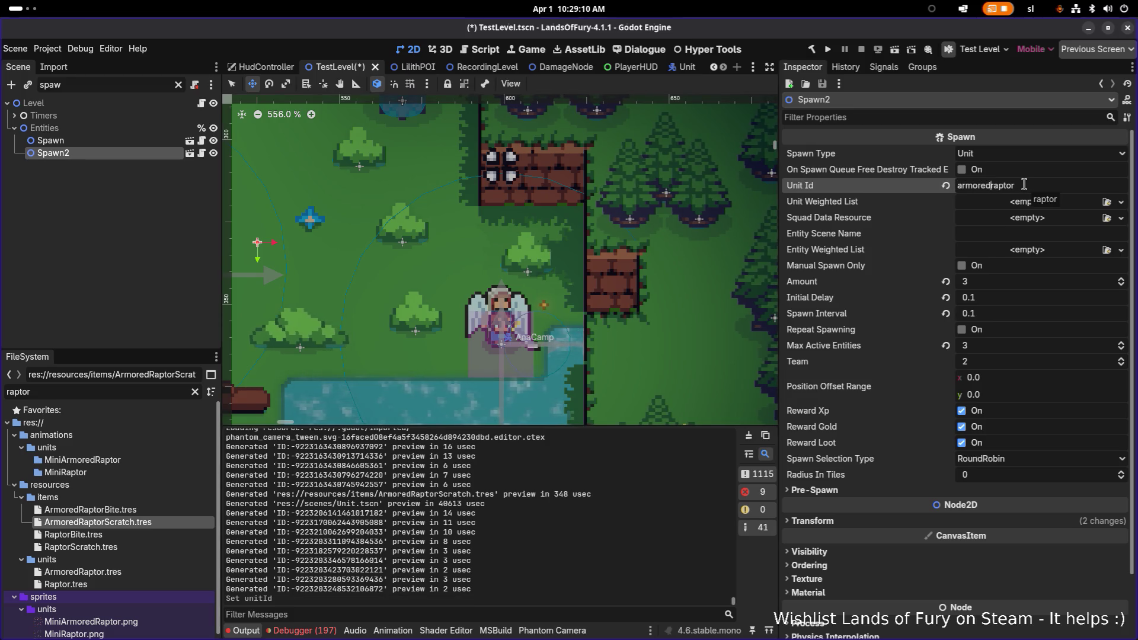
pyautogui.hotkey('ctrl', 's')
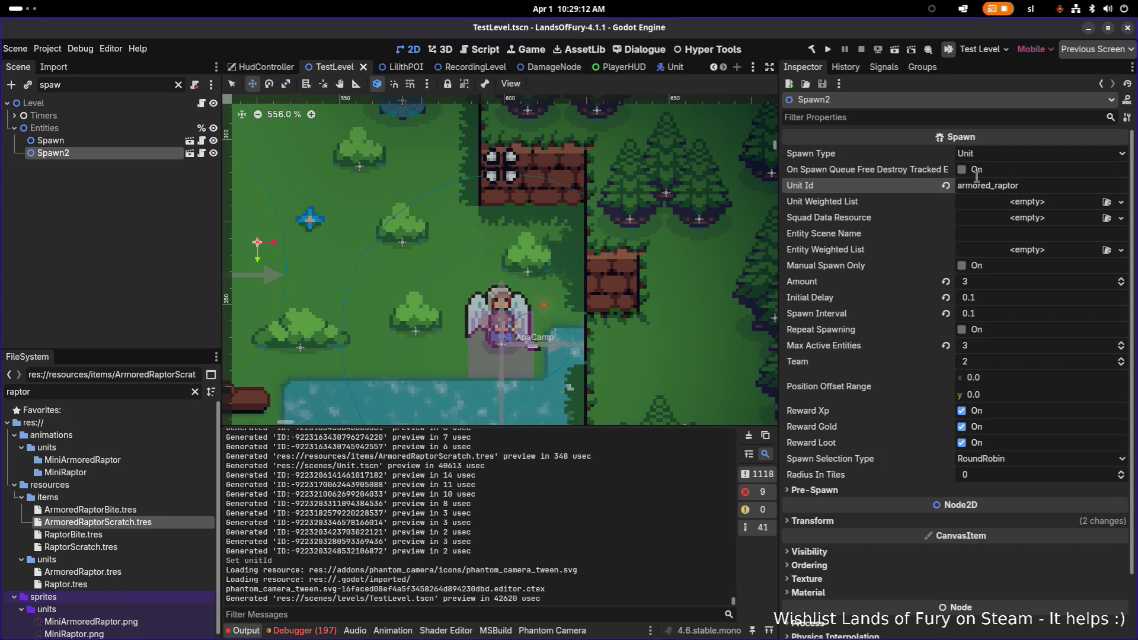
pyautogui.click(831, 49)
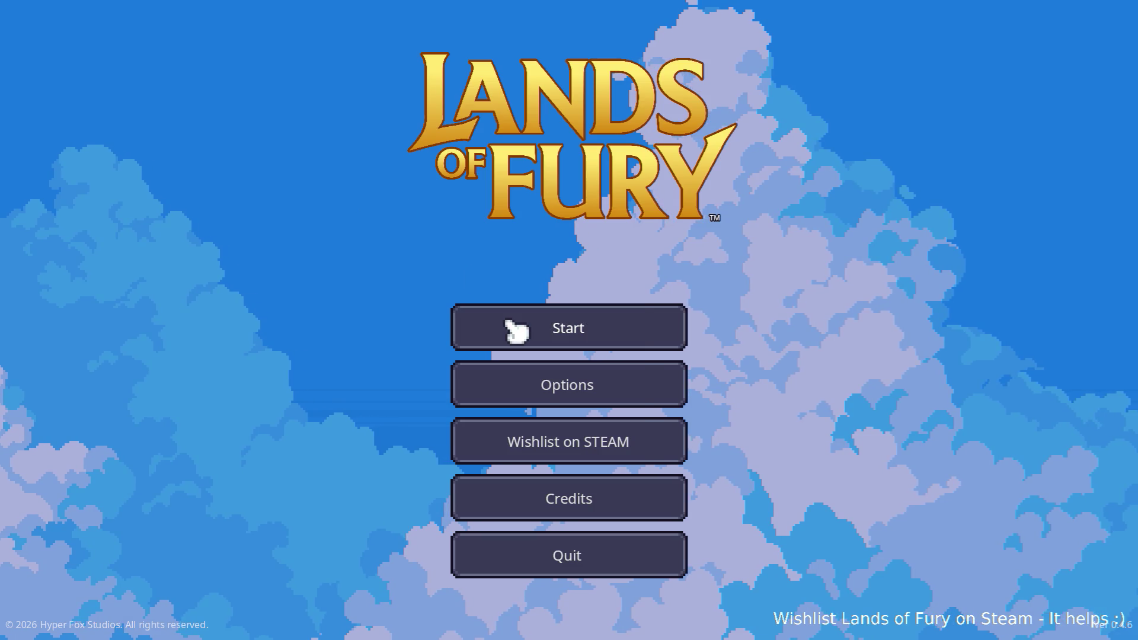
# Start a new game from the main menu using the first player profile.
pyautogui.click(515, 327)
pyautogui.click(516, 330)
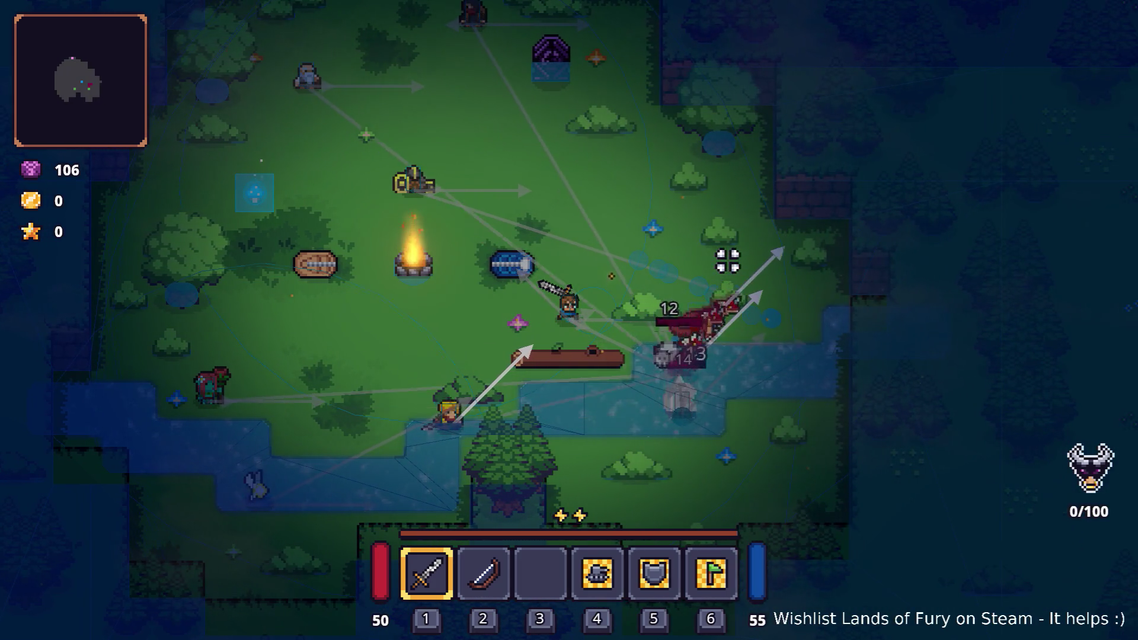
# Fight the raptors around The Glade with WASD, pushing the kill counter to 32/100.
pyautogui.press('a')
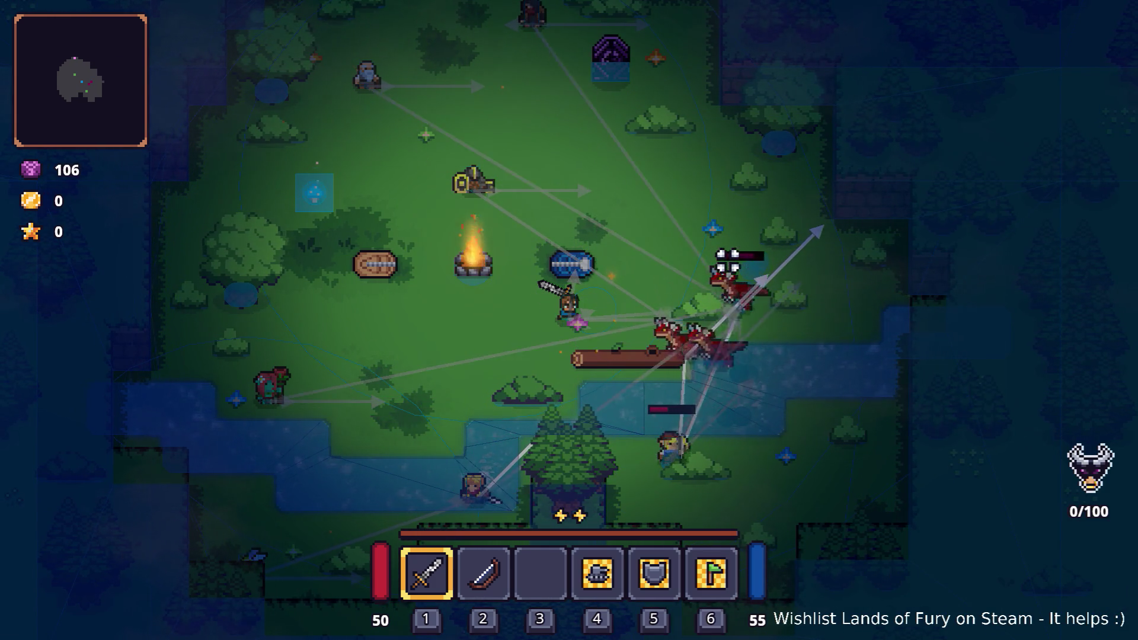
pyautogui.press('a')
pyautogui.press('s')
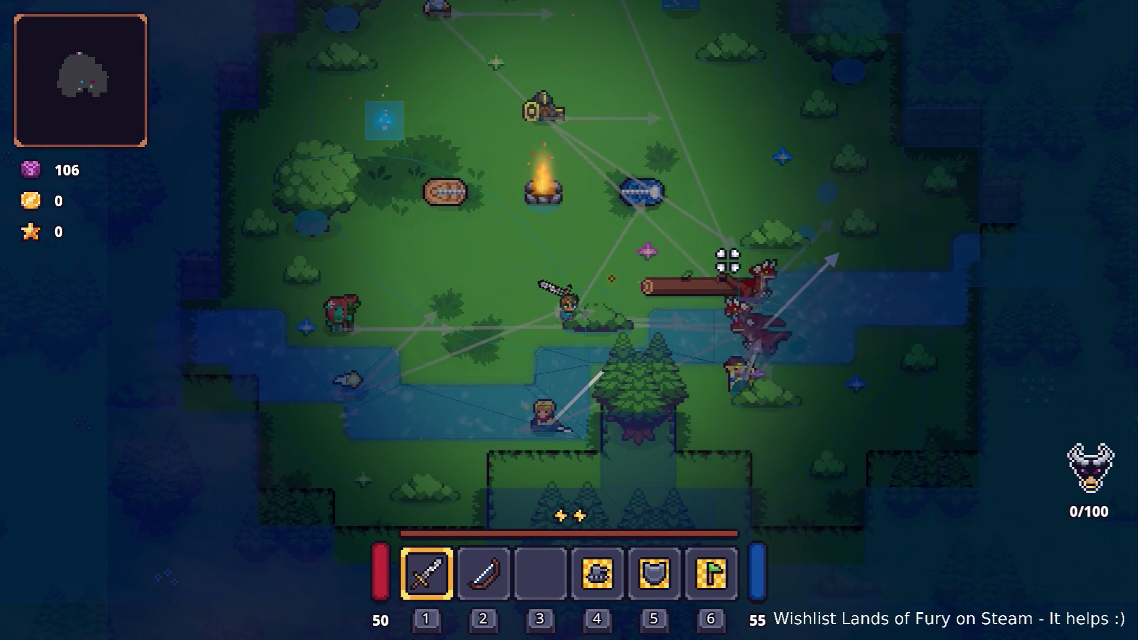
pyautogui.press('d')
pyautogui.press('s')
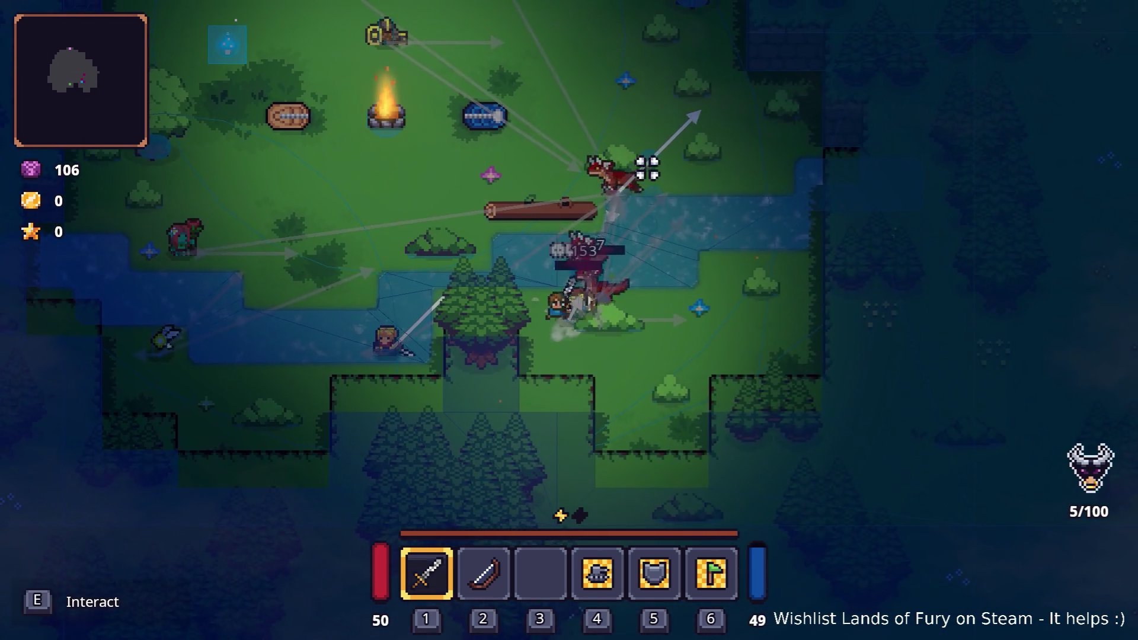
pyautogui.press('w')
pyautogui.press('a')
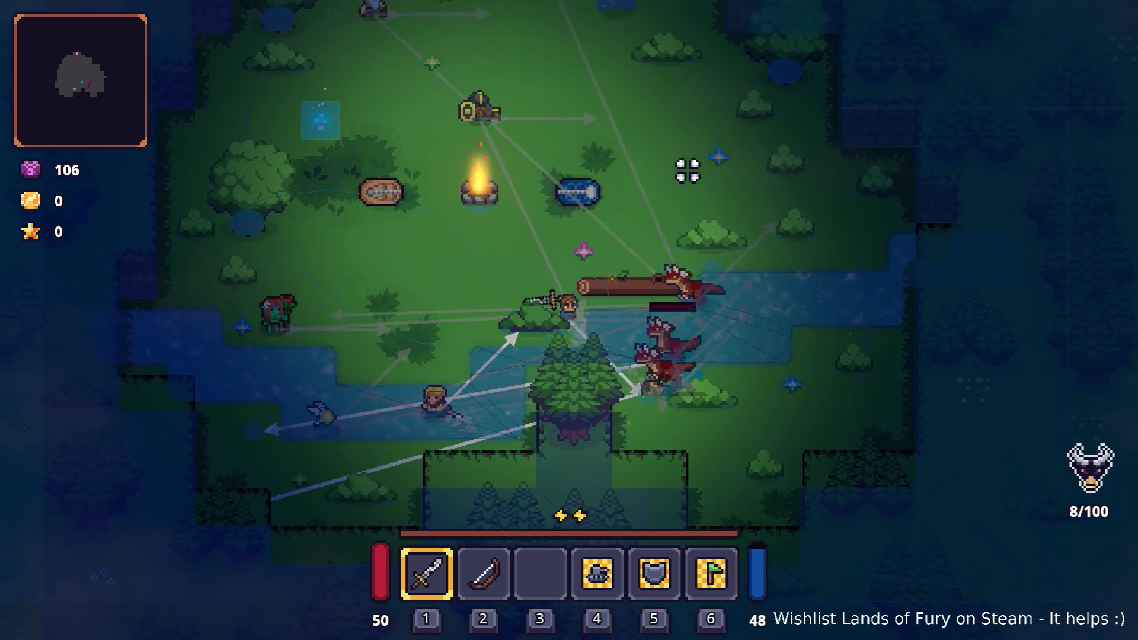
pyautogui.press('w')
pyautogui.press('d')
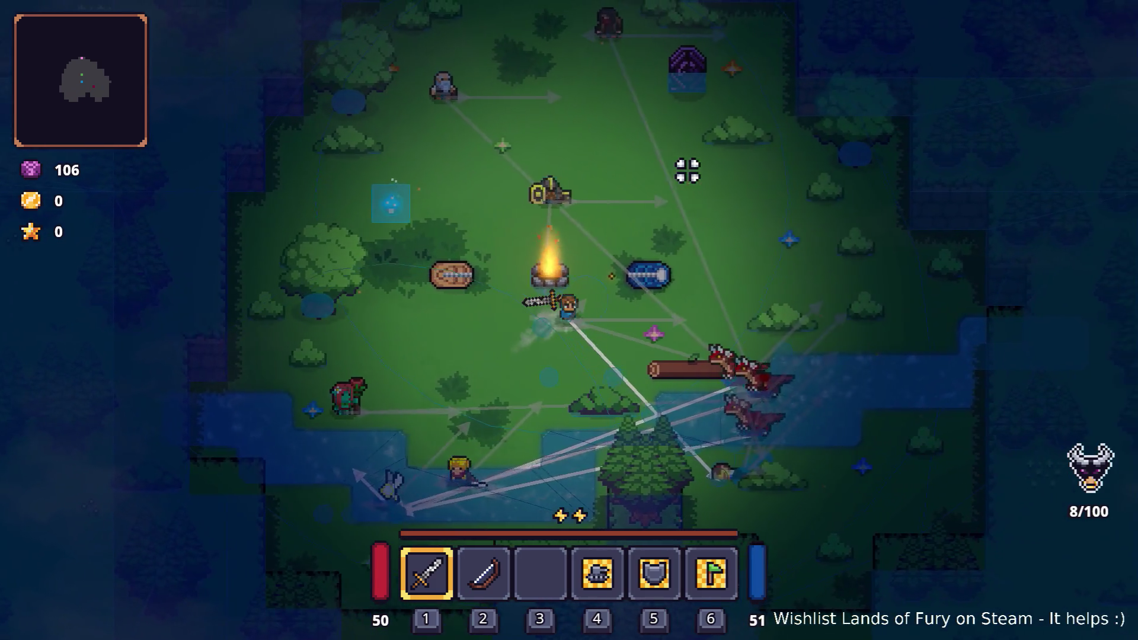
pyautogui.press('d')
pyautogui.press('s')
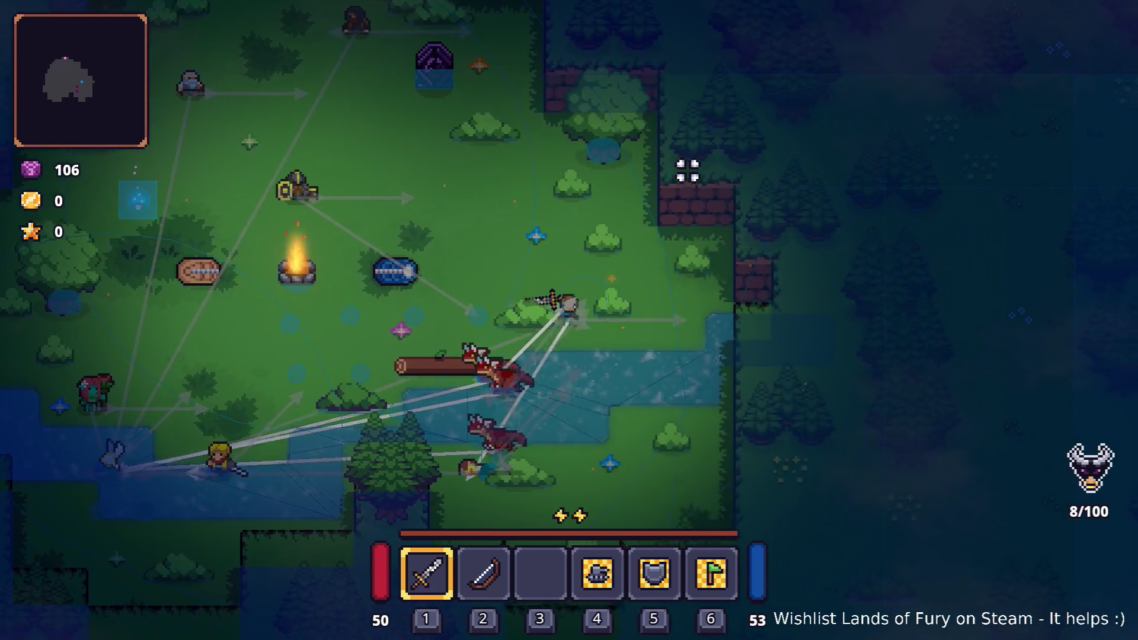
pyautogui.press('s')
pyautogui.press('a')
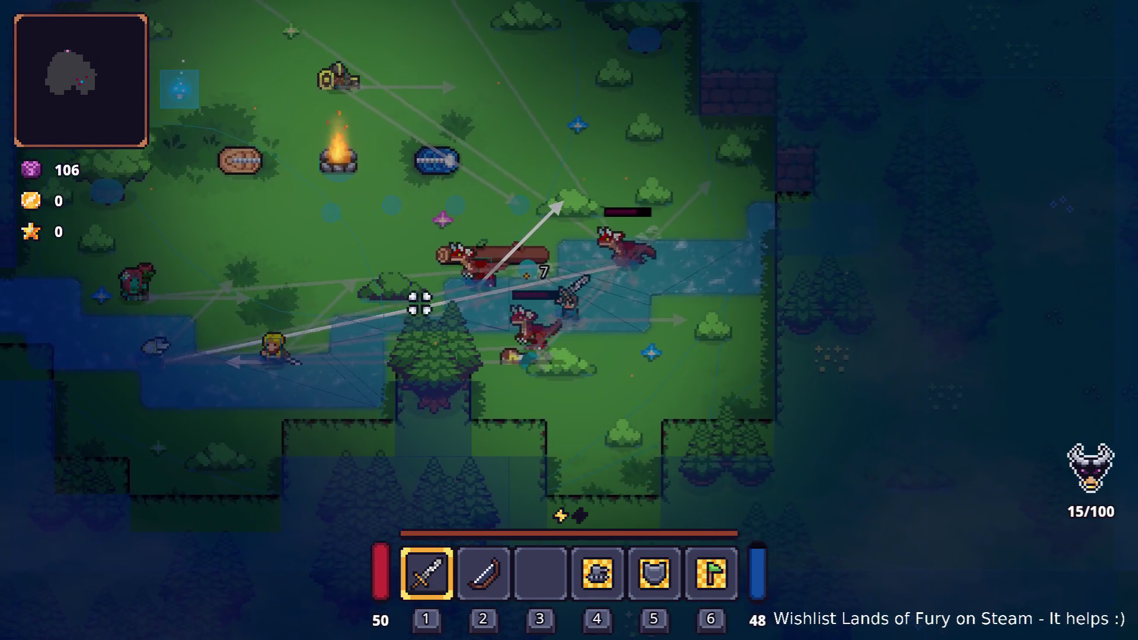
pyautogui.press('w')
pyautogui.press('a')
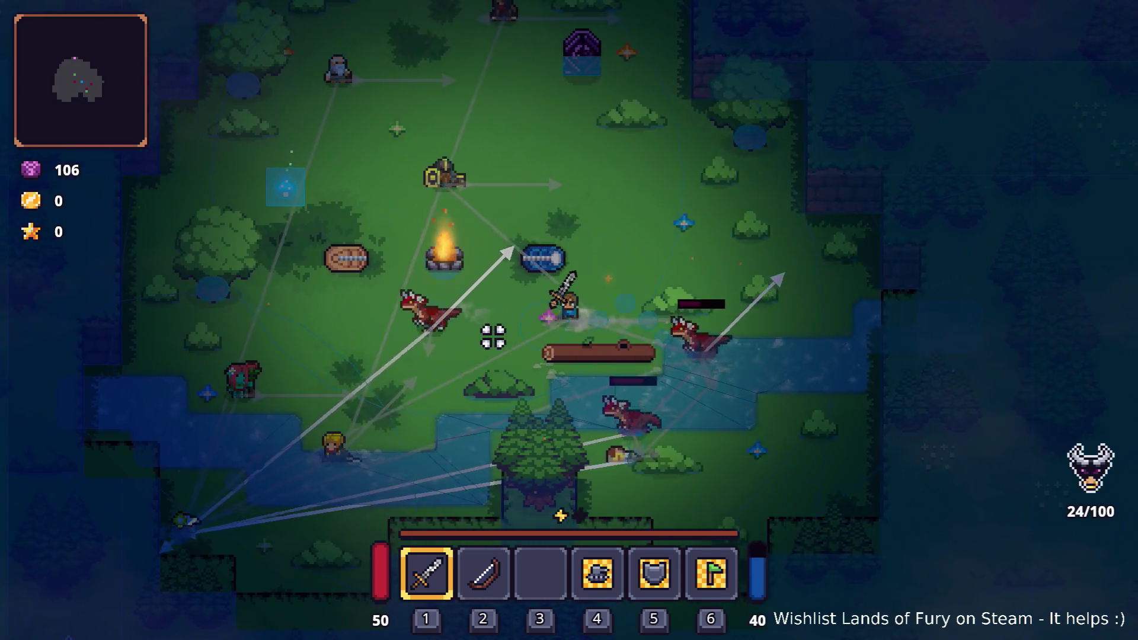
pyautogui.press('a')
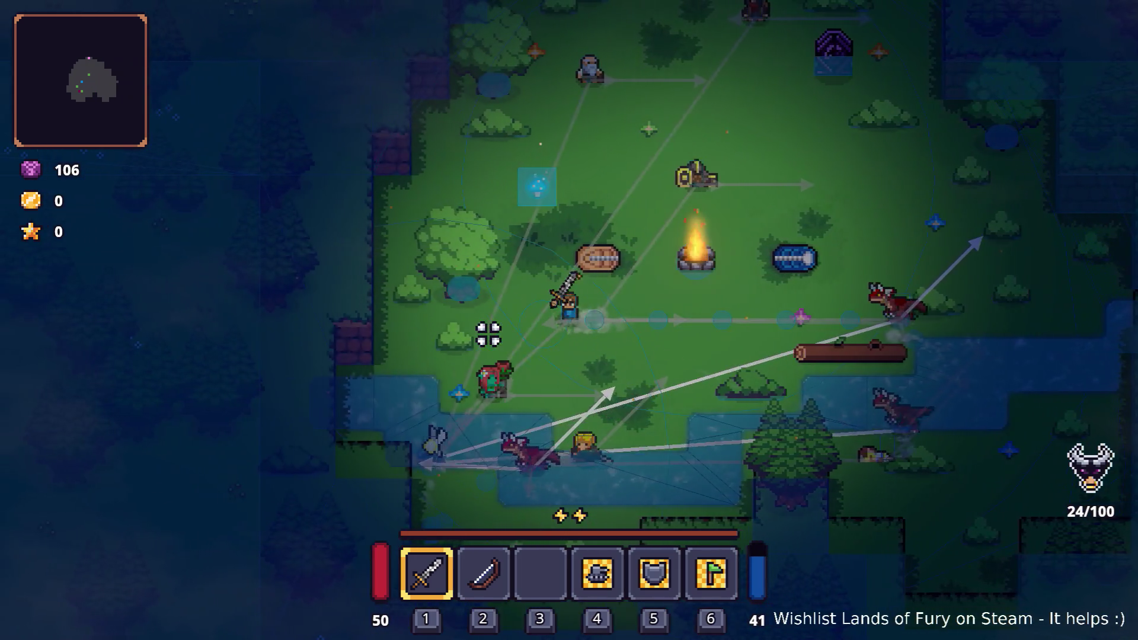
pyautogui.press('d')
pyautogui.press('s')
pyautogui.press('d')
pyautogui.press('s')
pyautogui.press('w')
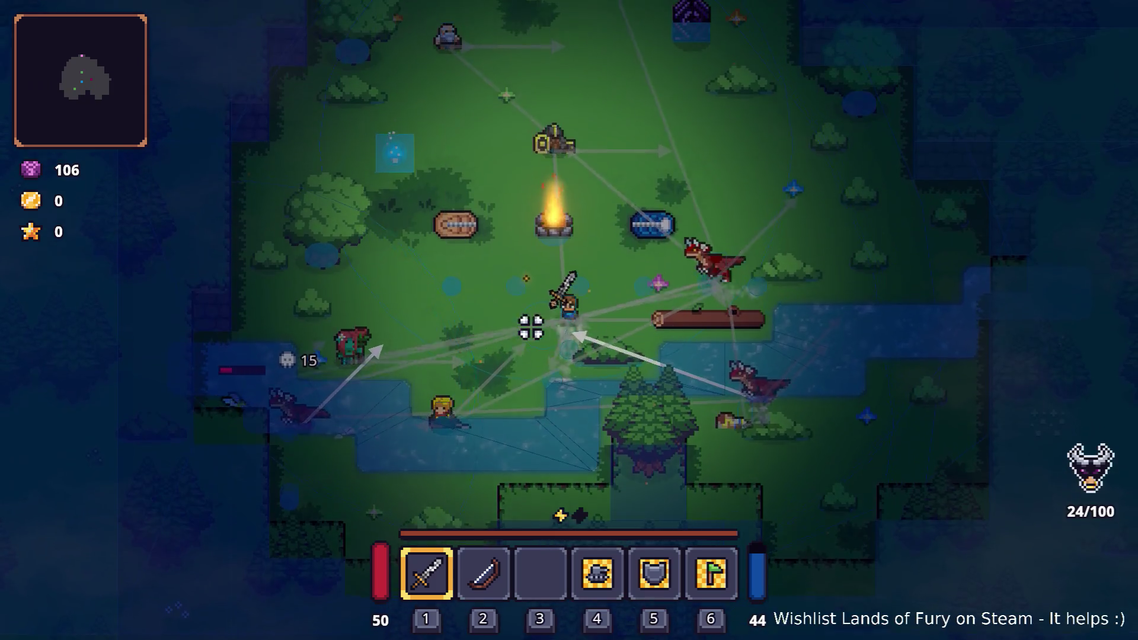
# Close in on a last raptor, then pause and quit Lands of Fury to desktop.
pyautogui.press('w')
pyautogui.press('d')
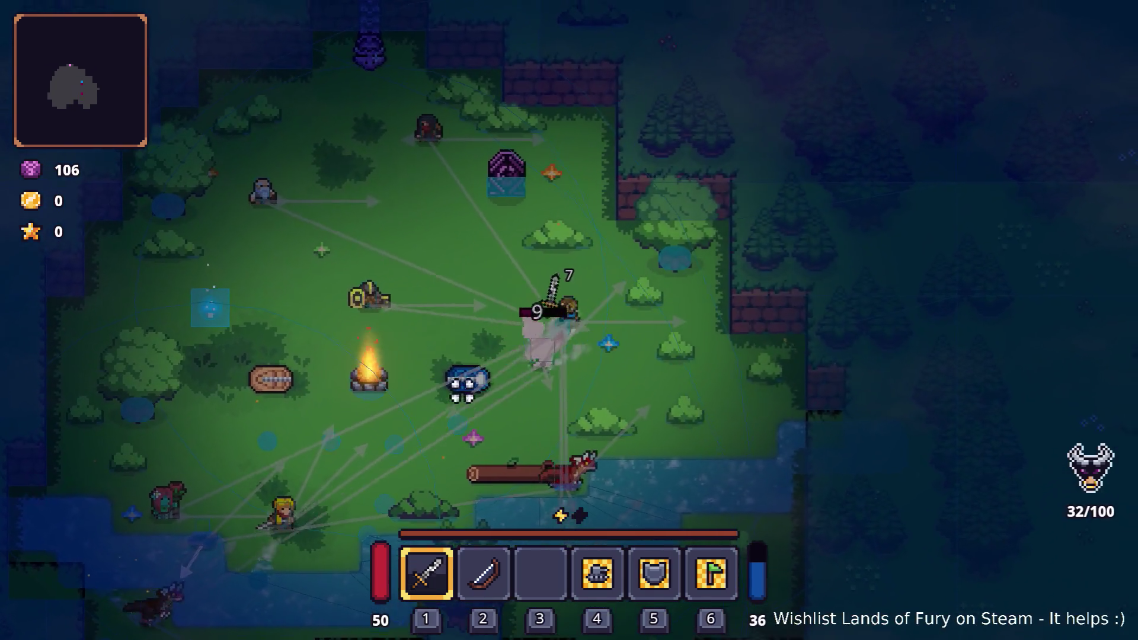
pyautogui.press('Escape')
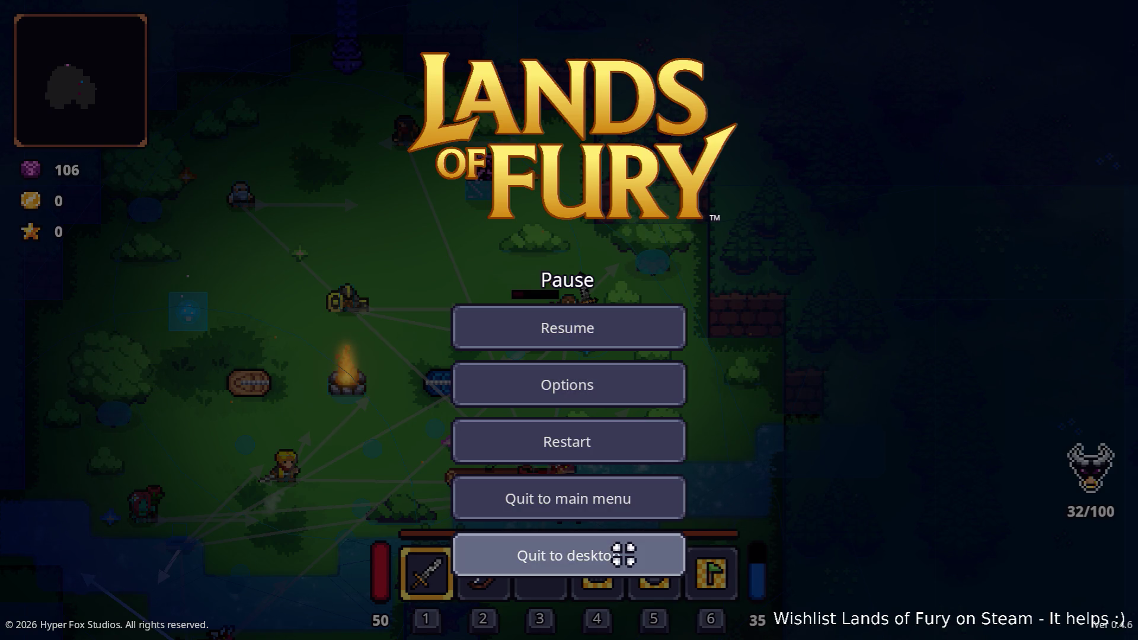
pyautogui.click(675, 551)
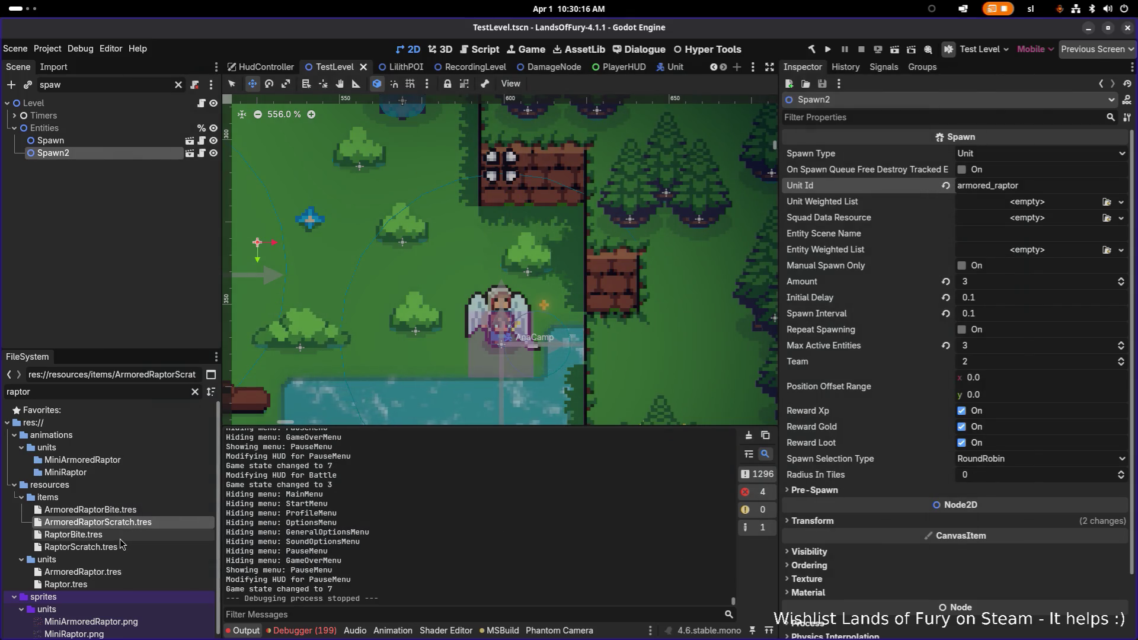
# Give ArmoredRaptor.tres Max Movement Speed 60 and Liquid Movement Speed Coefficient 1.0, then save.
pyautogui.click(126, 573)
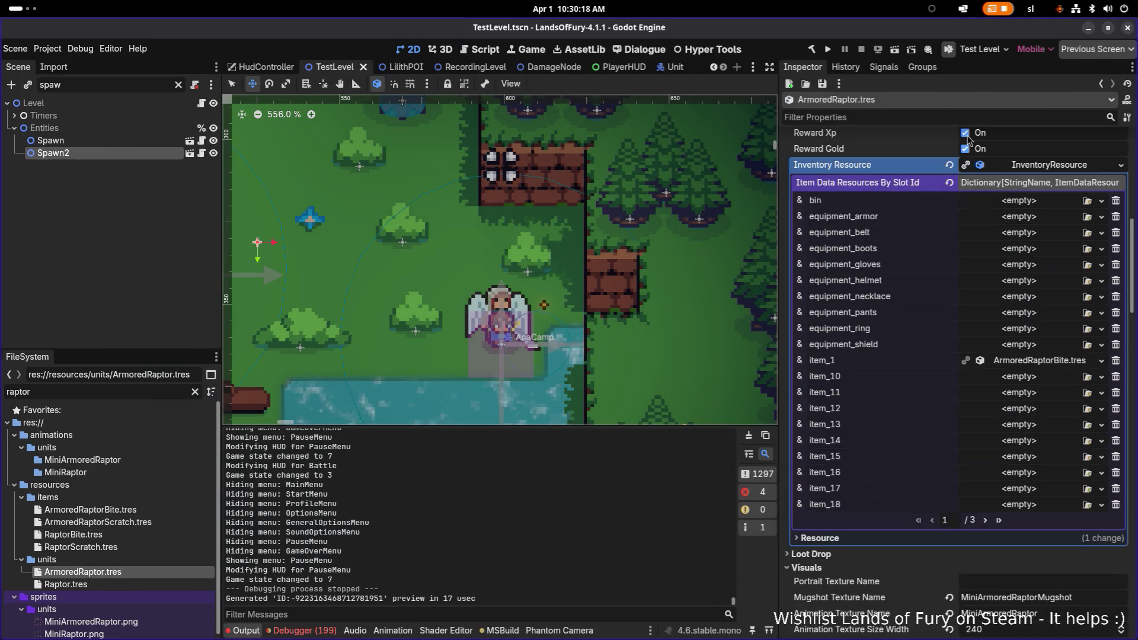
pyautogui.write('moveme')
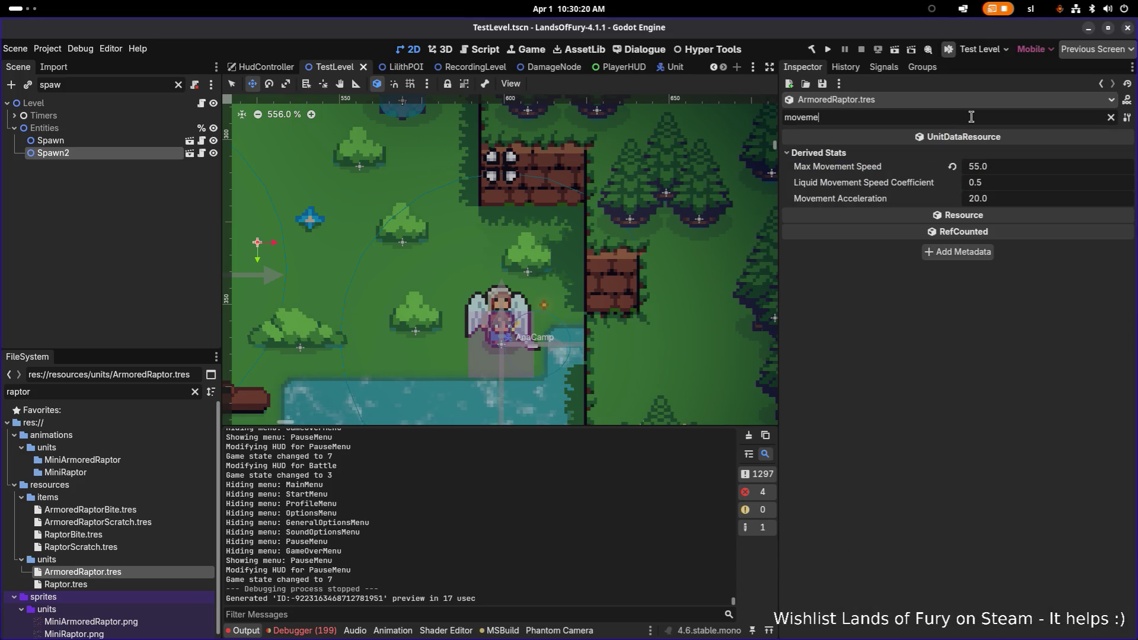
pyautogui.click(1023, 174)
pyautogui.write('60')
pyautogui.press('Return')
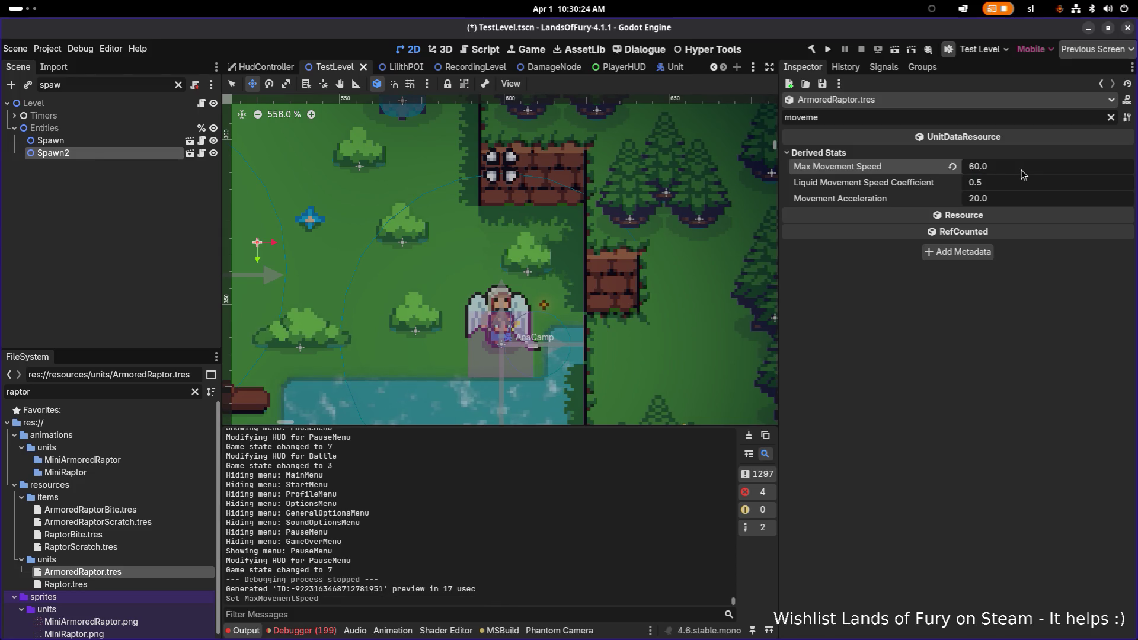
pyautogui.click(1003, 182)
pyautogui.write('1')
pyautogui.press('Return')
pyautogui.hotkey('ctrl', 's')
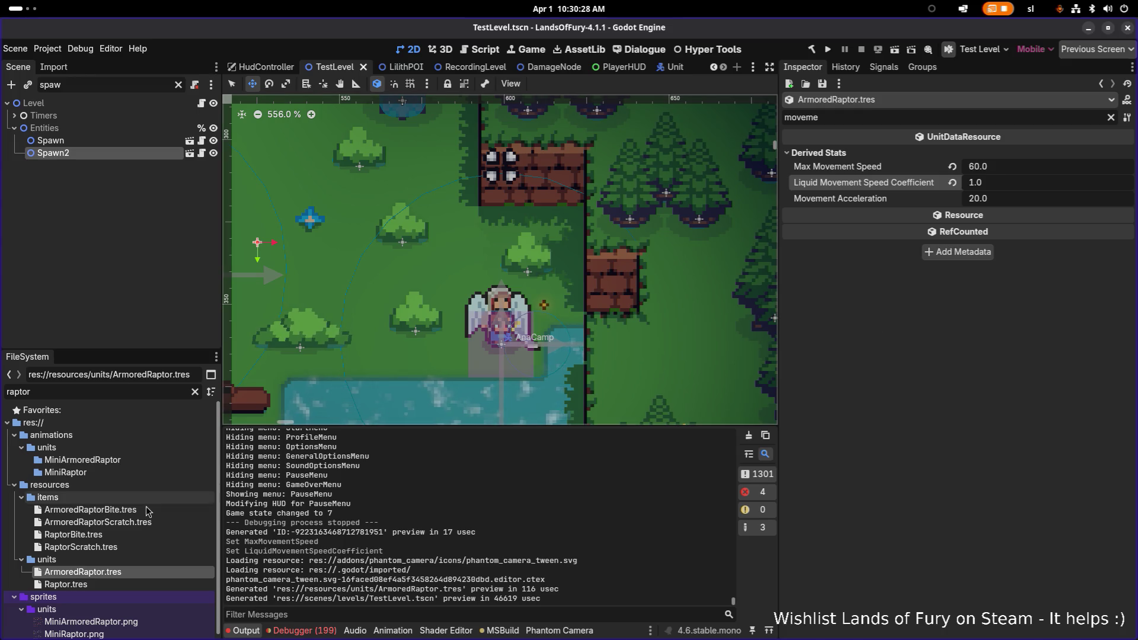
# Set Raptor.tres's Liquid Movement Speed Coefficient to 1.0 and save.
pyautogui.click(101, 586)
pyautogui.scroll(-1, 757, 352)
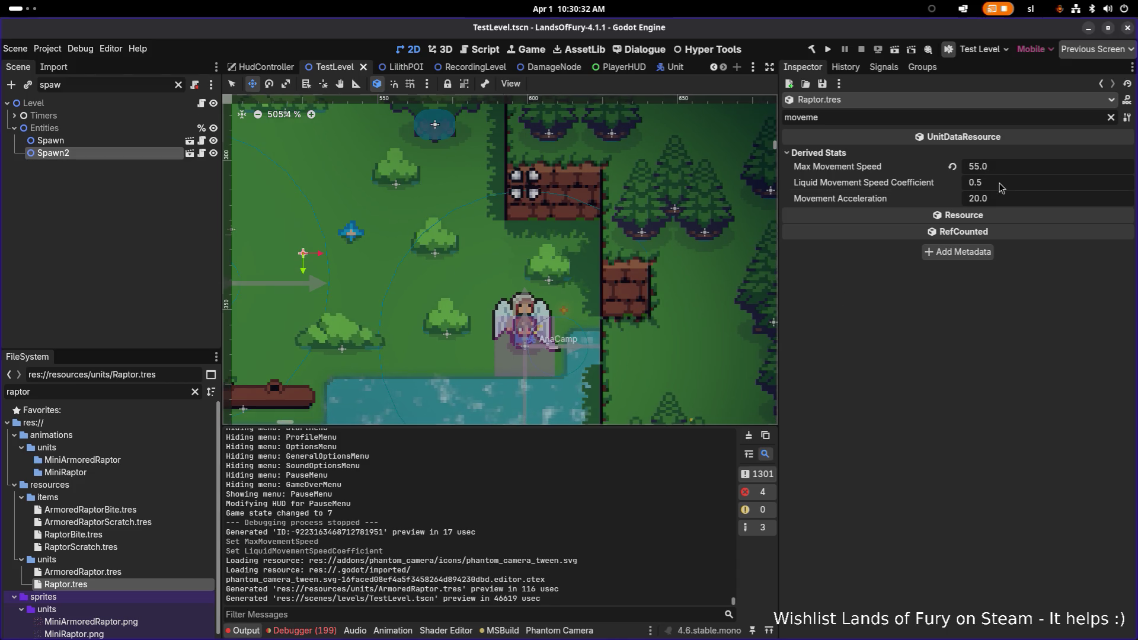
pyautogui.click(1001, 188)
pyautogui.write('1')
pyautogui.press('Return')
pyautogui.hotkey('ctrl', 's')
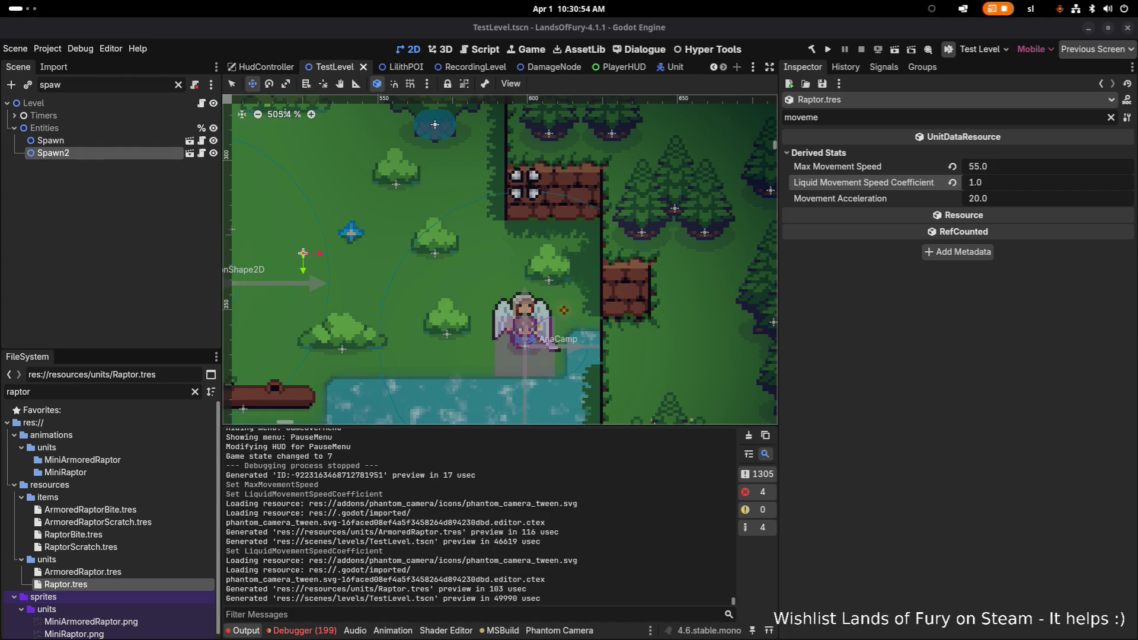
pyautogui.hotkey('alt', 'Tab')
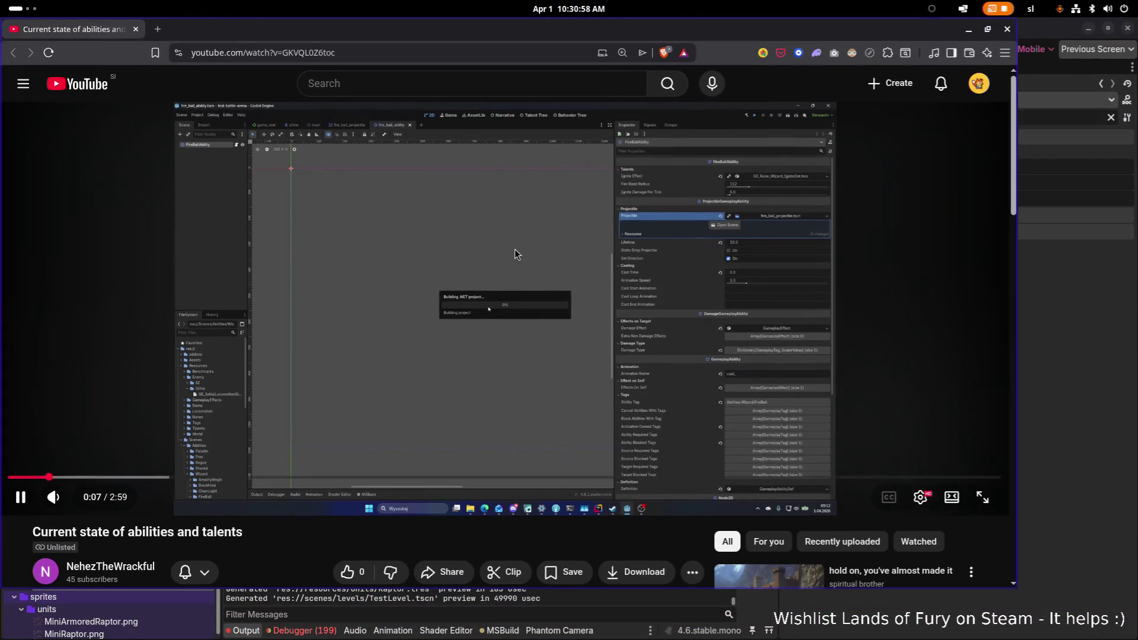
# Pause the video and expand its full description.
pyautogui.scroll(-5, 674, 290)
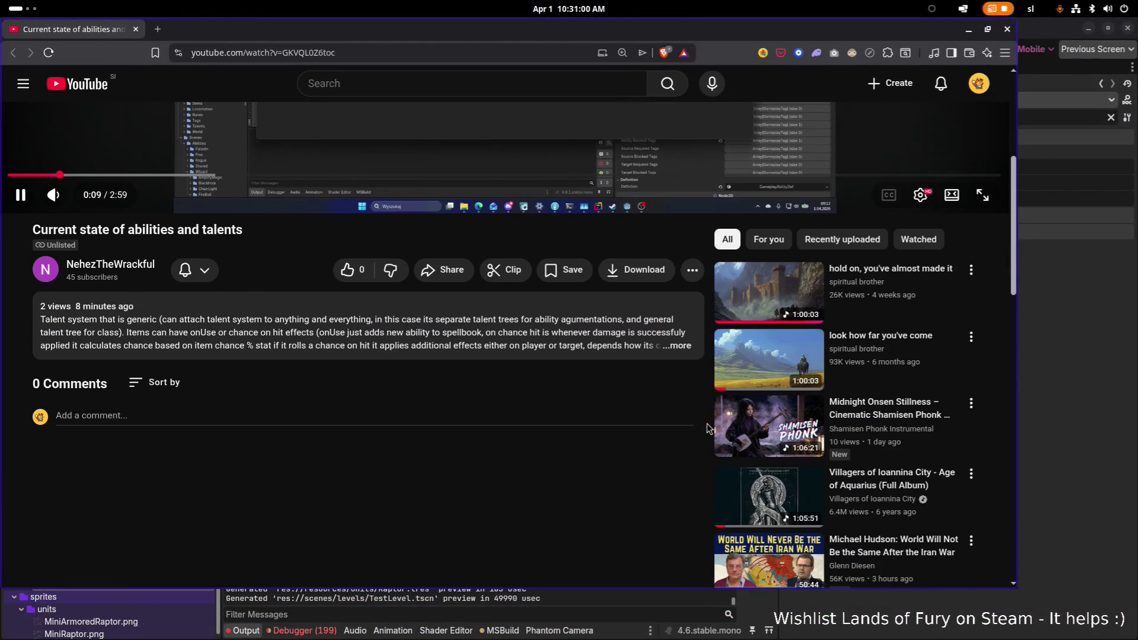
pyautogui.press('space')
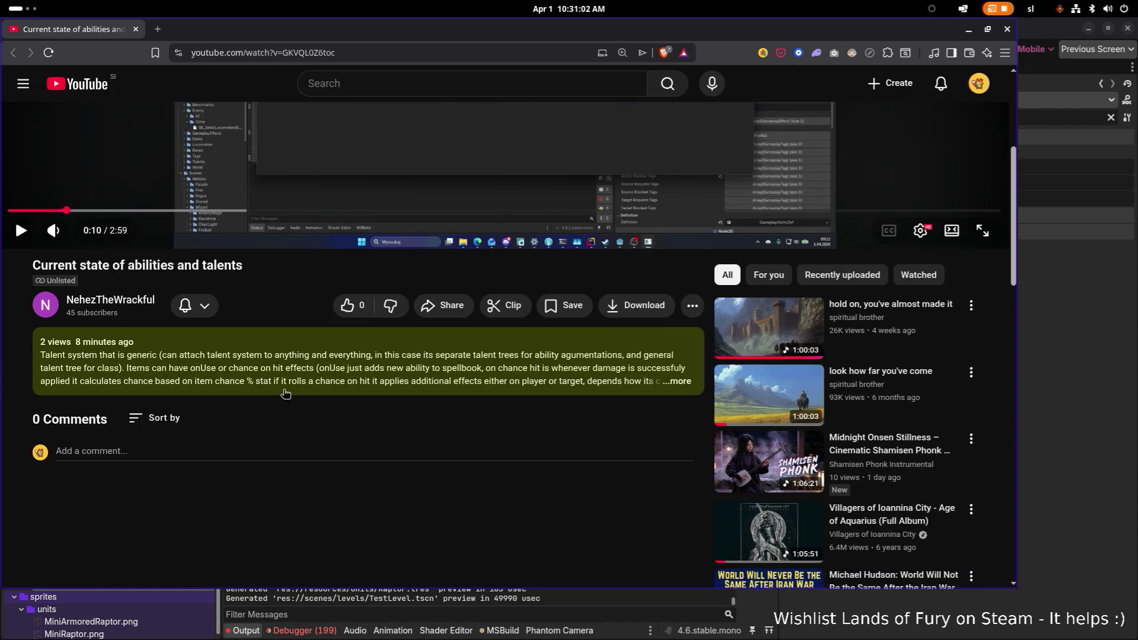
pyautogui.click(271, 386)
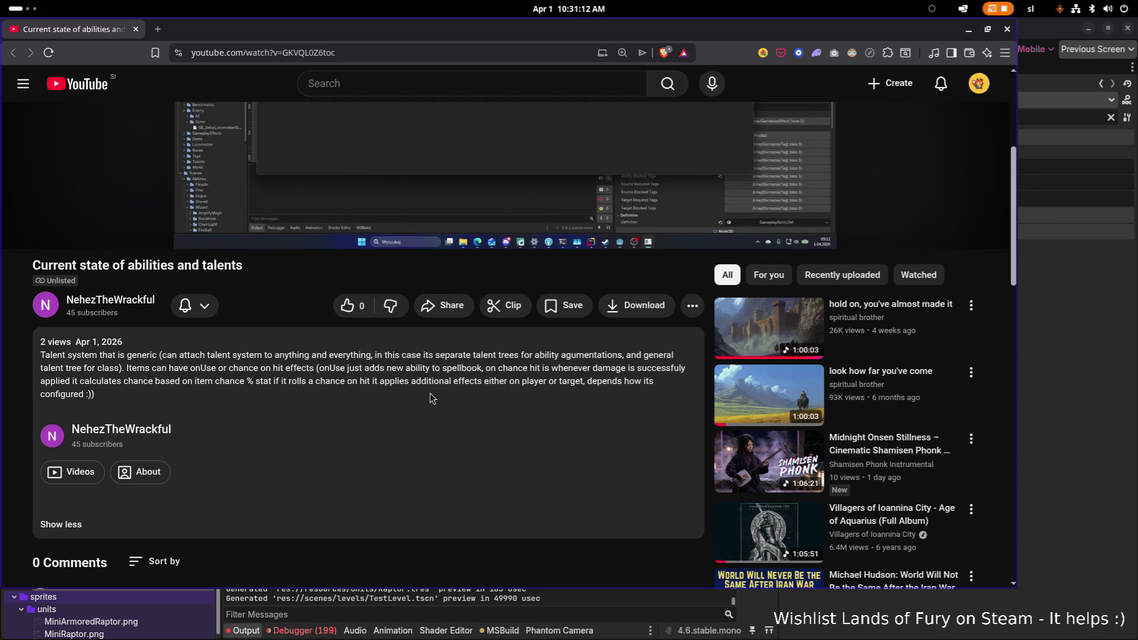
# Like the 'Current state of abilities and talents' video and switch it to full screen.
pyautogui.click(347, 305)
pyautogui.moveTo(795, 249)
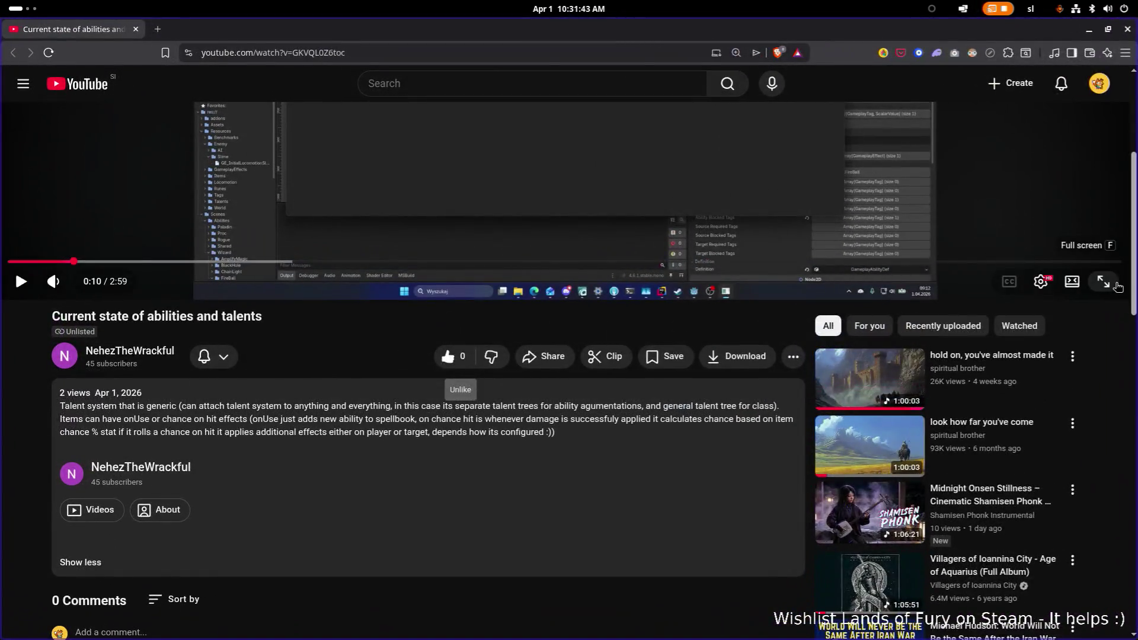
pyautogui.click(1096, 279)
# Play the abilities and talents demo full screen and let it run to the end.
pyautogui.click(747, 341)
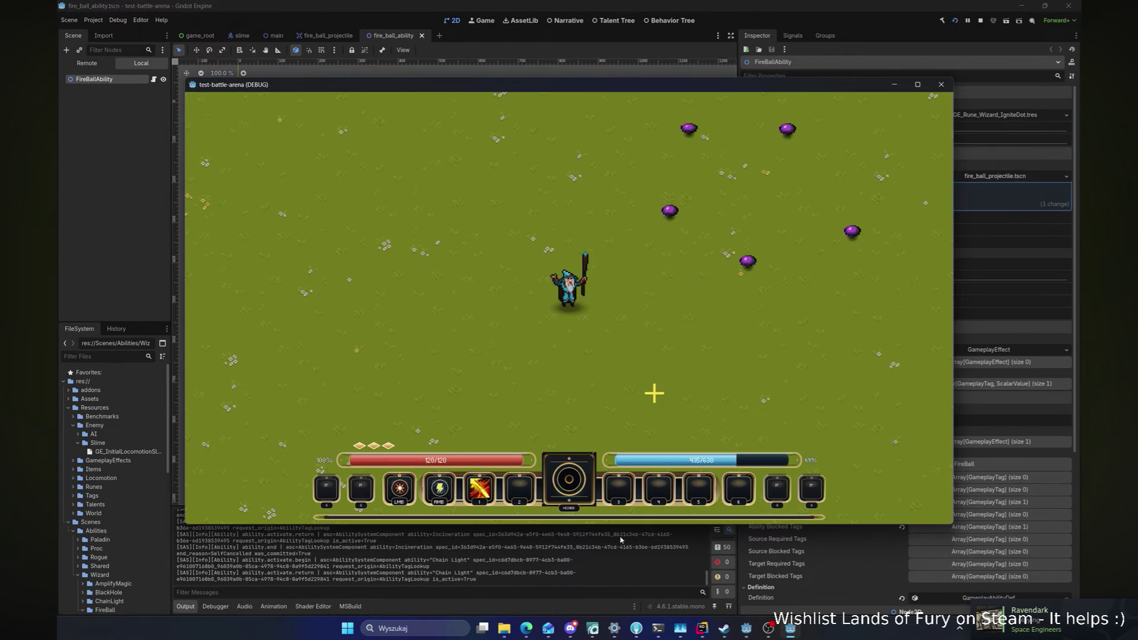
pyautogui.moveTo(400, 523)
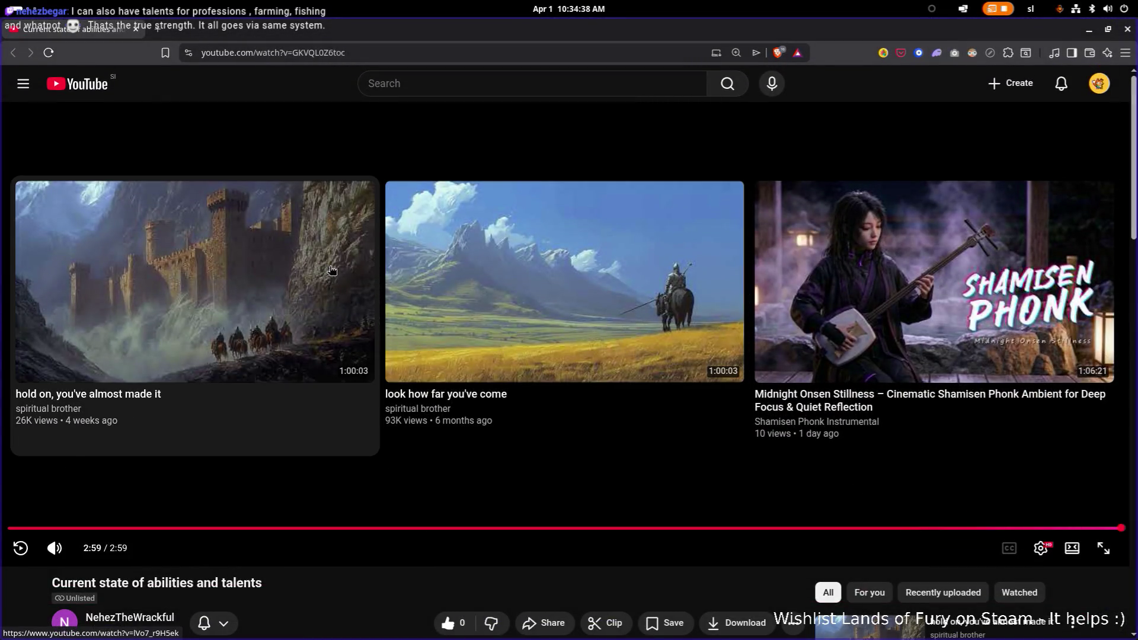
# Close the browser and list Godot's debugger errors for missing MiniArmoredRaptorMugshot.png and MiniNecromancerMugshot.png.
pyautogui.click(1128, 30)
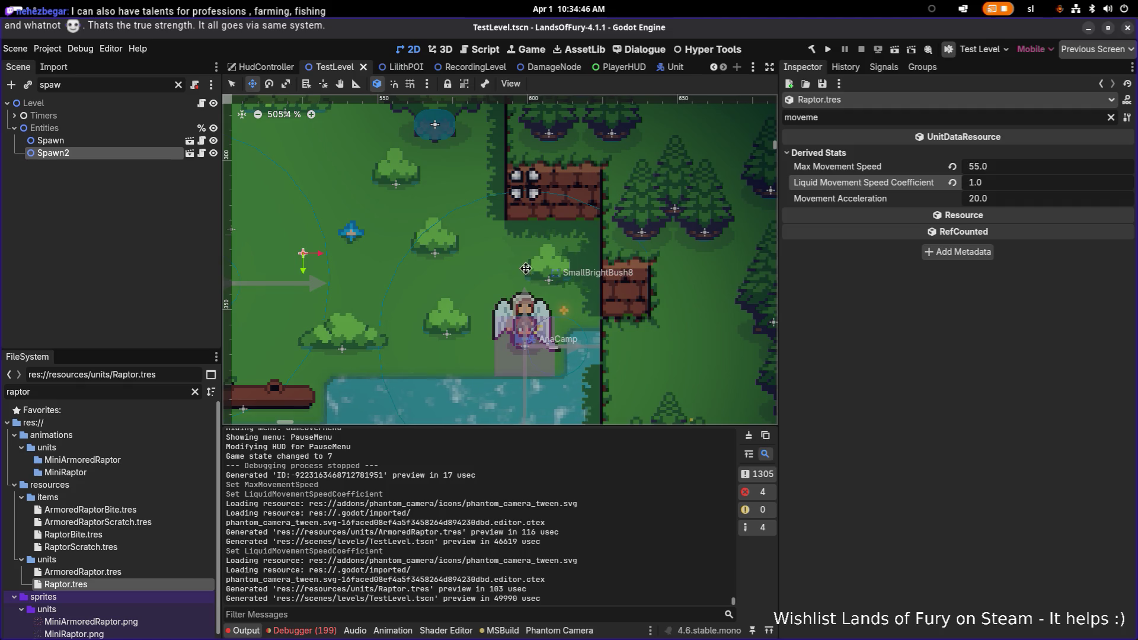
pyautogui.hscroll(-5, 526, 268)
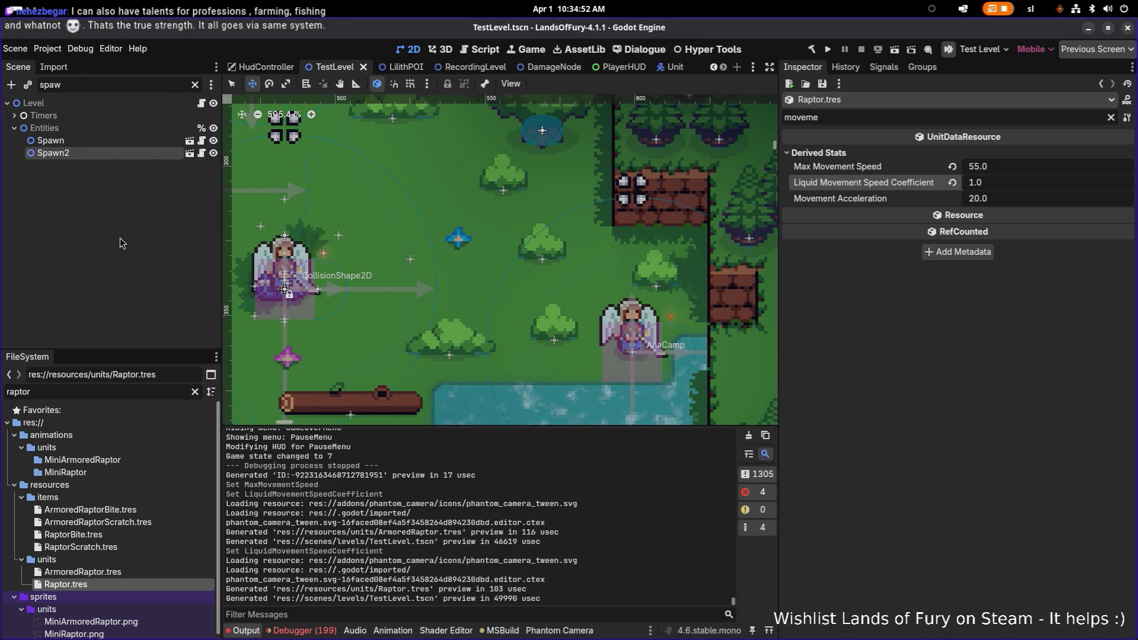
pyautogui.press('super')
pyautogui.press('super')
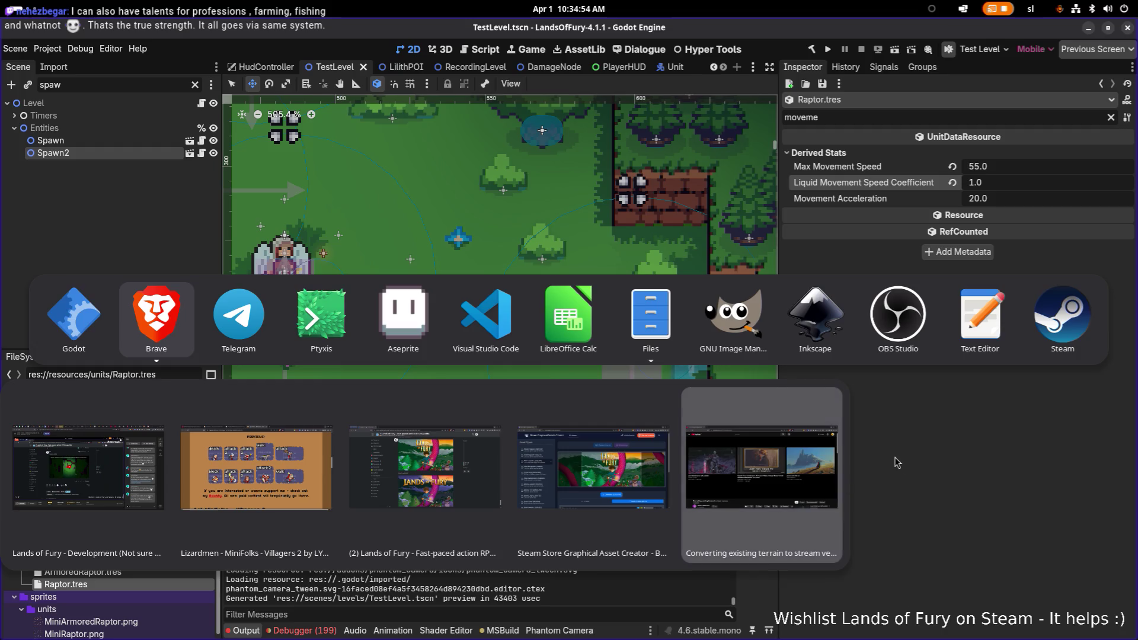
pyautogui.click(302, 630)
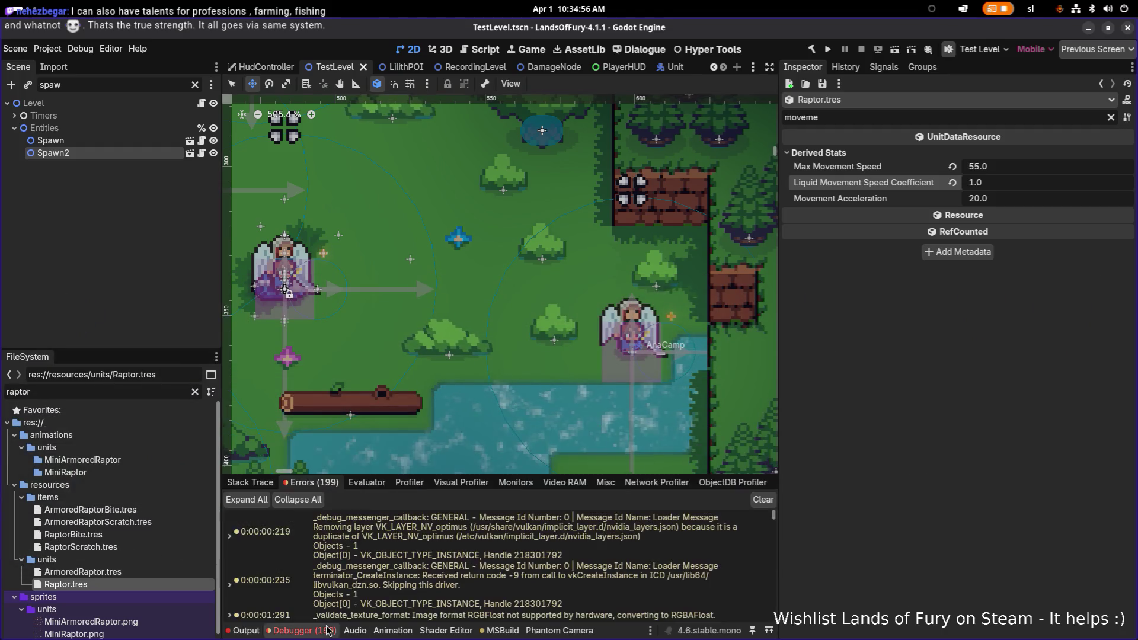
pyautogui.scroll(10, 388, 579)
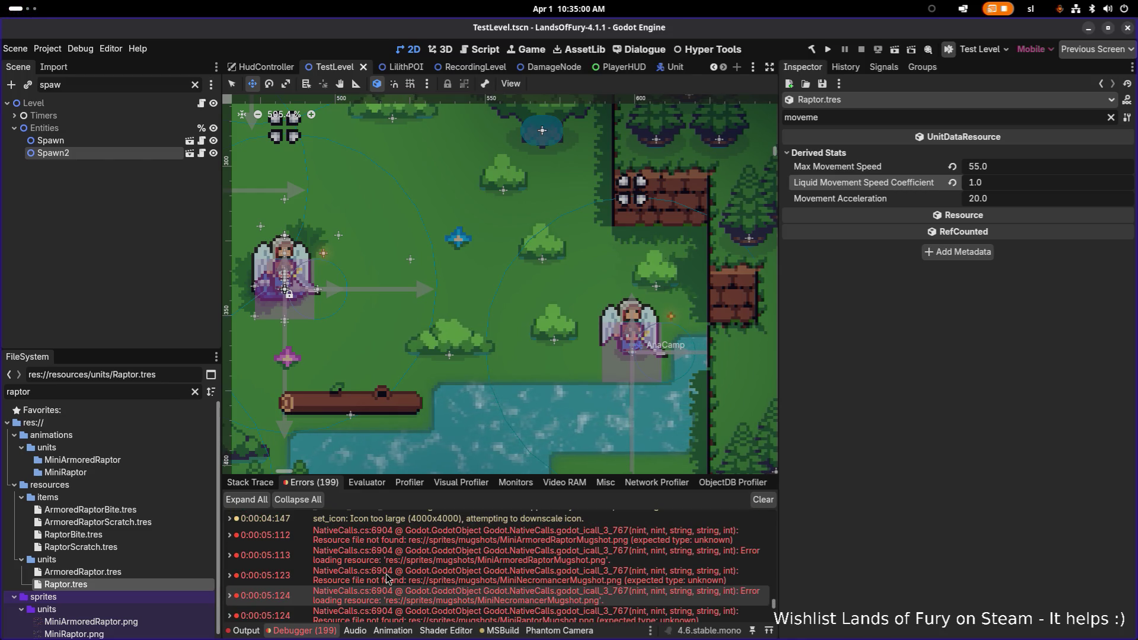
pyautogui.moveTo(480, 544)
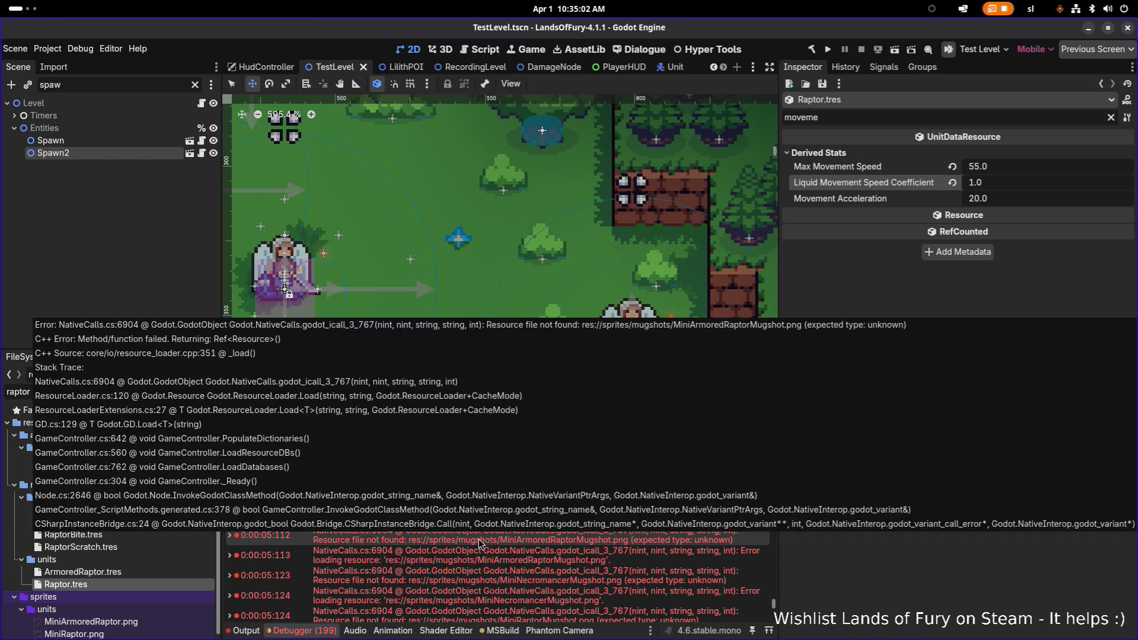
pyautogui.hotkey('alt', 'Tab')
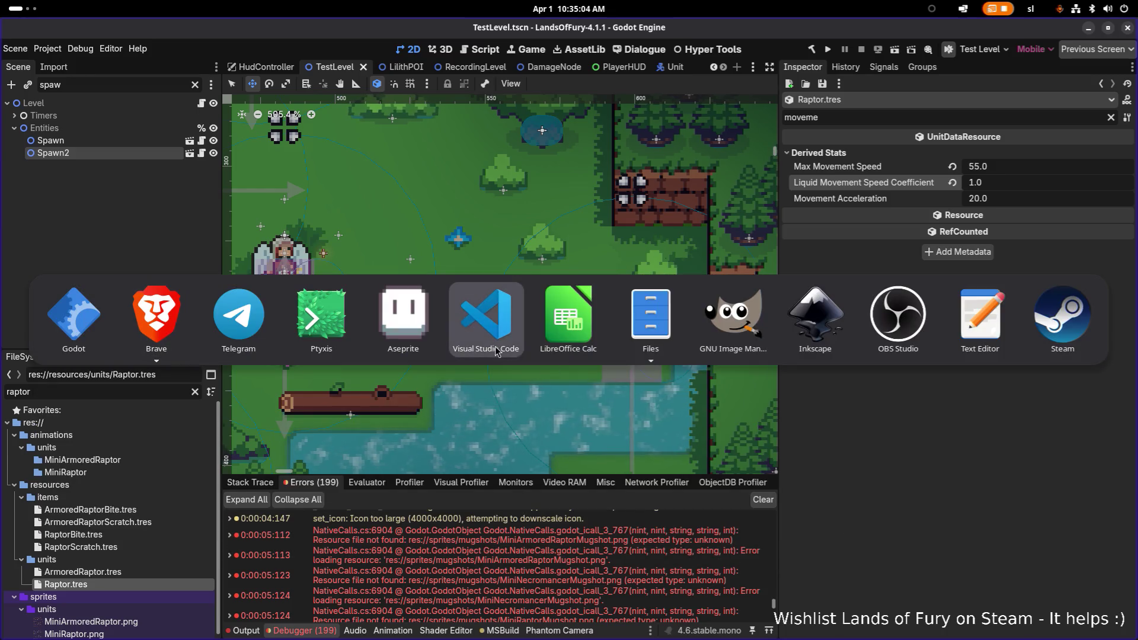
# In VS Code Source Control, review the diff of RaptorBite.tres.
pyautogui.click(495, 347)
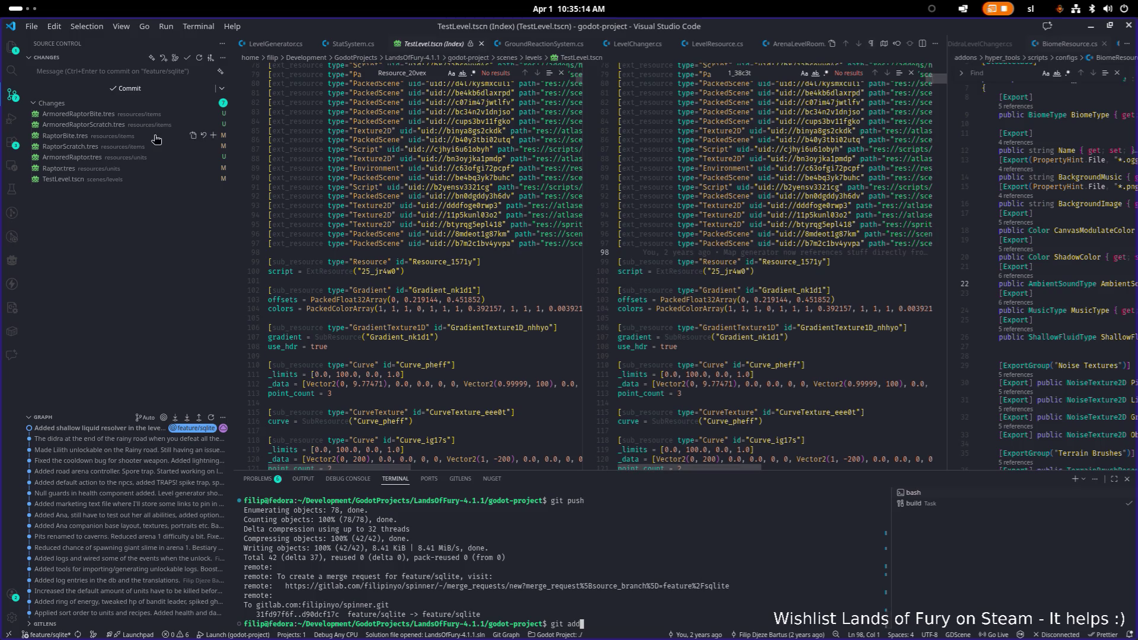
pyautogui.click(153, 135)
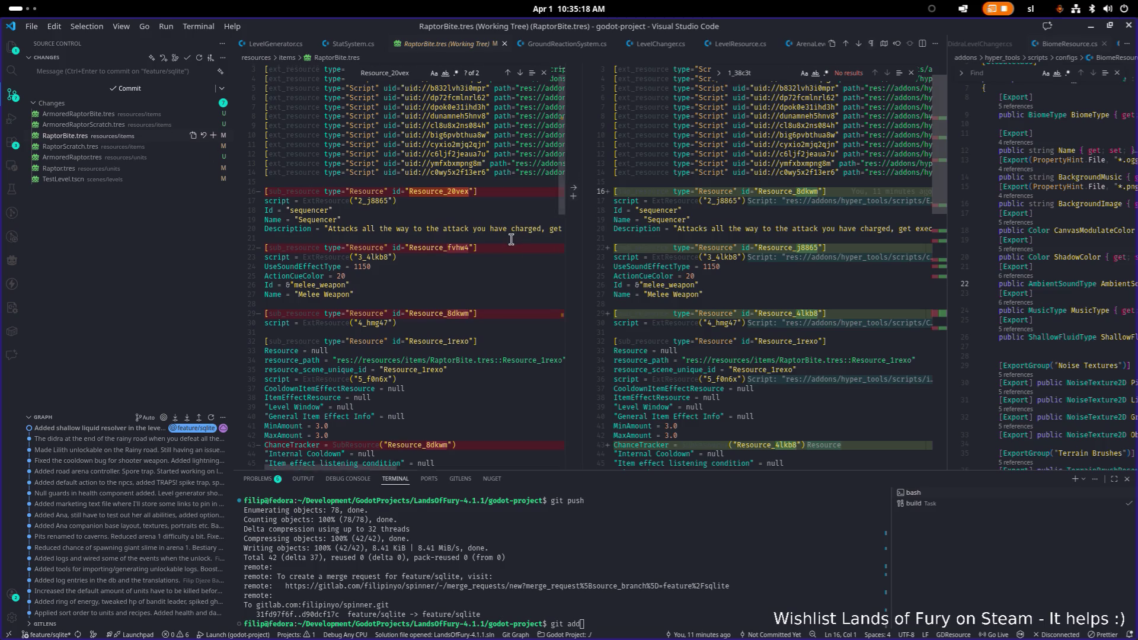
pyautogui.scroll(-3, 511, 239)
pyautogui.scroll(-6, 506, 240)
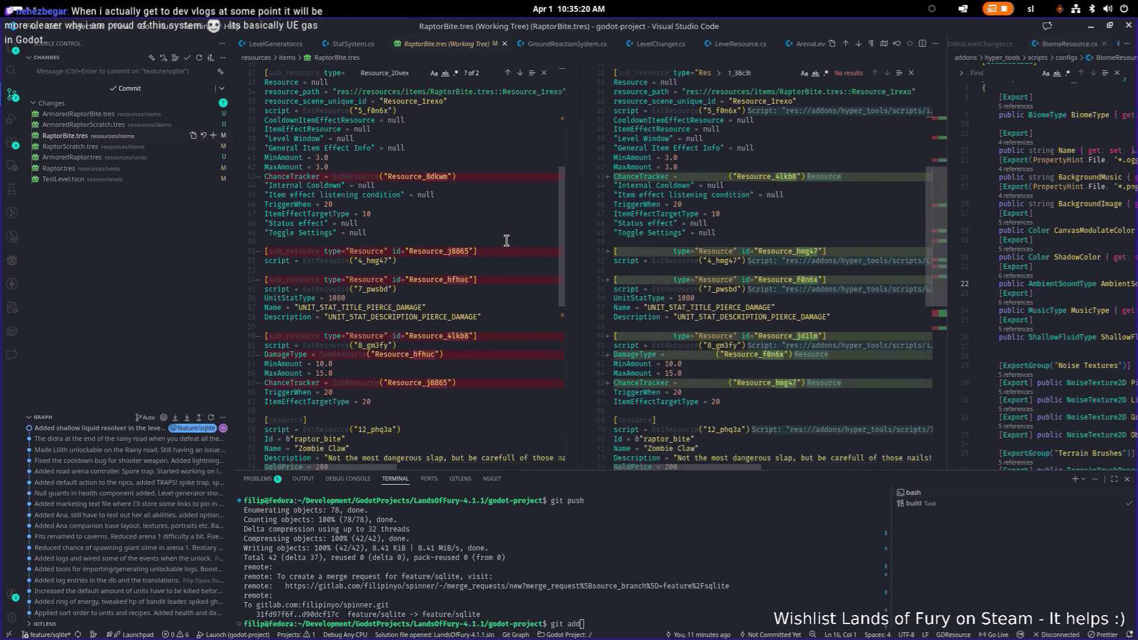
pyautogui.scroll(-4, 505, 240)
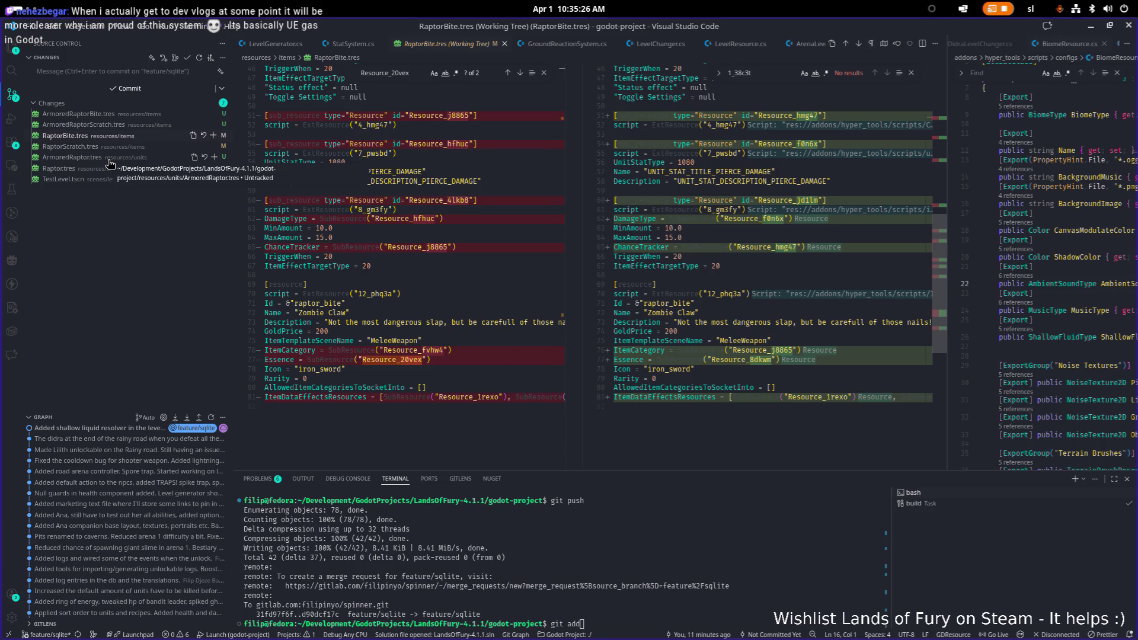
# Open and read through the new ArmoredRaptorBite.tres file.
pyautogui.click(119, 115)
pyautogui.scroll(-20, 447, 236)
pyautogui.scroll(8, 449, 237)
pyautogui.scroll(2, 449, 237)
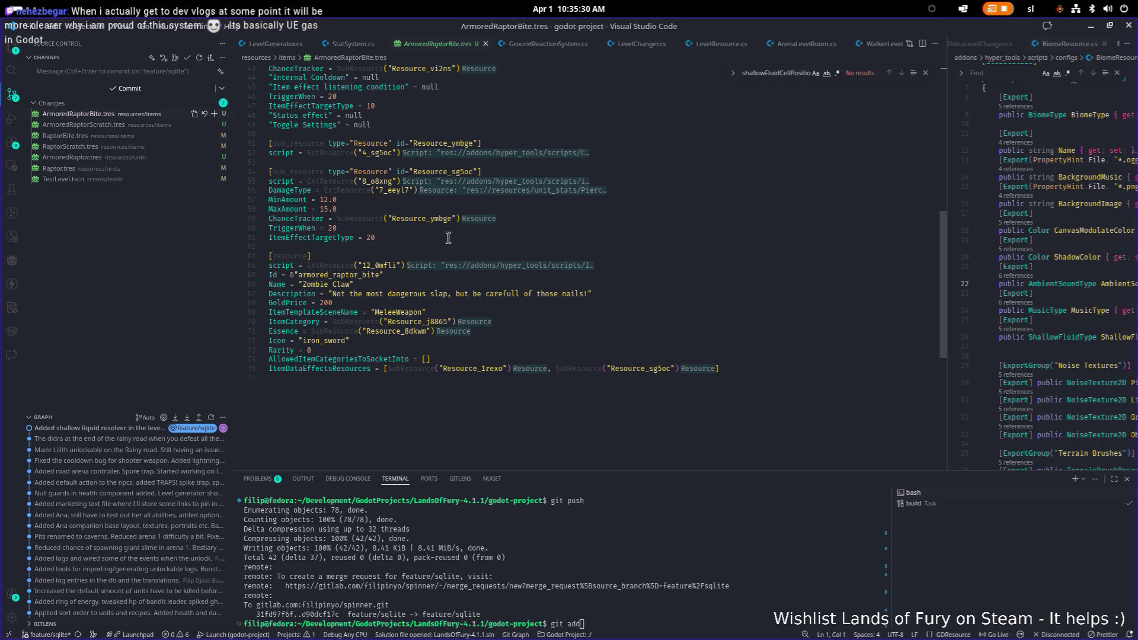
pyautogui.scroll(1, 462, 300)
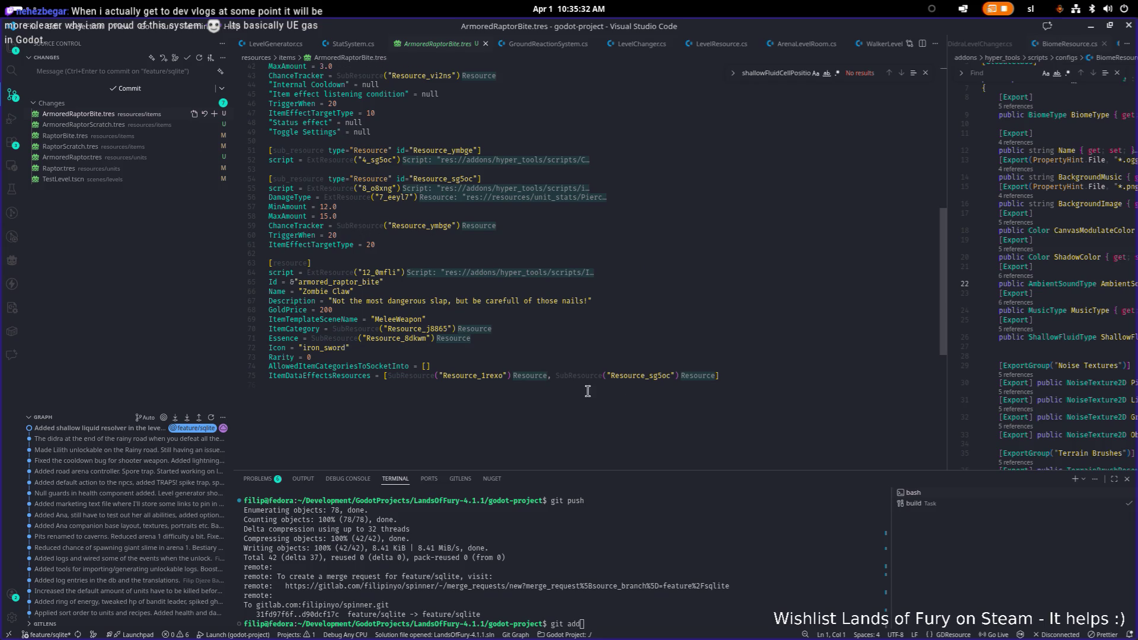
pyautogui.scroll(1, 587, 391)
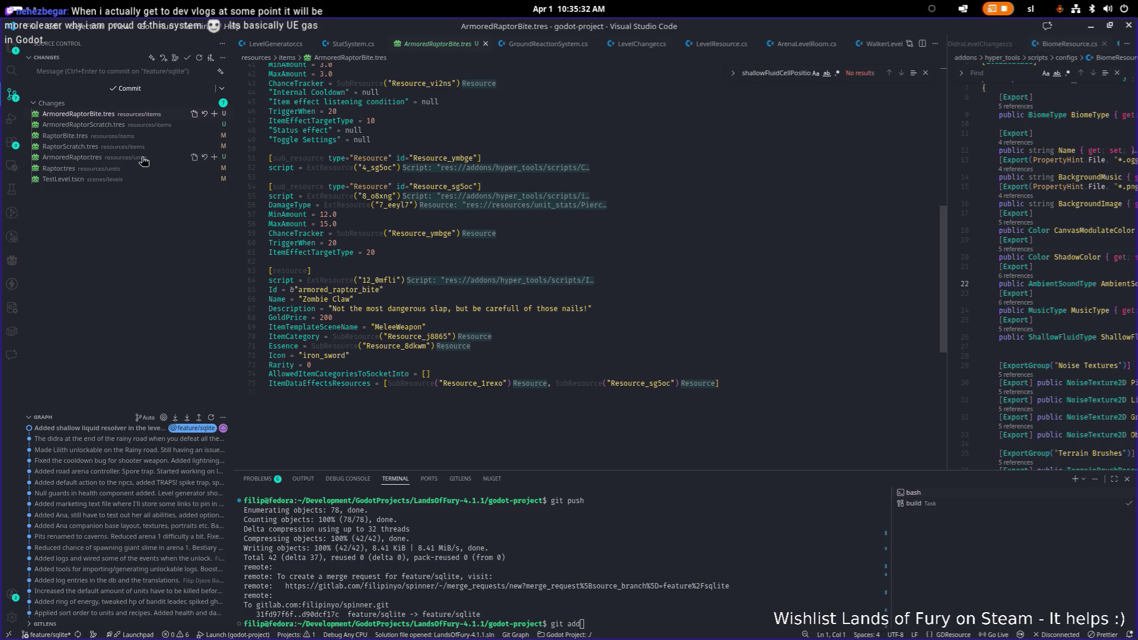
# Return to the RaptorBite.tres diff and run a bare git add.
pyautogui.click(116, 136)
pyautogui.scroll(5, 414, 230)
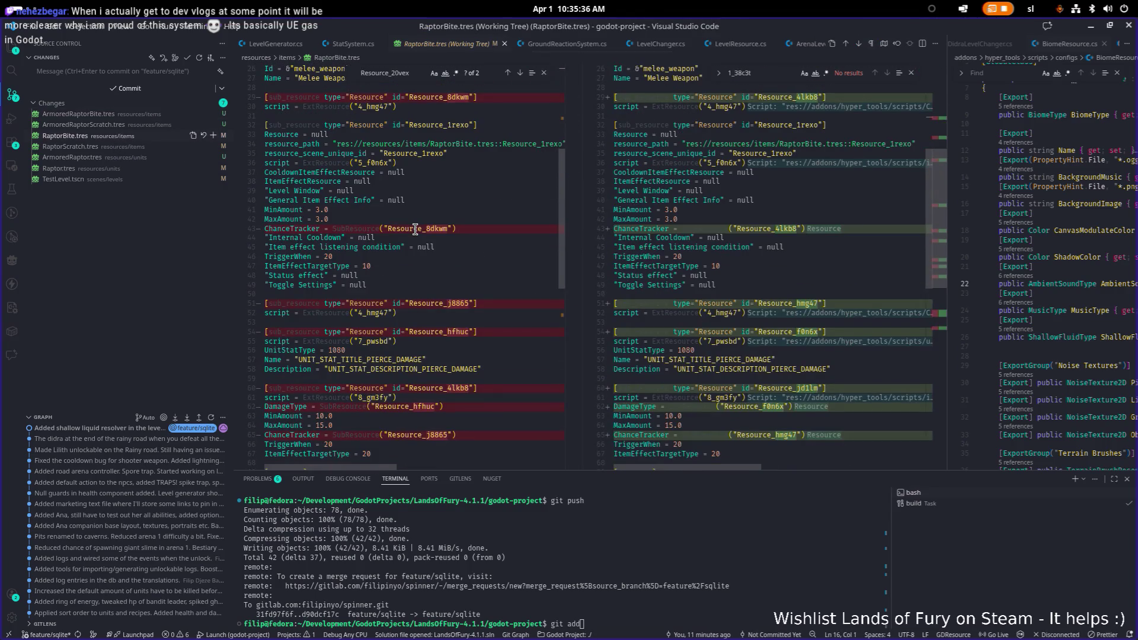
pyautogui.scroll(-3, 415, 229)
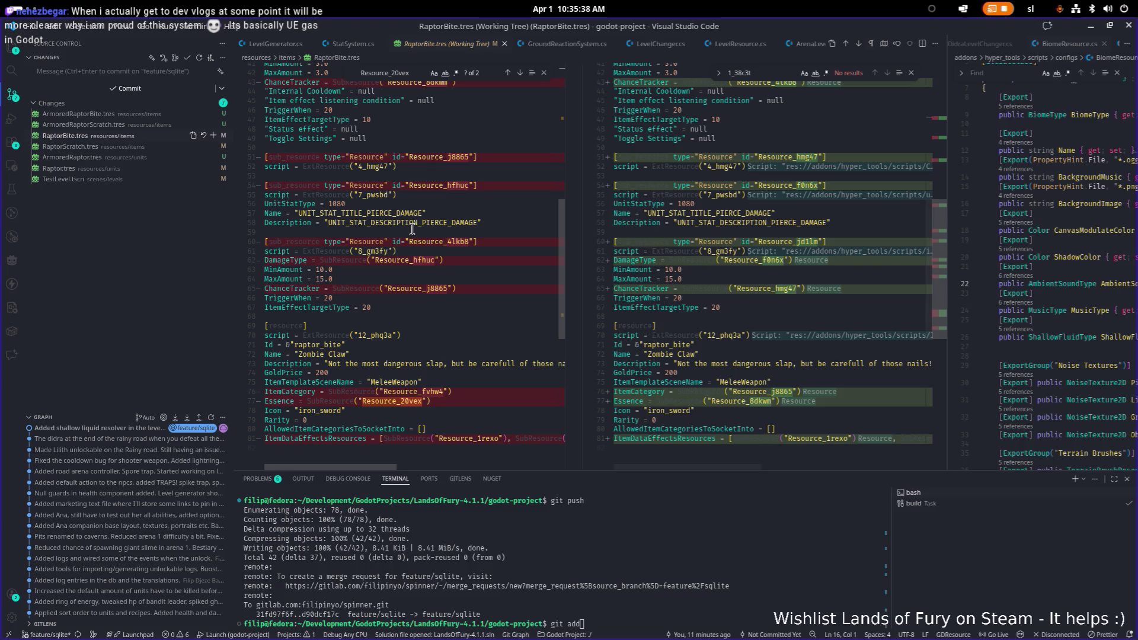
pyautogui.press('Return')
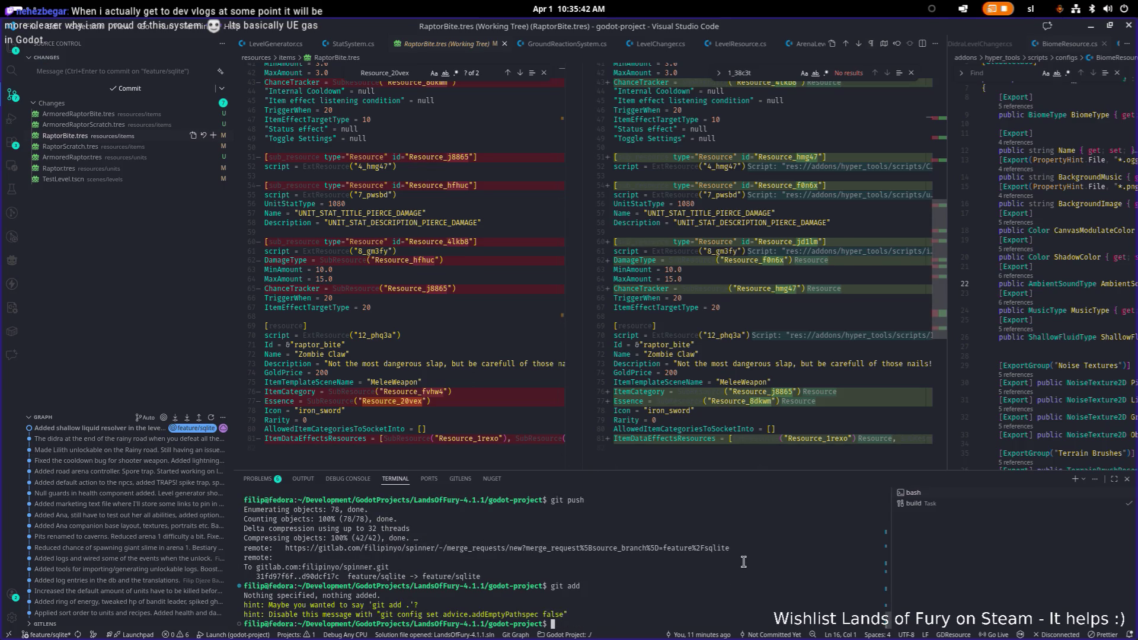
# Stage all changes with git add . and commit them as "Added armored raptor.".
pyautogui.write('git add.')
pyautogui.press('Return')
pyautogui.write('git commit -m')
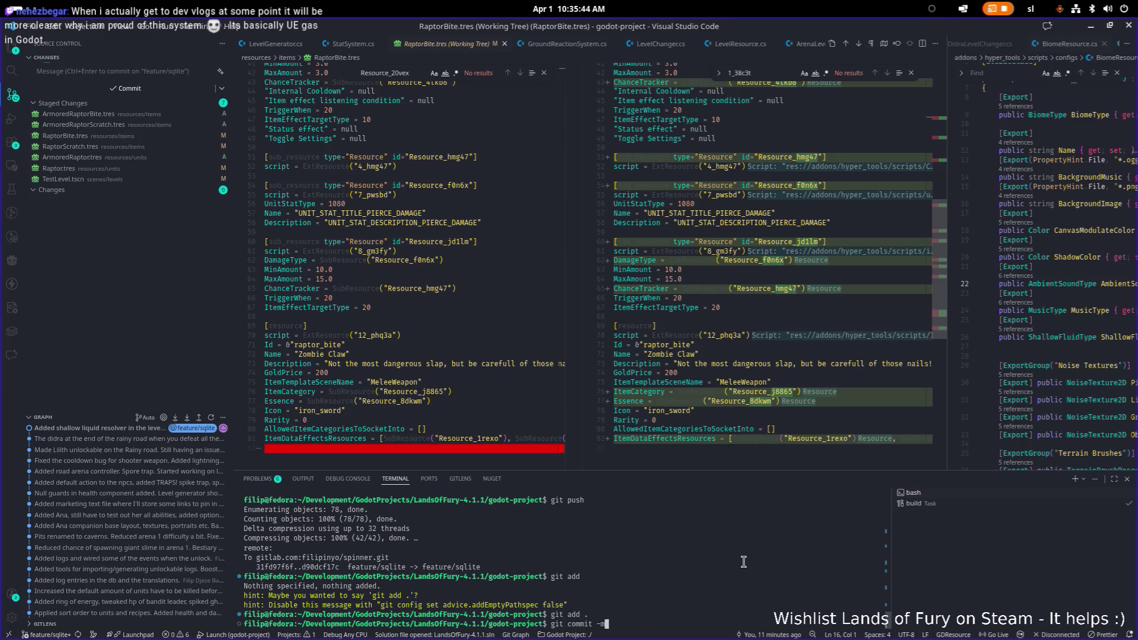
pyautogui.write('"Added armored raptor.')
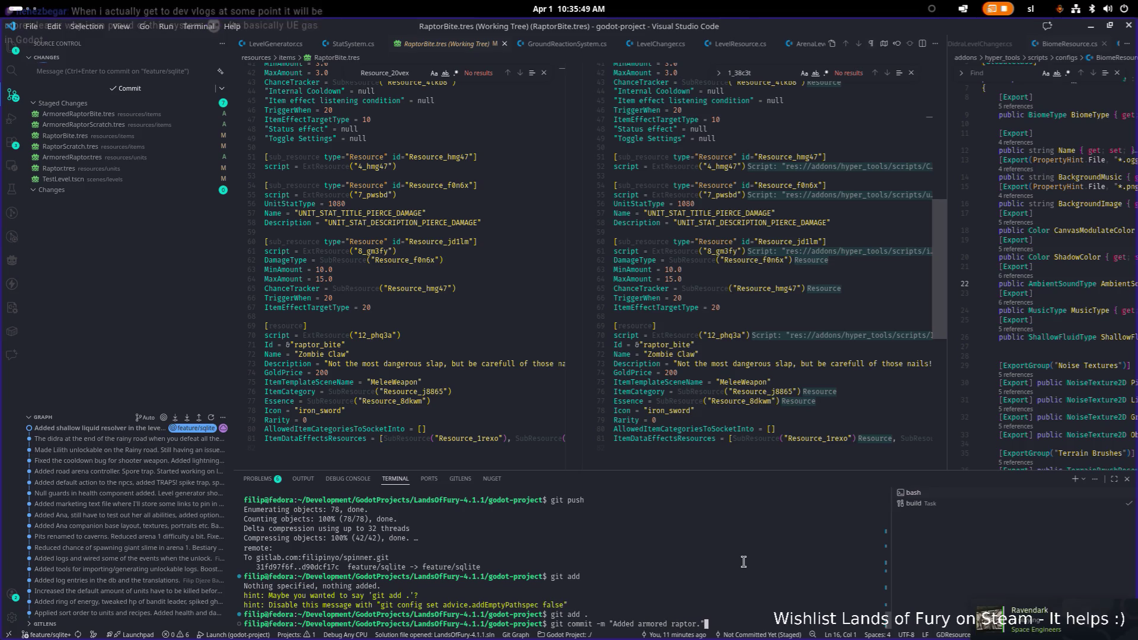
pyautogui.press('Return')
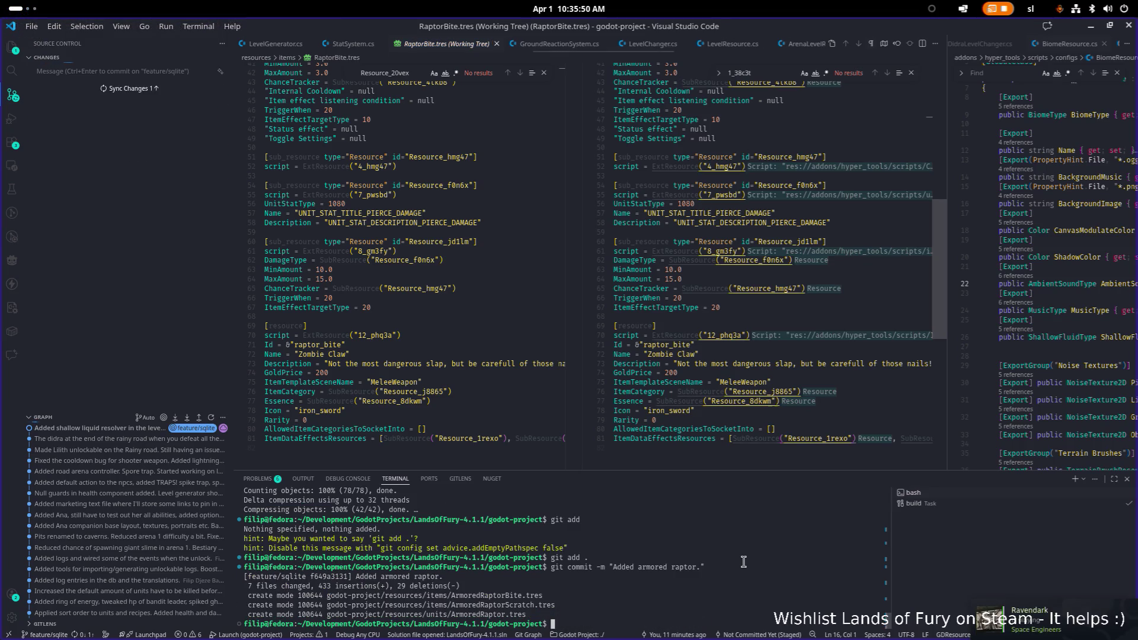
# Push the commit to feature/sqlite and minimise VS Code.
pyautogui.write('git push')
pyautogui.press('Return')
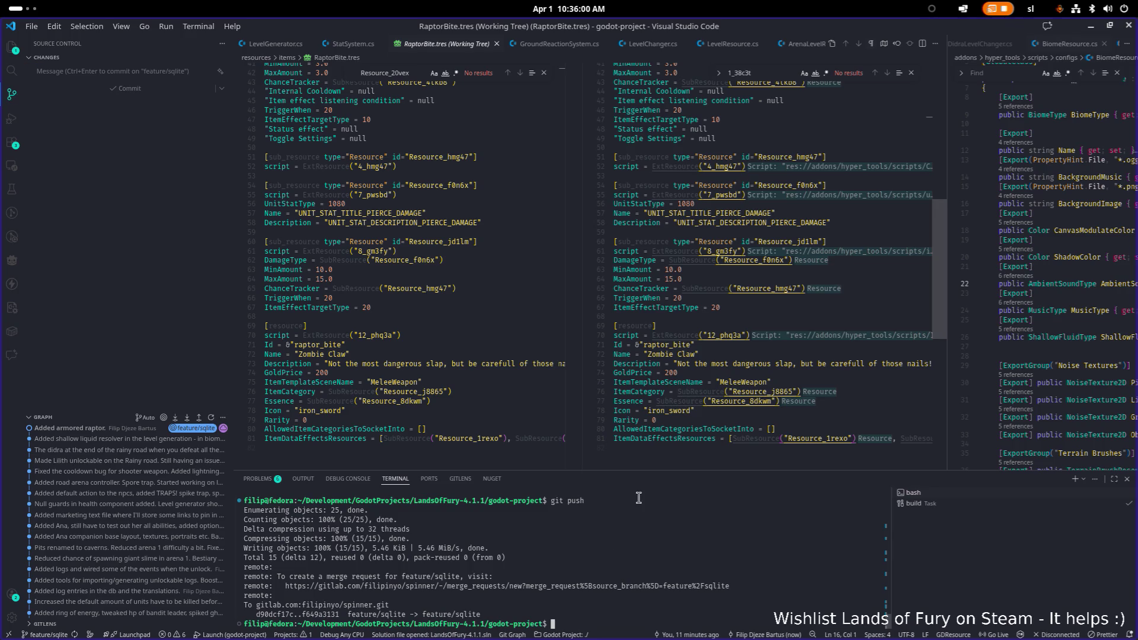
pyautogui.click(1091, 27)
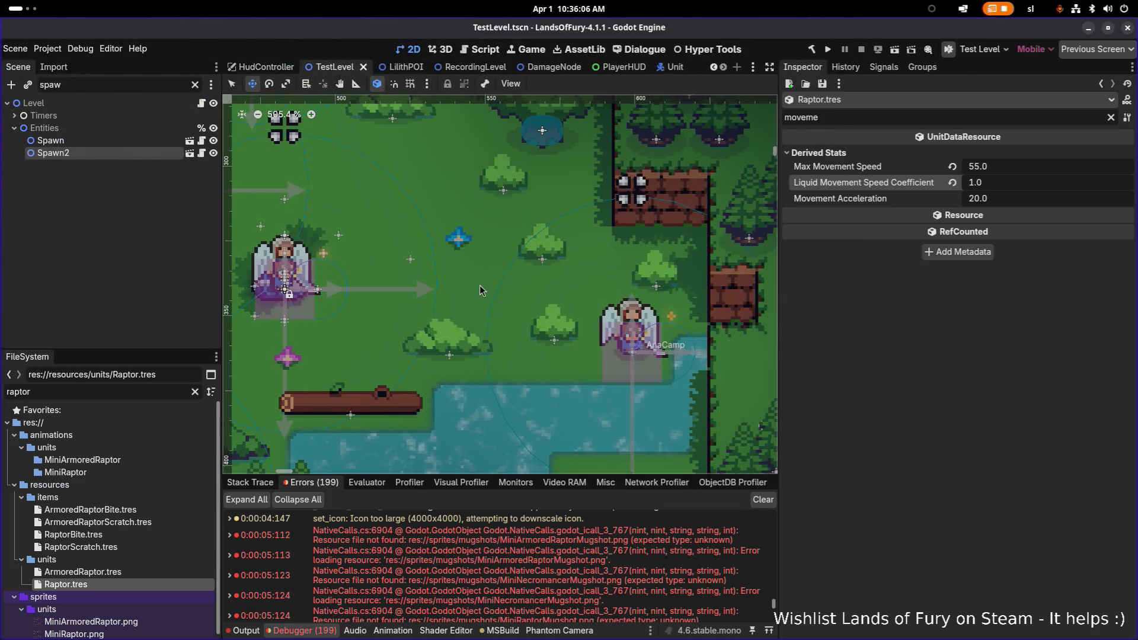
# Zoom the TestLevel viewport out to 214%, pan it, and widen the canvas past the Inspector.
pyautogui.scroll(-10, 481, 289)
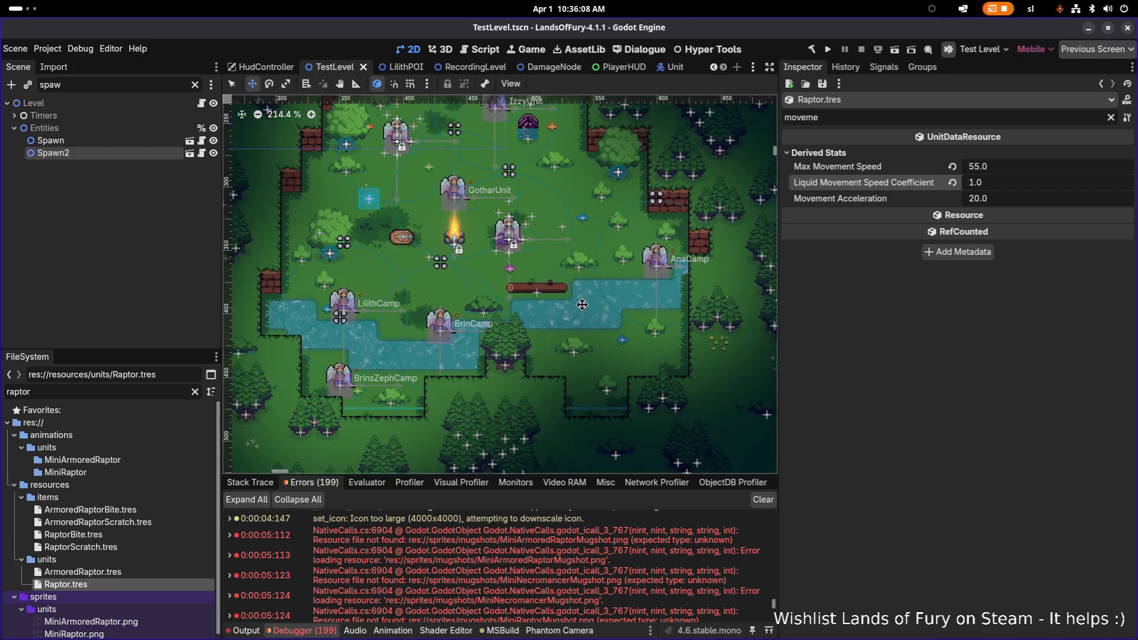
pyautogui.moveTo(582, 305); pyautogui.dragTo(612, 320)
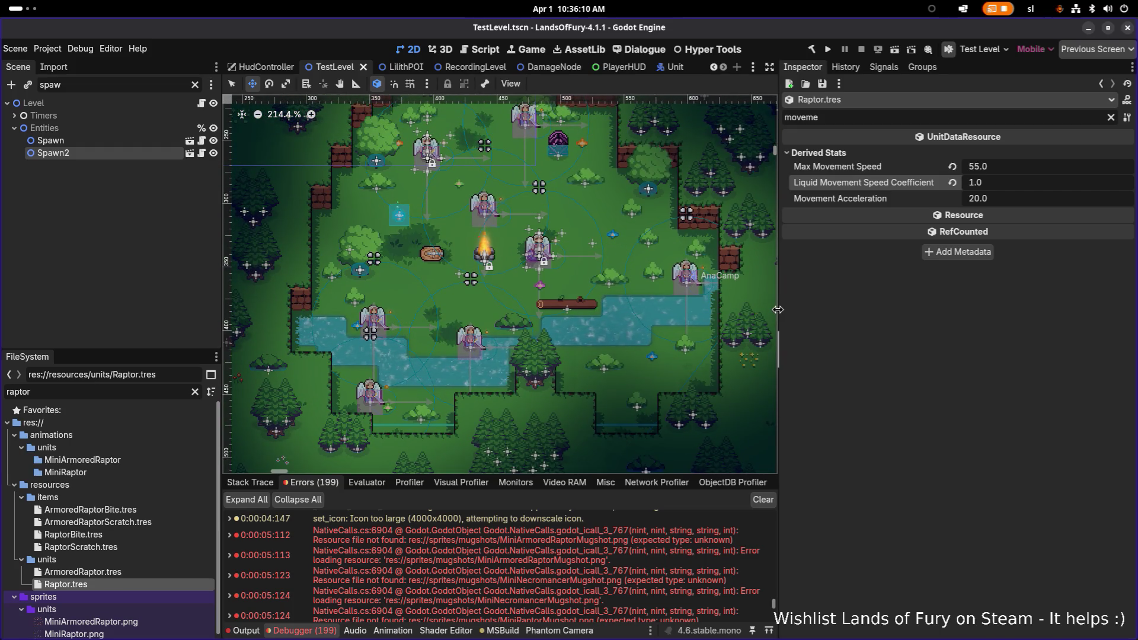
pyautogui.moveTo(778, 311); pyautogui.dragTo(862, 310)
pyautogui.hotkey('alt', 'Tab')
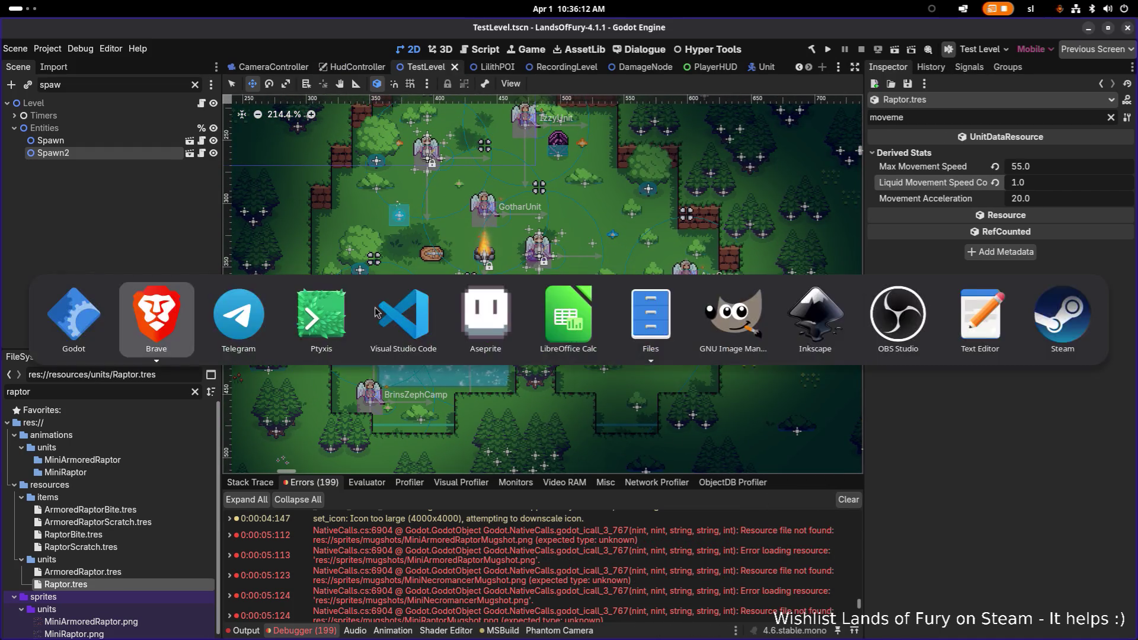
pyautogui.click(258, 479)
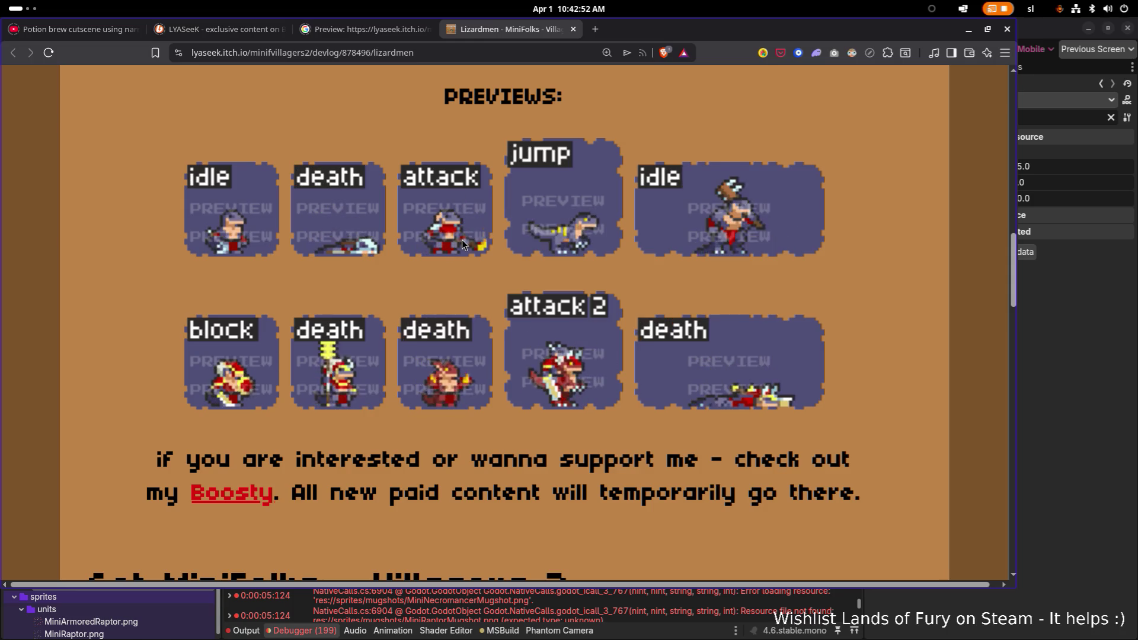
# Scroll the itch.io Lizardmen devlog to view its animated sprite previews.
pyautogui.scroll(1, 467, 240)
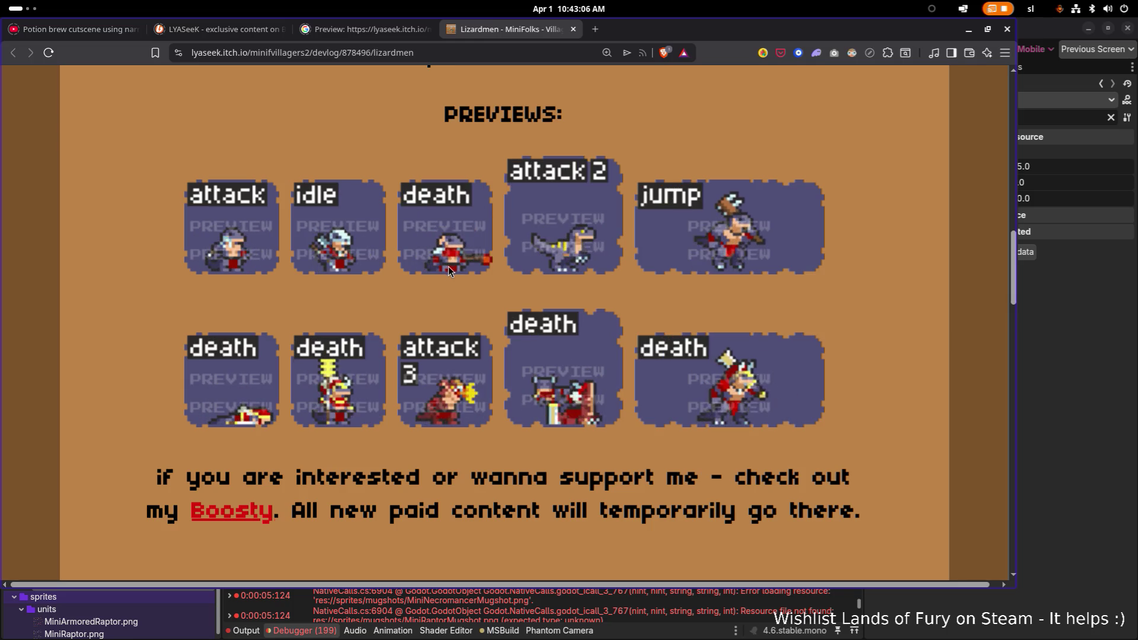
pyautogui.scroll(-1, 448, 265)
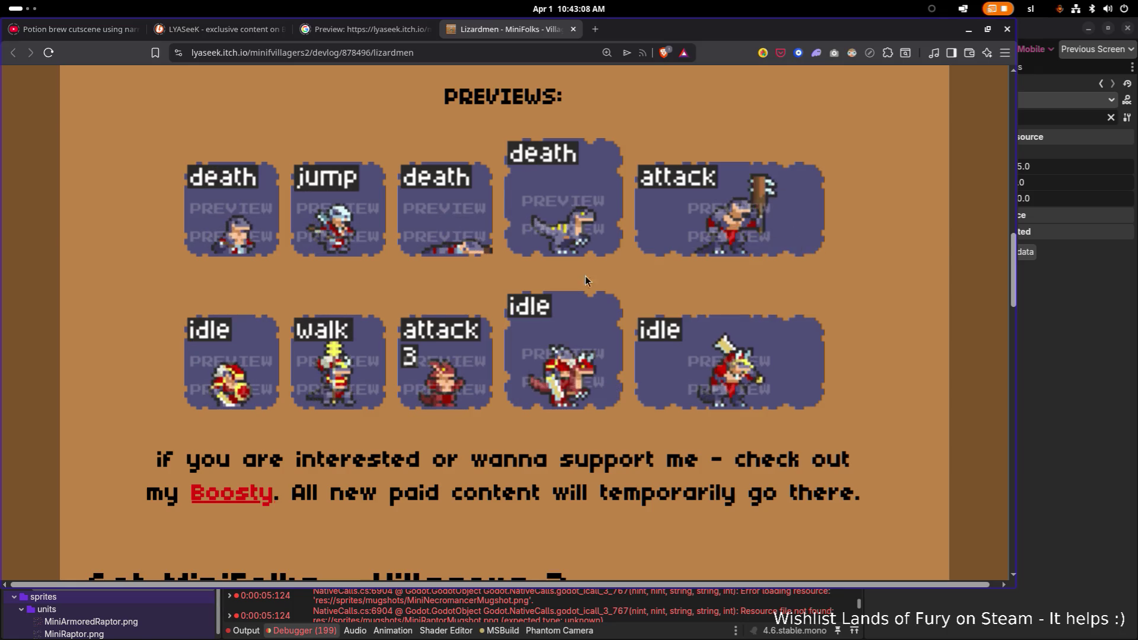
pyautogui.hotkey('alt', 'Tab')
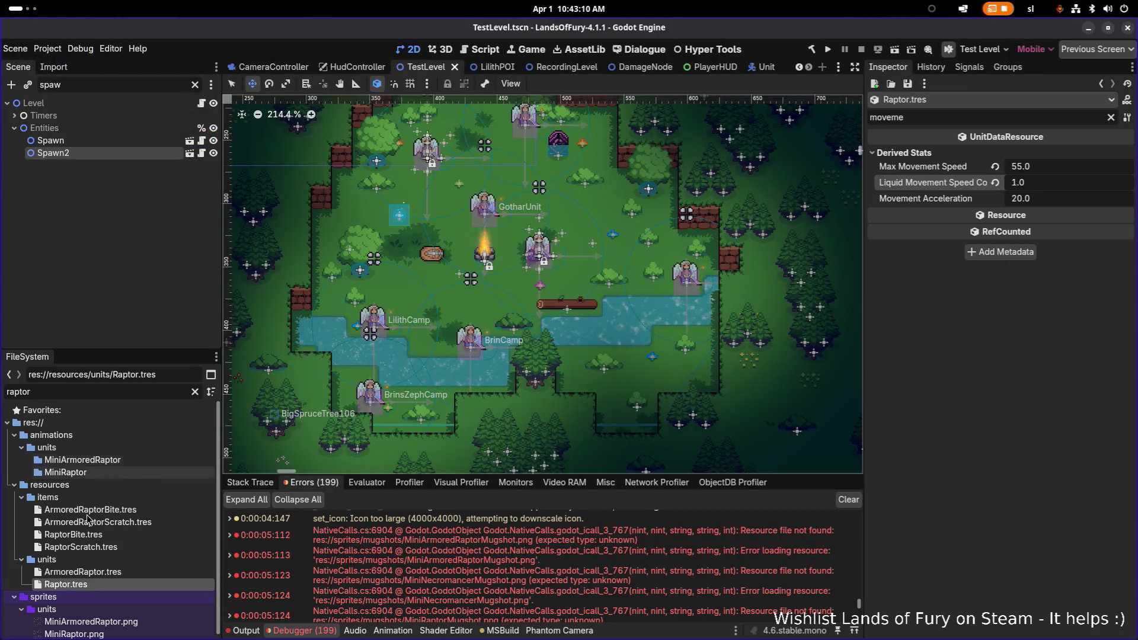
# Filter the FileSystem dock with 'lizard' to list the MiniLizardMan sprites.
pyautogui.scroll(-1, 87, 517)
pyautogui.click(148, 396)
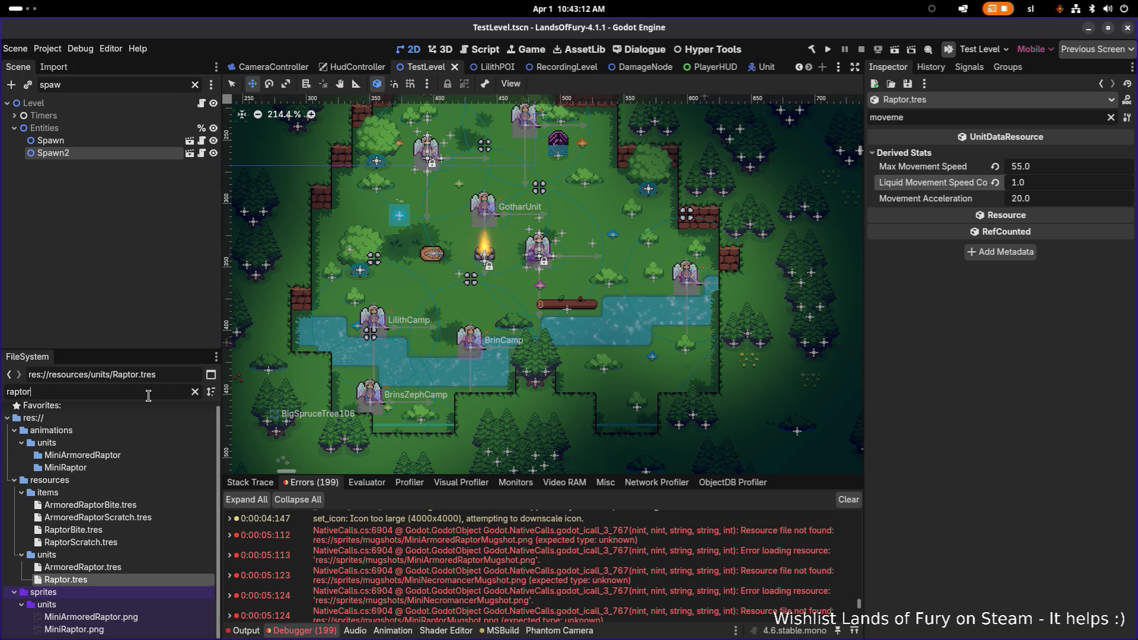
pyautogui.write('lizard')
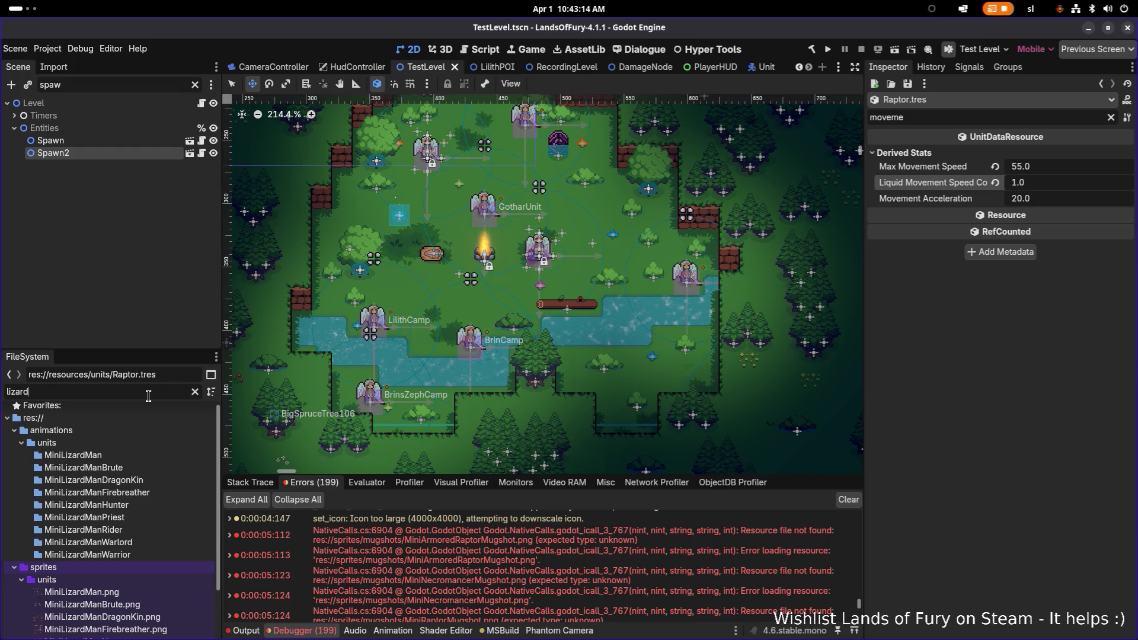
pyautogui.scroll(-5, 123, 469)
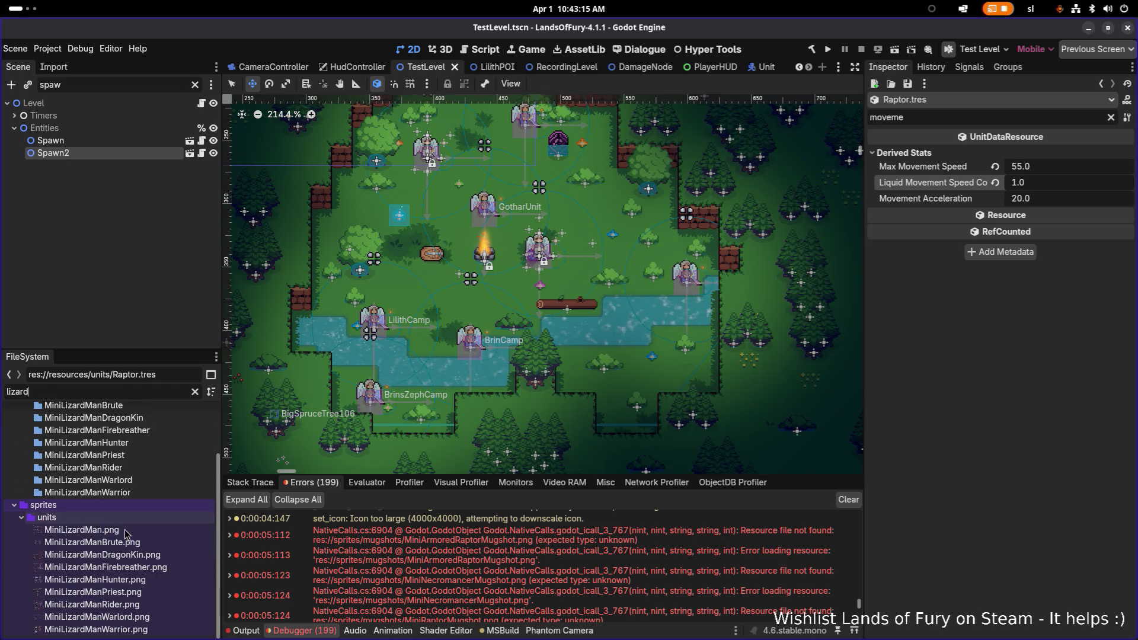
# Preview the DragonKin, Firebreather, Hunter, Priest, Rider and Warlord MiniLizardMan sprite sheets.
pyautogui.click(152, 562)
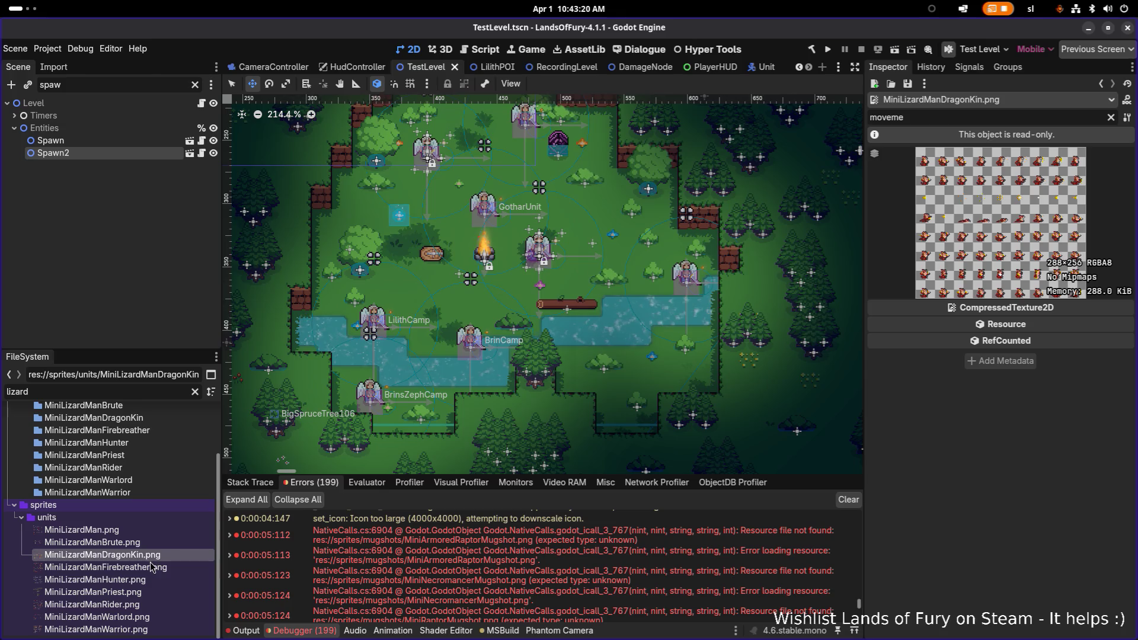
pyautogui.moveTo(150, 568)
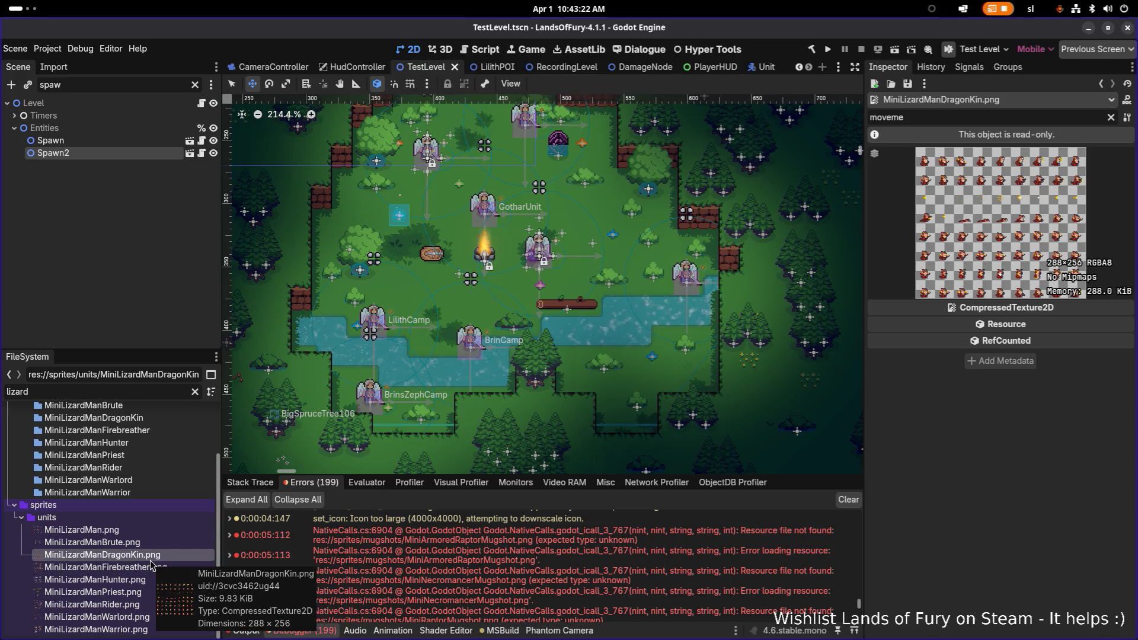
pyautogui.click(153, 568)
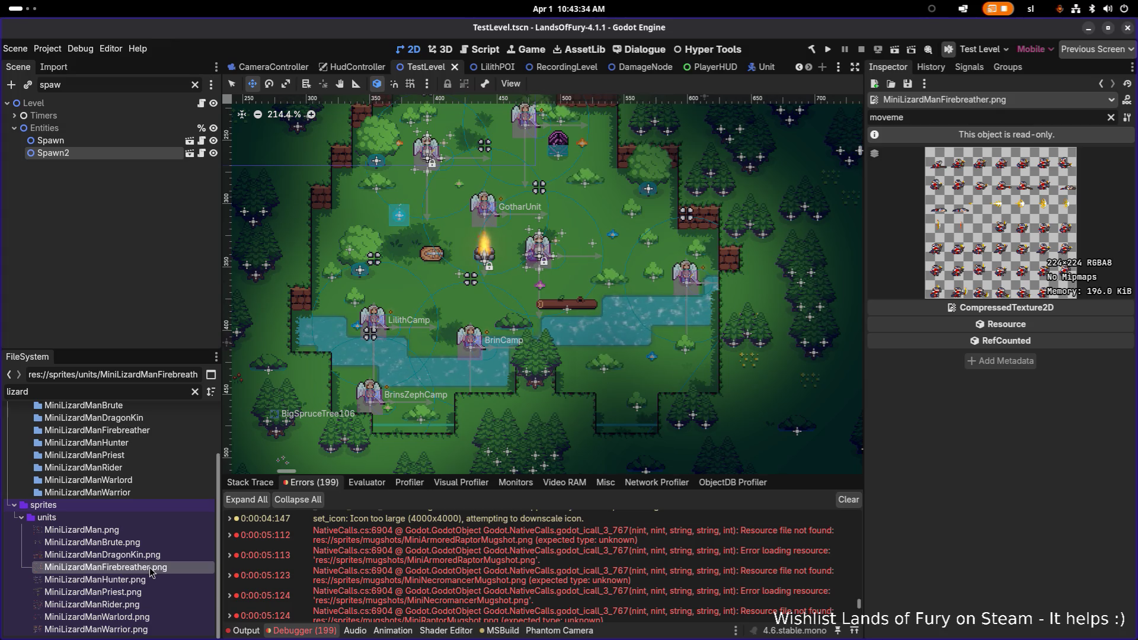
pyautogui.click(144, 581)
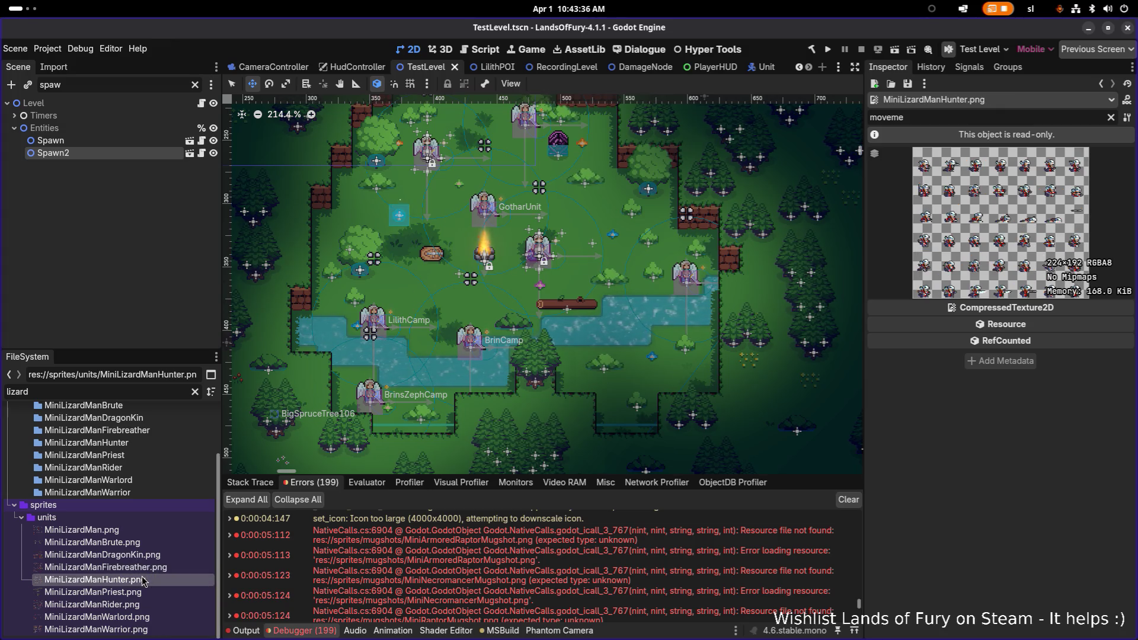
pyautogui.click(146, 592)
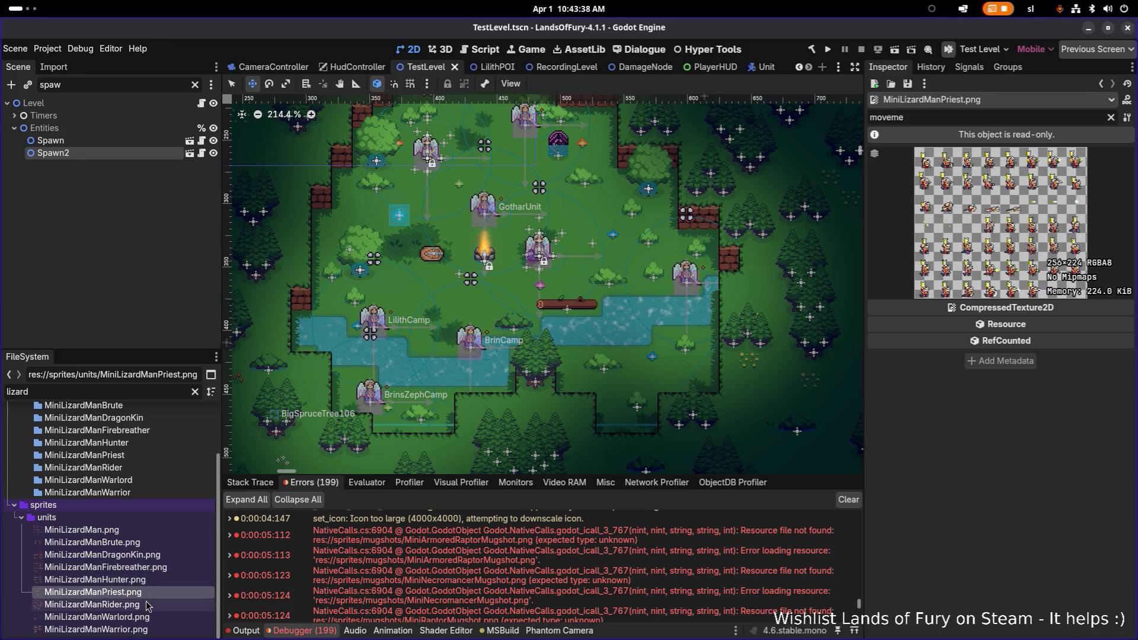
pyautogui.click(146, 603)
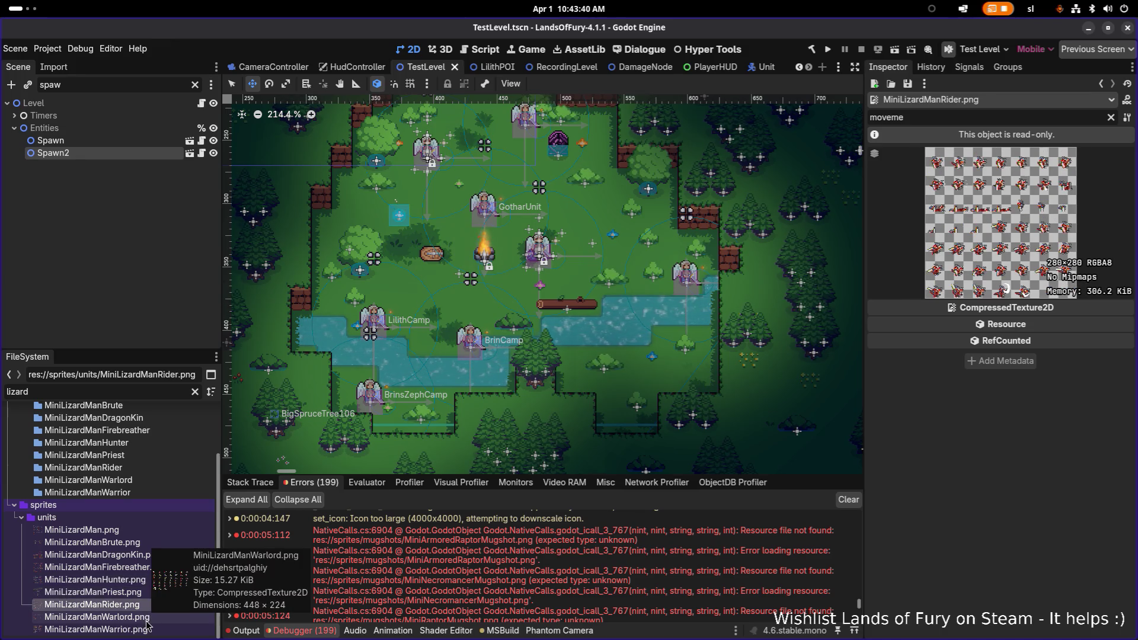
pyautogui.click(146, 620)
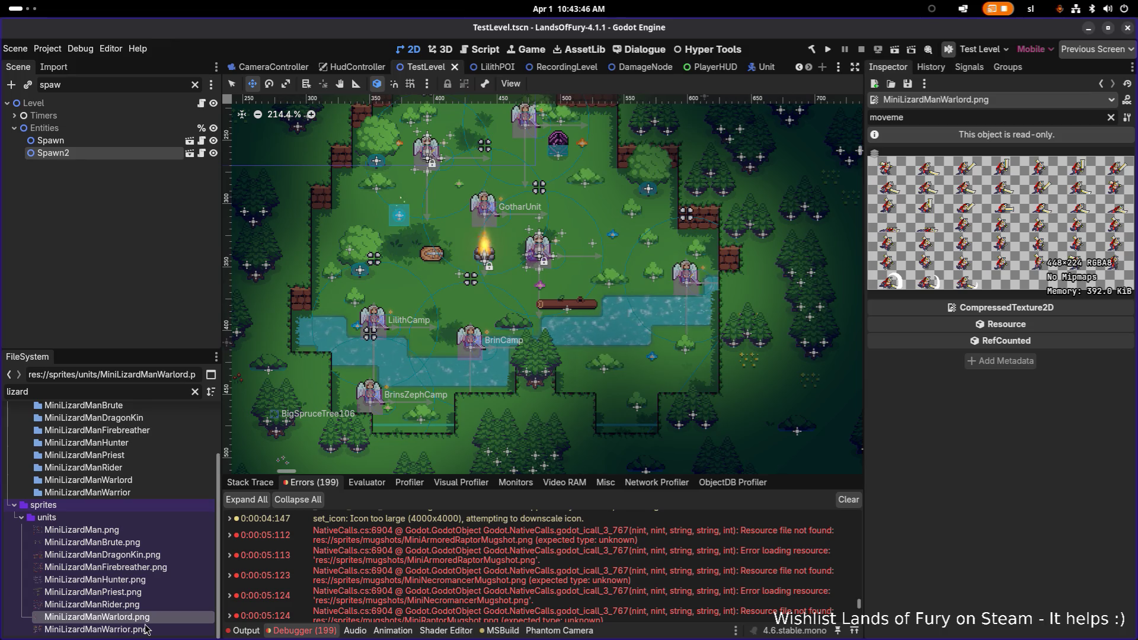
pyautogui.hotkey('alt', 'Tab')
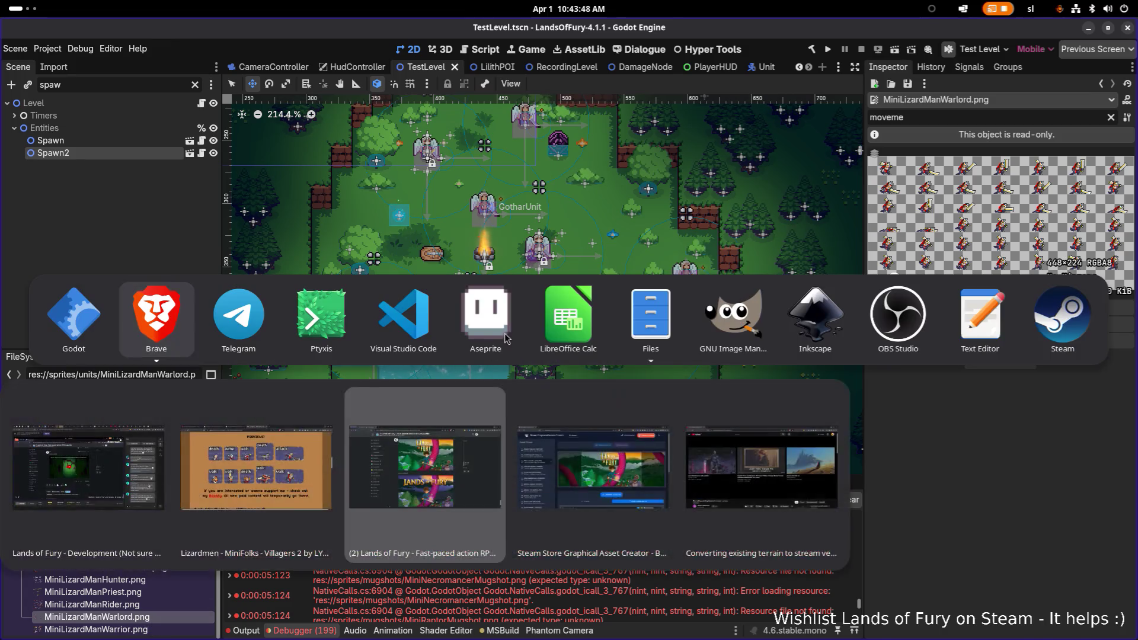
# Open MiniLizardManWarlord.aseprite from the aseprites folder in a new Aseprite tab.
pyautogui.click(511, 329)
pyautogui.click(12, 44)
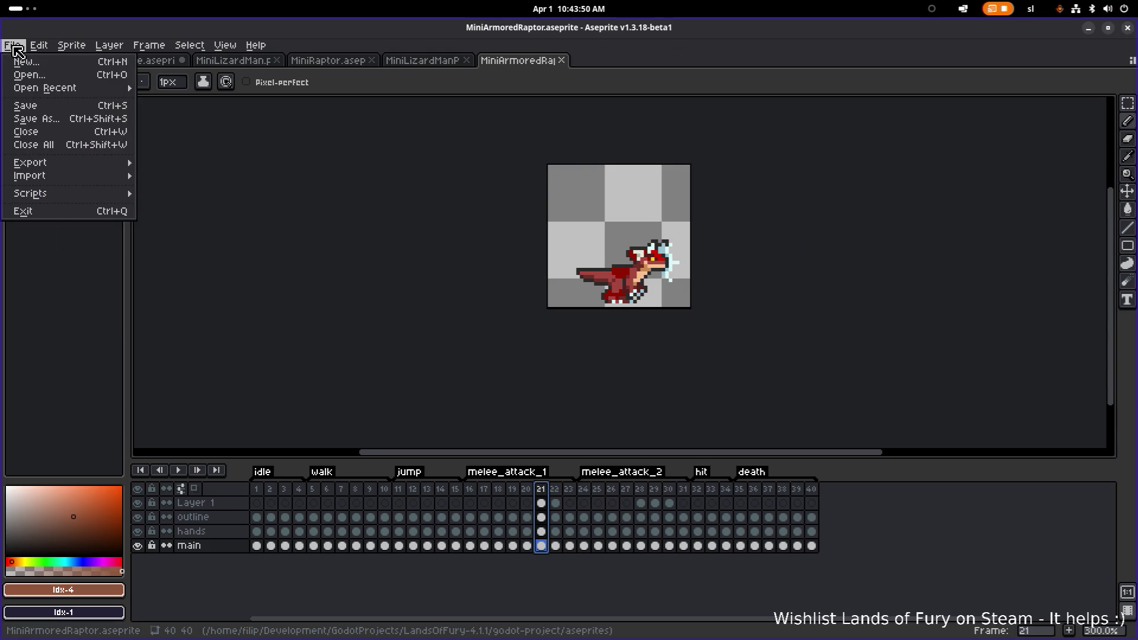
pyautogui.click(28, 76)
pyautogui.scroll(-20, 178, 220)
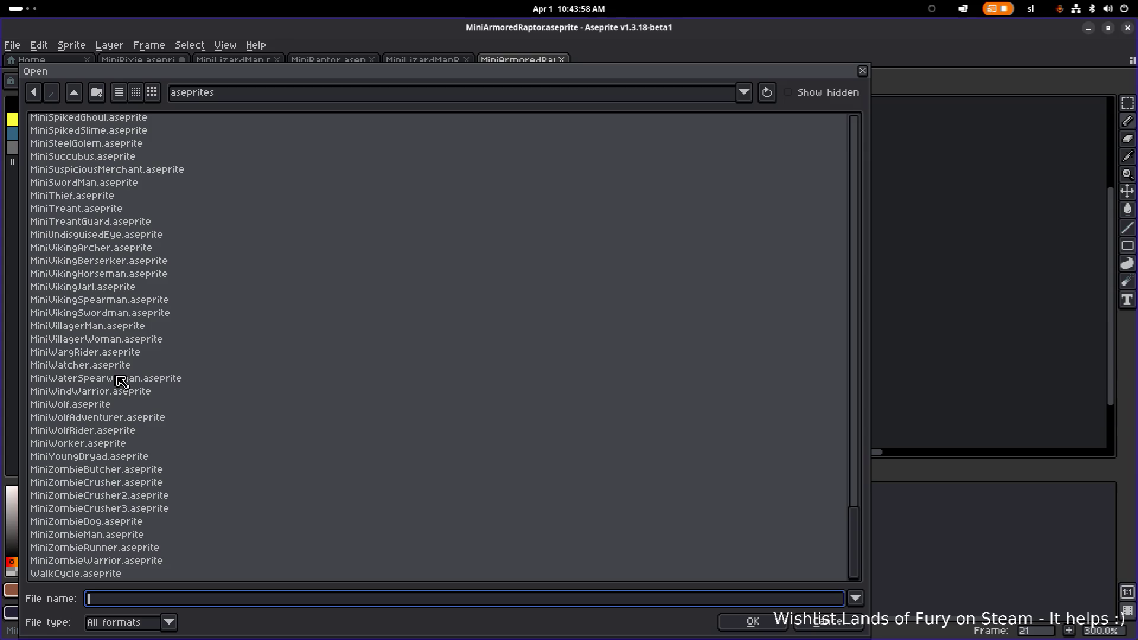
pyautogui.scroll(4, 121, 381)
pyautogui.scroll(15, 121, 381)
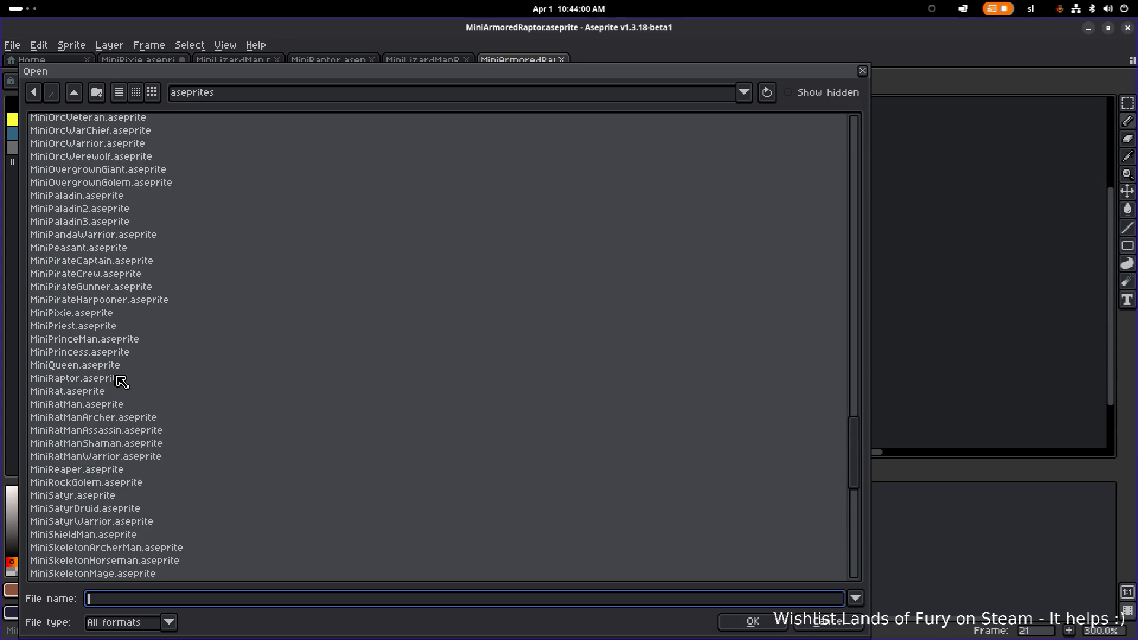
pyautogui.click(145, 275)
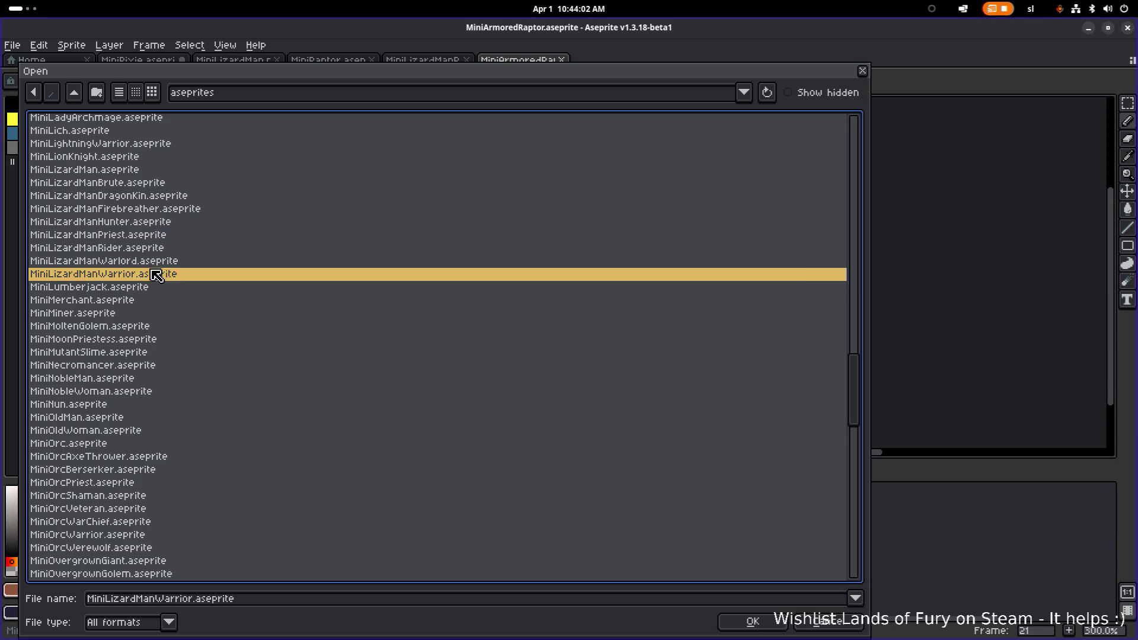
pyautogui.doubleClick(172, 262)
pyautogui.scroll(8, 637, 310)
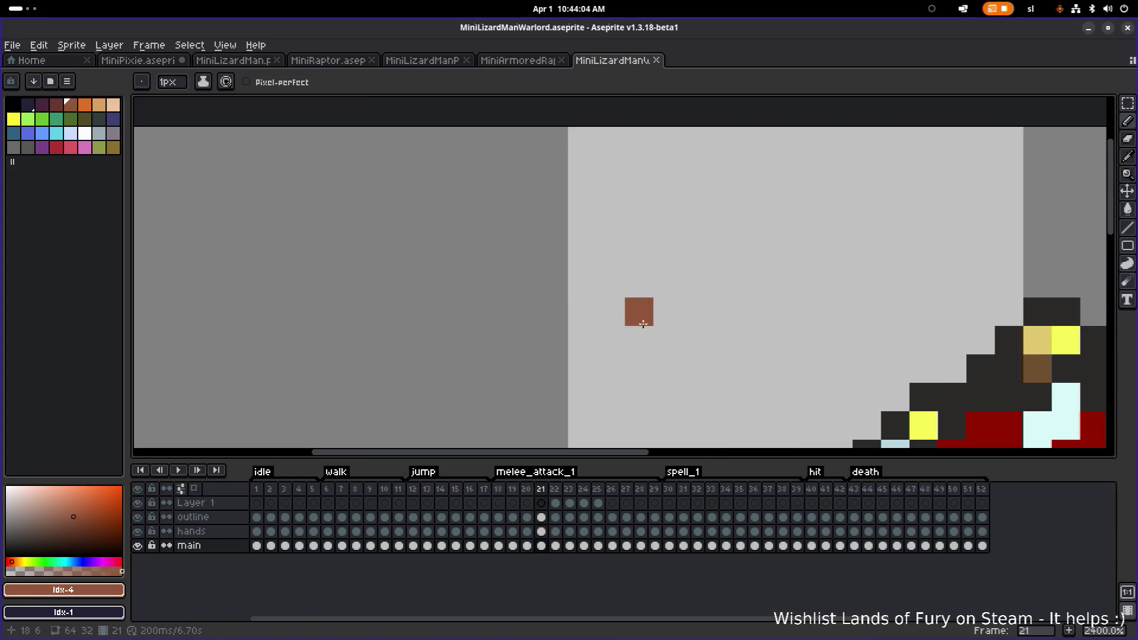
# On the warlord's first idle frame, marquee-select a thin column from axe head to feet.
pyautogui.scroll(-6, 382, 225)
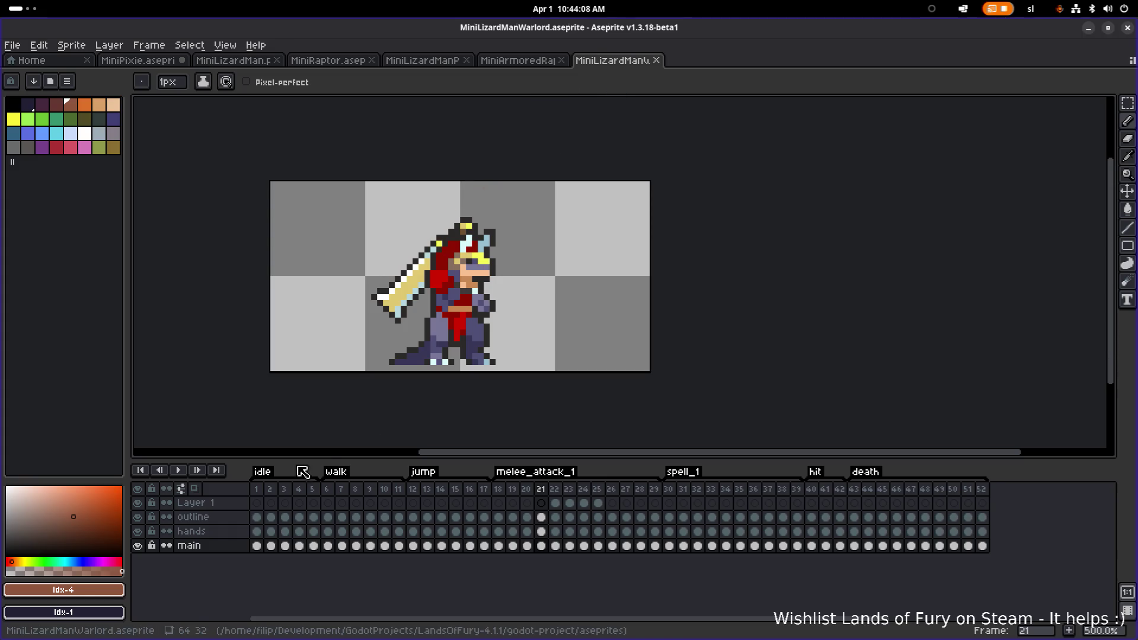
pyautogui.click(257, 491)
pyautogui.press('m')
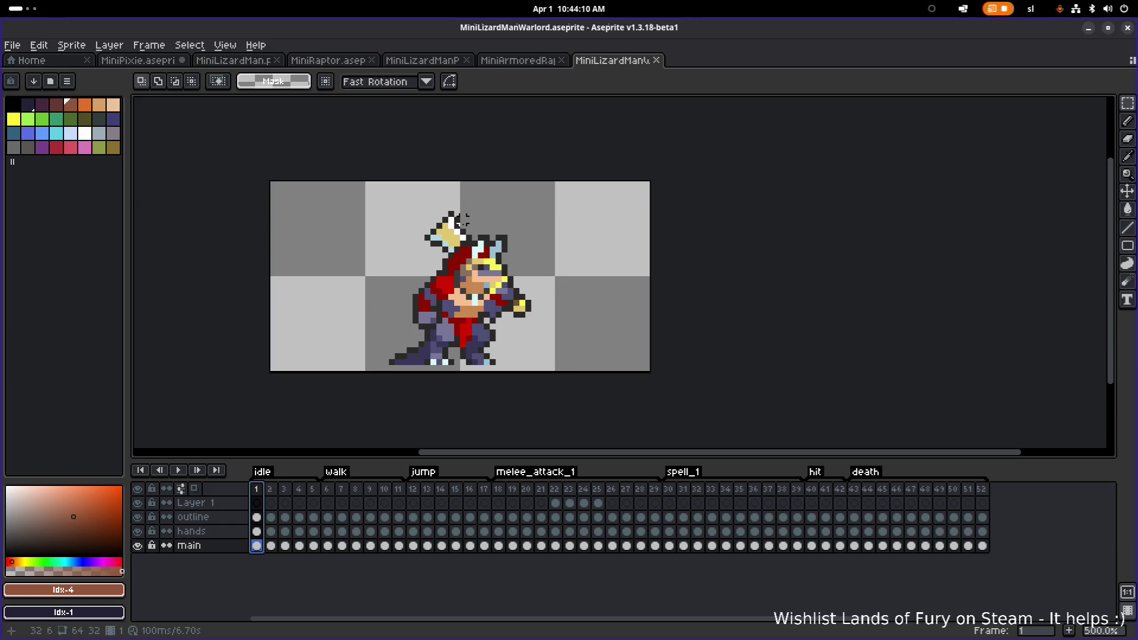
pyautogui.moveTo(481, 236)
pyautogui.mouseDown()
pyautogui.moveTo(469, 377)
pyautogui.moveTo(468, 363)
pyautogui.moveTo(439, 363)
pyautogui.moveTo(498, 367)
pyautogui.mouseUp()
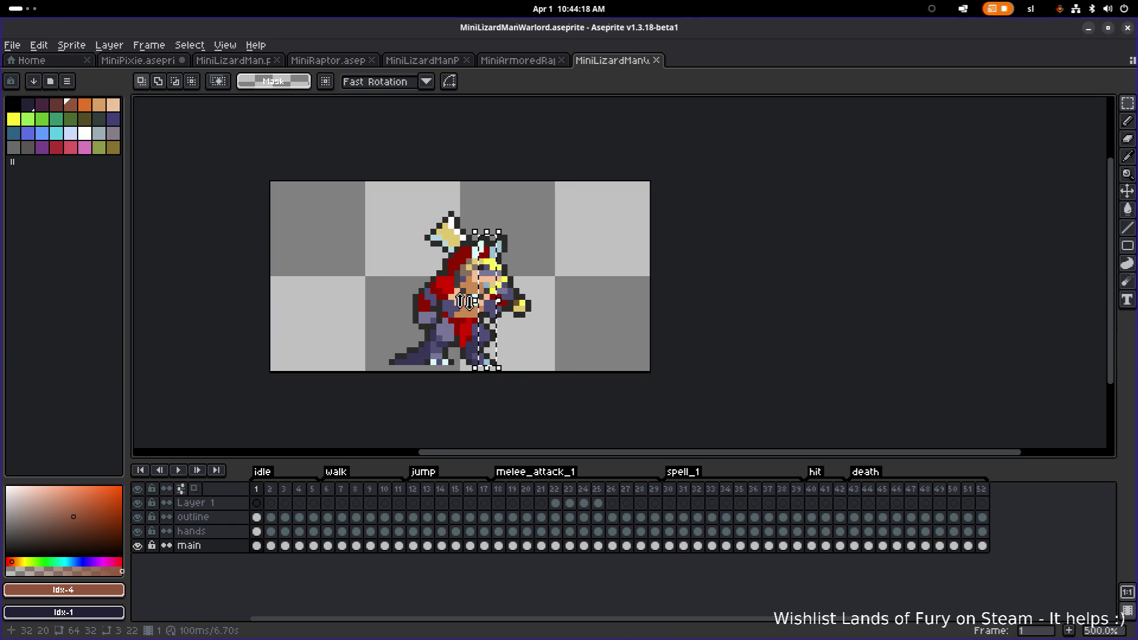
pyautogui.moveTo(449, 212)
pyautogui.mouseDown()
pyautogui.moveTo(439, 359)
pyautogui.moveTo(452, 370)
pyautogui.mouseUp()
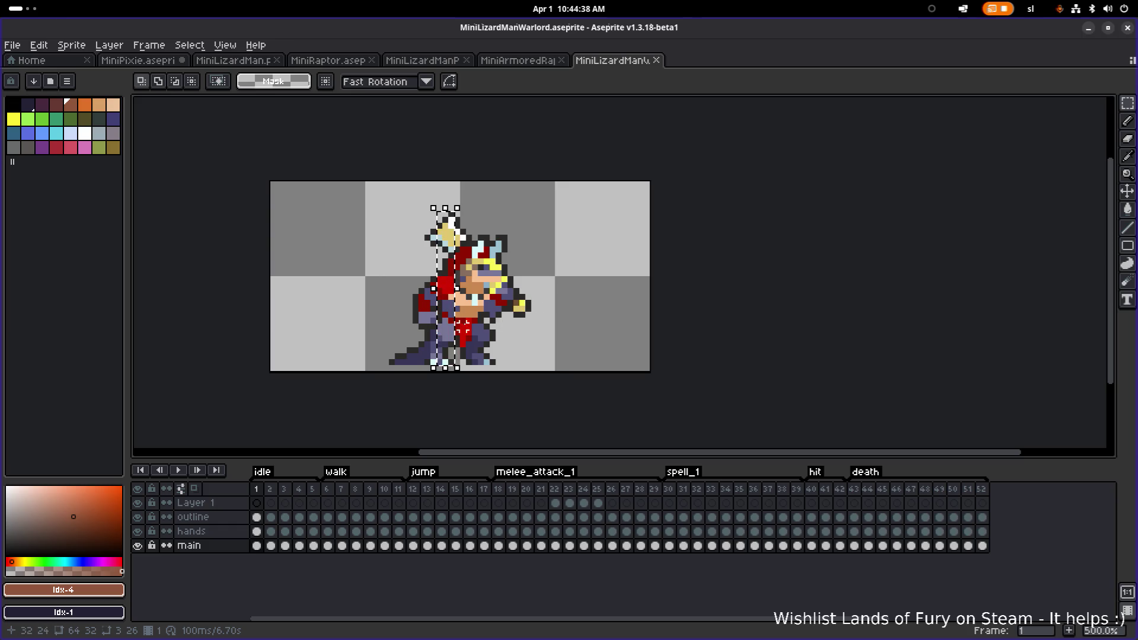
# Bring up the Open dialog on the aseprites folder.
pyautogui.click(12, 45)
pyautogui.click(19, 79)
pyautogui.scroll(-10, 231, 272)
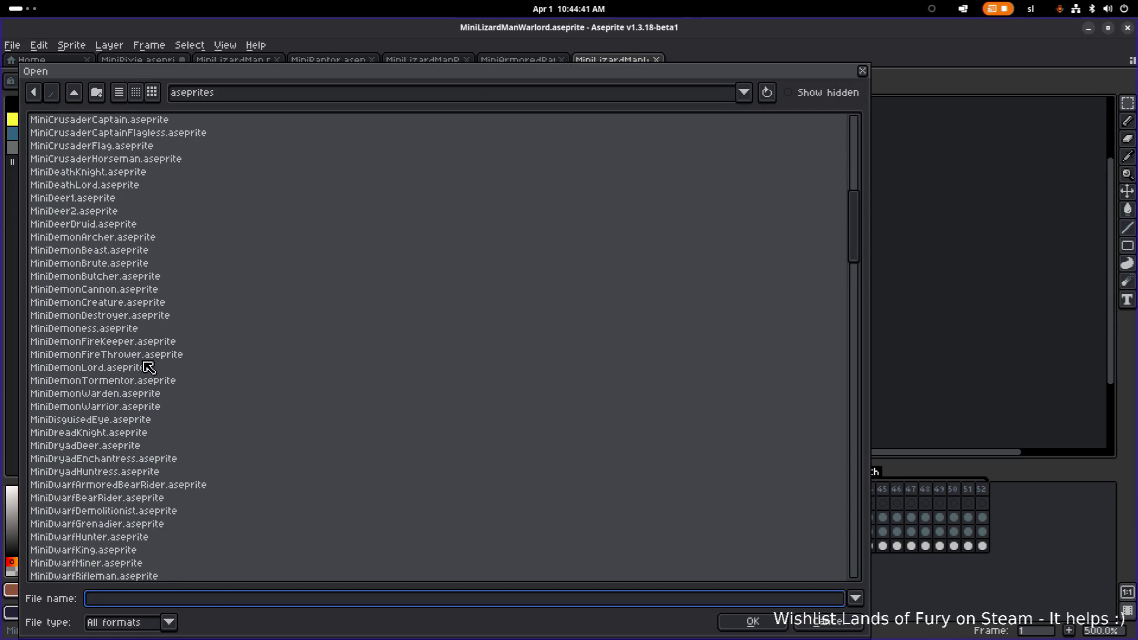
# Preview the demon sprites and open MiniDemonDestroyer.aseprite in its own tab.
pyautogui.click(146, 369)
pyautogui.click(148, 379)
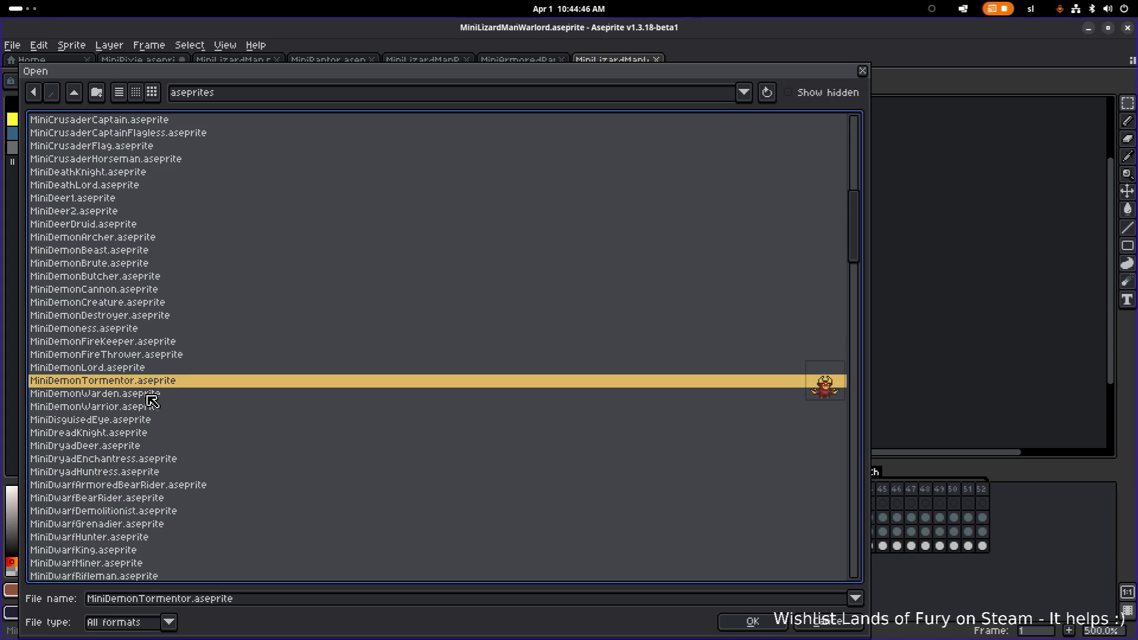
pyautogui.moveTo(153, 395); pyautogui.dragTo(151, 409)
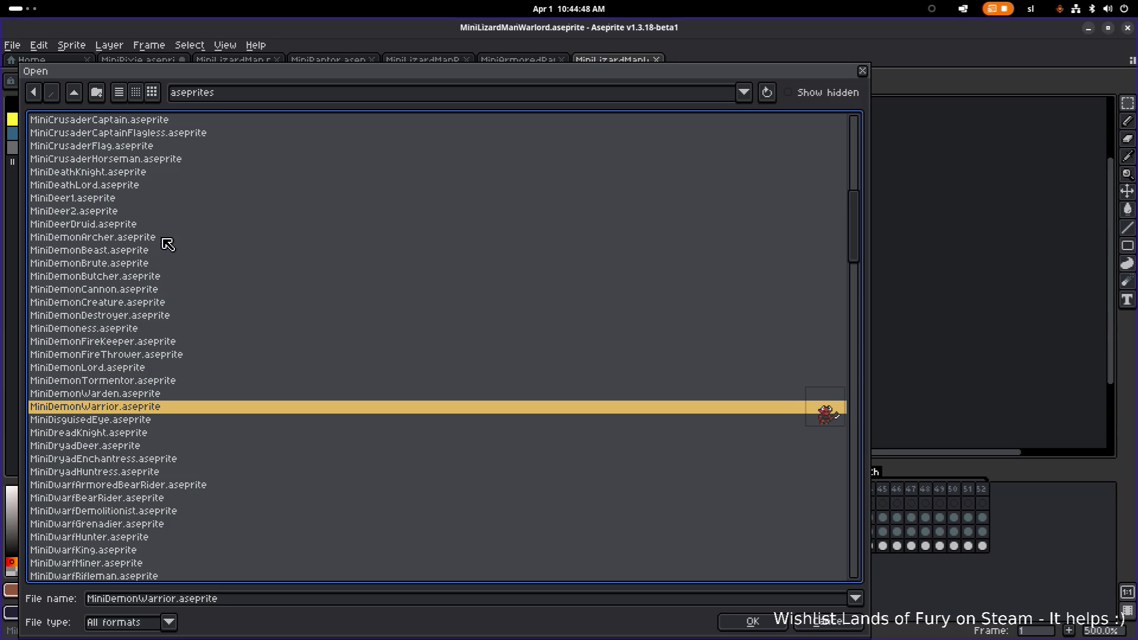
pyautogui.click(142, 316)
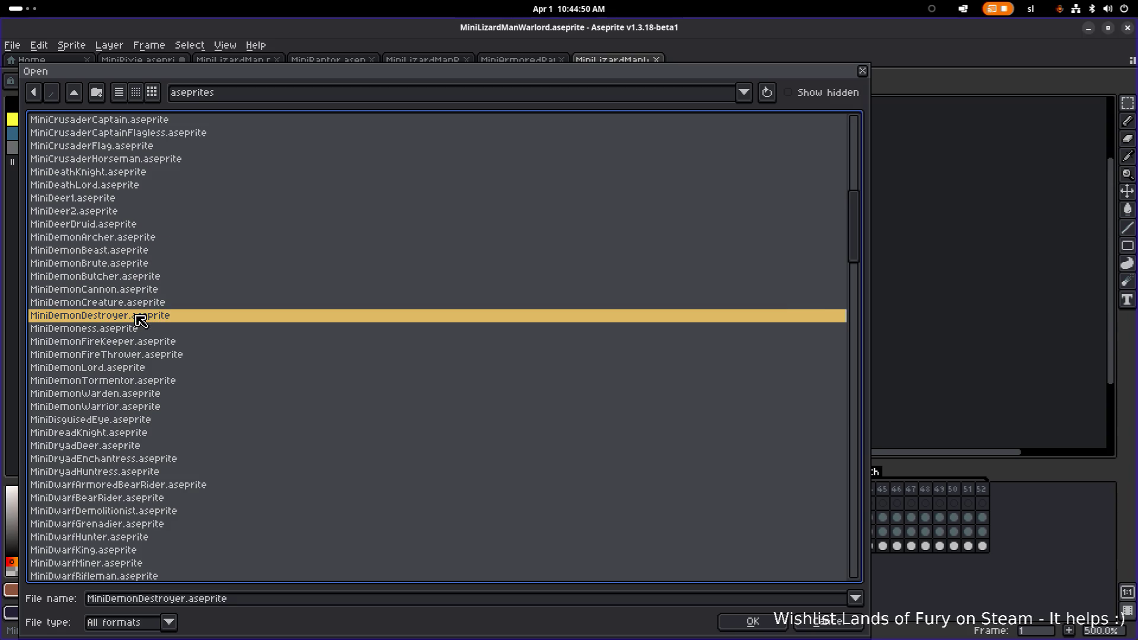
pyautogui.doubleClick(142, 317)
pyautogui.scroll(5, 650, 275)
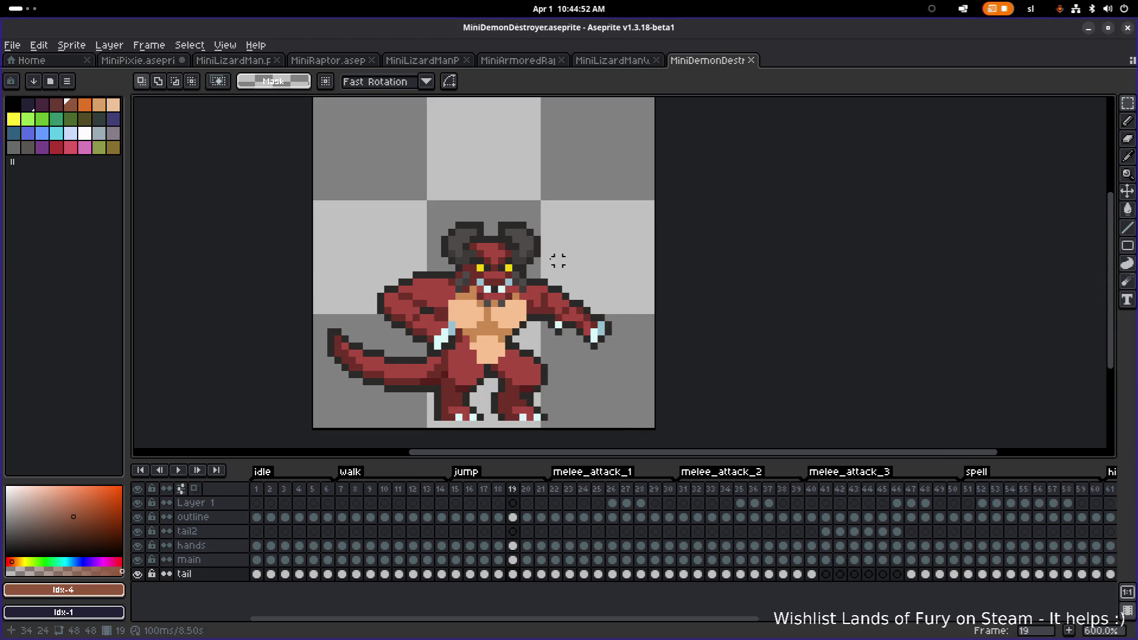
# Select a tall column down the demon's centre on its first idle frame.
pyautogui.moveTo(463, 169); pyautogui.dragTo(463, 434)
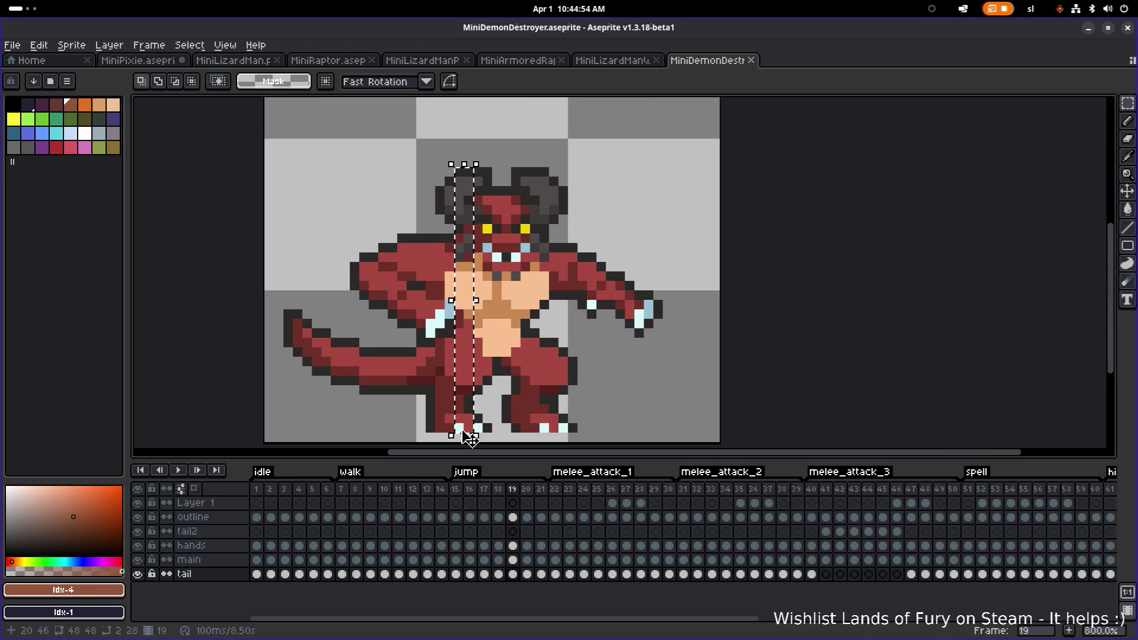
pyautogui.scroll(-1, 630, 248)
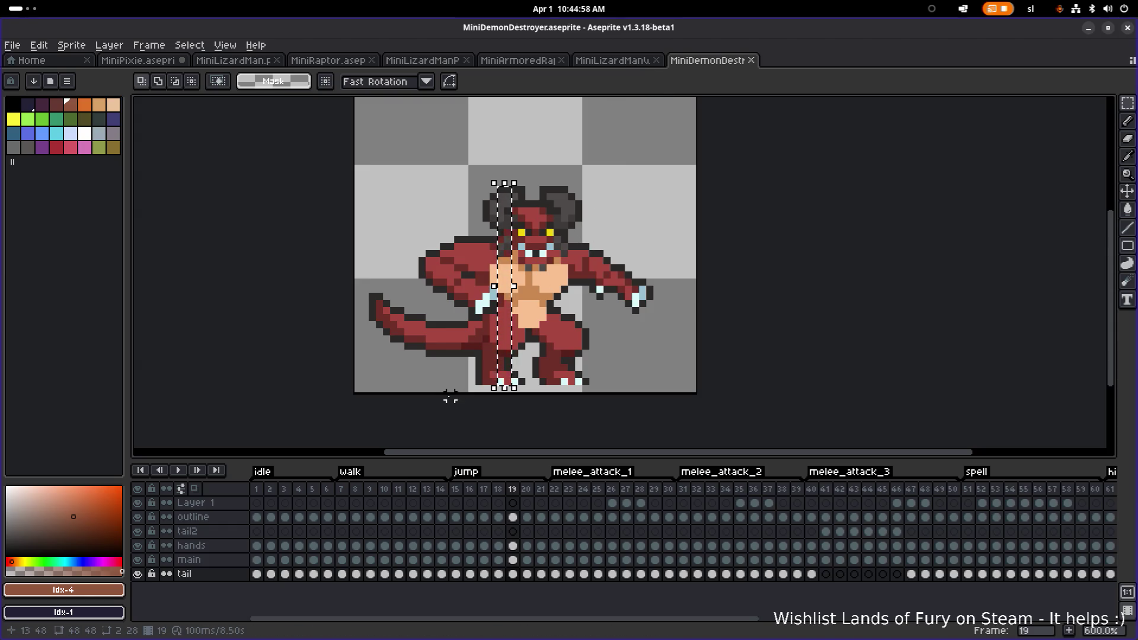
pyautogui.click(257, 489)
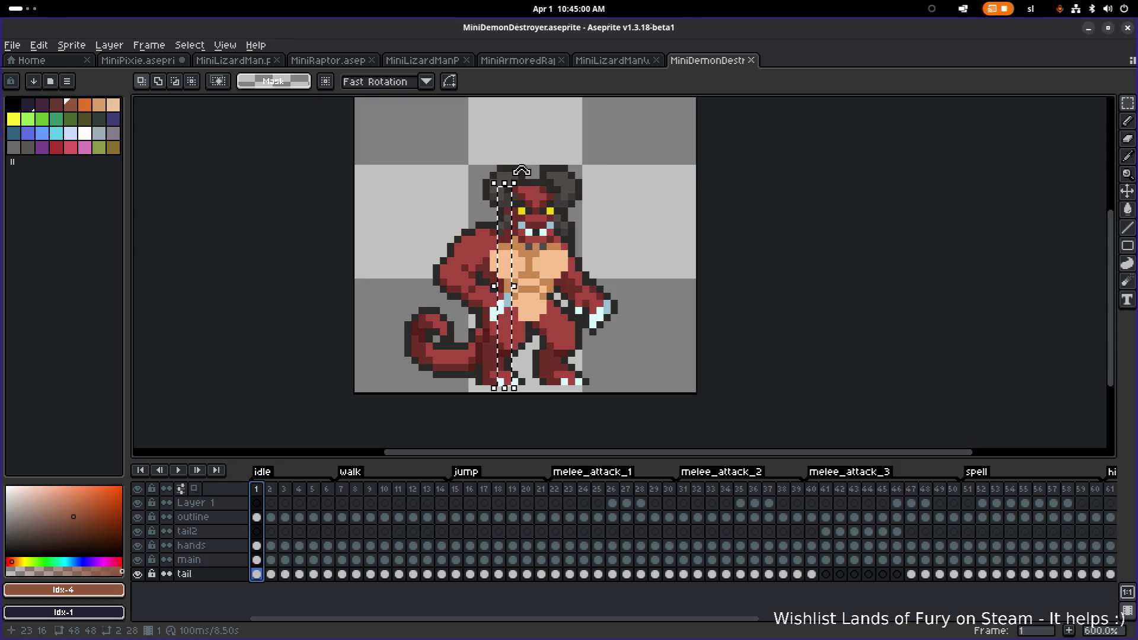
pyautogui.moveTo(545, 167); pyautogui.dragTo(527, 385)
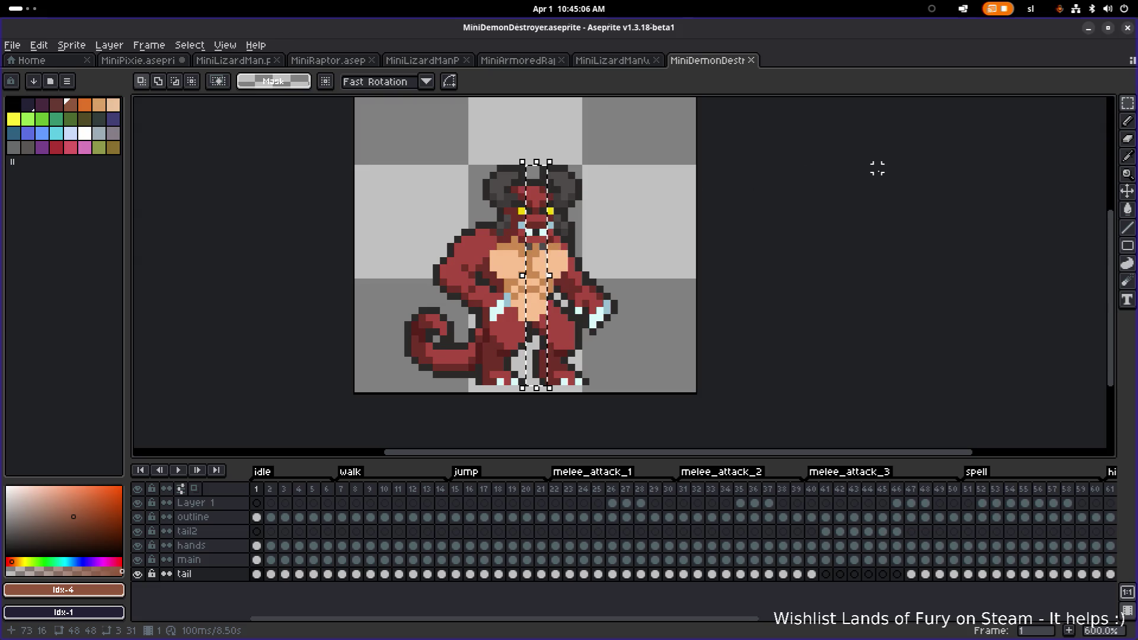
pyautogui.scroll(-1, 620, 212)
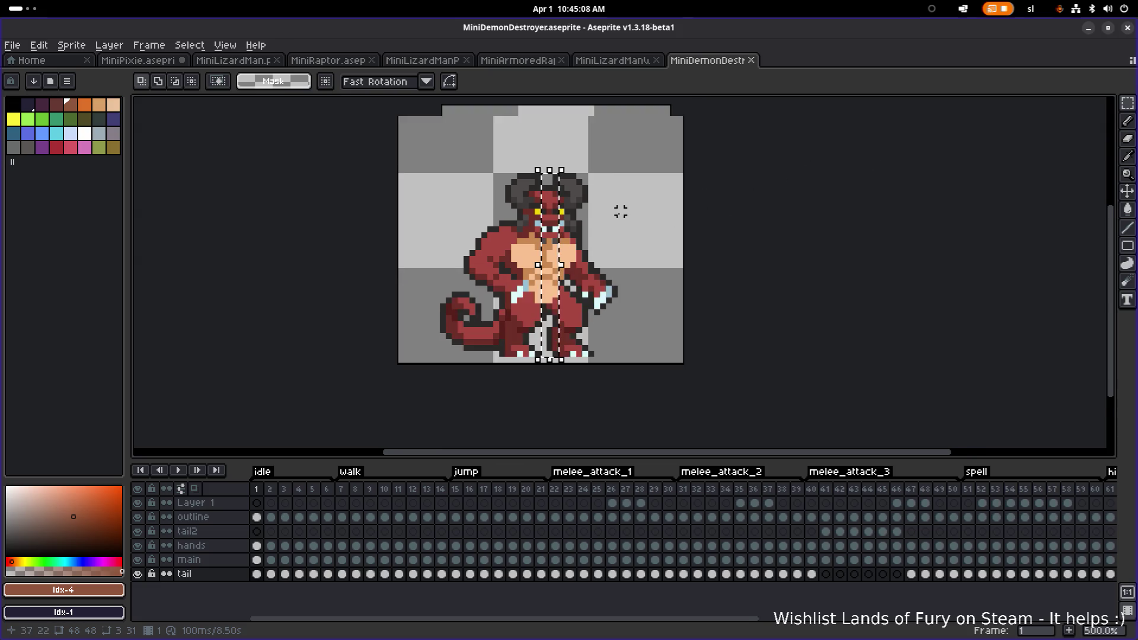
pyautogui.scroll(-1, 620, 212)
# Compare the MiniDemonDestroyer sprite against MiniLizardManWarlord by switching between their tabs.
pyautogui.click(635, 61)
pyautogui.click(735, 63)
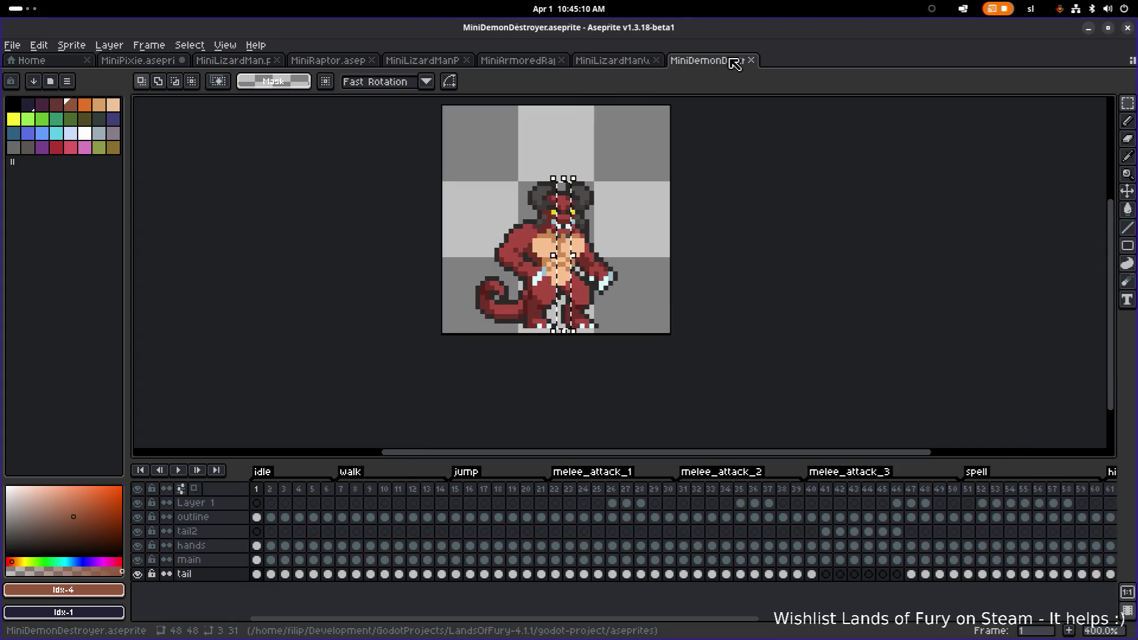
pyautogui.click(635, 61)
pyautogui.click(725, 61)
pyautogui.click(628, 63)
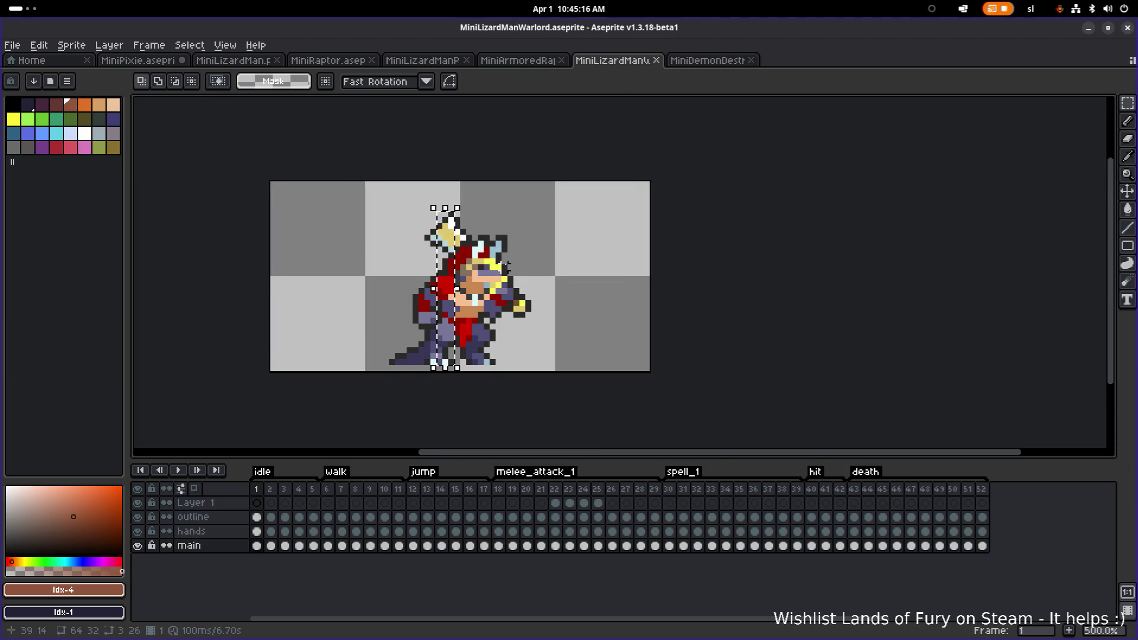
pyautogui.moveTo(507, 267); pyautogui.dragTo(530, 269)
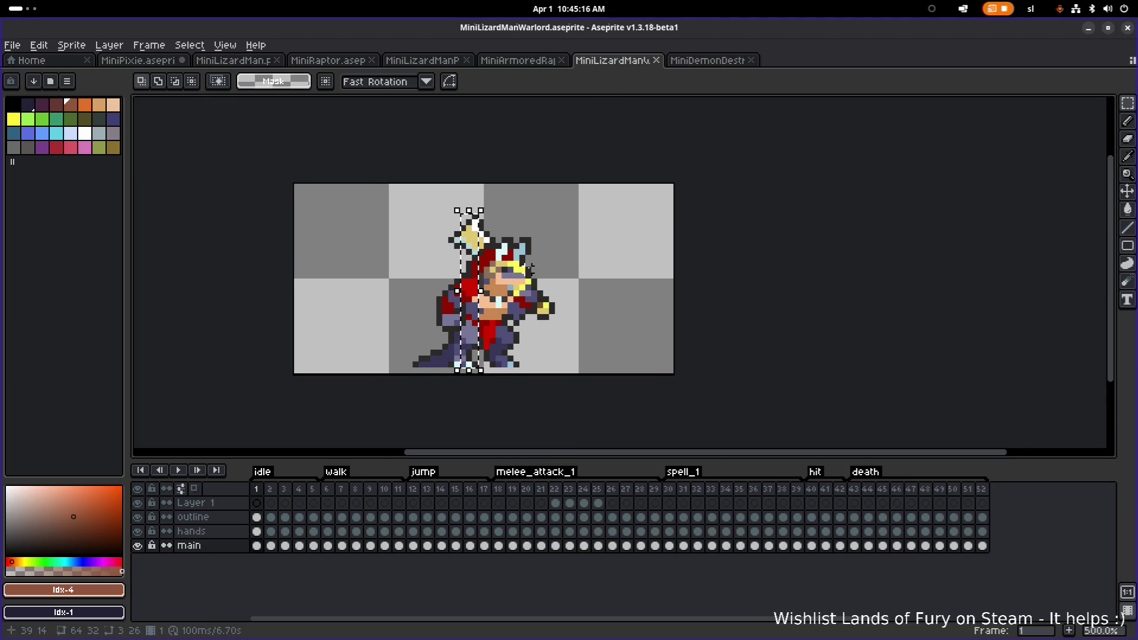
# Step through the MiniArmoredRaptor, MiniLizardManPriest, MiniRaptor and MiniLizardMan.png tabs.
pyautogui.click(534, 66)
pyautogui.click(441, 66)
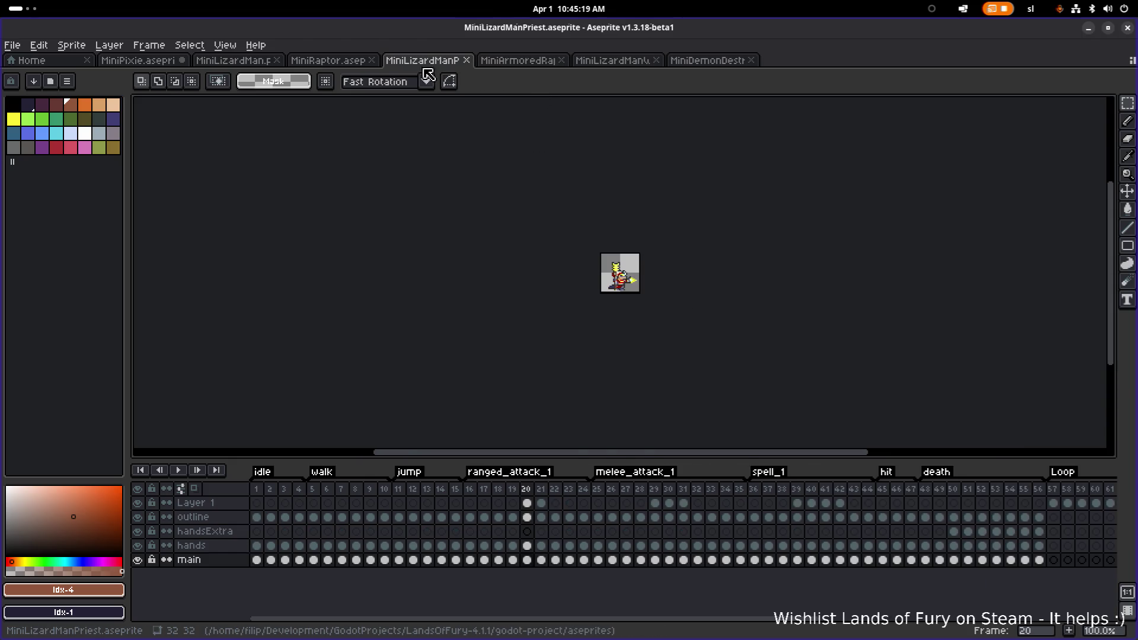
pyautogui.click(354, 64)
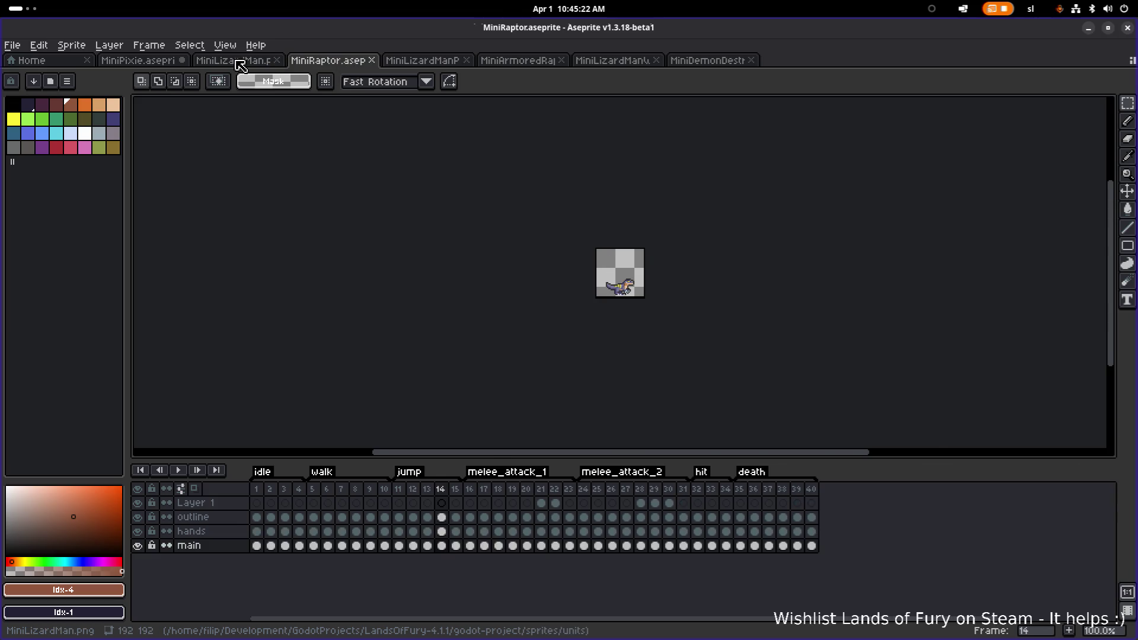
pyautogui.click(240, 65)
# Show the 192×192 MiniLizardMan.png sheet and zoom around its poses and death frames.
pyautogui.click(338, 67)
pyautogui.click(264, 67)
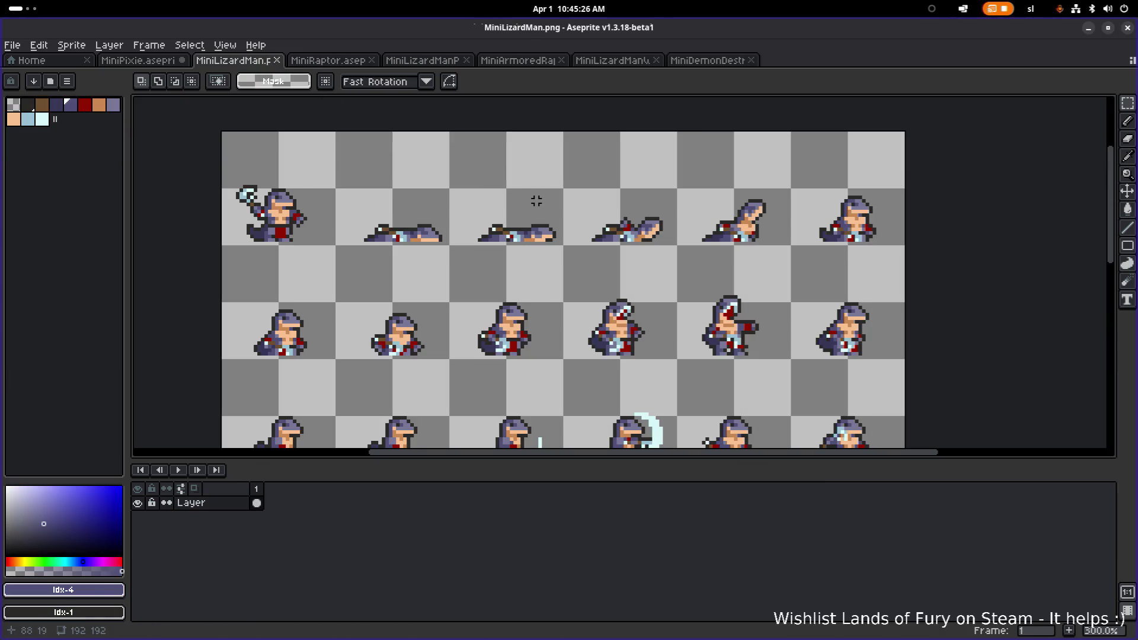
pyautogui.hotkey('alt', 'Tab')
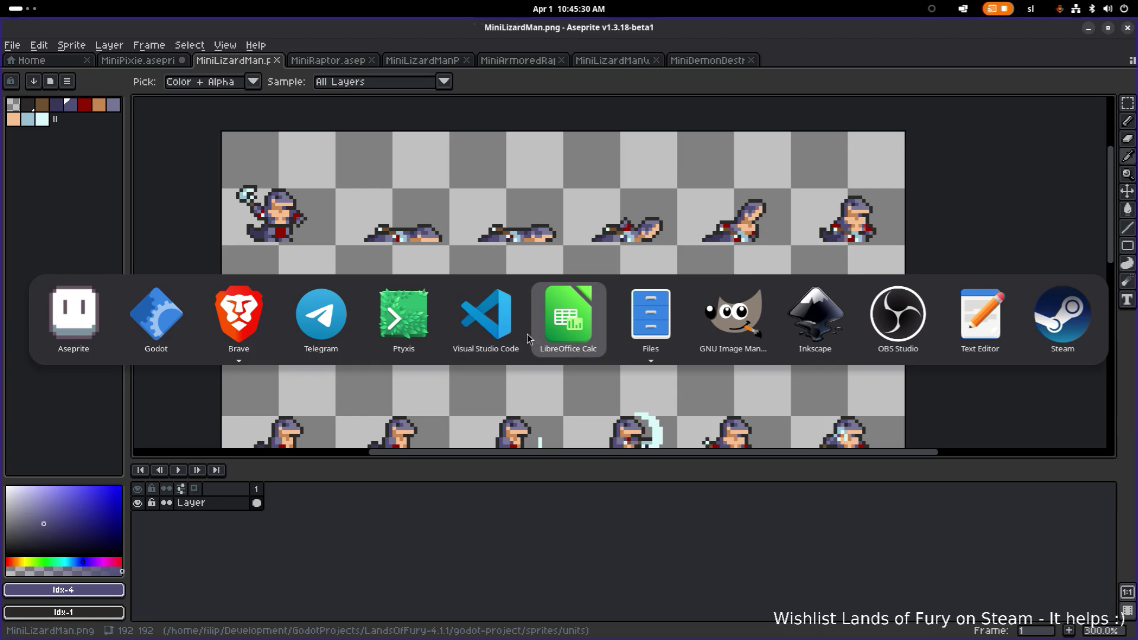
pyautogui.press('Escape')
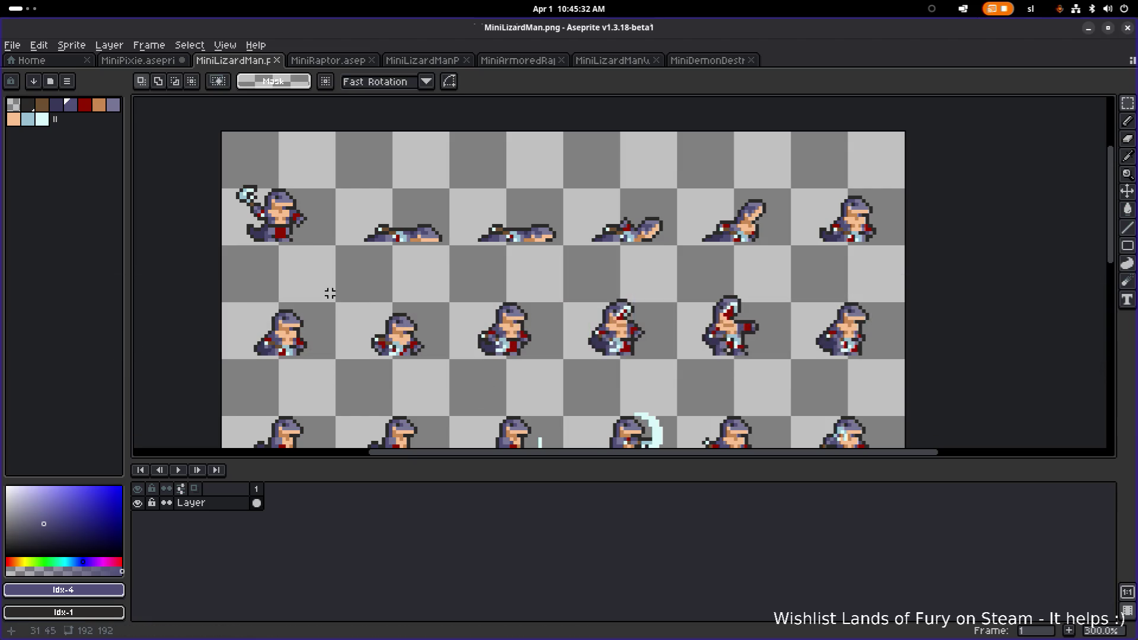
pyautogui.scroll(-1, 323, 290)
pyautogui.scroll(4, 237, 230)
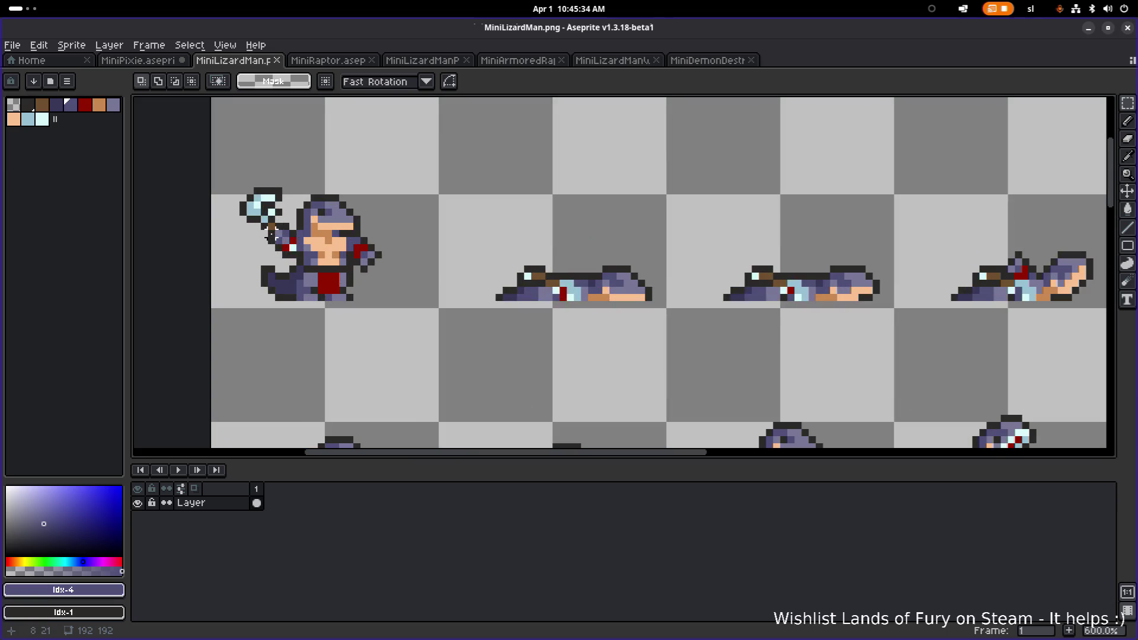
pyautogui.scroll(-4, 272, 234)
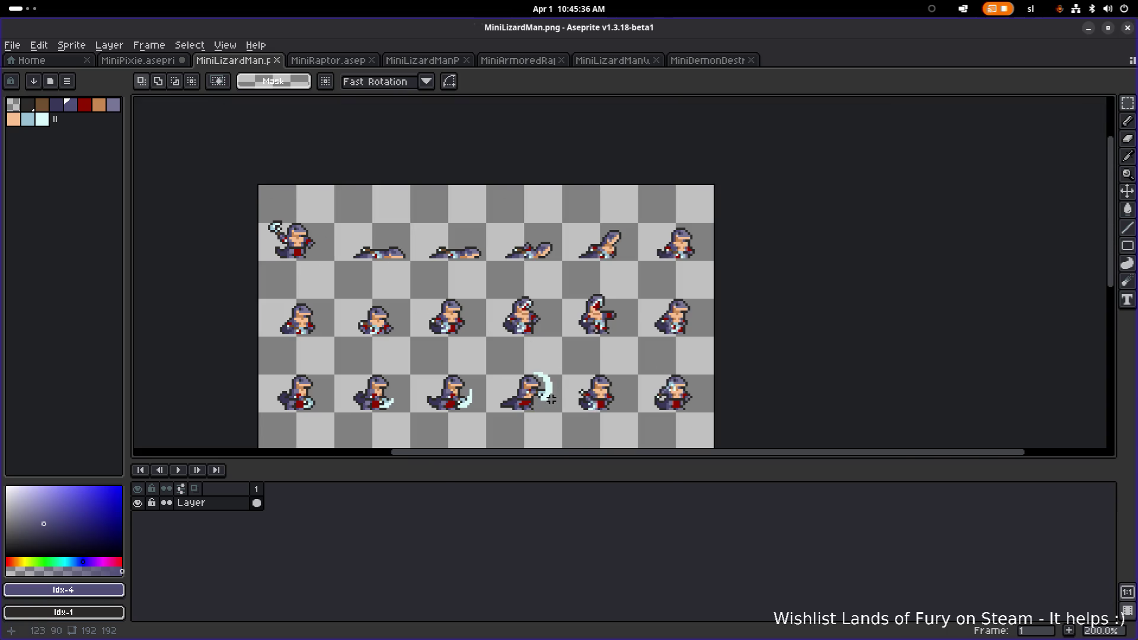
pyautogui.scroll(1, 308, 249)
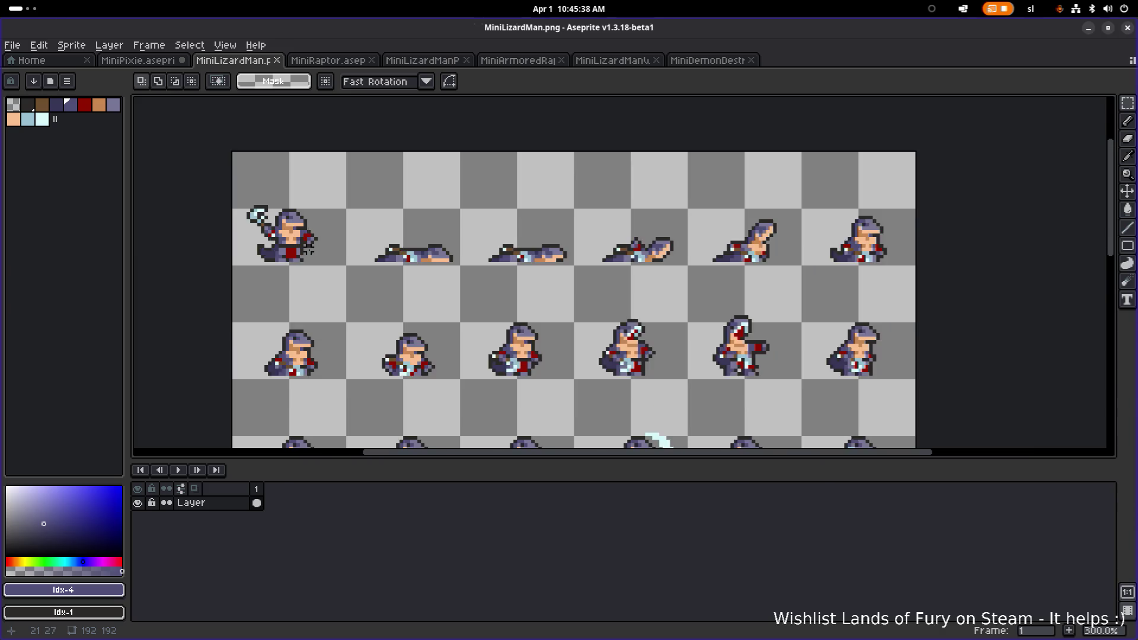
pyautogui.scroll(2, 308, 250)
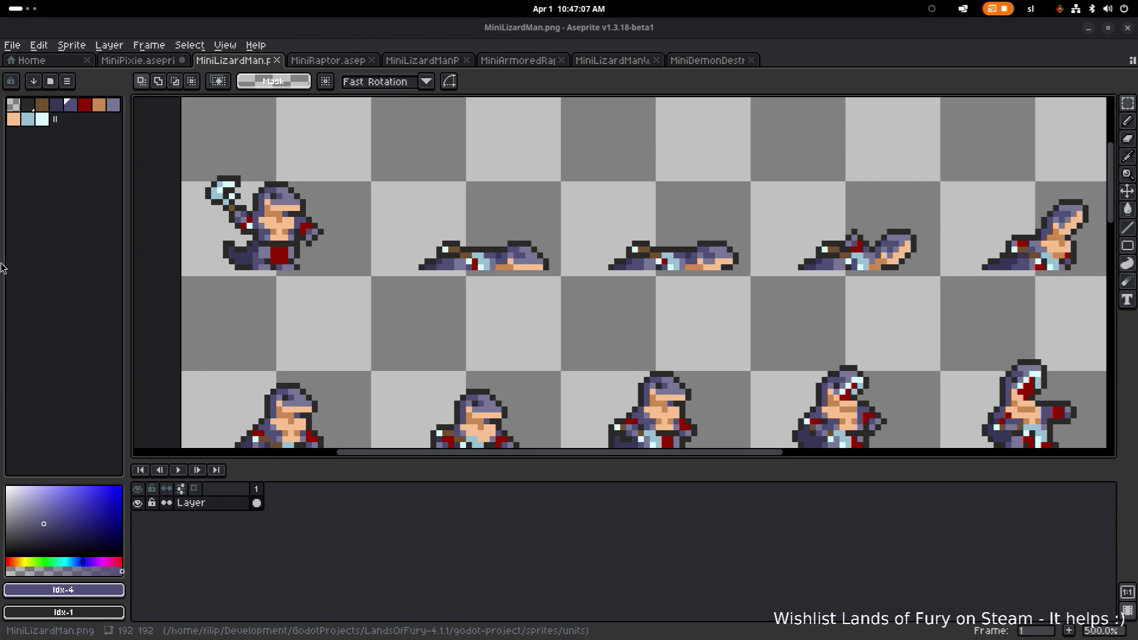
pyautogui.hscroll(-1, 620, 279)
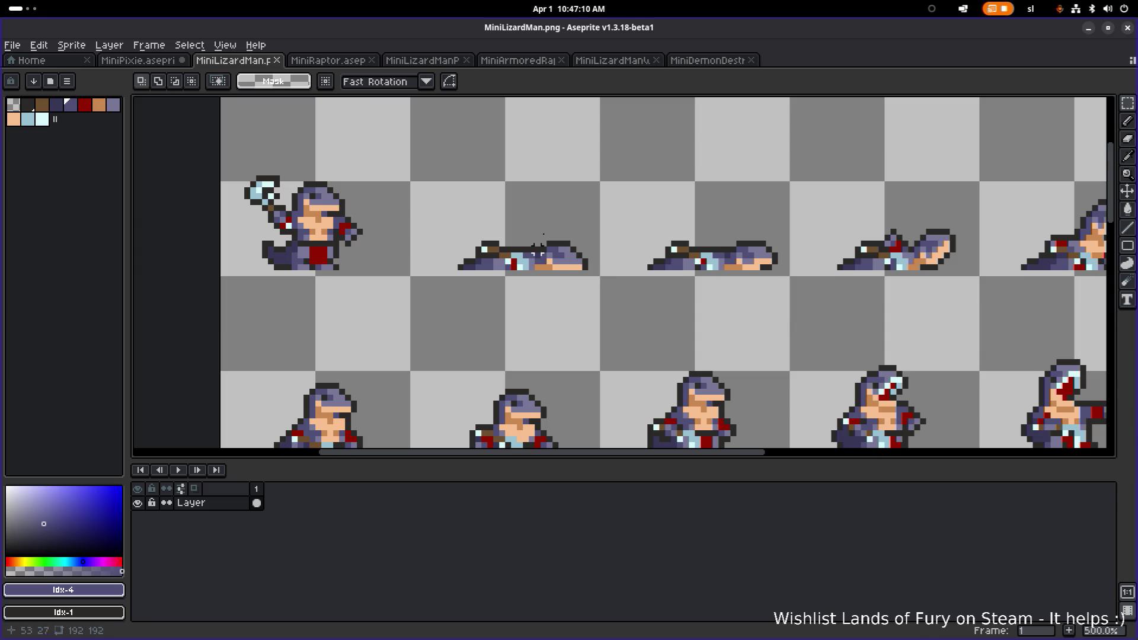
# Cycle through the Priest, Armored Raptor, Warlord and DemonDestroyer sprite tabs.
pyautogui.click(422, 61)
pyautogui.click(515, 61)
pyautogui.click(612, 61)
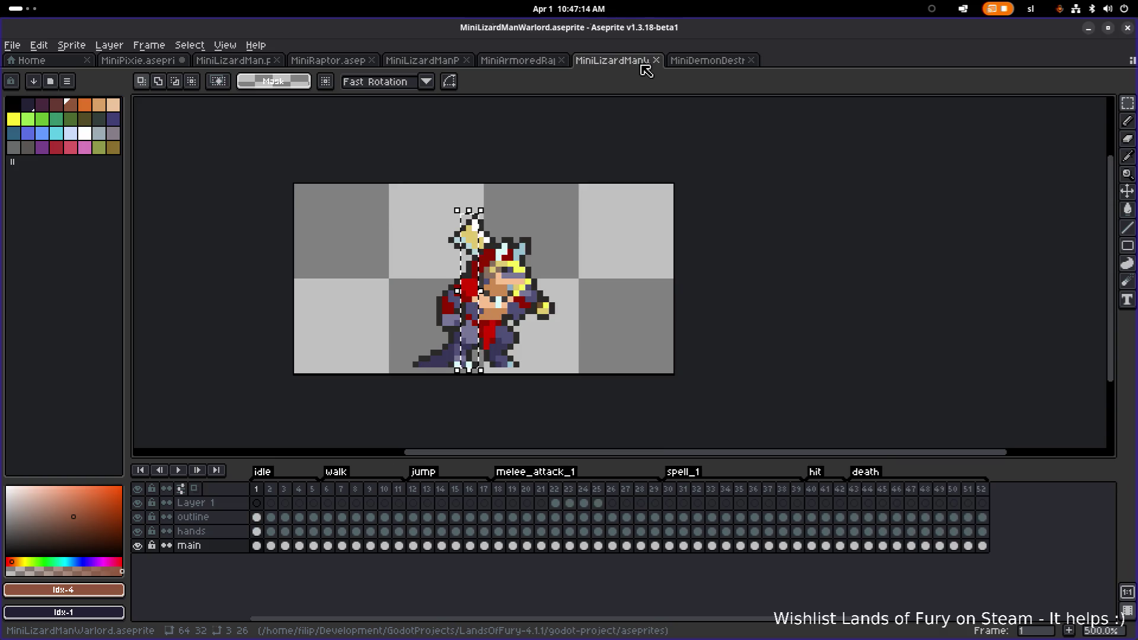
pyautogui.click(705, 61)
# In the Open dialog, preview the Rider, Priest, Hunter and Firebreather MiniLizardMan files.
pyautogui.click(12, 45)
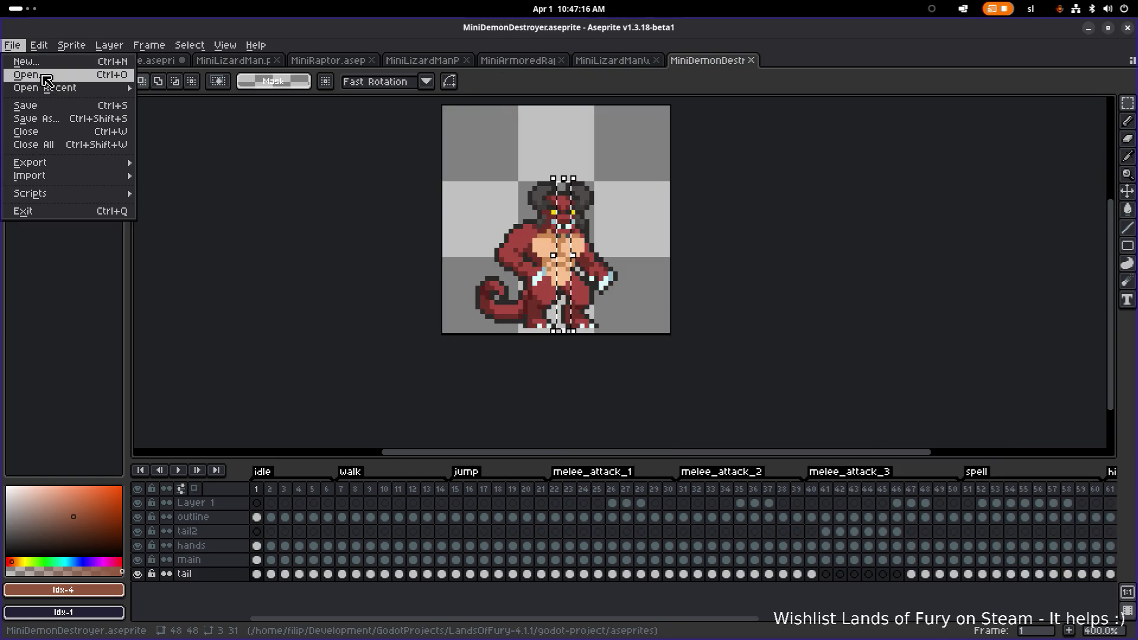
pyautogui.click(46, 79)
pyautogui.scroll(-10, 221, 312)
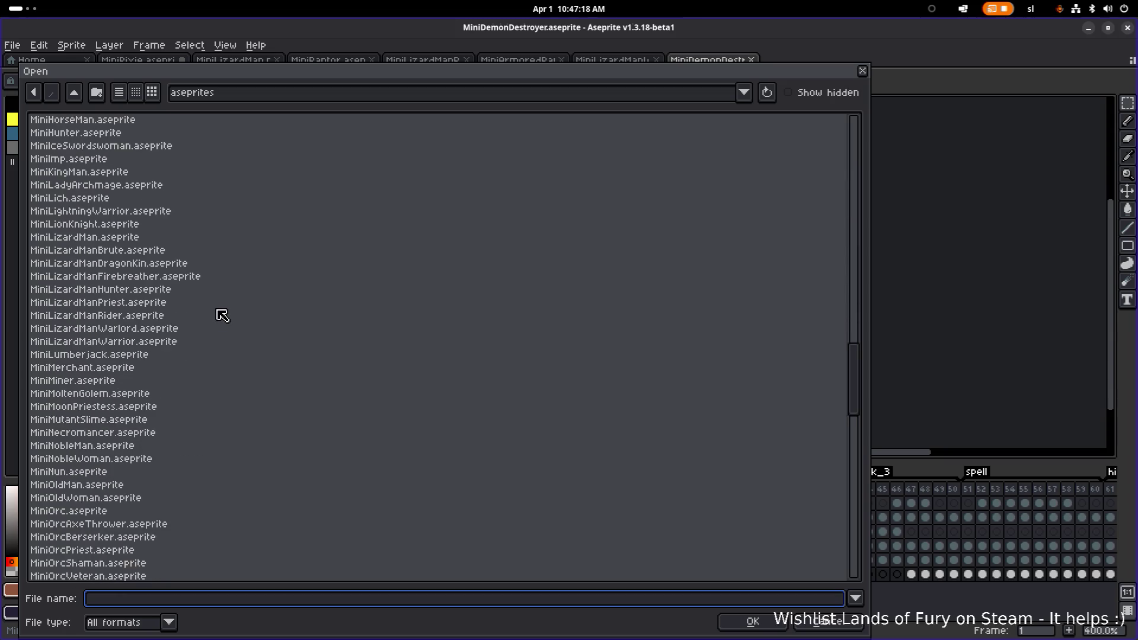
pyautogui.scroll(-1, 219, 314)
pyautogui.click(159, 279)
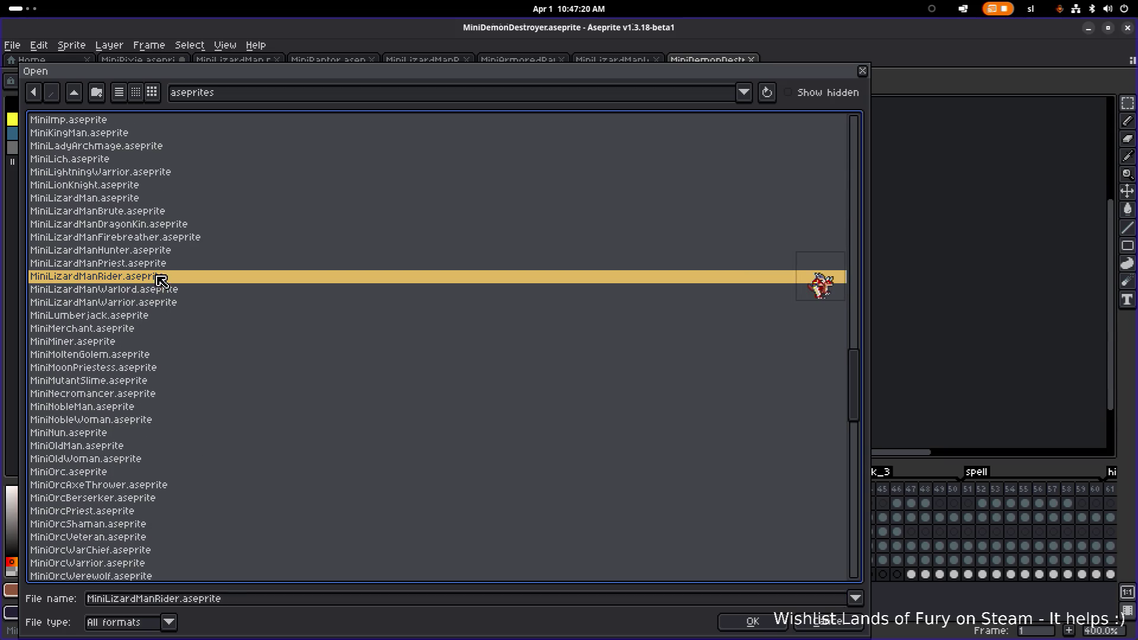
pyautogui.click(175, 263)
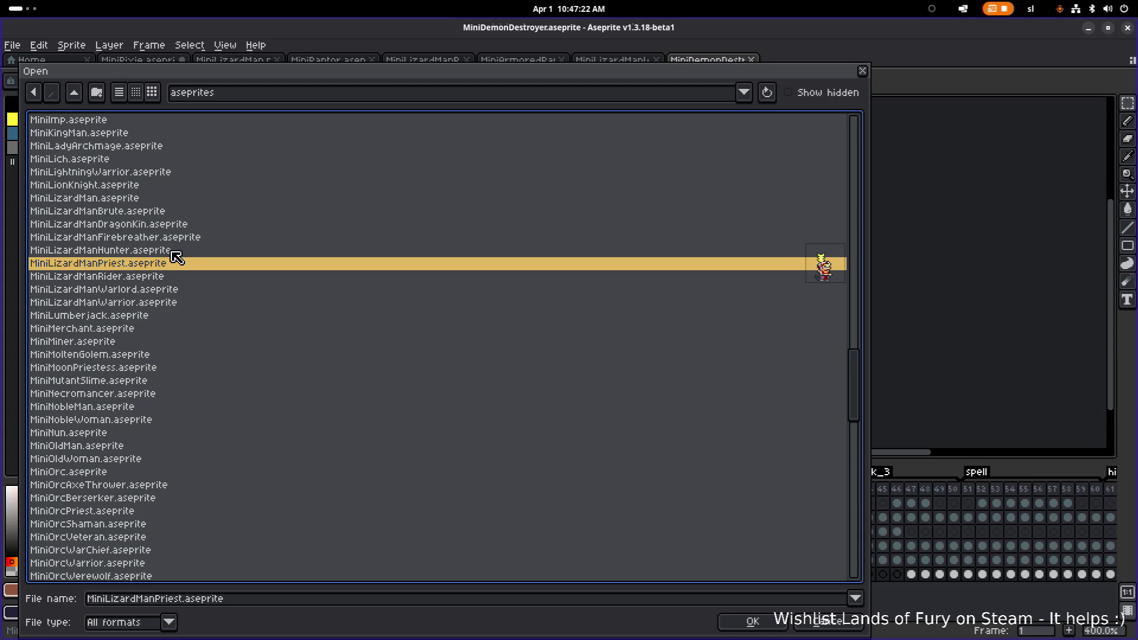
pyautogui.click(174, 253)
pyautogui.click(186, 237)
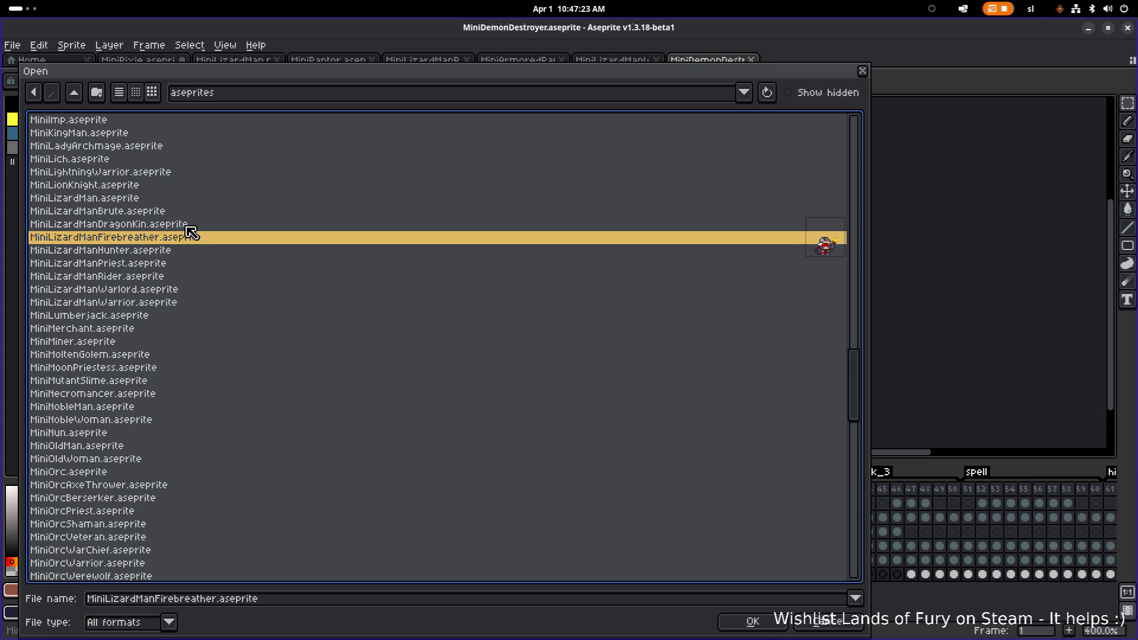
# Compare the MiniLizardManDragonKin and MiniLizardManFirebreather previews, ending on Firebreather.
pyautogui.click(186, 228)
pyautogui.click(181, 238)
pyautogui.click(181, 225)
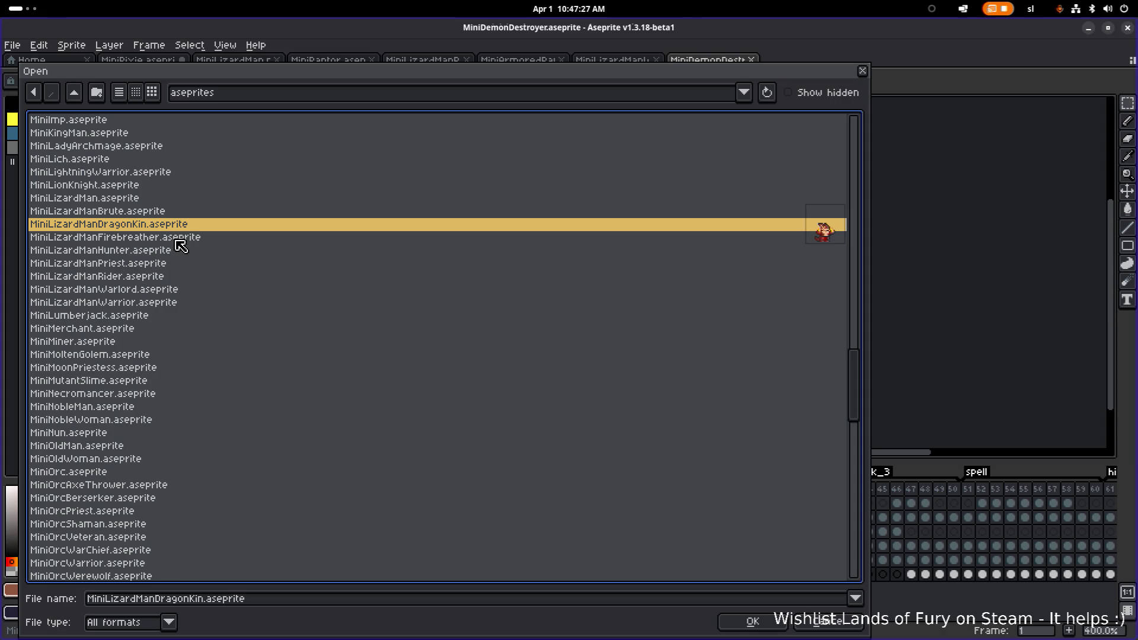
pyautogui.click(190, 235)
pyautogui.click(186, 226)
pyautogui.click(185, 240)
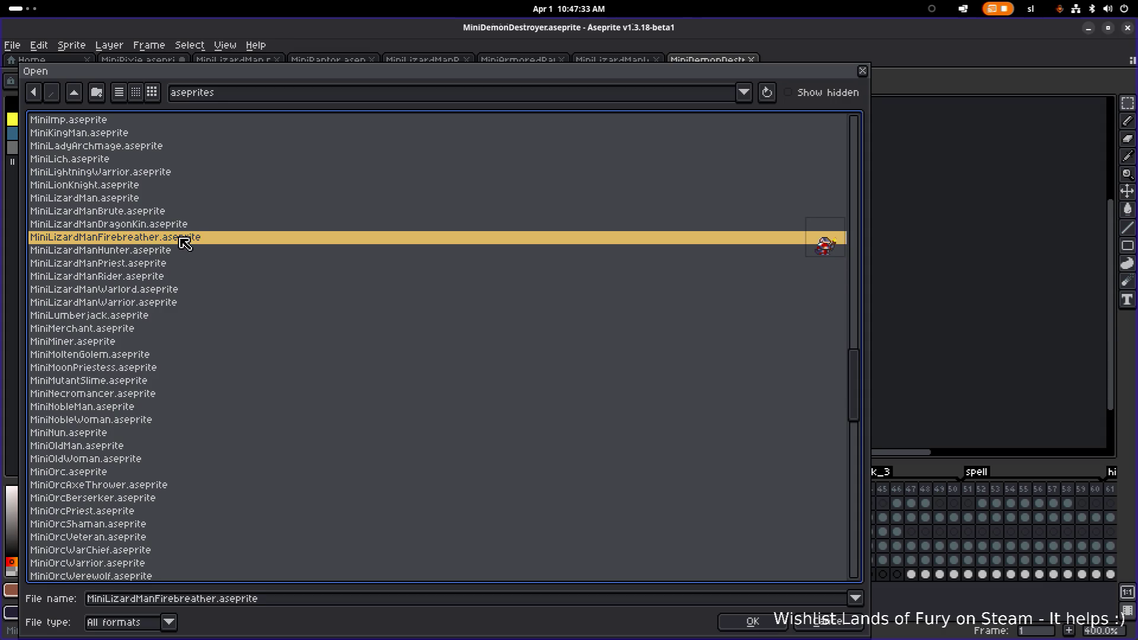
pyautogui.click(185, 227)
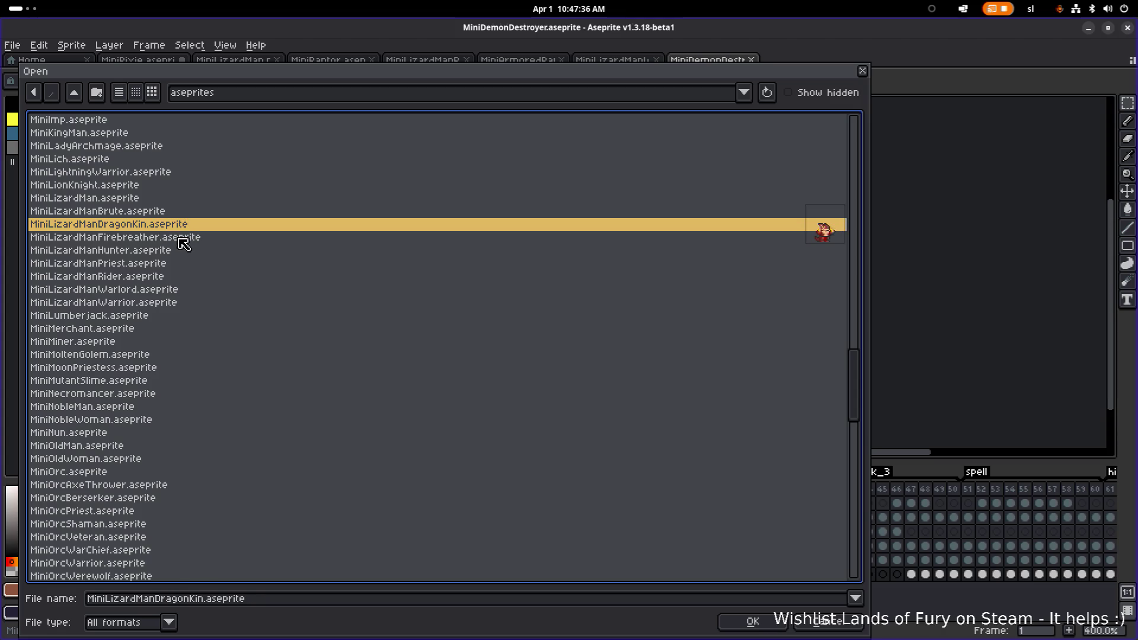
pyautogui.click(185, 240)
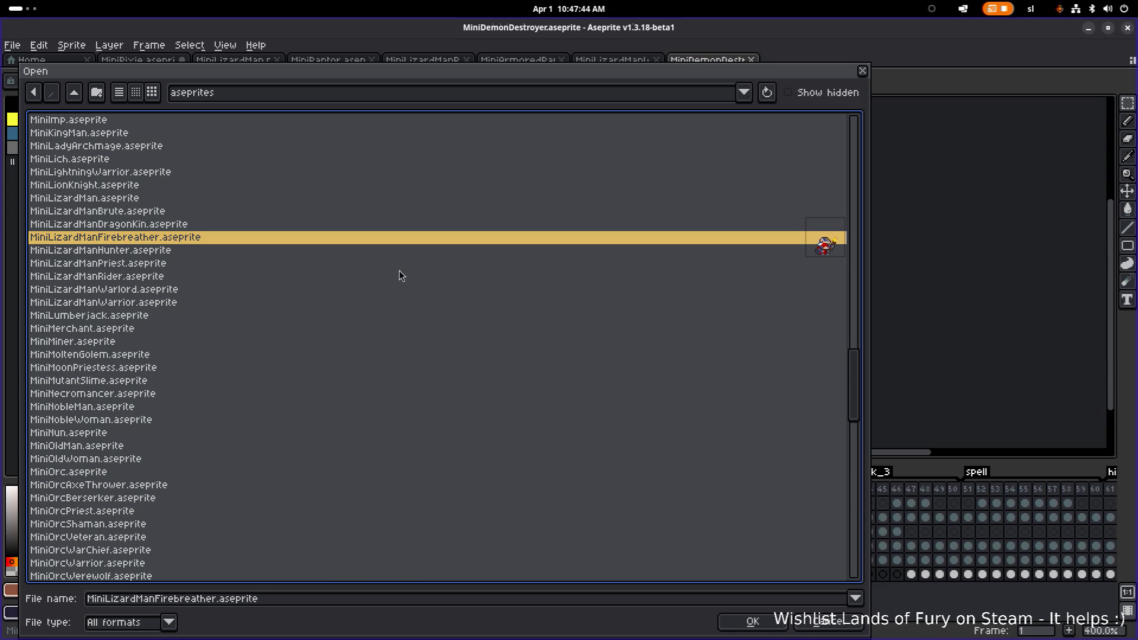
# Switch from Aseprite over to the Godot editor.
pyautogui.hotkey('alt', 'Tab')
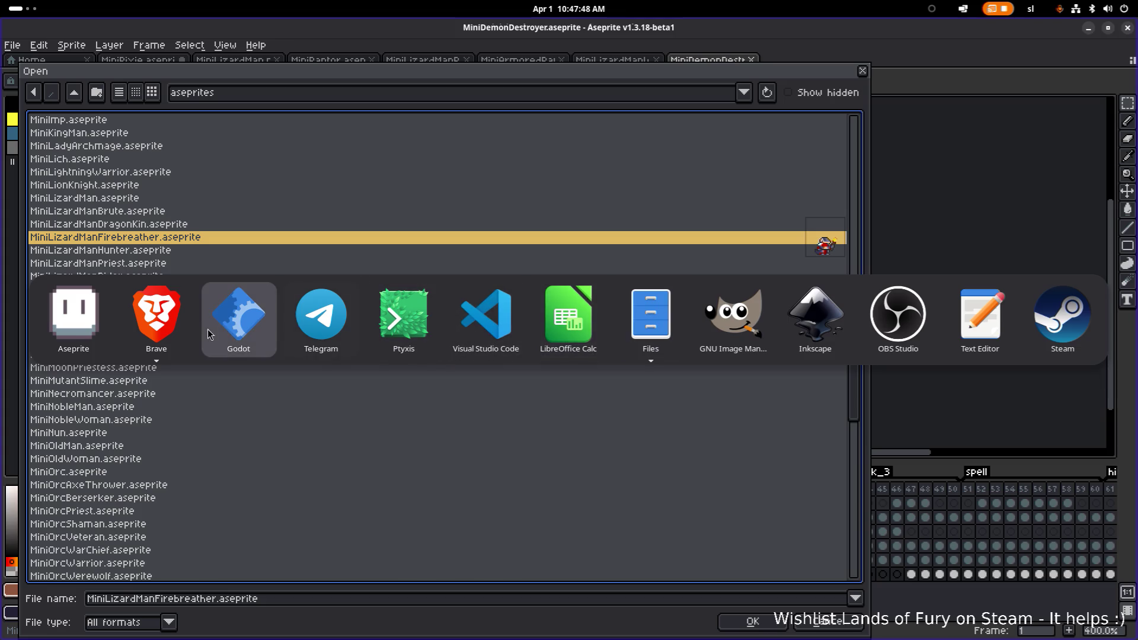
pyautogui.moveTo(663, 326)
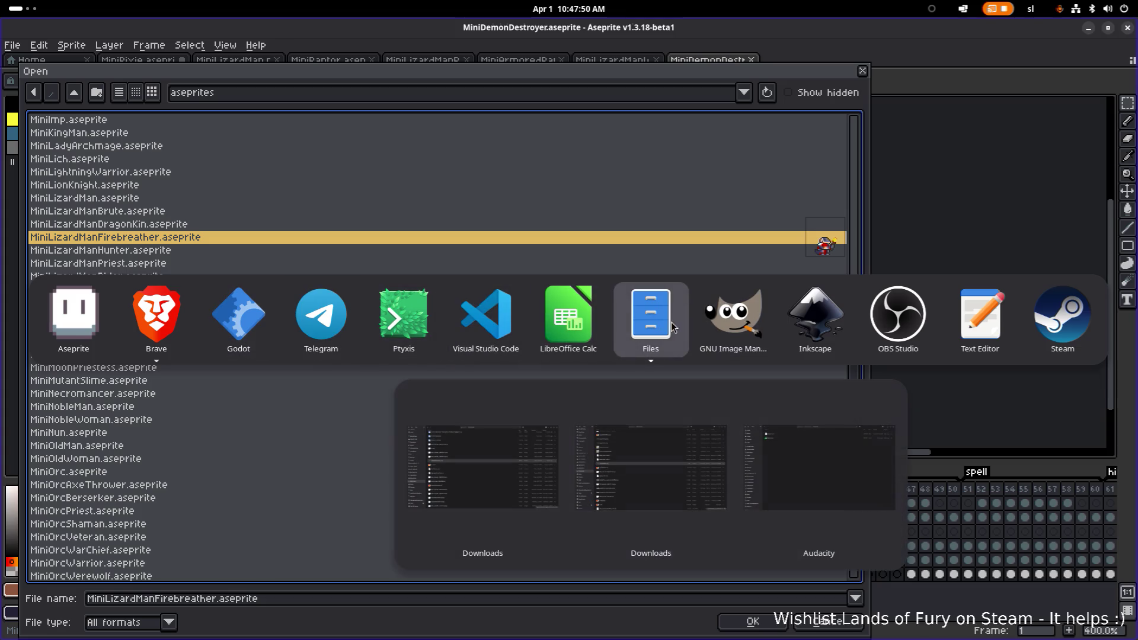
pyautogui.click(248, 324)
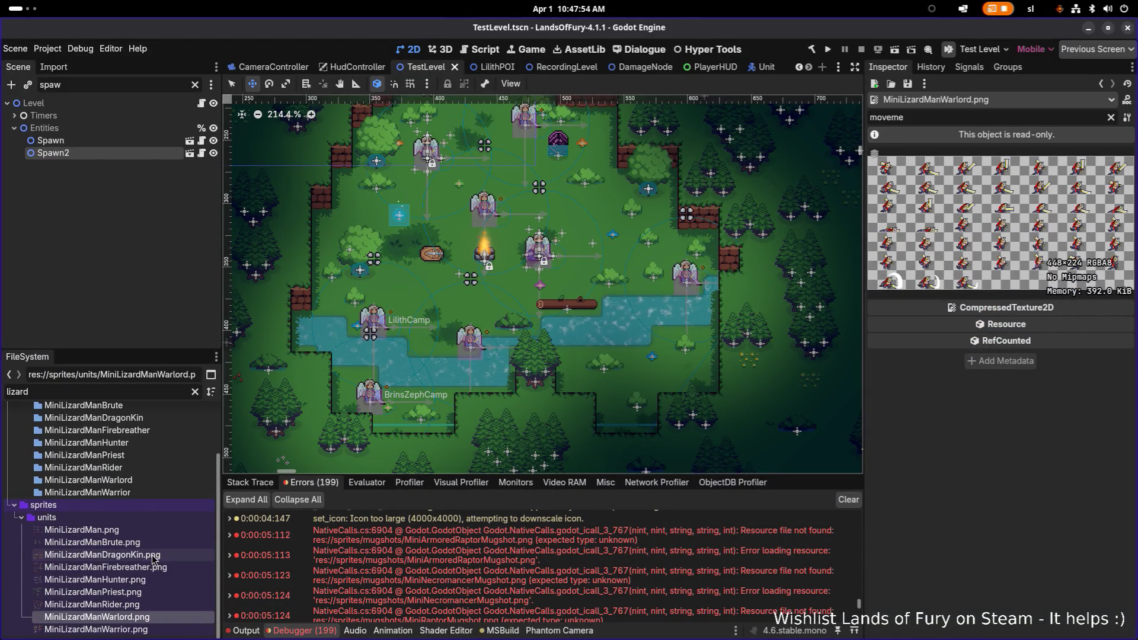
# Replace the FileSystem's lizard filter with 'raptor' to list the raptor files.
pyautogui.scroll(3, 152, 559)
pyautogui.scroll(-3, 152, 558)
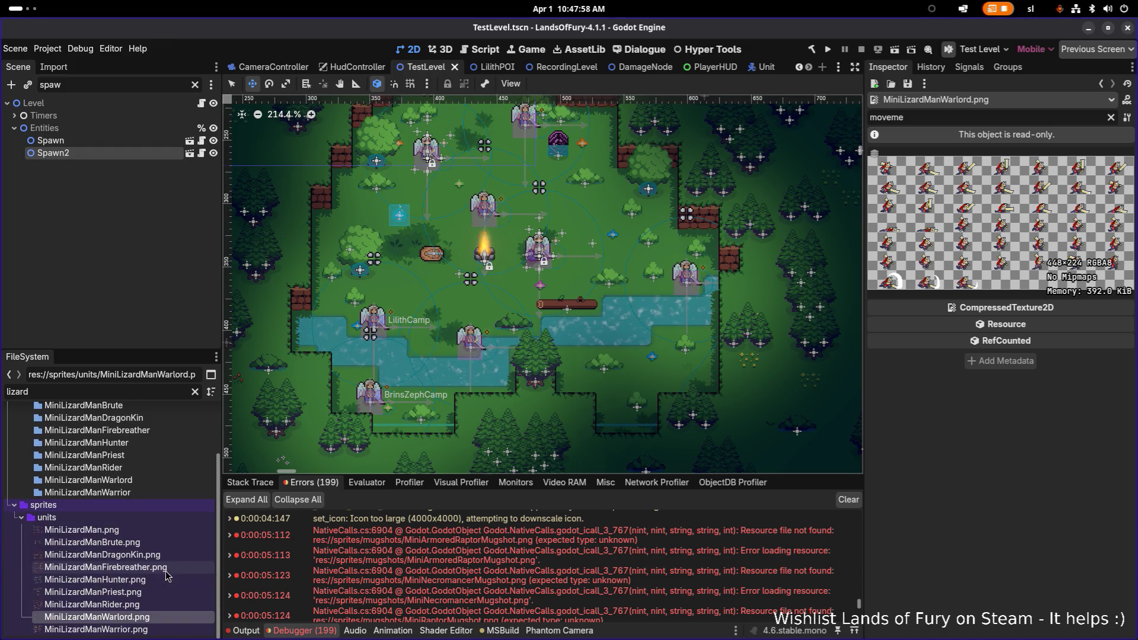
pyautogui.click(143, 567)
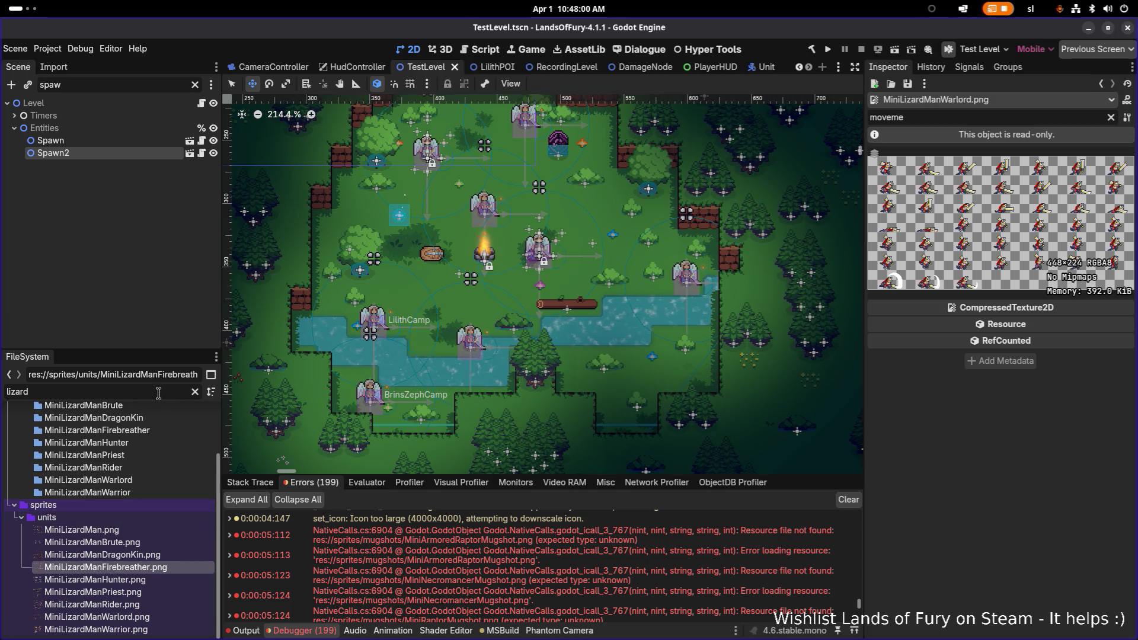
pyautogui.click(195, 393)
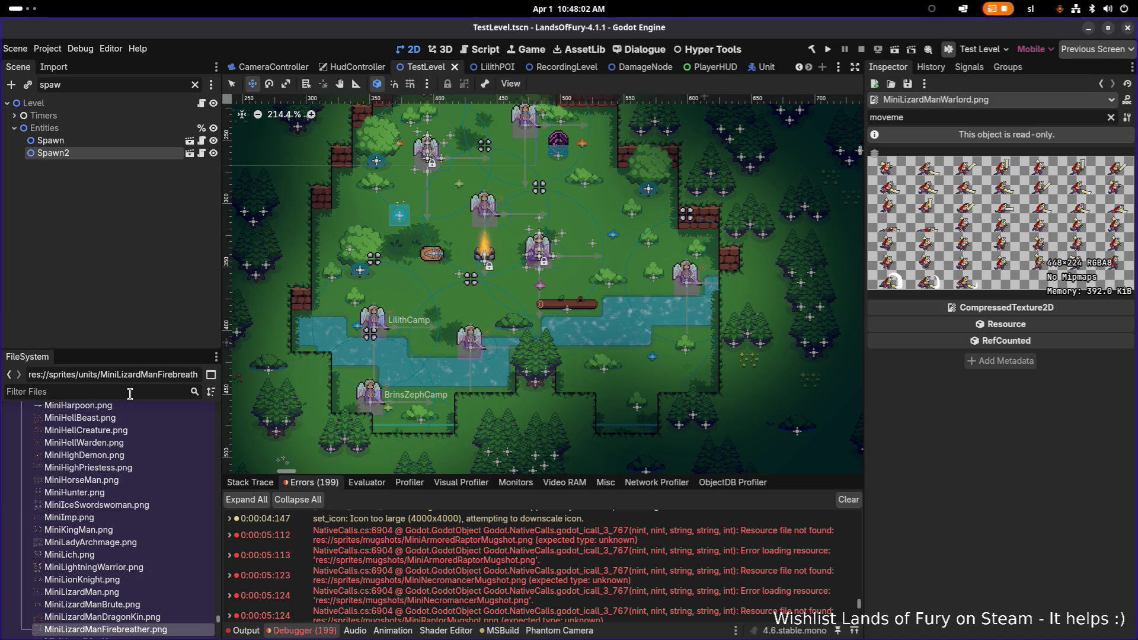
pyautogui.write('raptor')
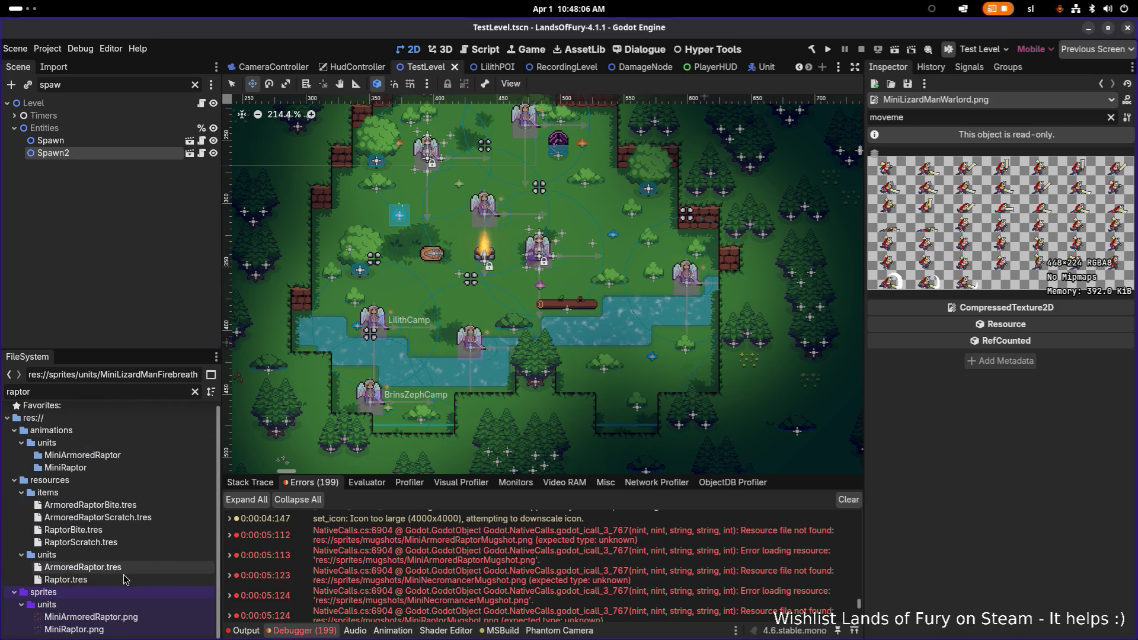
# Select ArmoredRaptor.tres and start duplicating it with Ctrl+D.
pyautogui.click(124, 567)
pyautogui.click(120, 579)
pyautogui.press('Up')
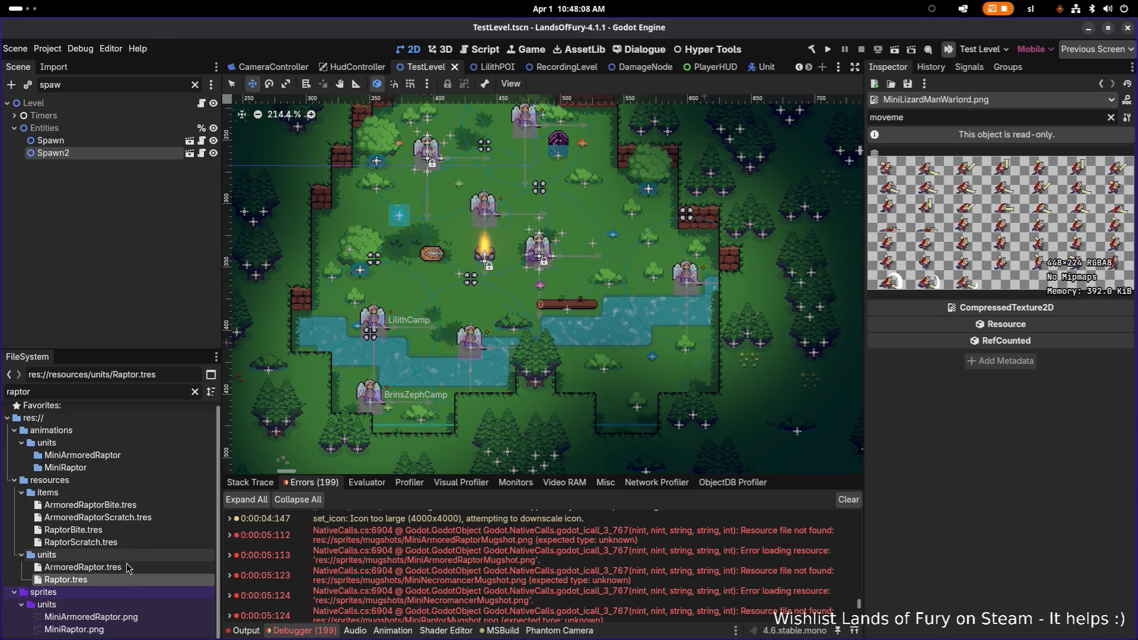
pyautogui.click(119, 580)
pyautogui.click(151, 566)
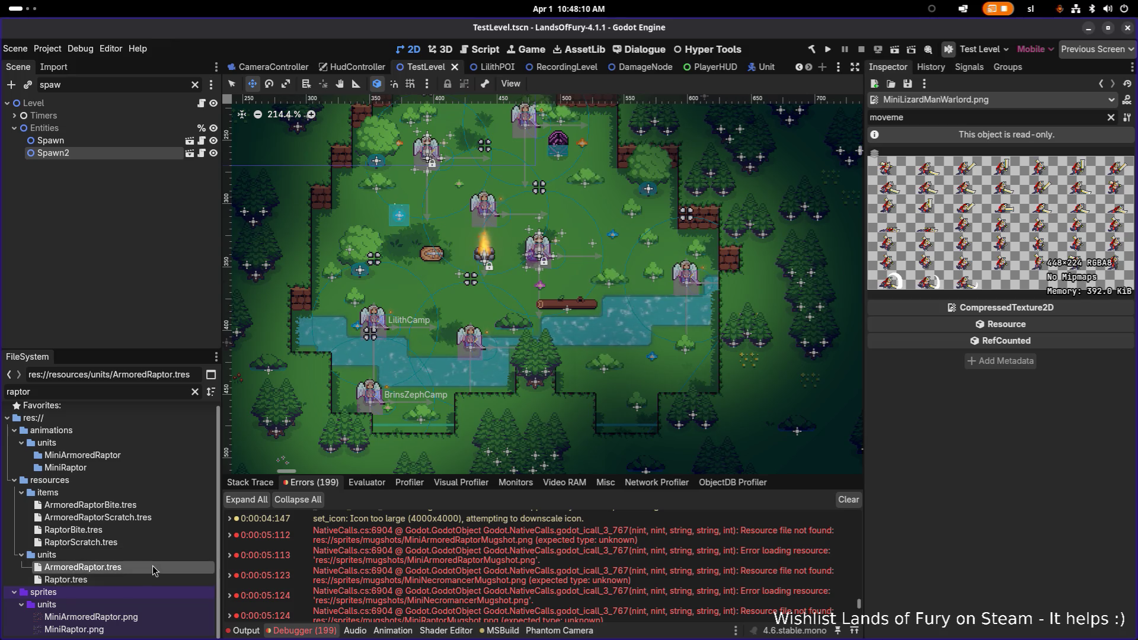
pyautogui.hotkey('ctrl', 'd')
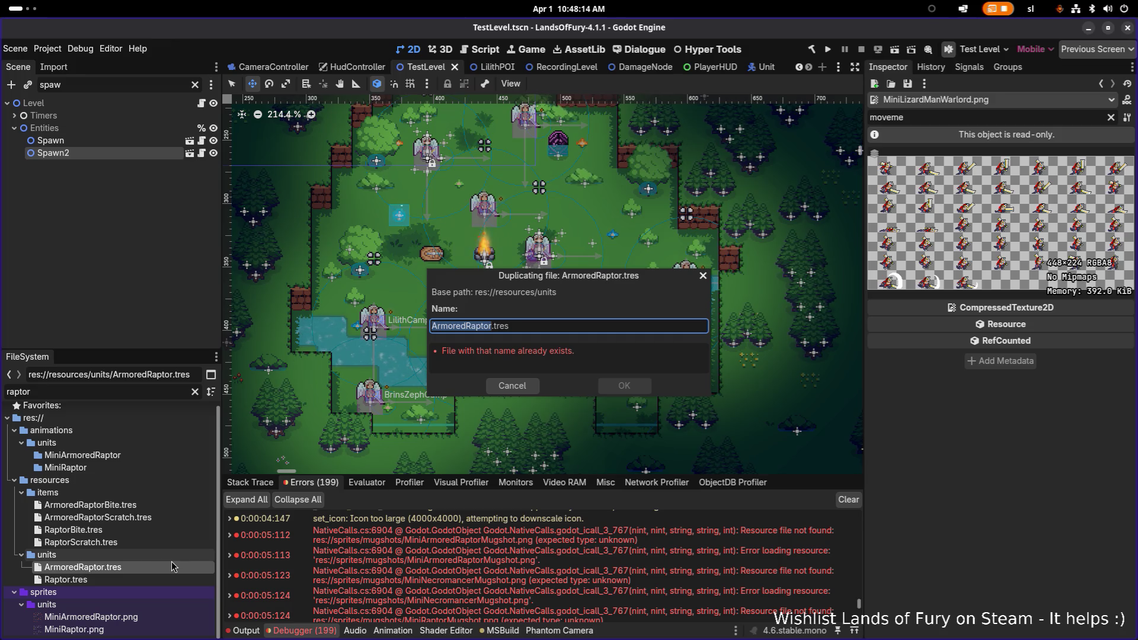
# Name the duplicate LizardM.tres, then cancel so no copy of ArmoredRaptor.tres is made.
pyautogui.press('Right')
pyautogui.hotkey('shift', 'Home')
pyautogui.write('LizardM')
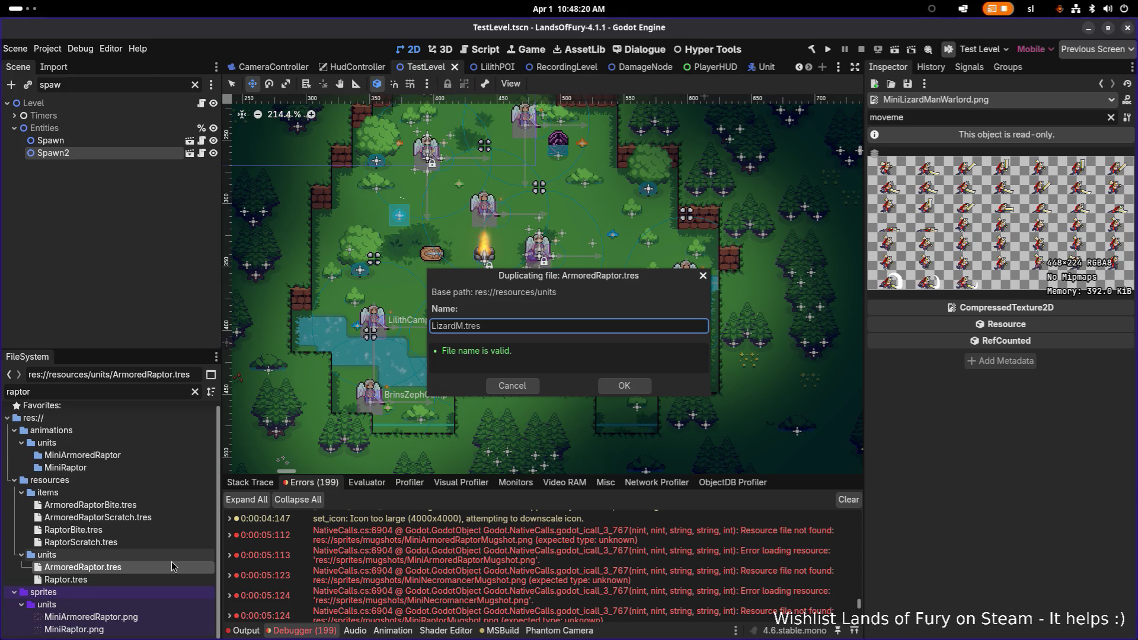
pyautogui.hotkey('shift', 'Home')
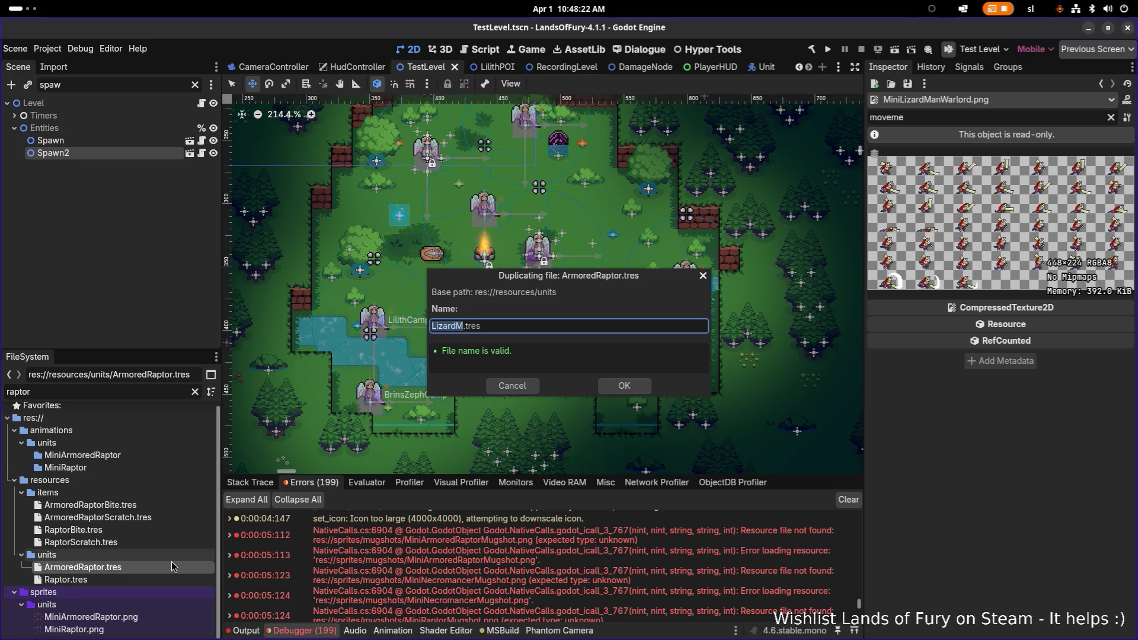
pyautogui.press('BackSpace')
pyautogui.write('LizardM')
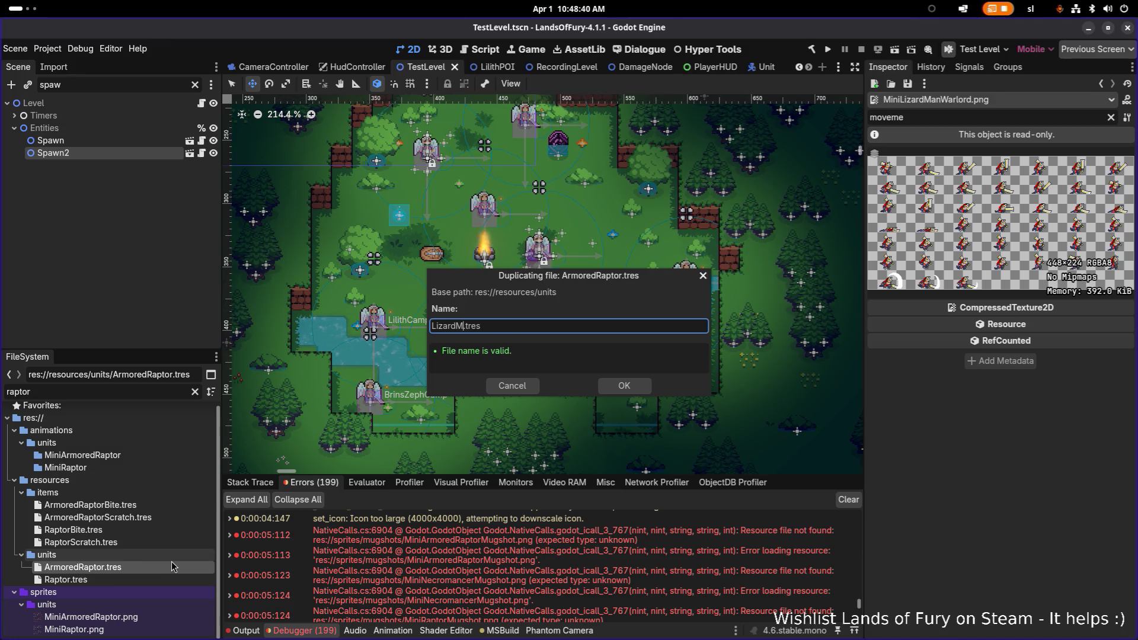
pyautogui.click(524, 388)
pyautogui.press('super')
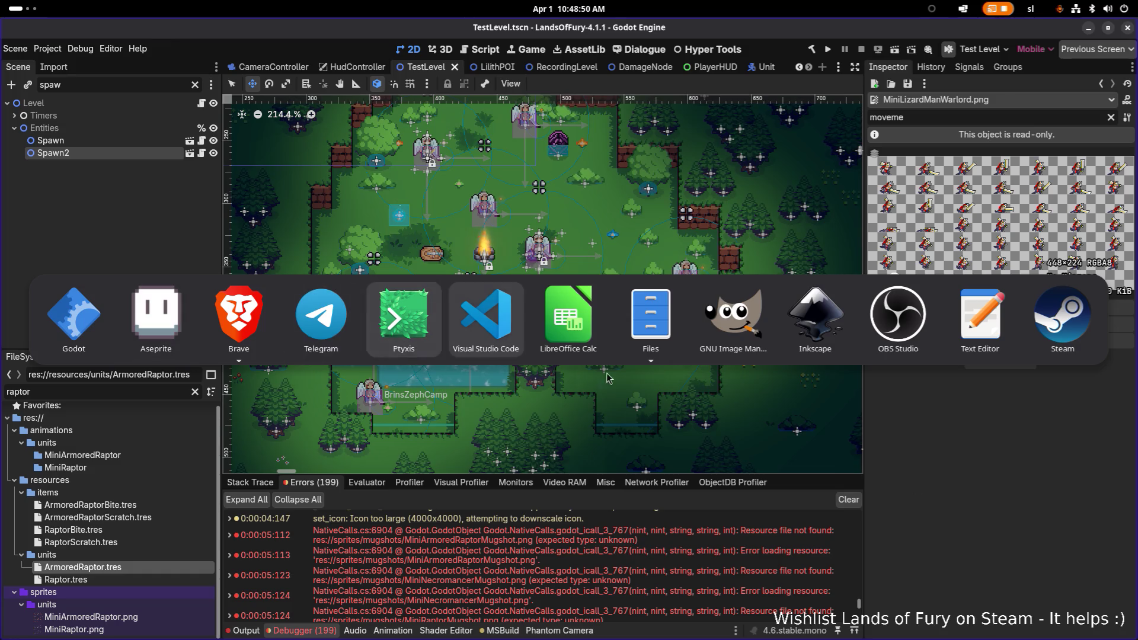
# In Files, go to LandsOfFury-4.1.1/godot-project/aseprites and search for 'lizard'.
pyautogui.click(652, 317)
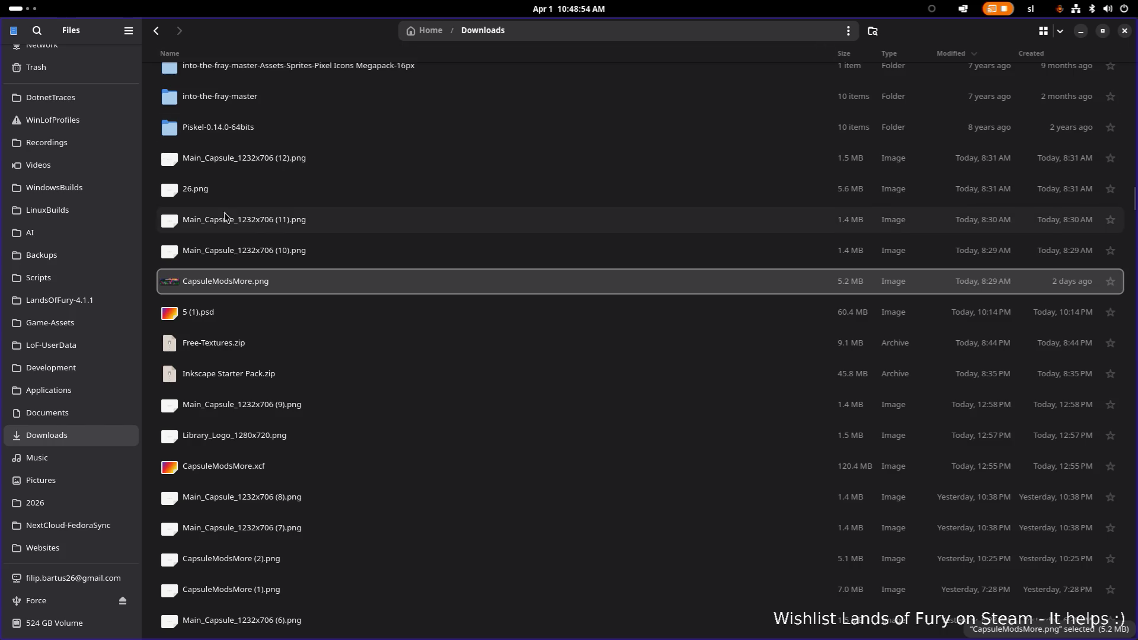
pyautogui.scroll(10, 300, 238)
pyautogui.scroll(15, 300, 237)
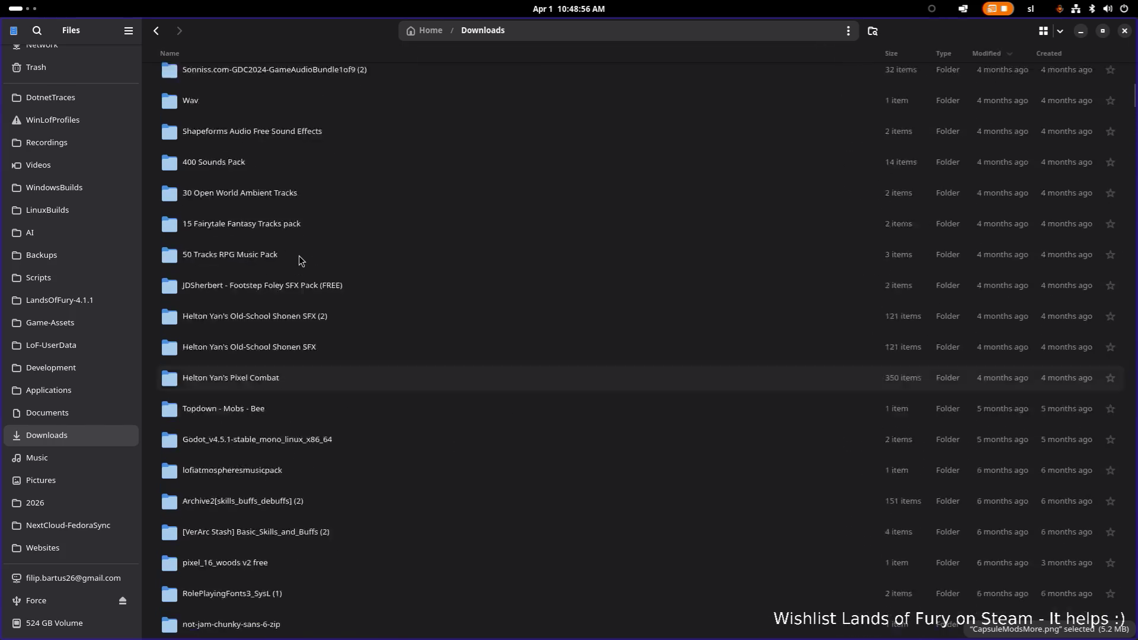
pyautogui.scroll(-15, 247, 272)
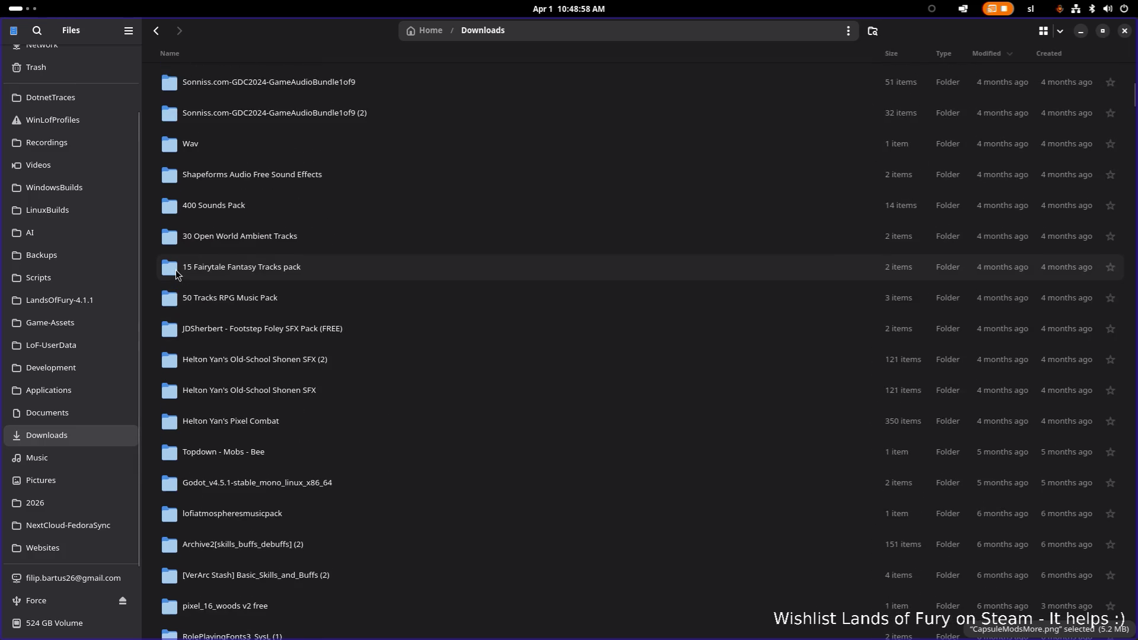
pyautogui.click(83, 300)
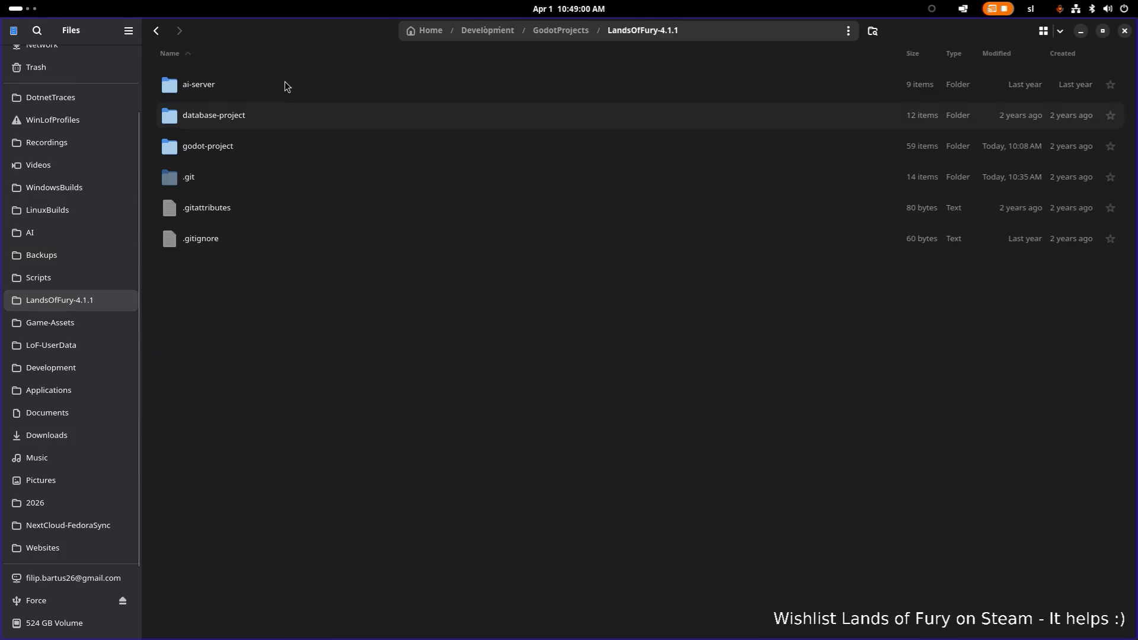
pyautogui.doubleClick(256, 153)
pyautogui.scroll(-5, 260, 160)
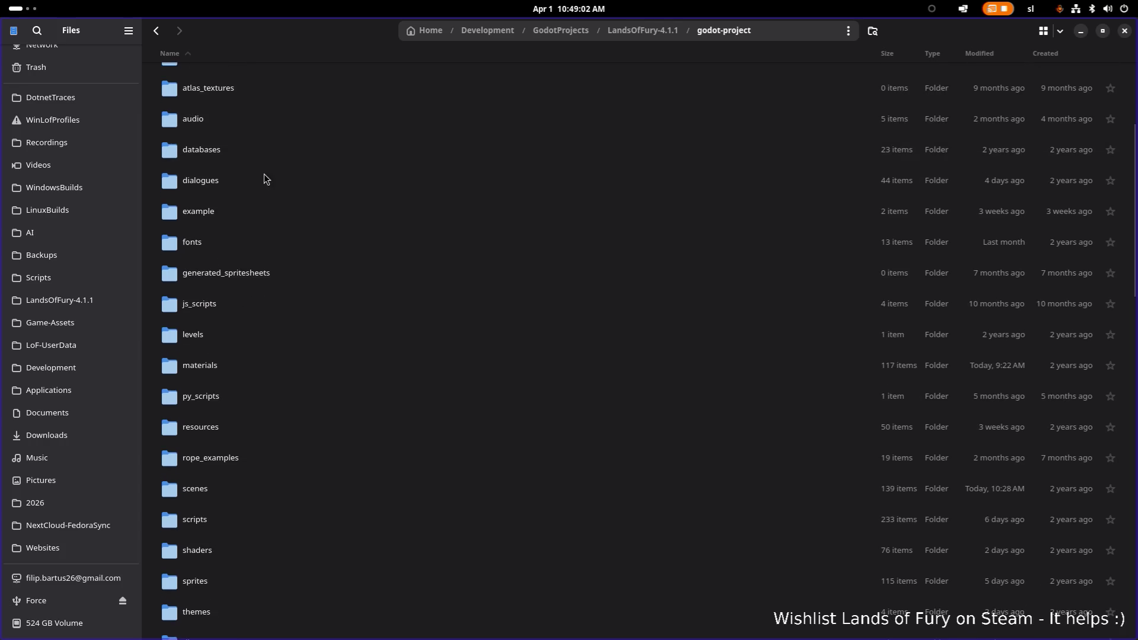
pyautogui.click(257, 264)
pyautogui.scroll(-6, 267, 216)
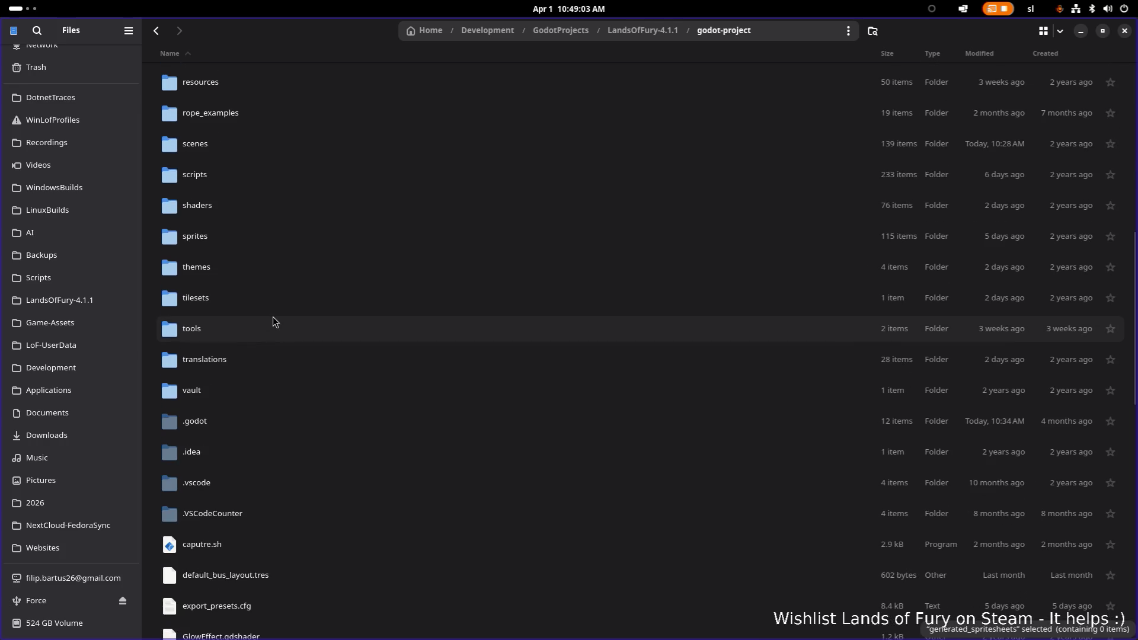
pyautogui.scroll(10, 249, 368)
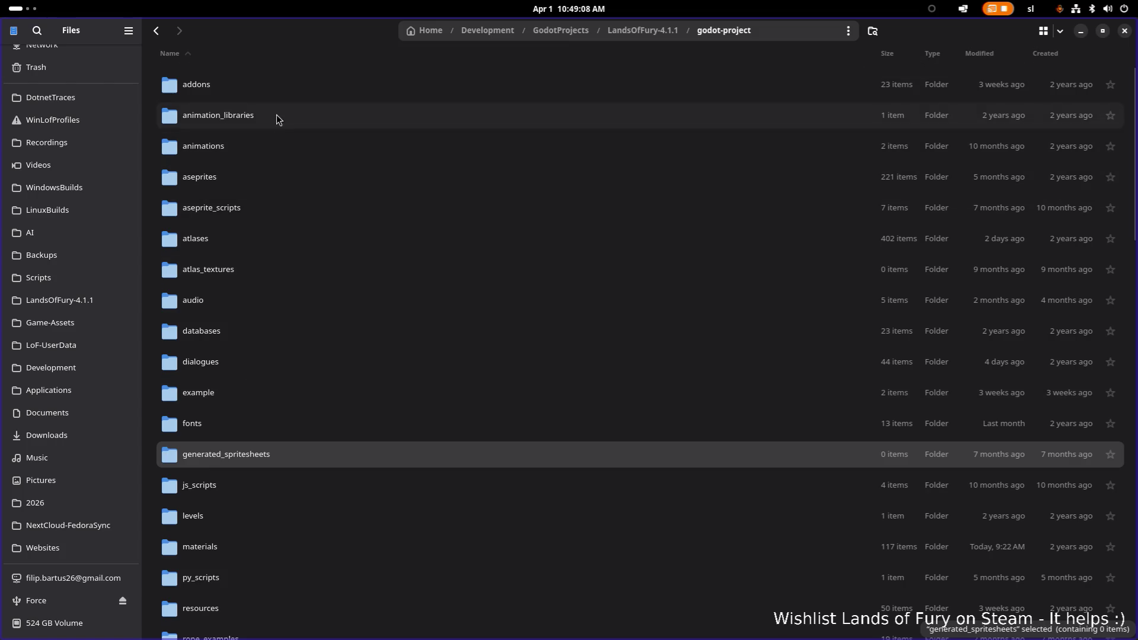
pyautogui.doubleClick(255, 177)
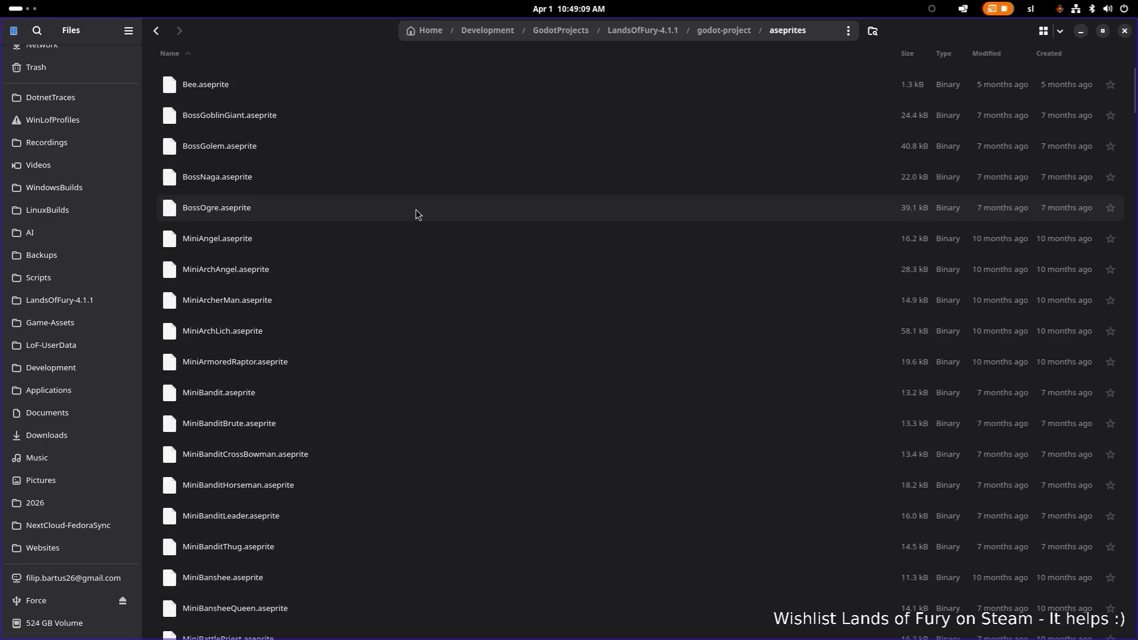
pyautogui.write('liza')
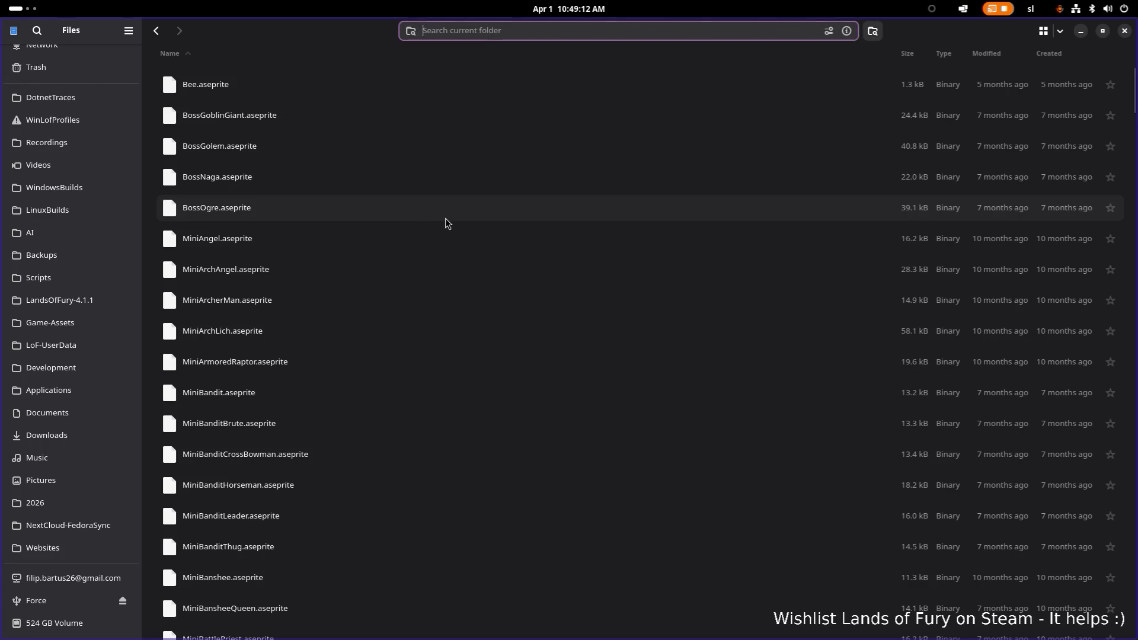
pyautogui.write('rd')
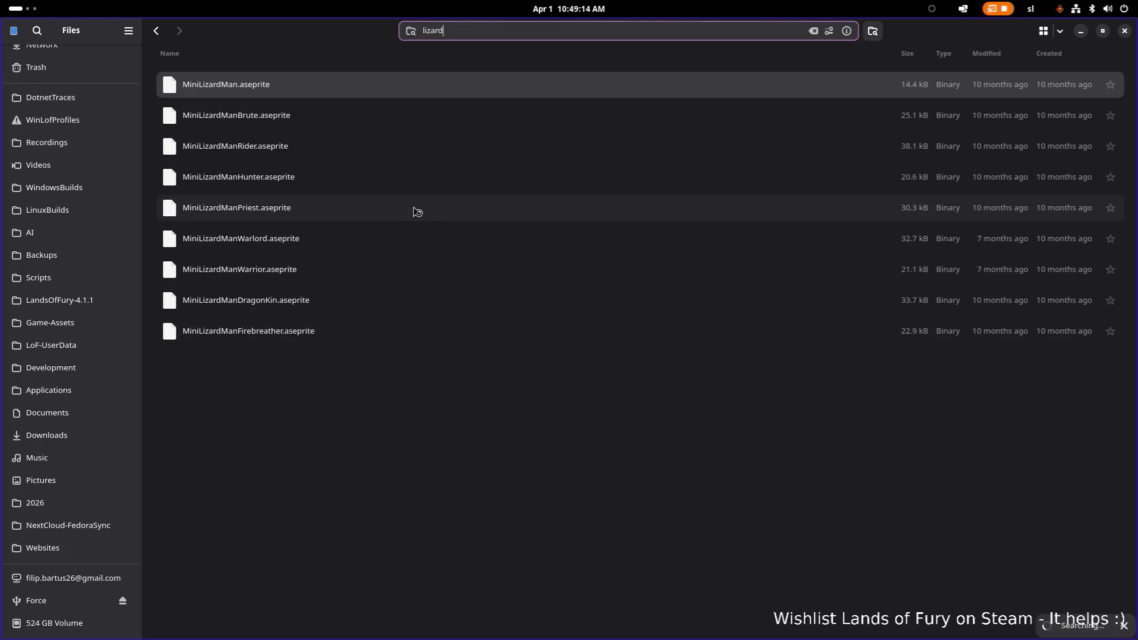
# Rename MiniLizardMan.aseprite and MiniLizardManBrute.aseprite to MiniDinoMan.aseprite and MiniDinoManBrute.aseprite.
pyautogui.click(316, 86)
pyautogui.press('F2')
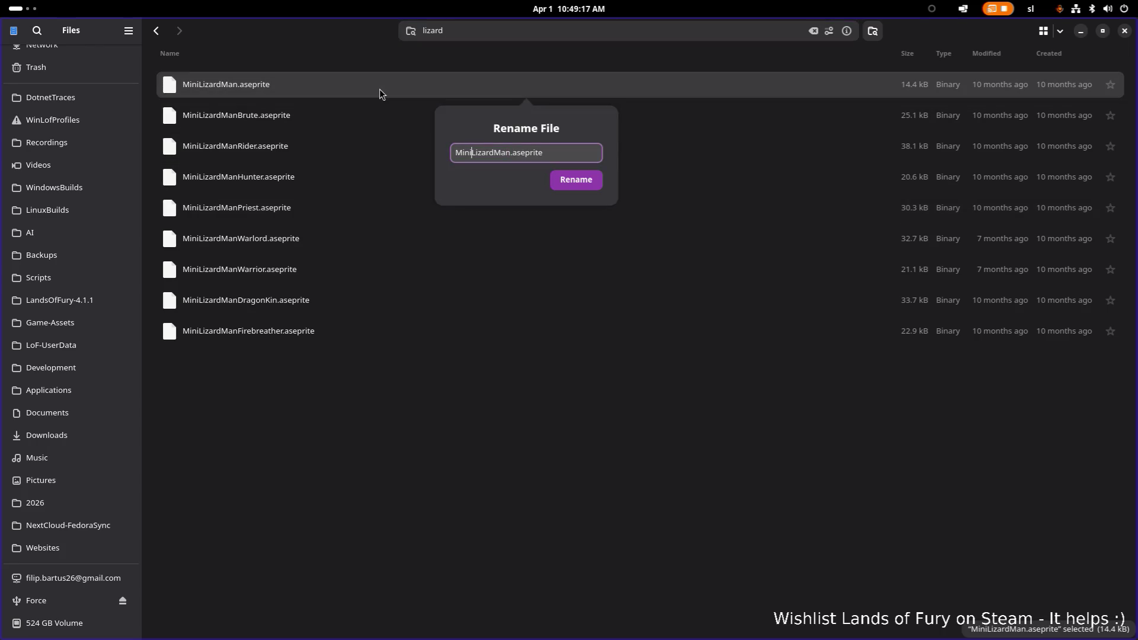
pyautogui.write('Dino')
pyautogui.click(576, 180)
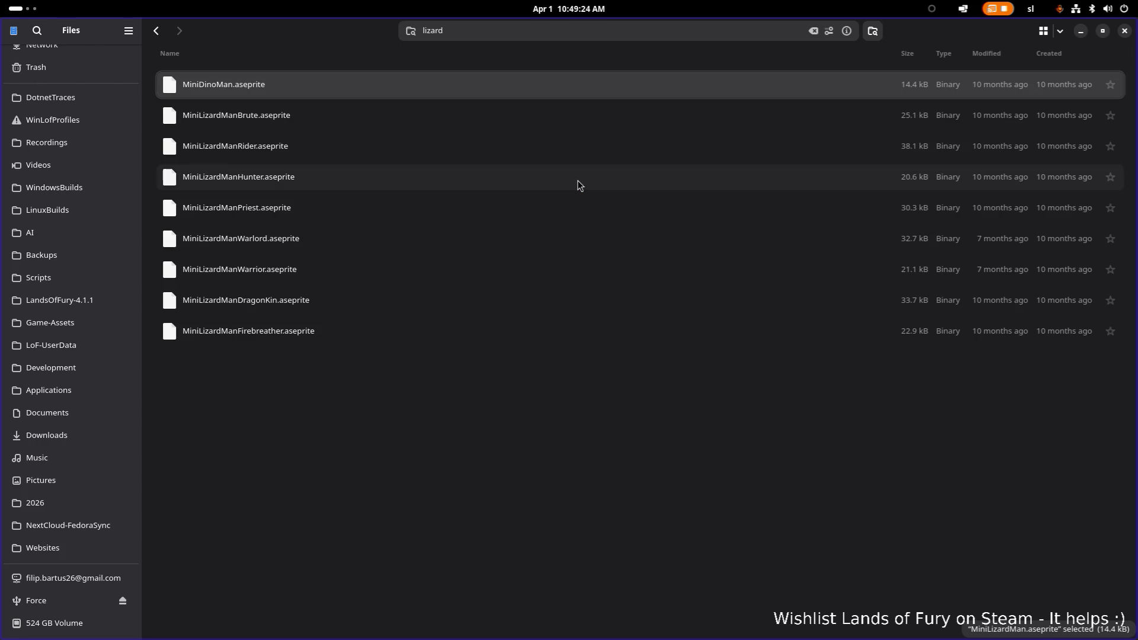
pyautogui.click(343, 118)
pyautogui.press('F2')
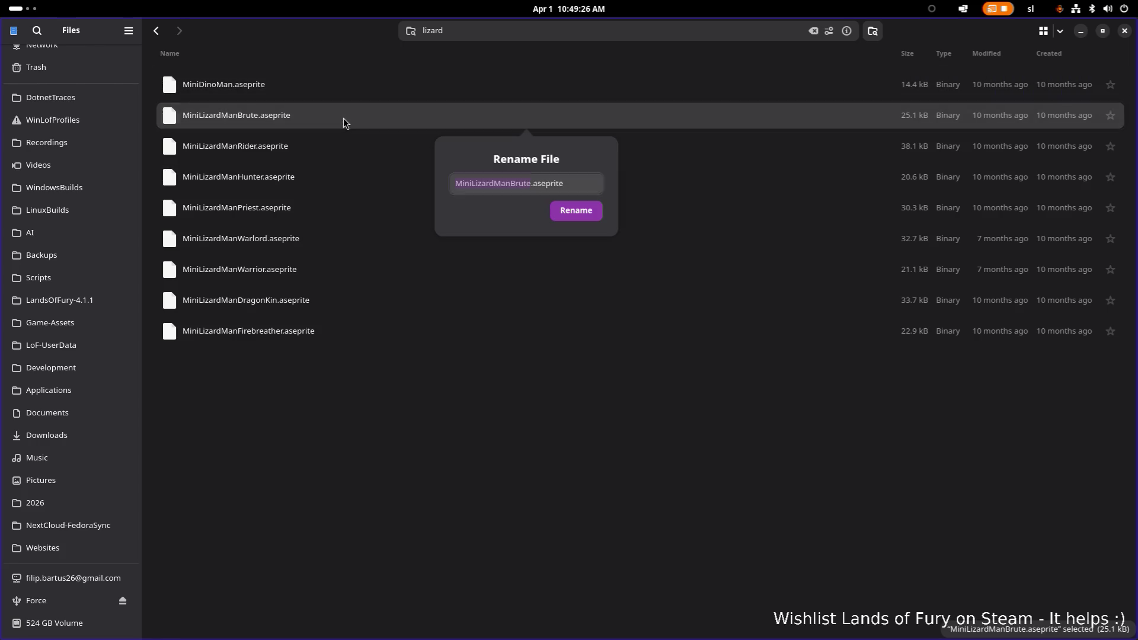
pyautogui.press('Left')
pyautogui.press('Right')
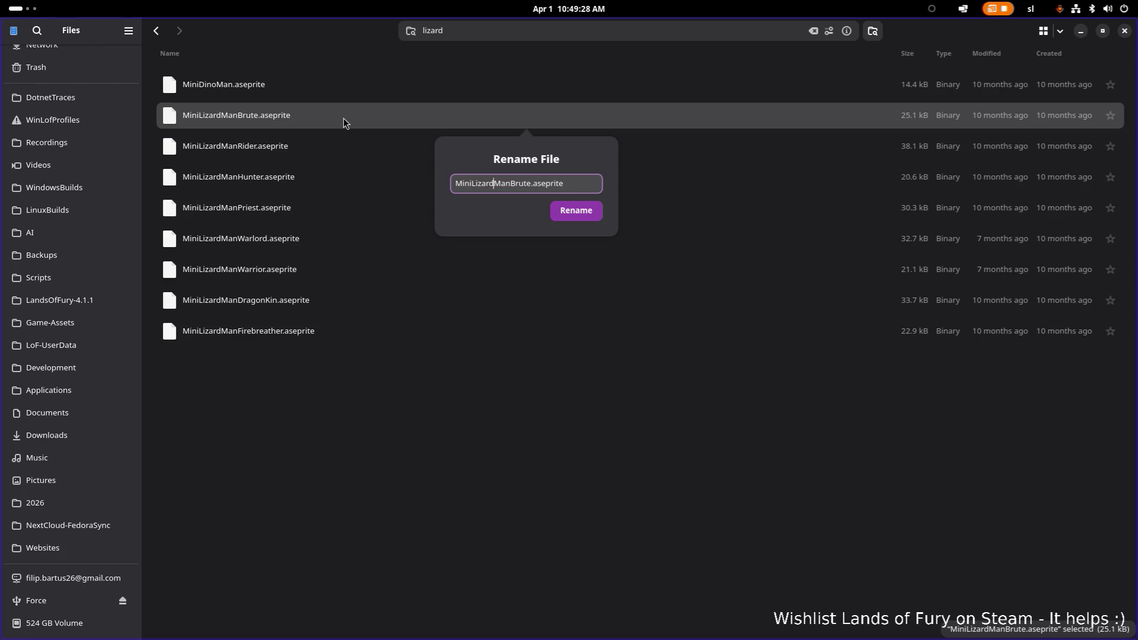
pyautogui.press('Right')
pyautogui.press('Right')
pyautogui.press('Right')
pyautogui.press('BackSpace')
pyautogui.press('BackSpace')
pyautogui.press('BackSpace')
pyautogui.write('Dino')
pyautogui.write('Man')
pyautogui.hotkey('shift', 'Home')
pyautogui.press('Return')
# Rename the Rider and Hunter files to MiniDinoManRider and MiniDinoManHunter.
pyautogui.click(316, 146)
pyautogui.press('F2')
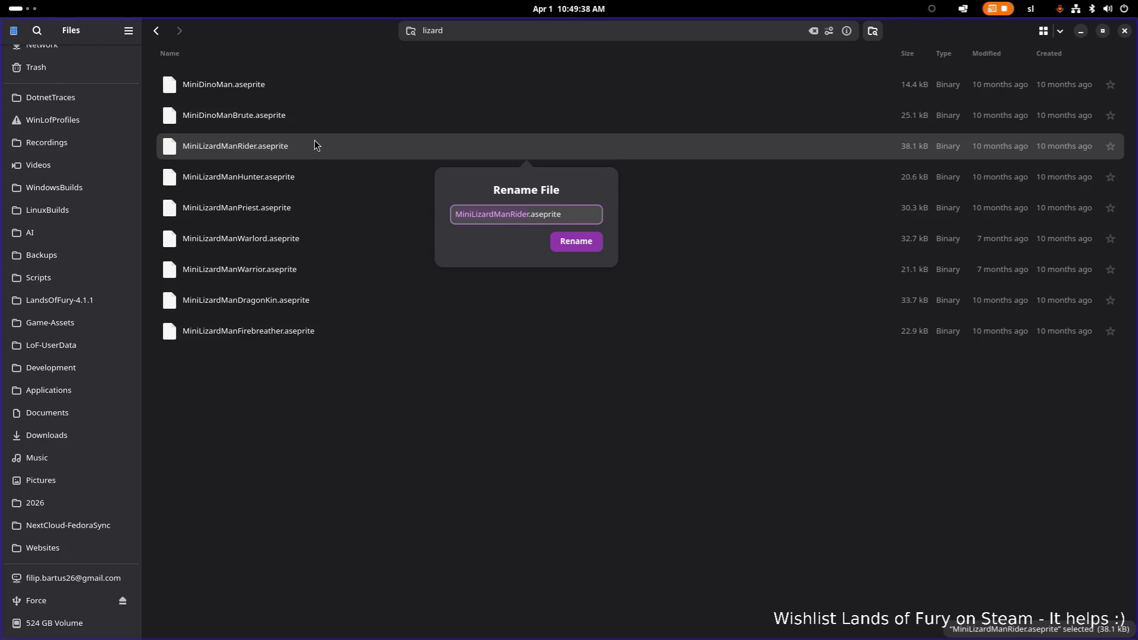
pyautogui.write('MiniDinoManRider')
pyautogui.press('Return')
pyautogui.click(304, 177)
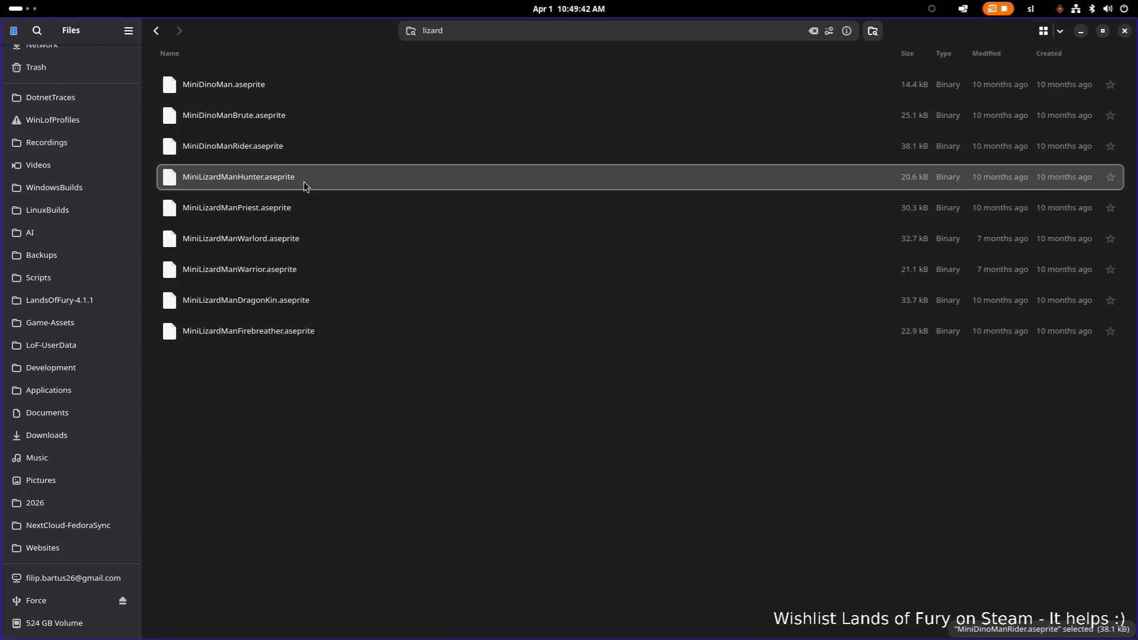
pyautogui.press('F2')
pyautogui.click(516, 244)
pyautogui.hotkey('shift', 'Home')
pyautogui.write('MiniDinoMan')
pyautogui.press('Return')
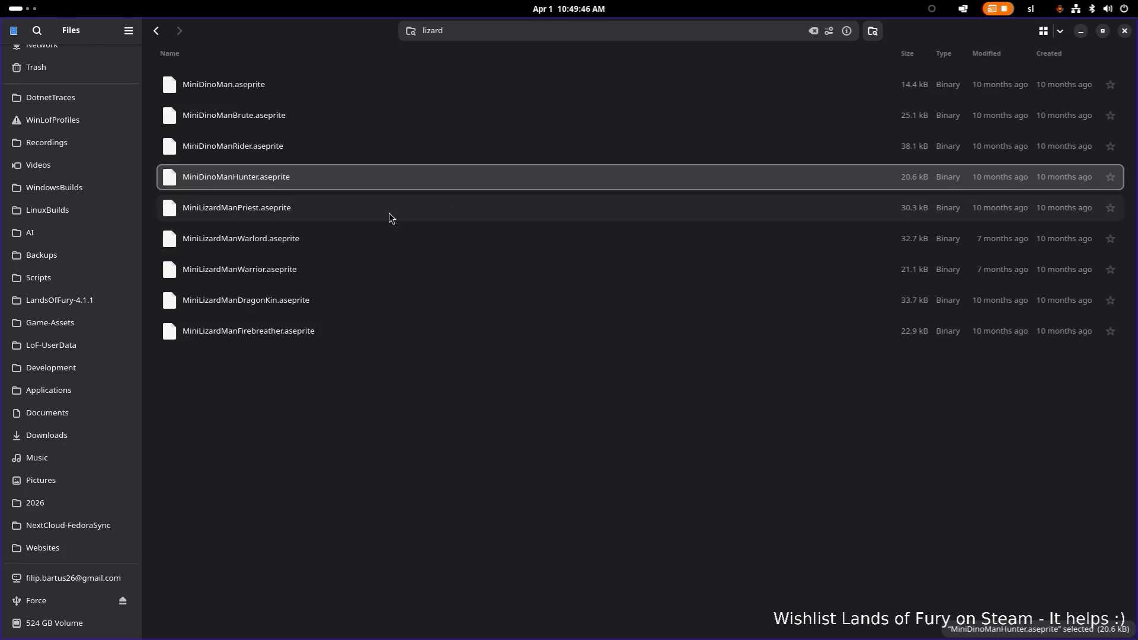
# Rename the Priest and Warlord files to MiniDinoManPriest and MiniDinoManWarlord.
pyautogui.click(328, 220)
pyautogui.press('F2')
pyautogui.click(516, 275)
pyautogui.hotkey('shift', 'Home')
pyautogui.write('MiniDinoMan')
pyautogui.press('Return')
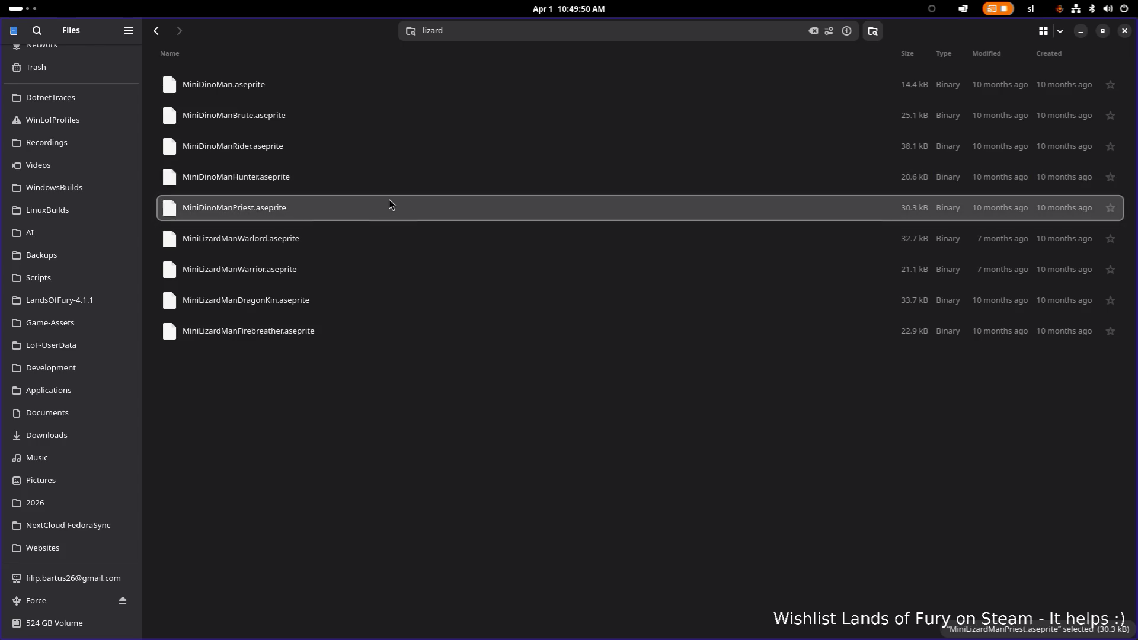
pyautogui.click(298, 237)
pyautogui.press('F2')
pyautogui.click(510, 306)
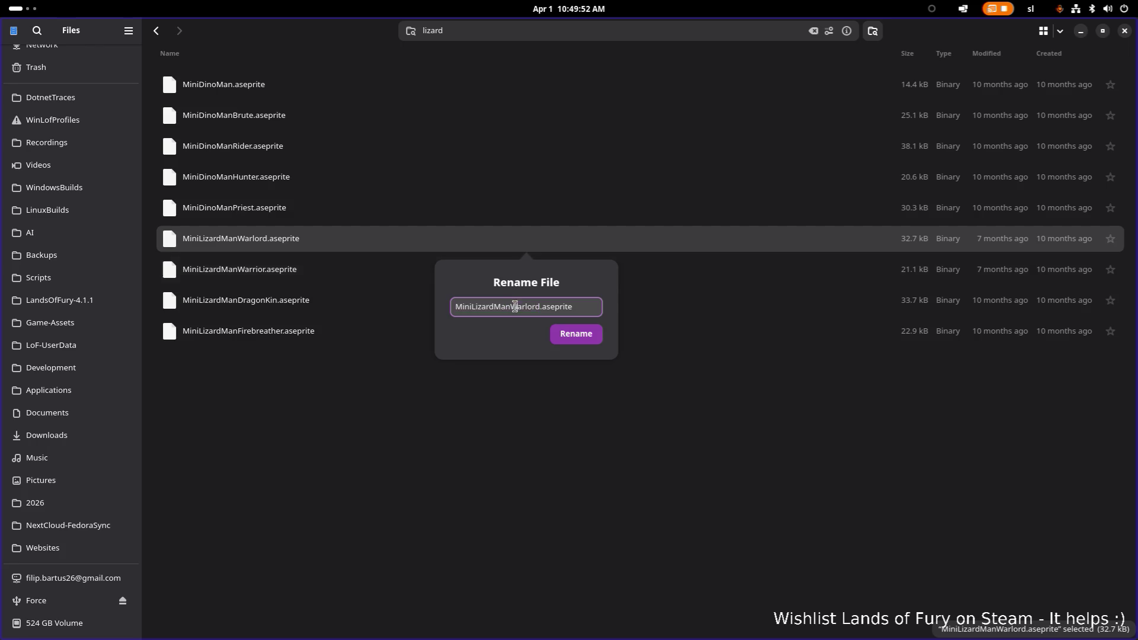
pyautogui.hotkey('shift', 'Home')
pyautogui.write('MiniDinoMan')
pyautogui.press('Return')
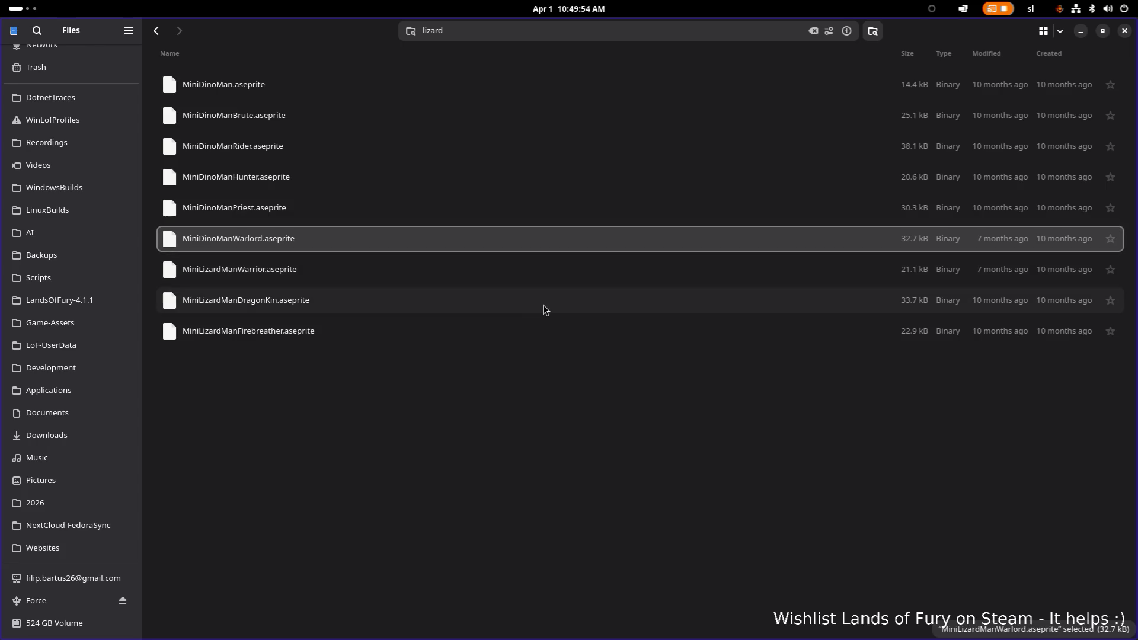
# Rename the Warrior and DragonKin files to MiniDinoManWarrior and MiniDinoManDragonKin.
pyautogui.click(417, 275)
pyautogui.press('F2')
pyautogui.click(510, 337)
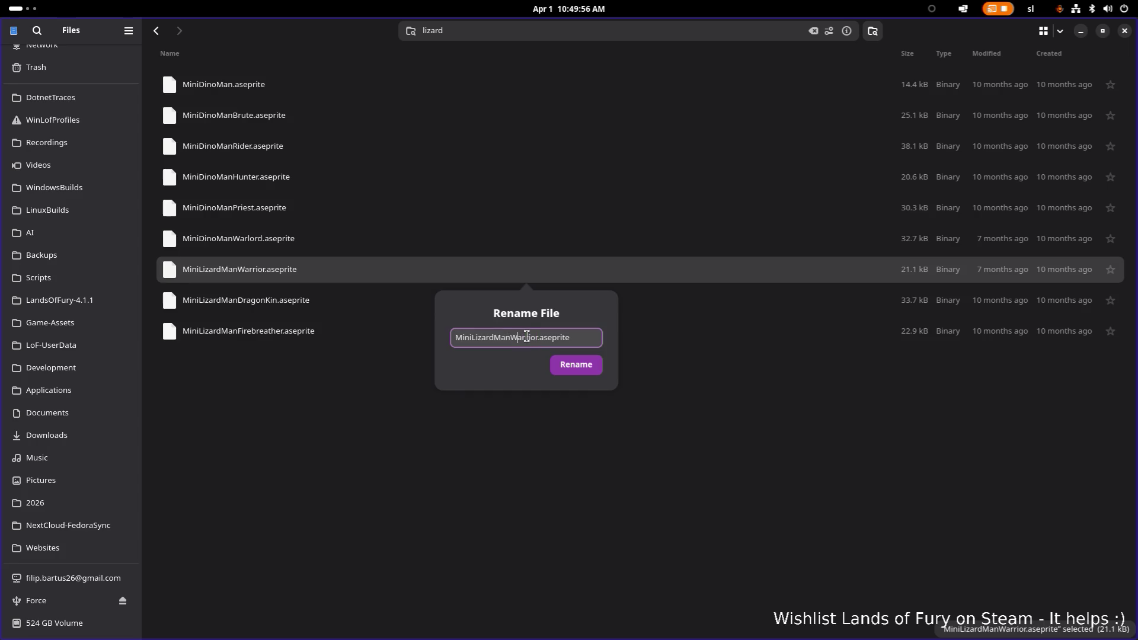
pyautogui.hotkey('shift', 'Home')
pyautogui.write('MiniDinoMan')
pyautogui.press('Return')
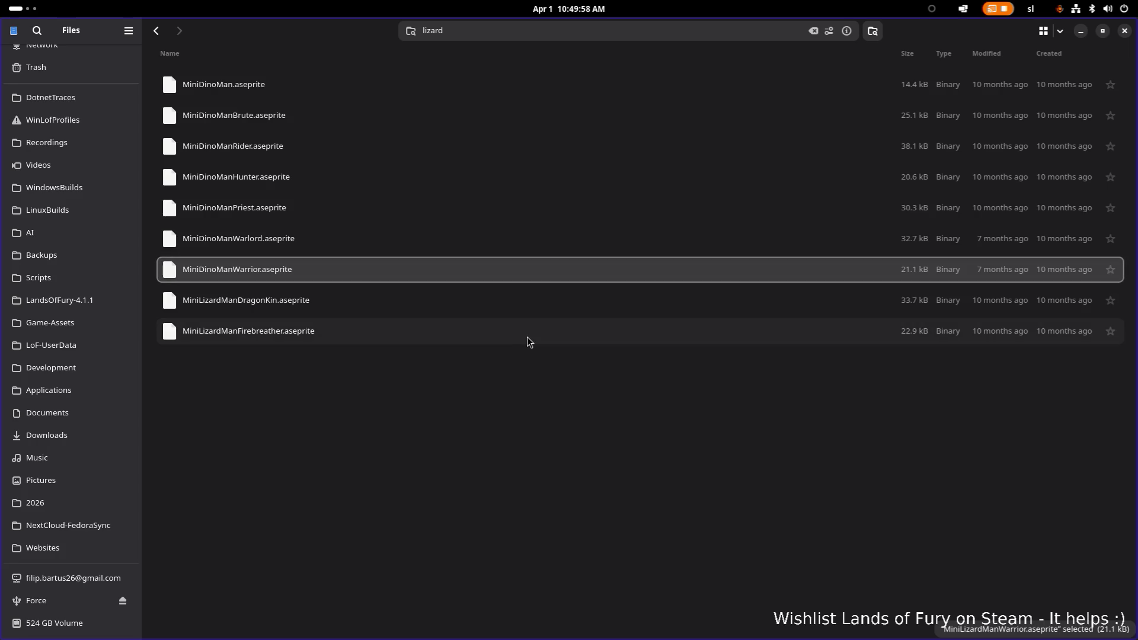
pyautogui.click(289, 311)
pyautogui.press('F2')
pyautogui.click(509, 368)
pyautogui.hotkey('shift', 'Home')
pyautogui.write('MiniDinoMan')
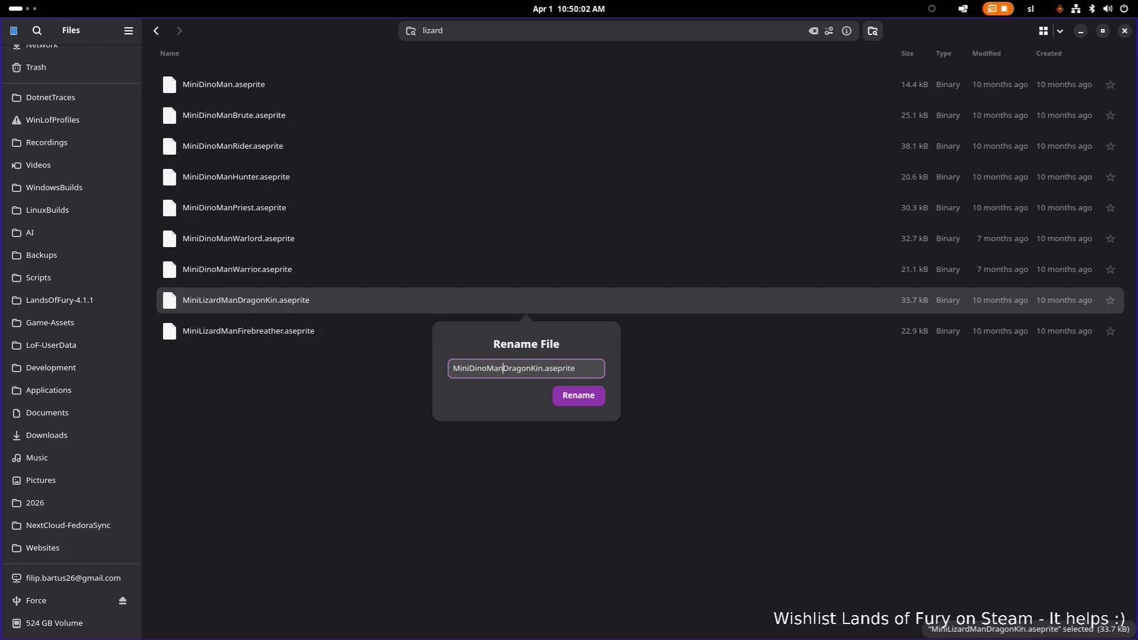
pyautogui.press('Return')
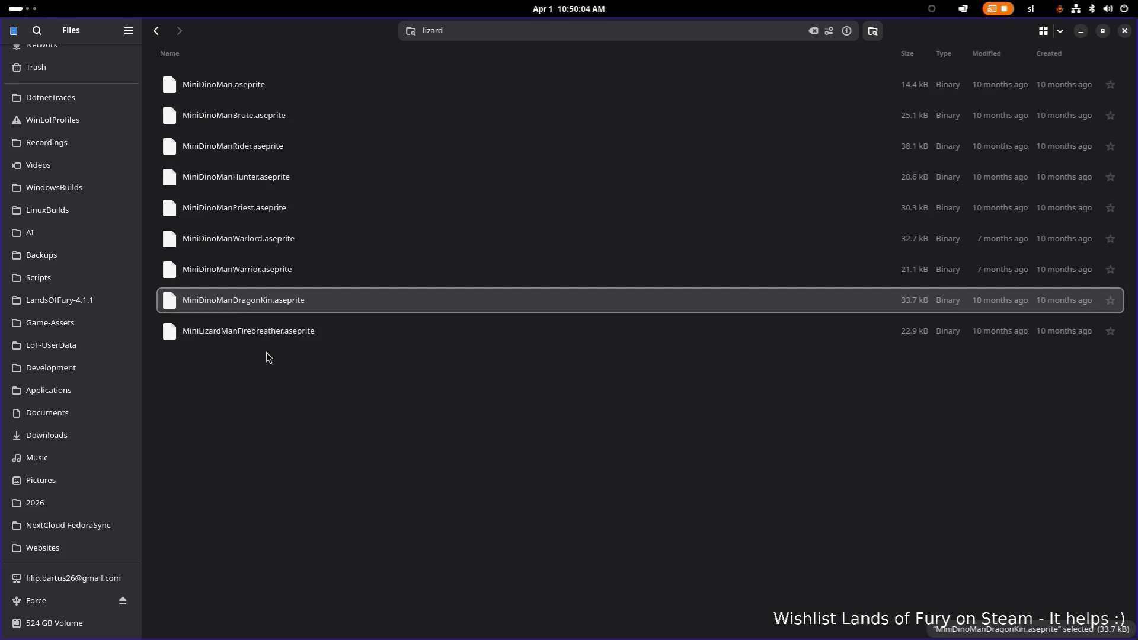
# Rename MiniLizardManFirebreather.aseprite to MiniDinoManFirebreather.aseprite.
pyautogui.click(283, 337)
pyautogui.press('F2')
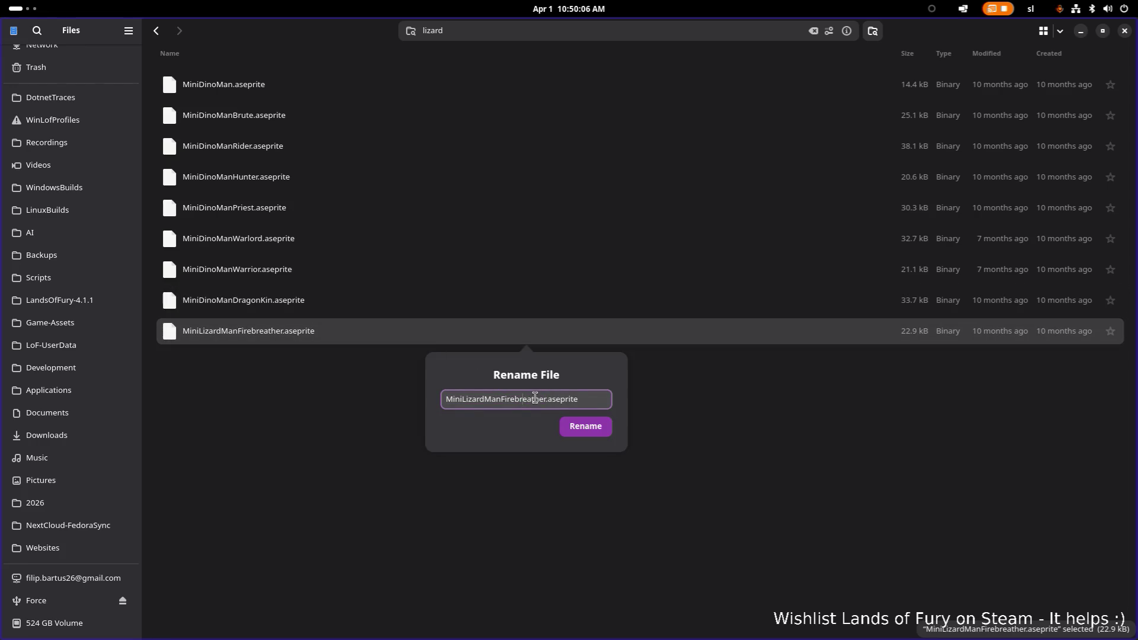
pyautogui.moveTo(501, 399); pyautogui.dragTo(462, 399)
pyautogui.write('DinoMan')
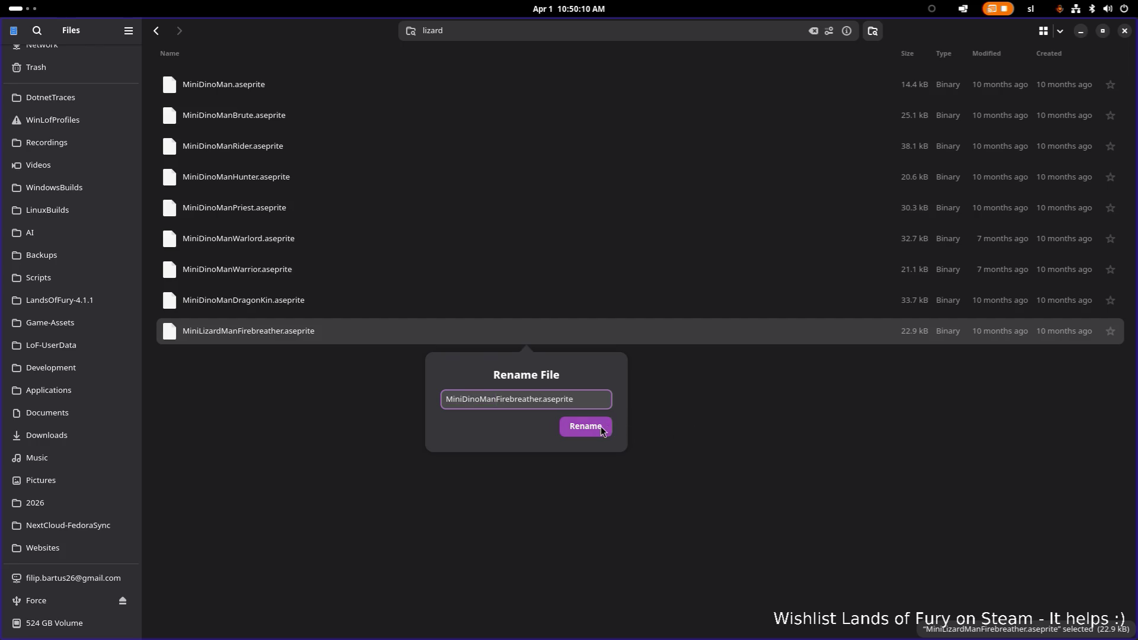
pyautogui.click(599, 426)
pyautogui.hotkey('alt', 'Tab')
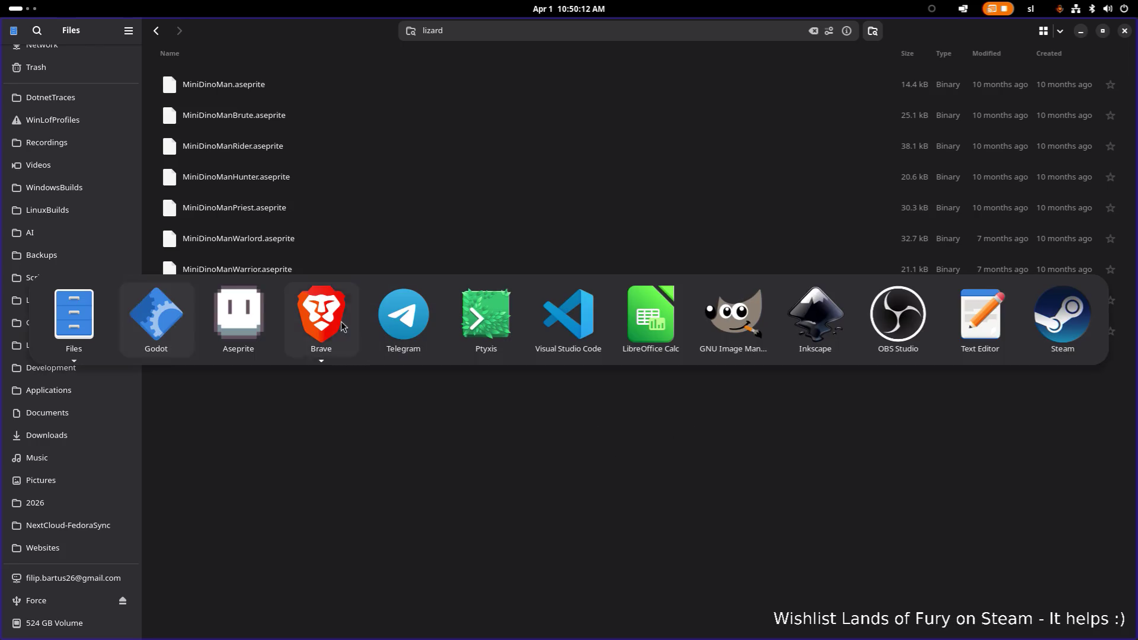
# Check the VS Code source-control changes, then return to Godot and select the FileSystem search text.
pyautogui.click(171, 328)
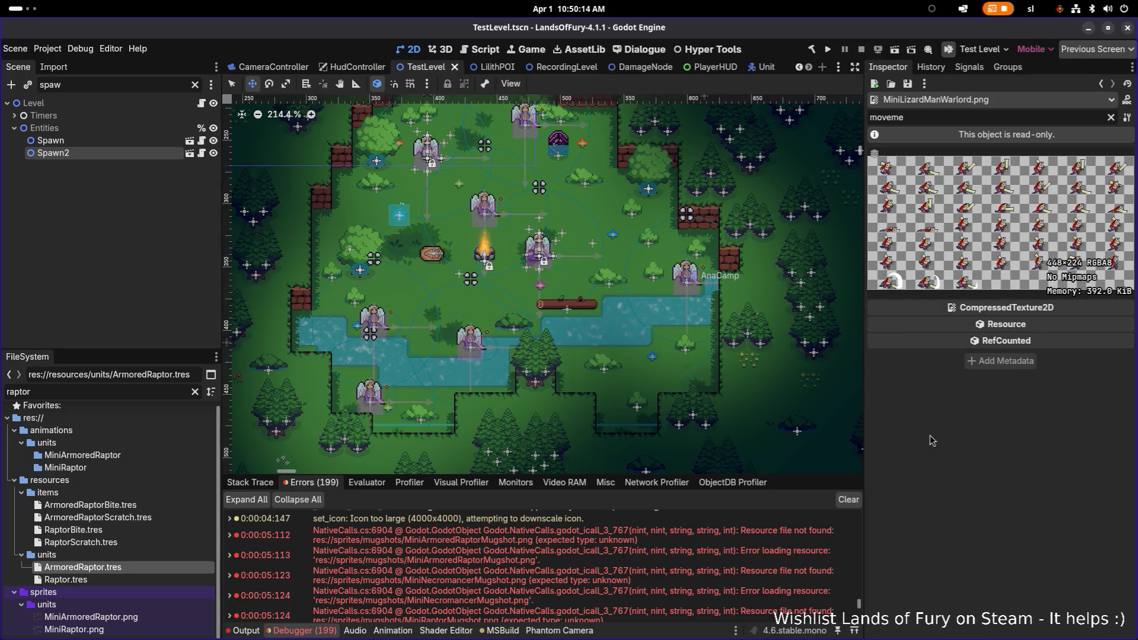
pyautogui.hotkey('alt', 'Tab')
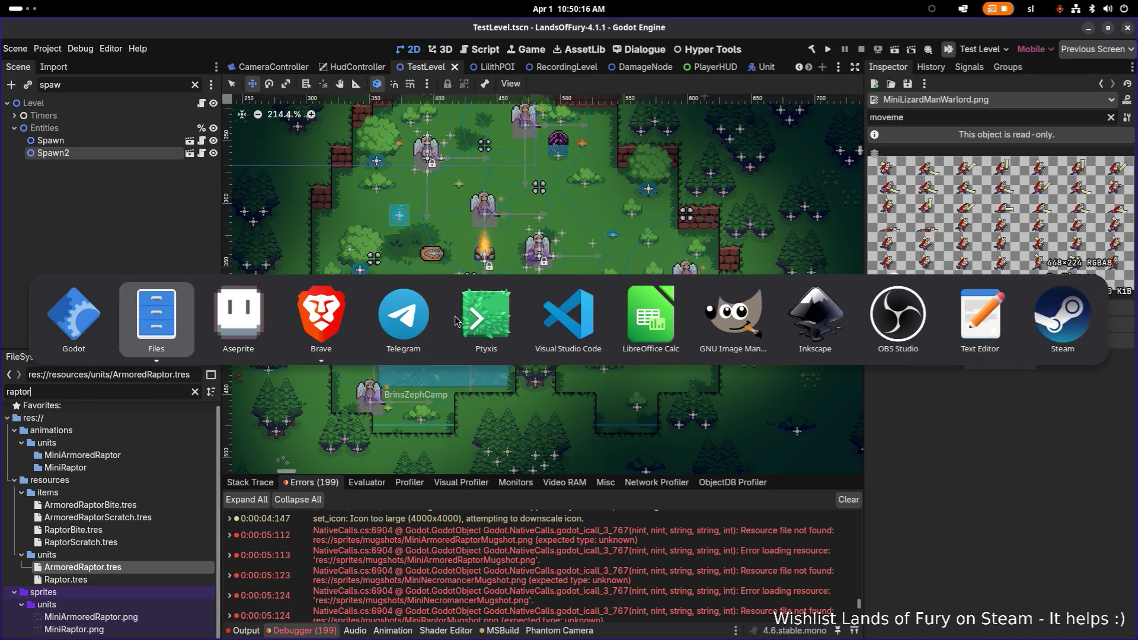
pyautogui.click(573, 329)
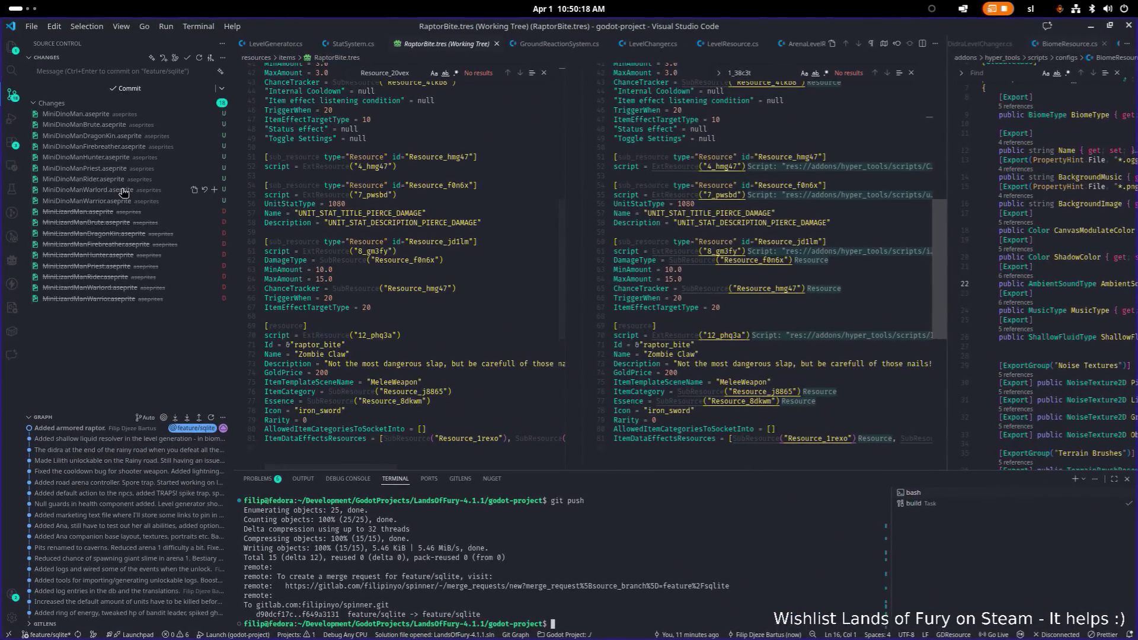
pyautogui.hotkey('alt', 'Tab')
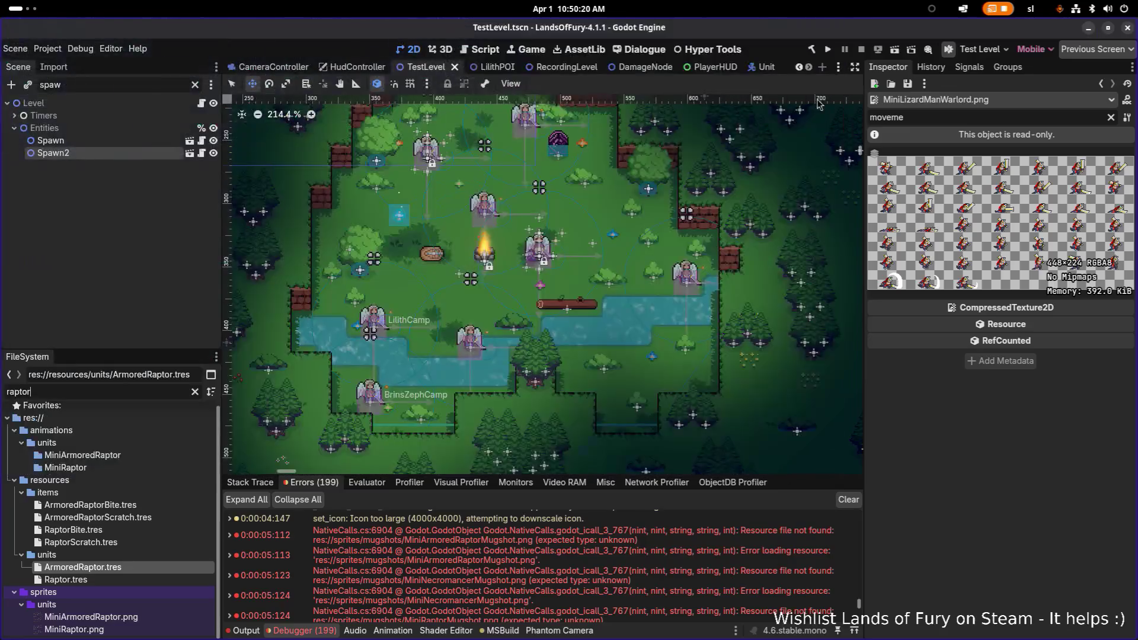
pyautogui.scroll(-1, 272, 305)
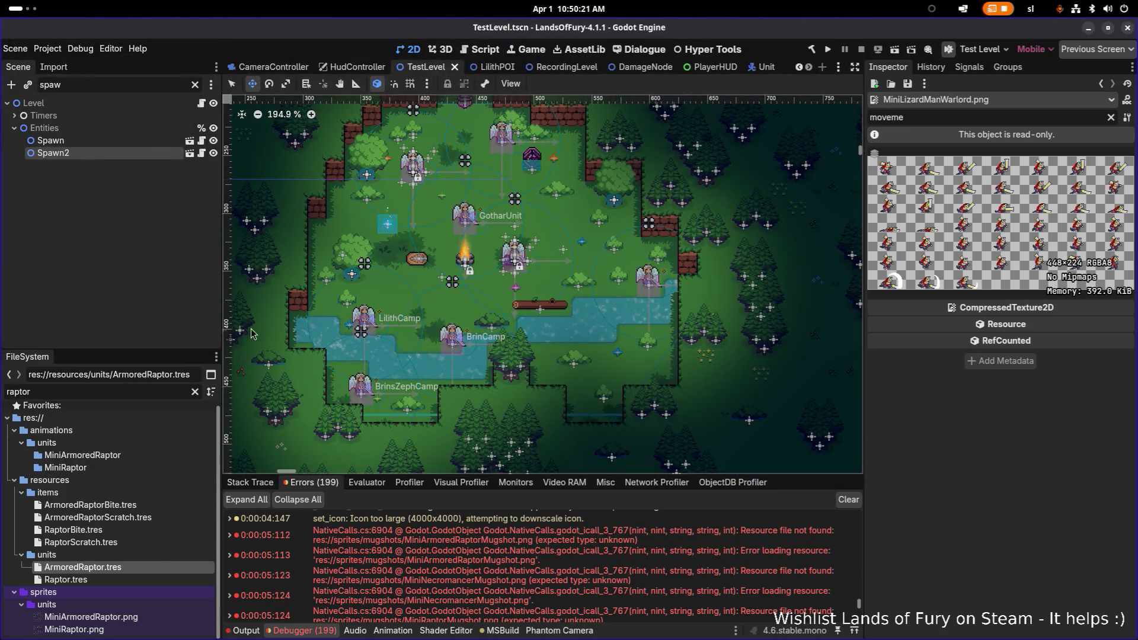
pyautogui.doubleClick(112, 391)
# Filter the FileSystem by 'lizardman' and rename MiniLizardMan.png to MiniDinoMan.png.
pyautogui.write('liza')
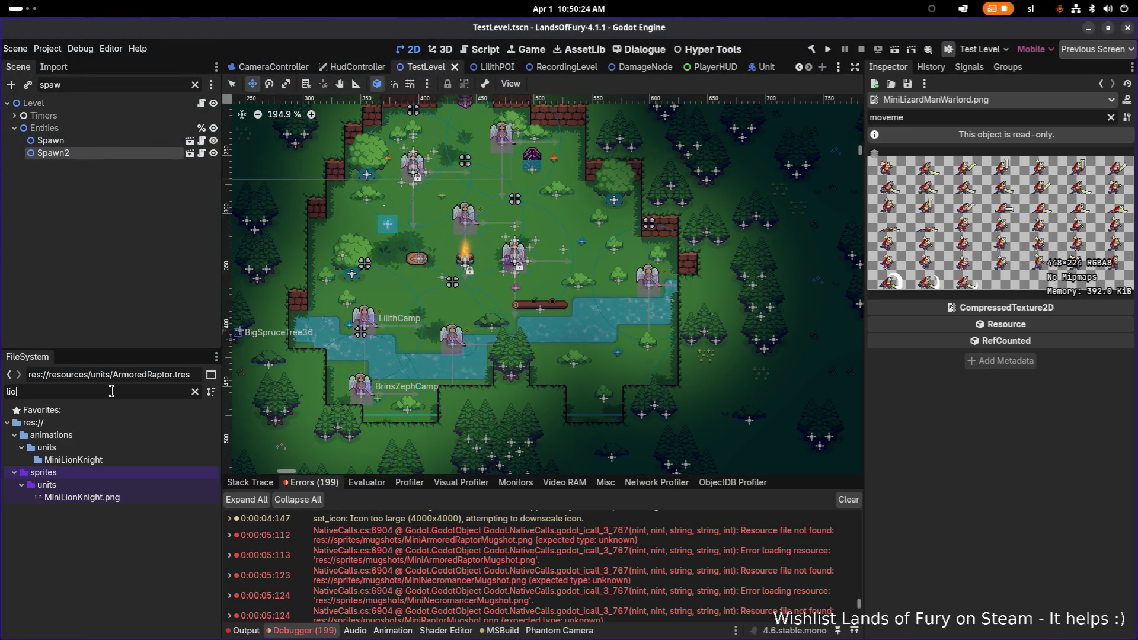
pyautogui.write('rdman')
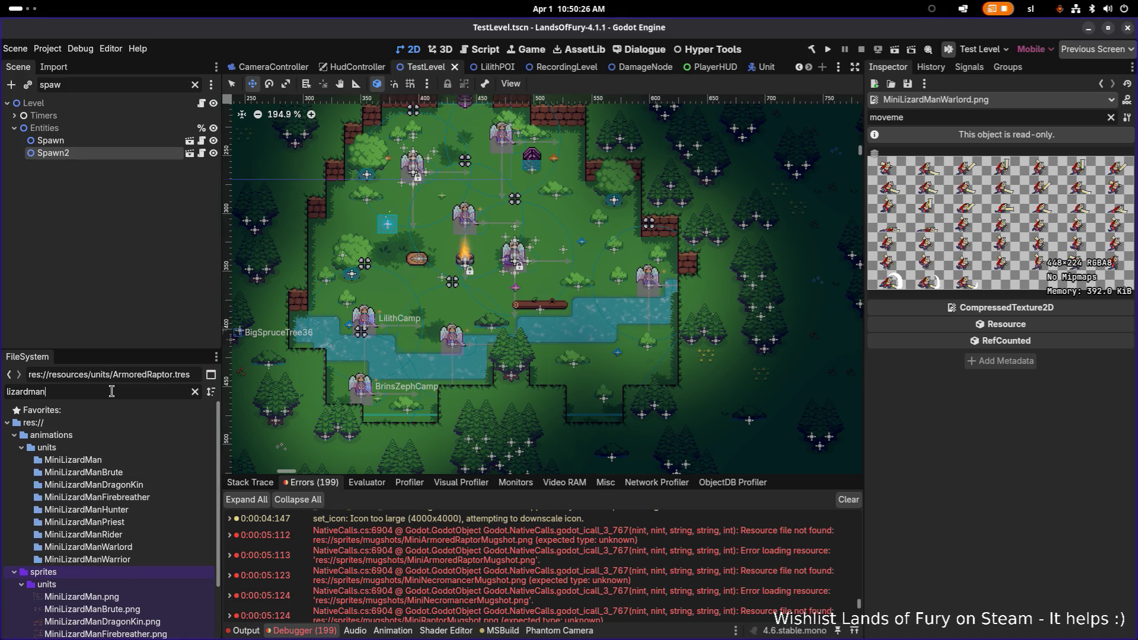
pyautogui.scroll(-1, 125, 422)
pyautogui.scroll(-1, 125, 432)
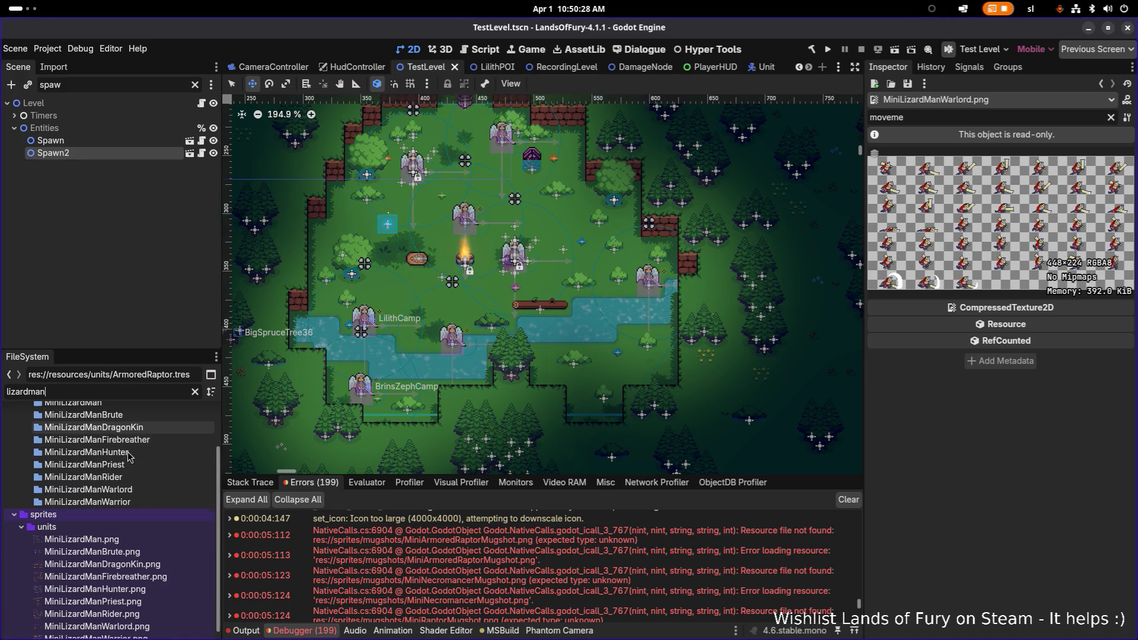
pyautogui.scroll(-1, 131, 511)
pyautogui.click(181, 529)
pyautogui.press('F2')
pyautogui.write('MiniDinoMan')
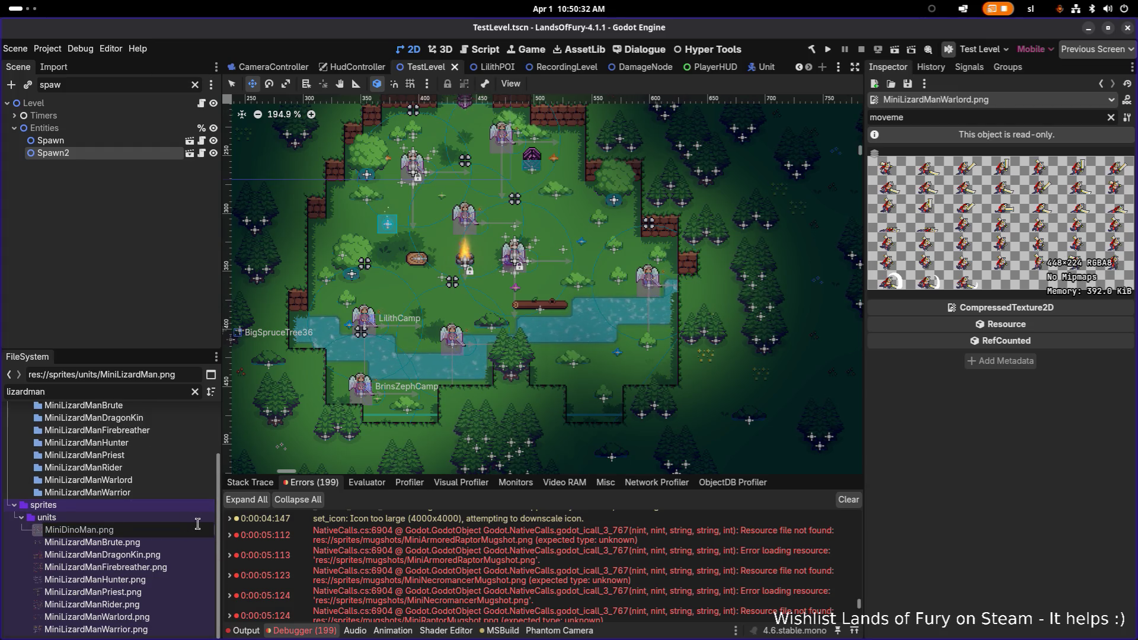
pyautogui.press('Return')
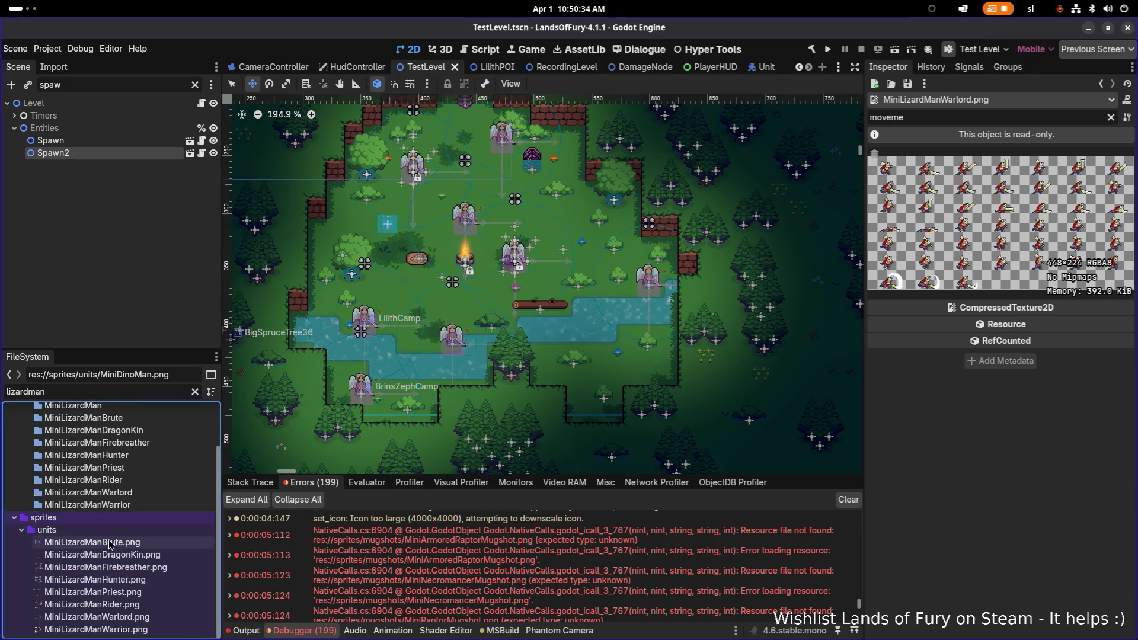
# Rename the Brute and DragonKin sprite PNGs, replacing Lizard with Dino in their names.
pyautogui.click(173, 543)
pyautogui.press('F2')
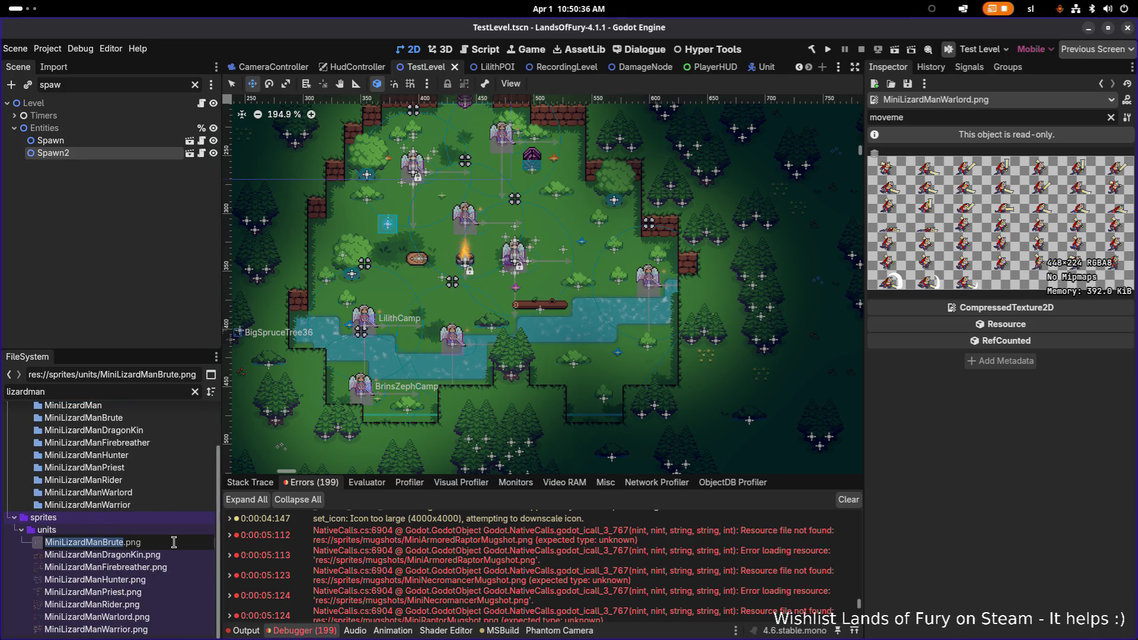
pyautogui.press('Right')
pyautogui.press('Left')
pyautogui.press('Left')
pyautogui.press('Left')
pyautogui.press('Left')
pyautogui.press('Left')
pyautogui.press('Left')
pyautogui.press('BackSpace')
pyautogui.press('BackSpace')
pyautogui.press('BackSpace')
pyautogui.write('Dino')
pyautogui.press('Return')
pyautogui.click(138, 555)
pyautogui.press('F2')
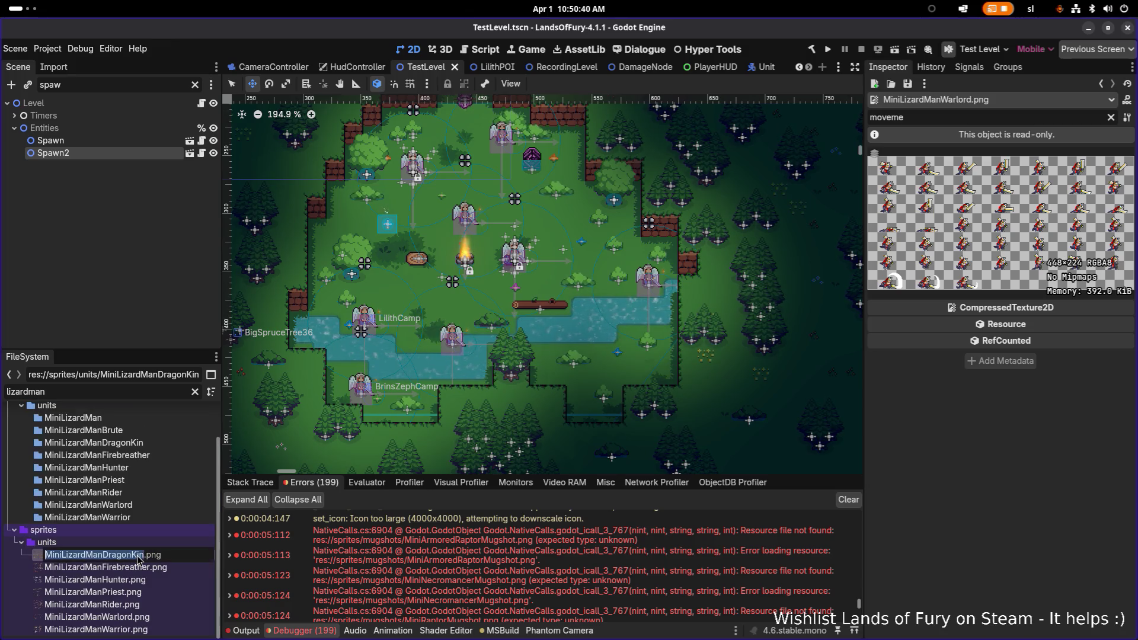
pyautogui.press('Right')
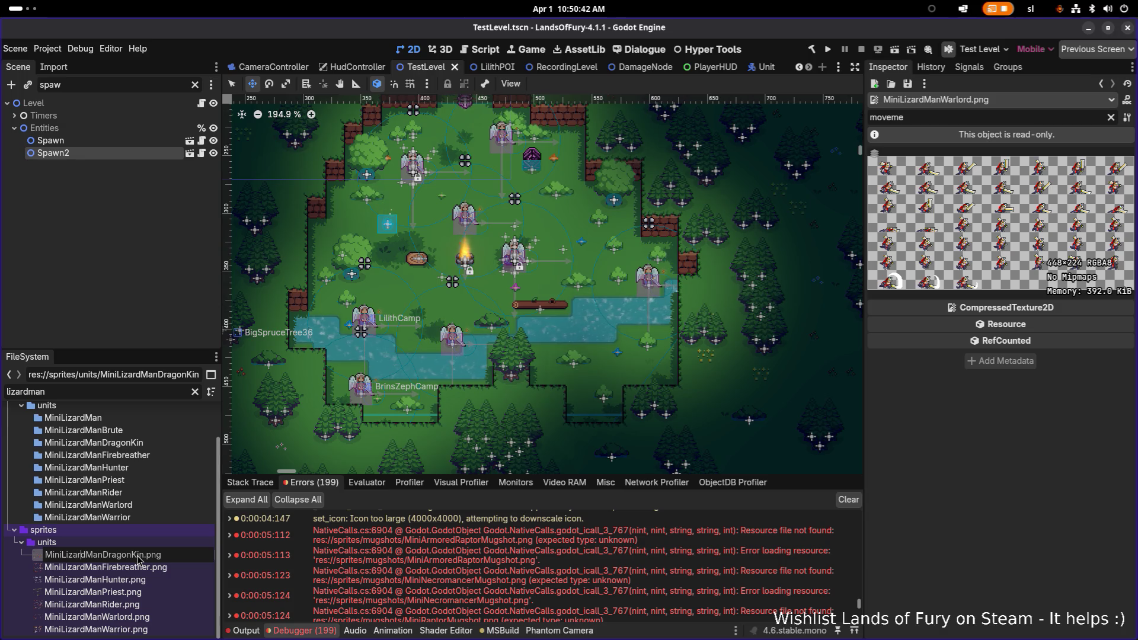
pyautogui.press('BackSpace')
pyautogui.press('BackSpace')
pyautogui.press('BackSpace')
pyautogui.write('DinoMan')
pyautogui.press('Return')
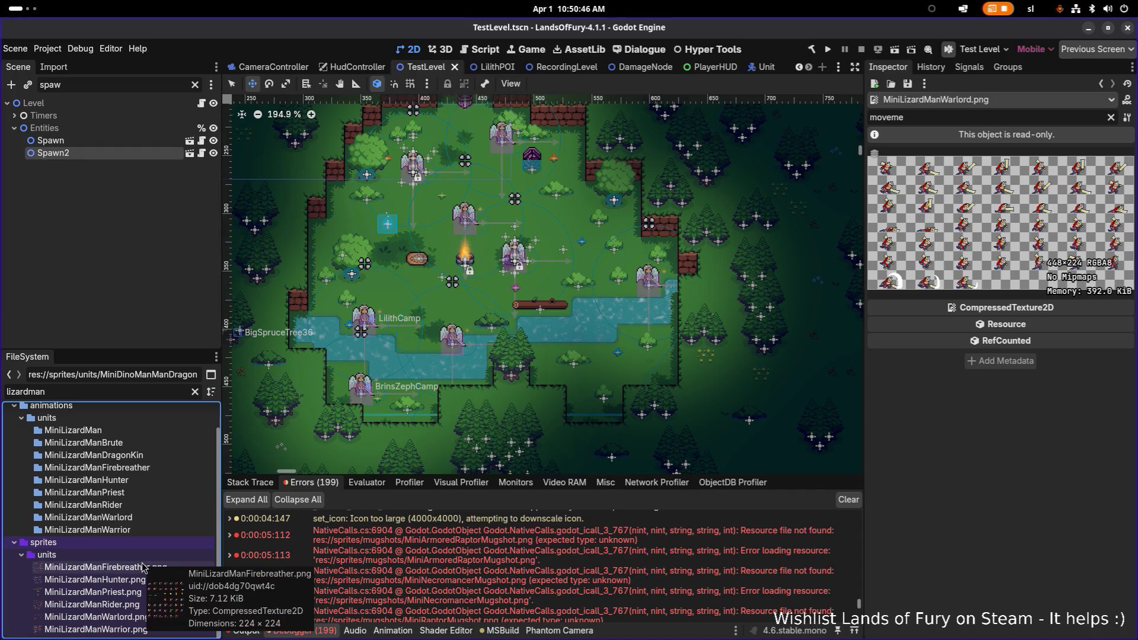
# Rename the Firebreather and Hunter sprites to MiniDinoManFirebreather.png and MiniDinoManHunter.png.
pyautogui.click(174, 568)
pyautogui.press('F2')
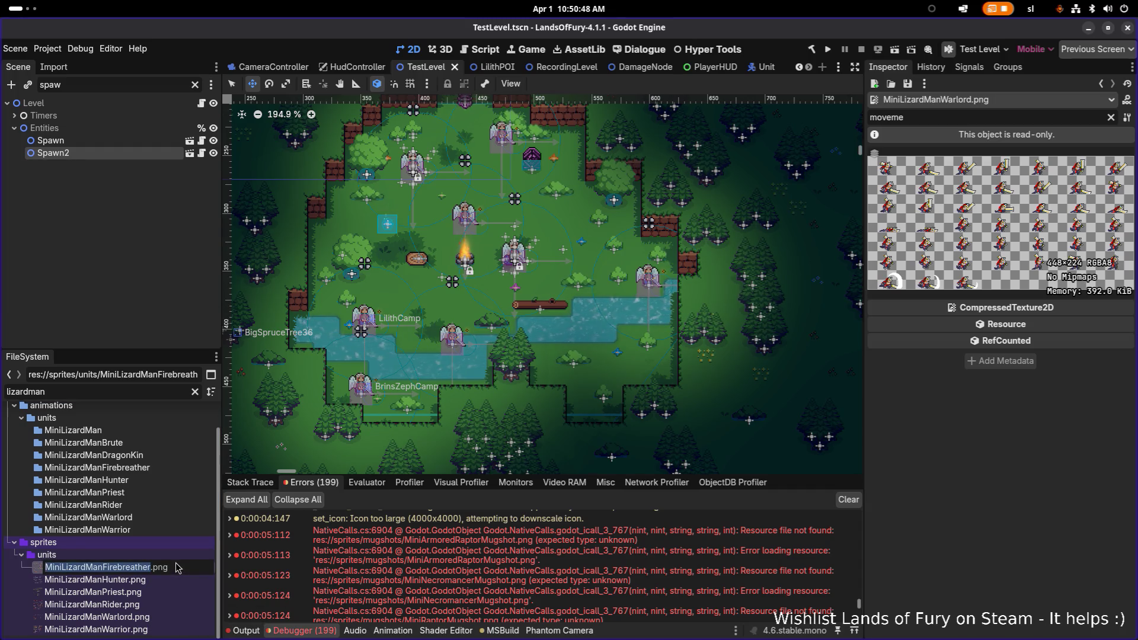
pyautogui.press('Right')
pyautogui.press('Left')
pyautogui.press('Left')
pyautogui.press('Left')
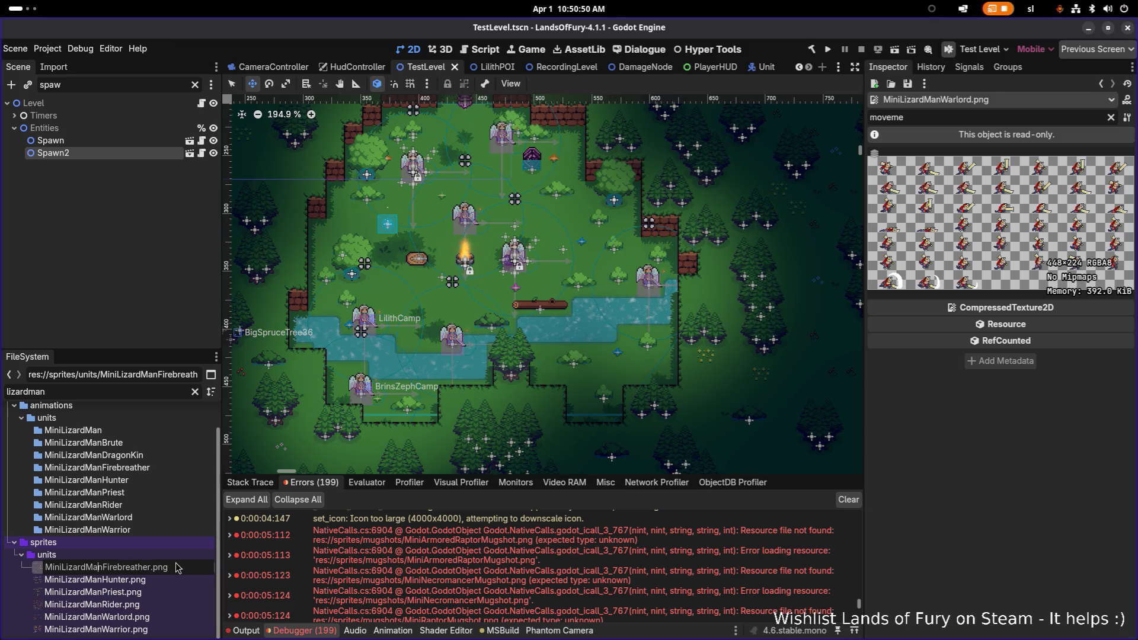
pyautogui.press('BackSpace')
pyautogui.press('BackSpace')
pyautogui.press('BackSpace')
pyautogui.write('Dino')
pyautogui.press('Return')
pyautogui.click(125, 580)
pyautogui.press('F2')
pyautogui.press('Right')
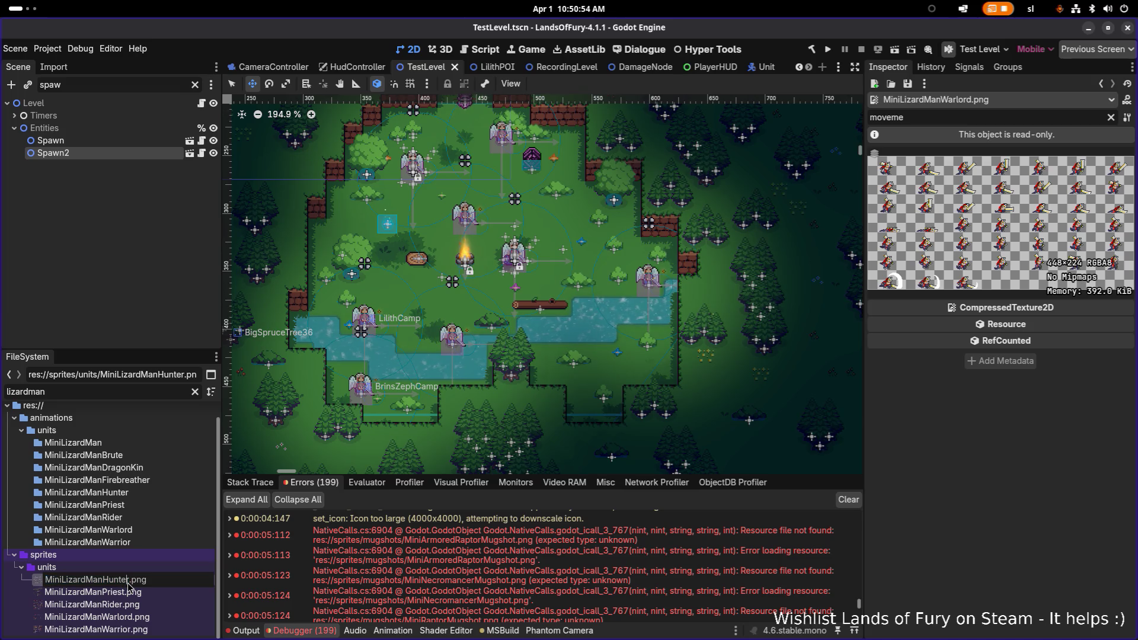
pyautogui.press('Right')
pyautogui.press('Right')
pyautogui.press('Right')
pyautogui.hotkey('shift', 'Home')
pyautogui.write('MiniDinoMan')
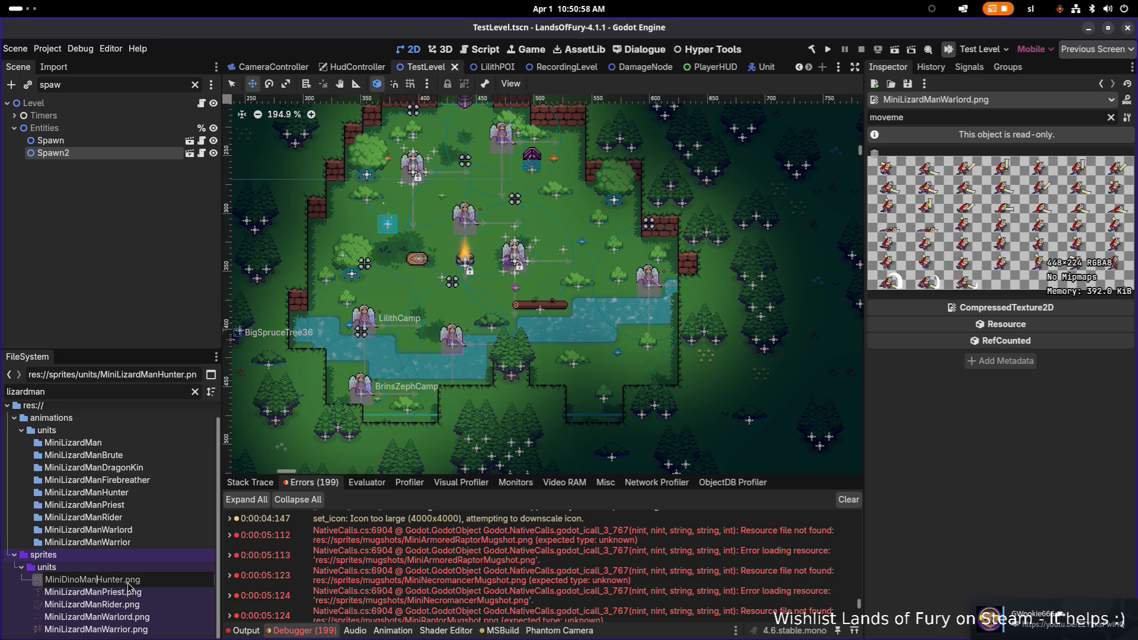
pyautogui.press('Return')
# Rename the Priest sprite to MiniDinoManPriest.png and edit the Rider sprite's name.
pyautogui.click(133, 592)
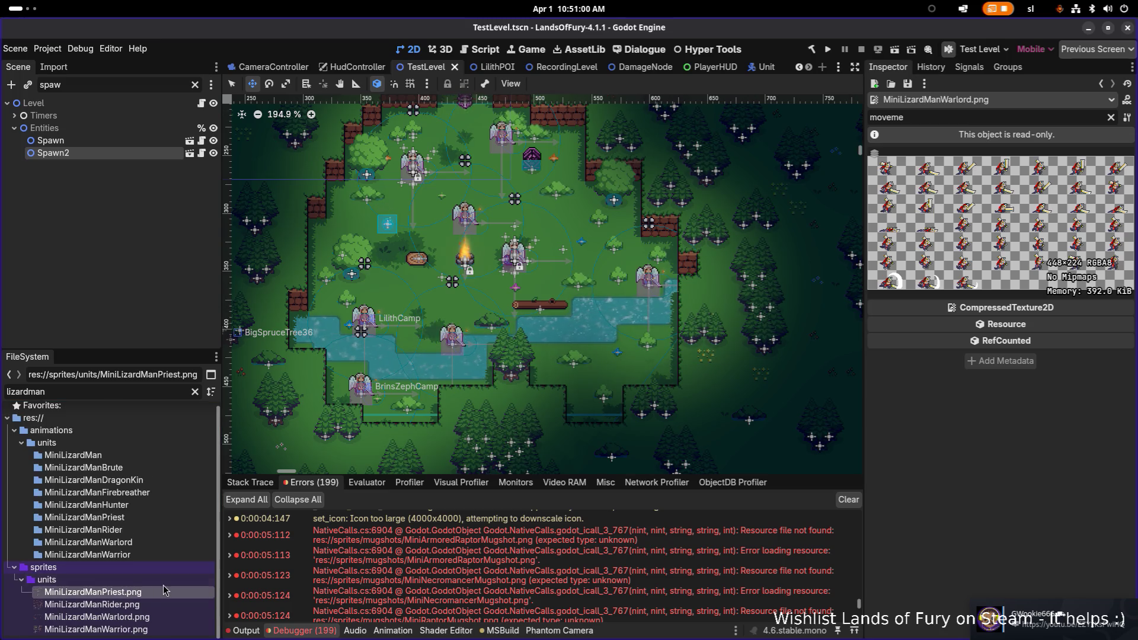
pyautogui.hotkey('shift', 'Home')
pyautogui.write('MiniDinoMan')
pyautogui.press('Return')
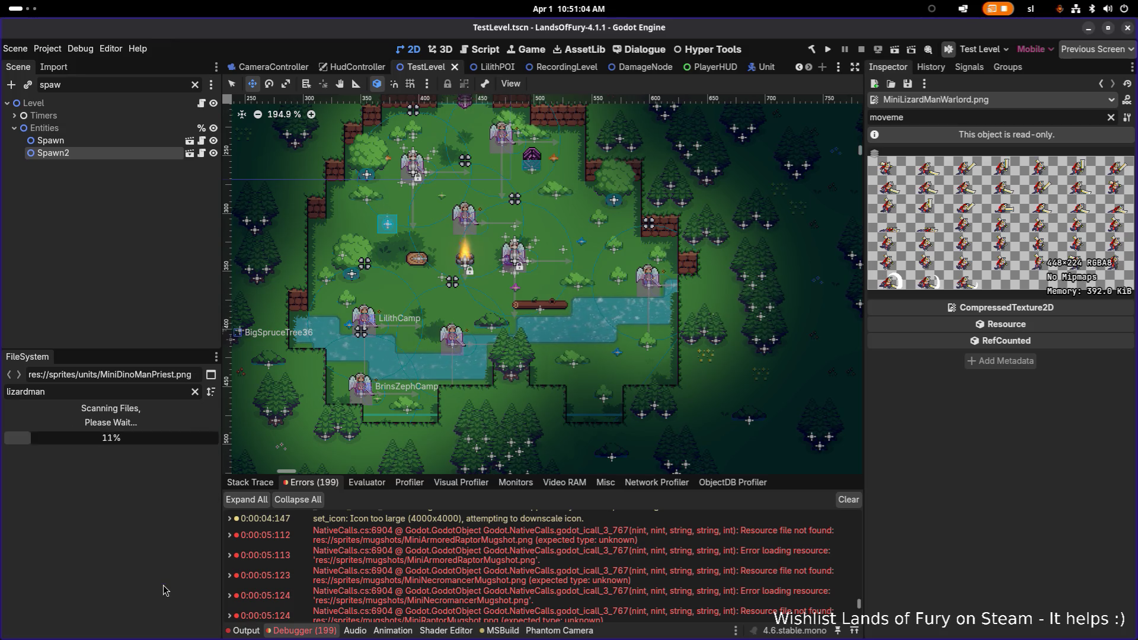
pyautogui.click(140, 598)
pyautogui.press('F2')
pyautogui.press('Left')
pyautogui.press('Right')
pyautogui.press('Right')
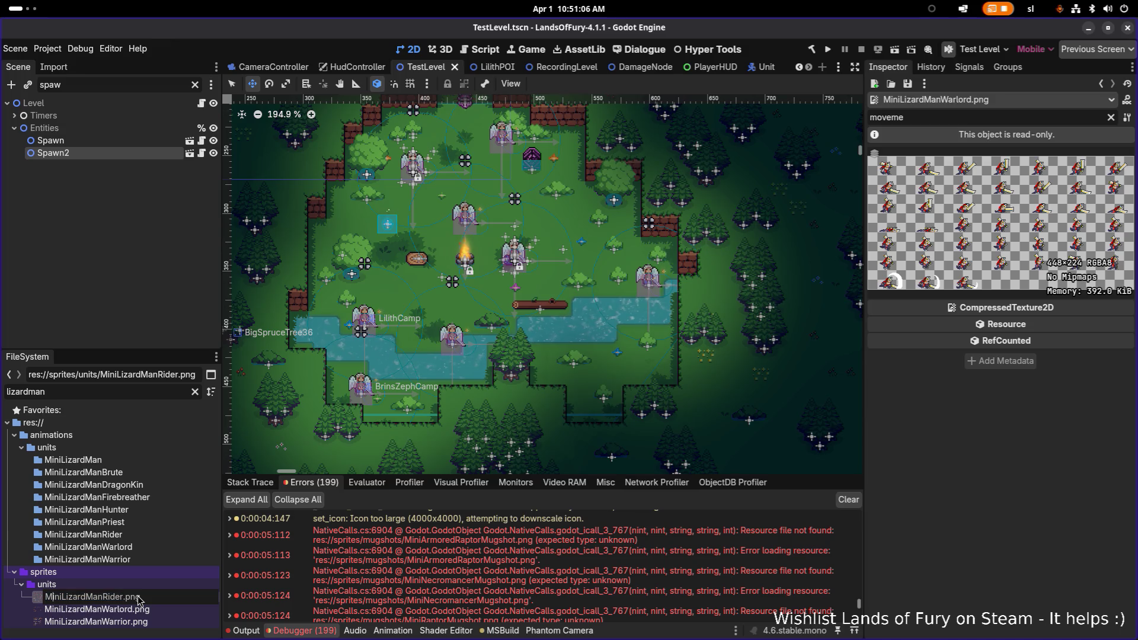
pyautogui.hotkey('shift', 'Home')
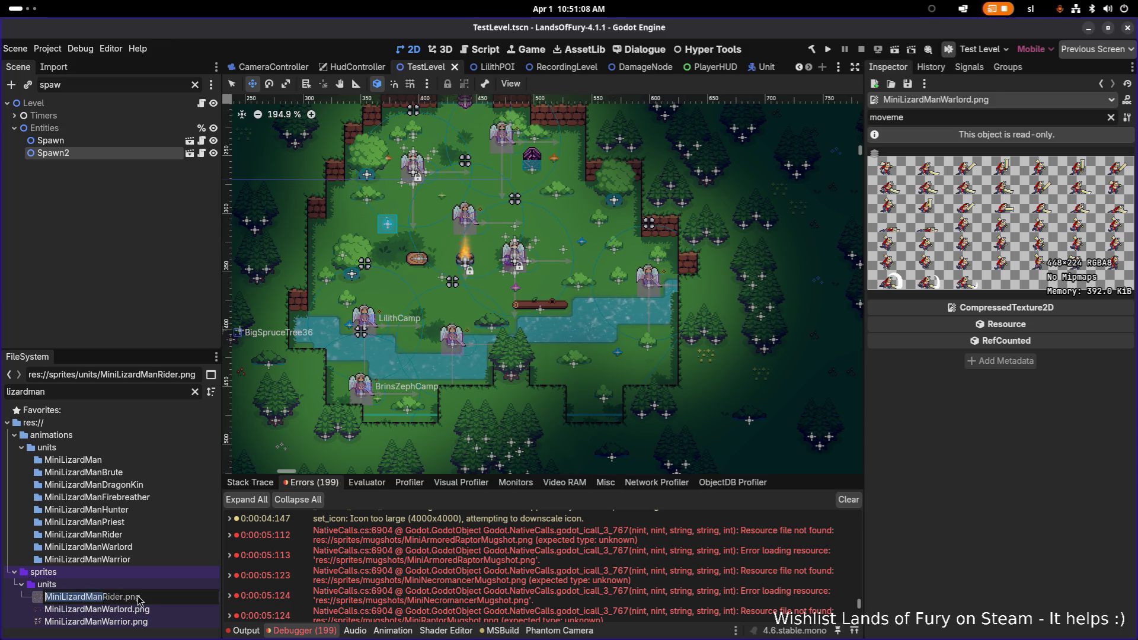
pyautogui.press('BackSpace')
pyautogui.press('Return')
# Rename the Warlord and Warrior sprites to MiniDinoManWarlord.png and MiniDinoManWarrior.png.
pyautogui.click(126, 602)
pyautogui.press('F2')
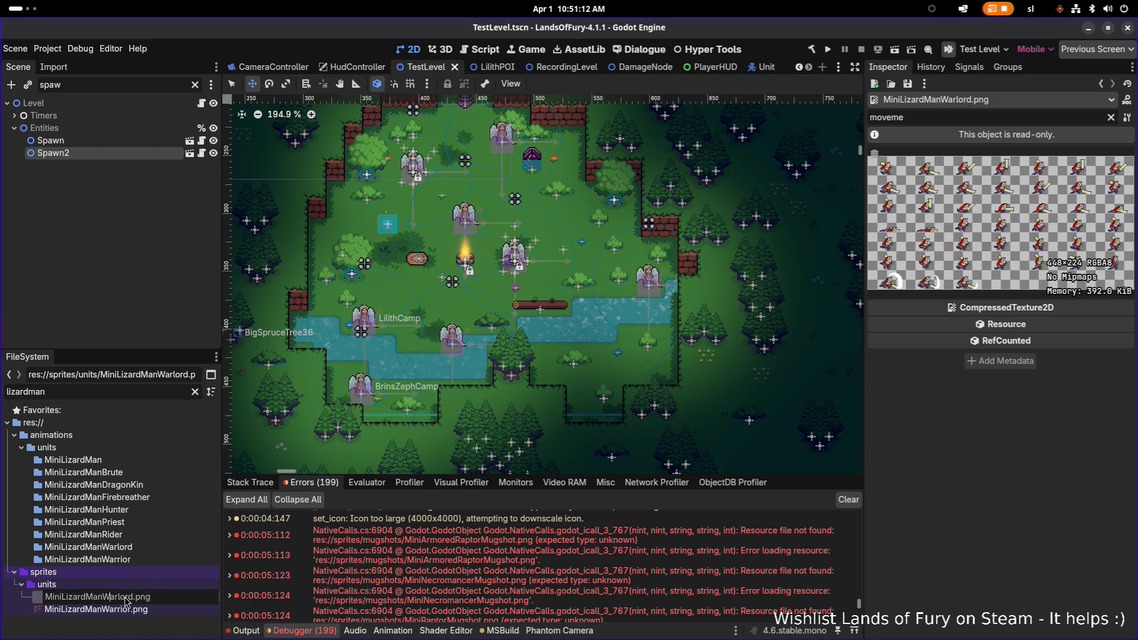
pyautogui.hotkey('shift', 'Home')
pyautogui.write('MiniDinoMan')
pyautogui.press('Return')
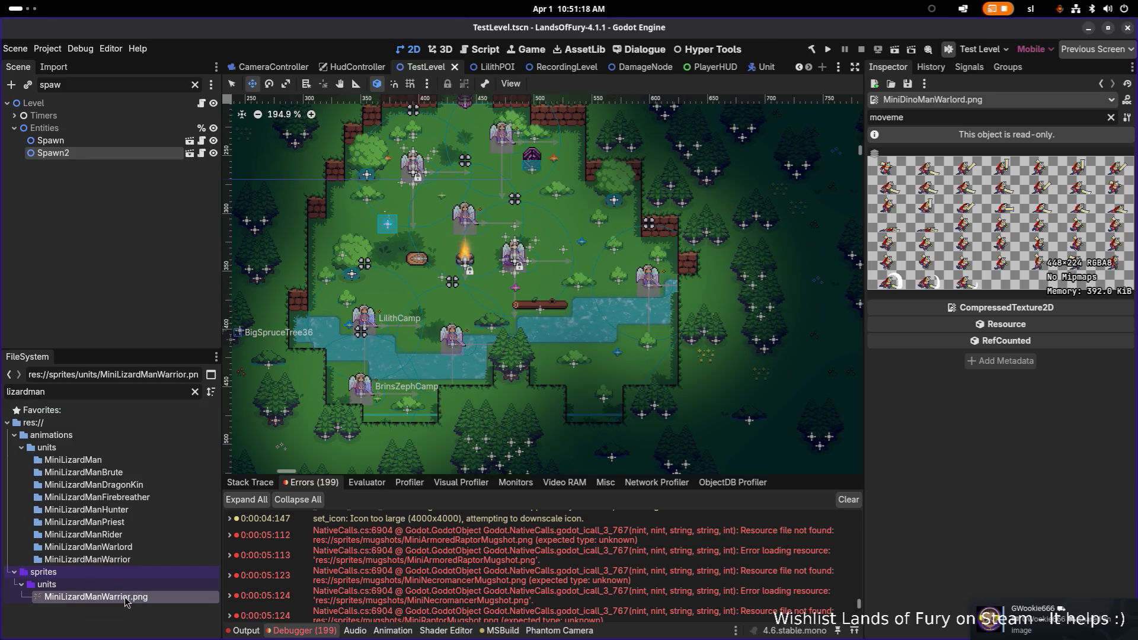
pyautogui.press('F2')
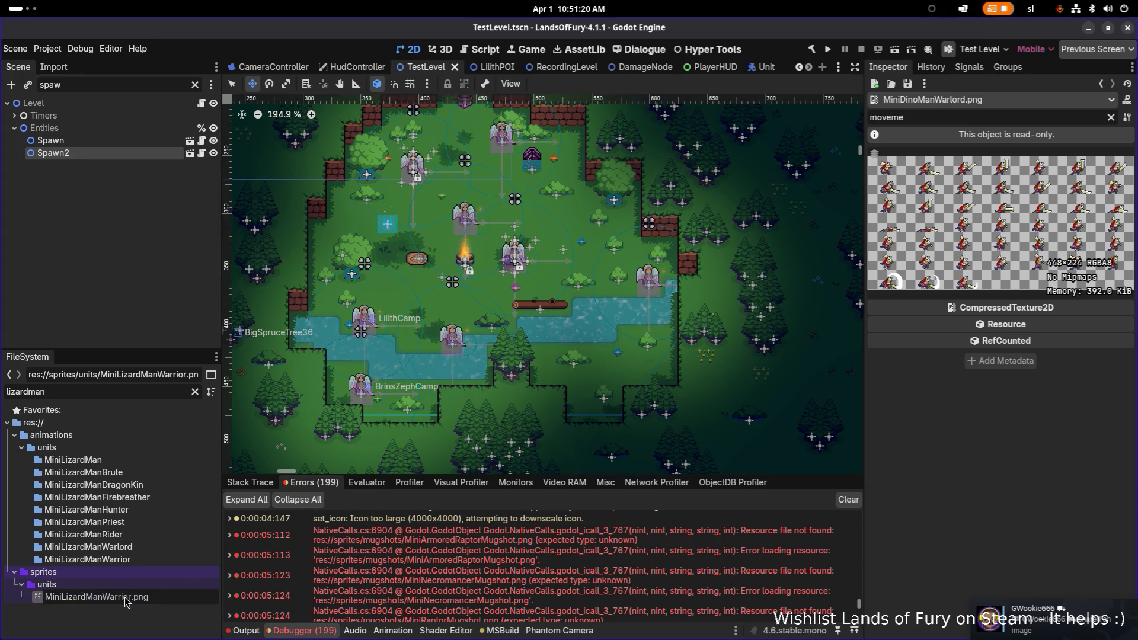
pyautogui.hotkey('shift', 'Home')
pyautogui.write('MiniDinoMan')
pyautogui.press('Return')
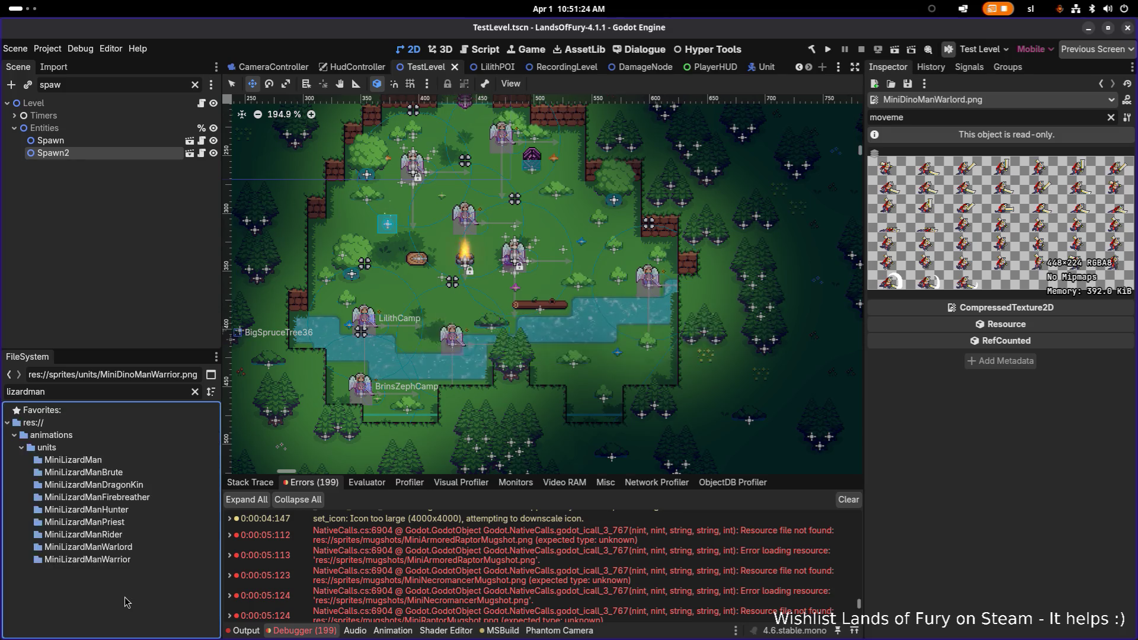
# Change the FileSystem filter to 'dino' to list the renamed sprites.
pyautogui.tripleClick(128, 393)
pyautogui.write('dino')
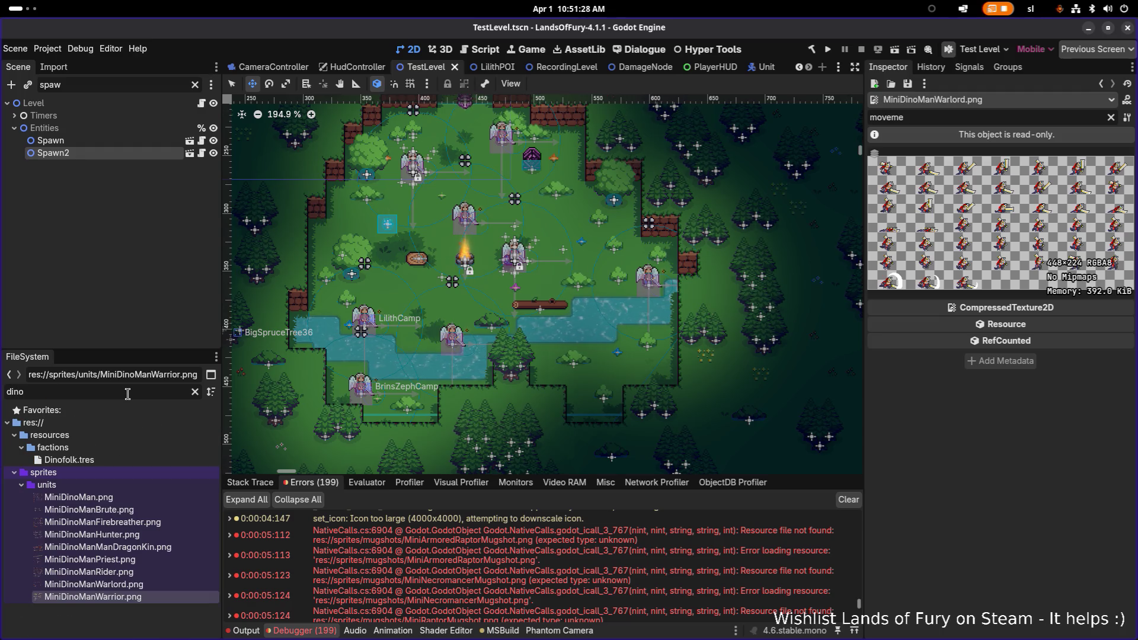
pyautogui.press('super')
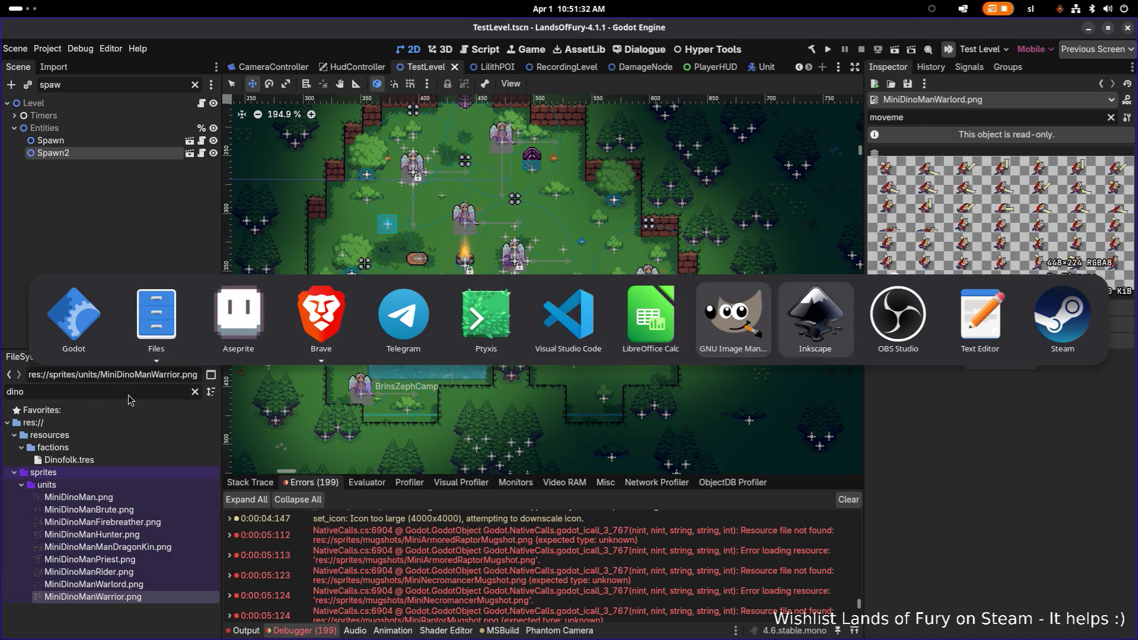
pyautogui.press('Escape')
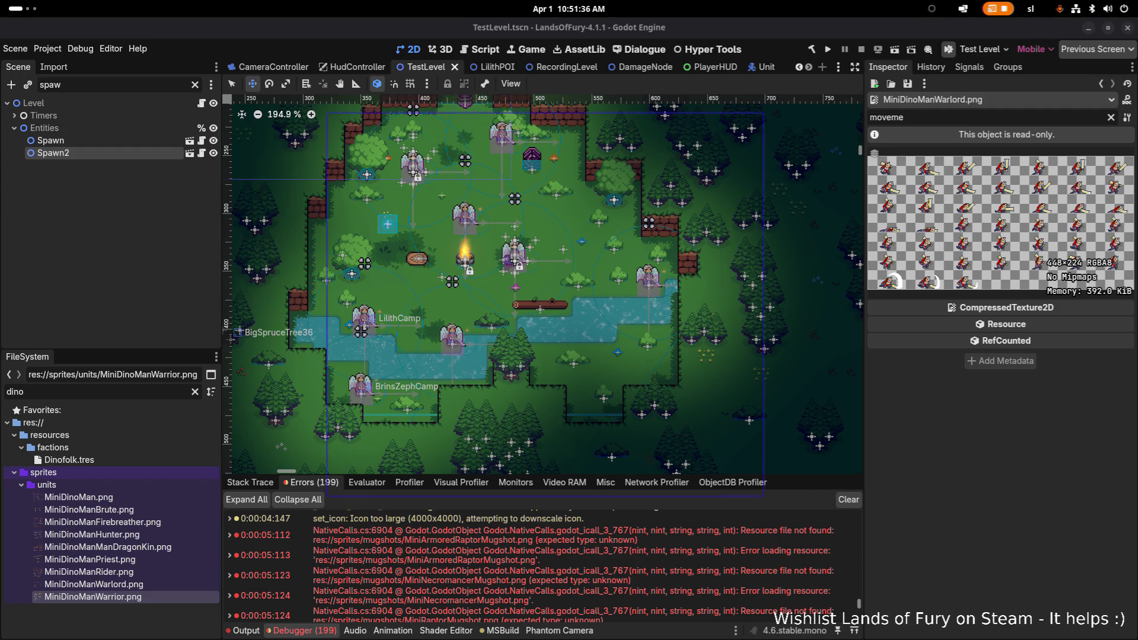
pyautogui.moveTo(370, 124)
pyautogui.mouseDown()
pyautogui.moveTo(305, 155)
pyautogui.moveTo(0, 166)
pyautogui.mouseUp()
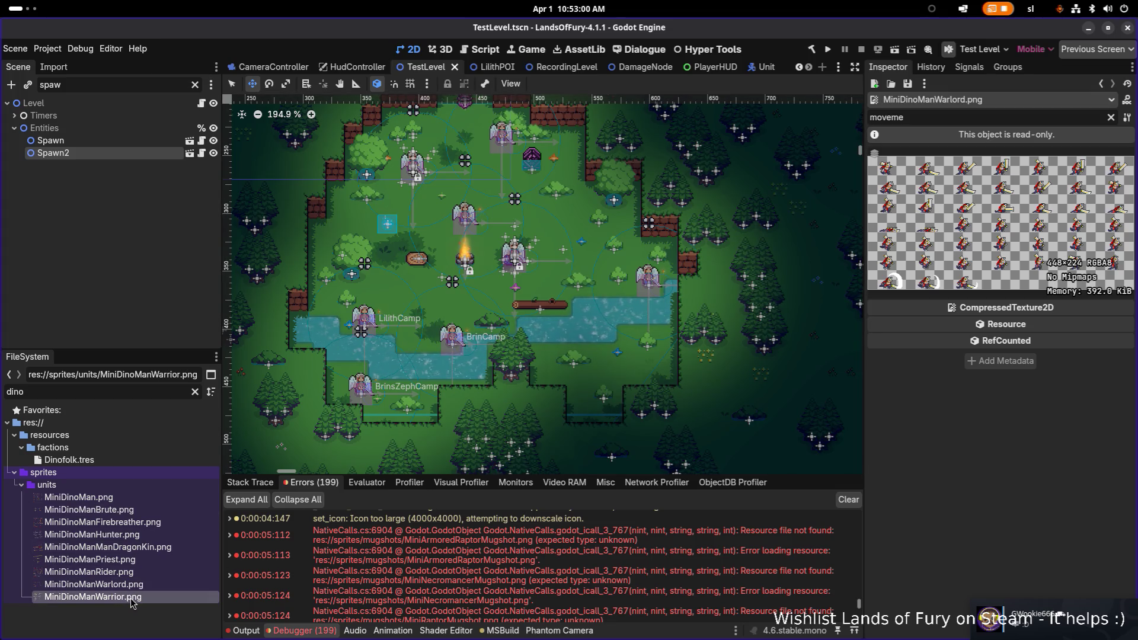
# Preview the MiniDinoManWarrior sheet, then filter by 'lizard' and select the MiniLizardMan animation folder.
pyautogui.click(93, 596)
pyautogui.hotkey('alt', 'Tab')
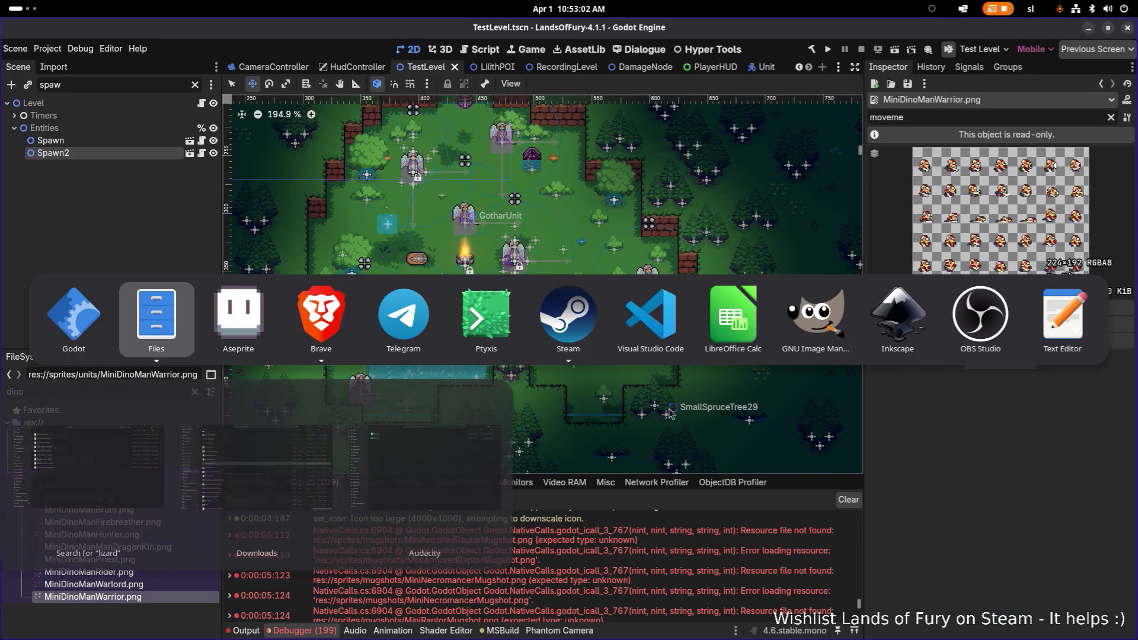
pyautogui.press('Escape')
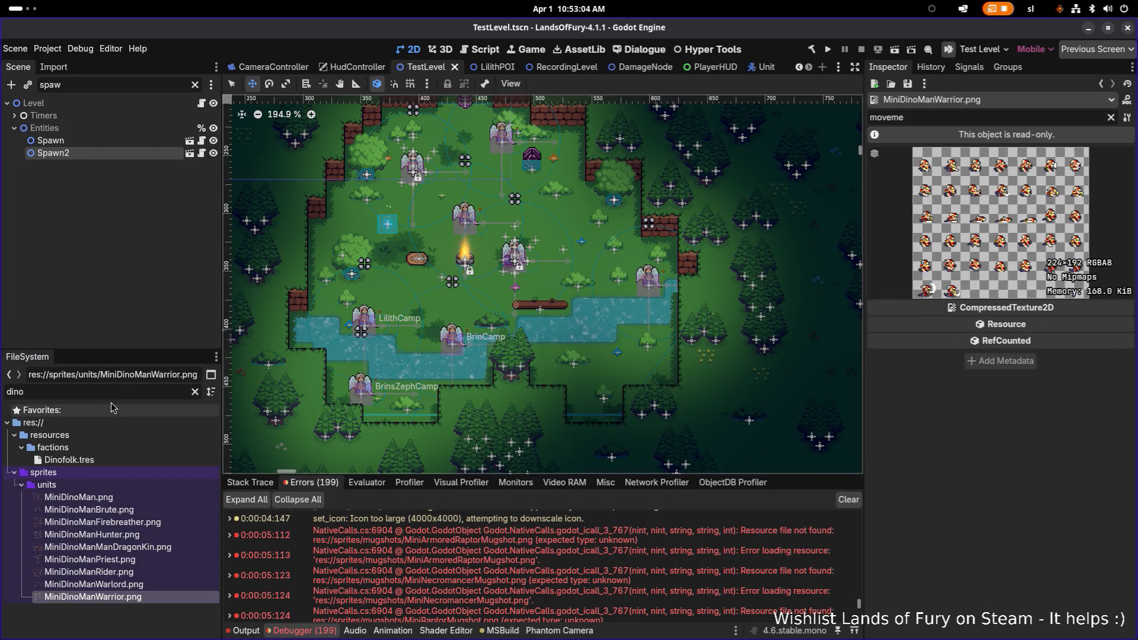
pyautogui.hotkey('ctrl', 'a')
pyautogui.write('lizar')
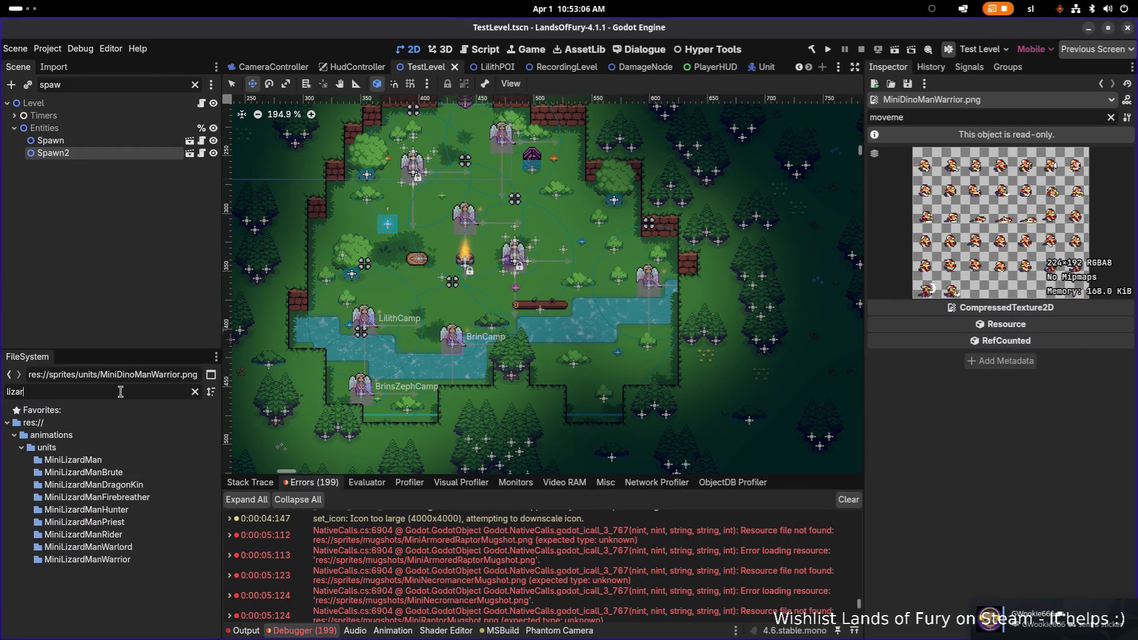
pyautogui.write('dma')
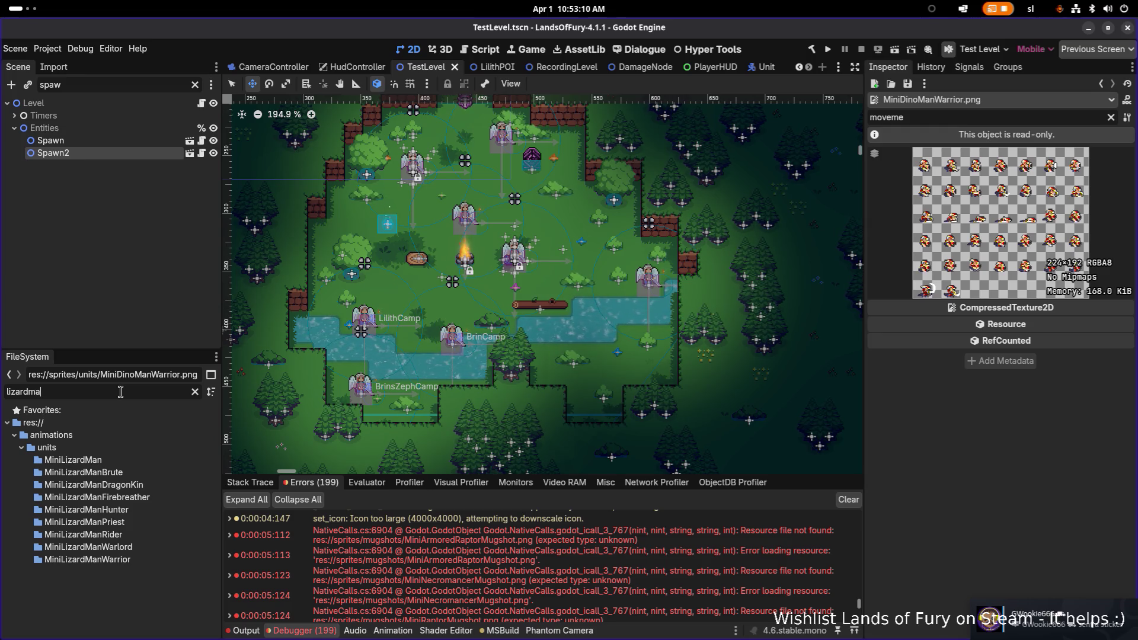
pyautogui.press('BackSpace')
pyautogui.press('BackSpace')
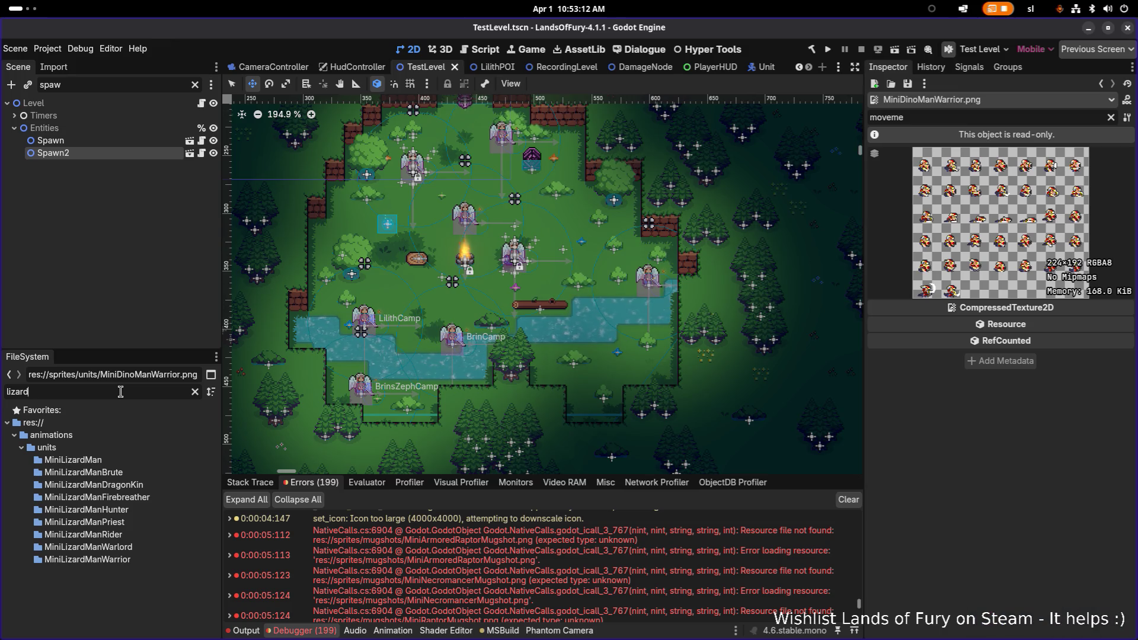
pyautogui.click(103, 460)
# Under a 'MiniDi' filter, fix MiniDinoManManDragonKin.png to MiniDinoManDragonKin.png, then clear the search.
pyautogui.hotkey('ctrl', 'a')
pyautogui.write('MiniDinoMan')
pyautogui.press('BackSpace')
pyautogui.press('BackSpace')
pyautogui.press('BackSpace')
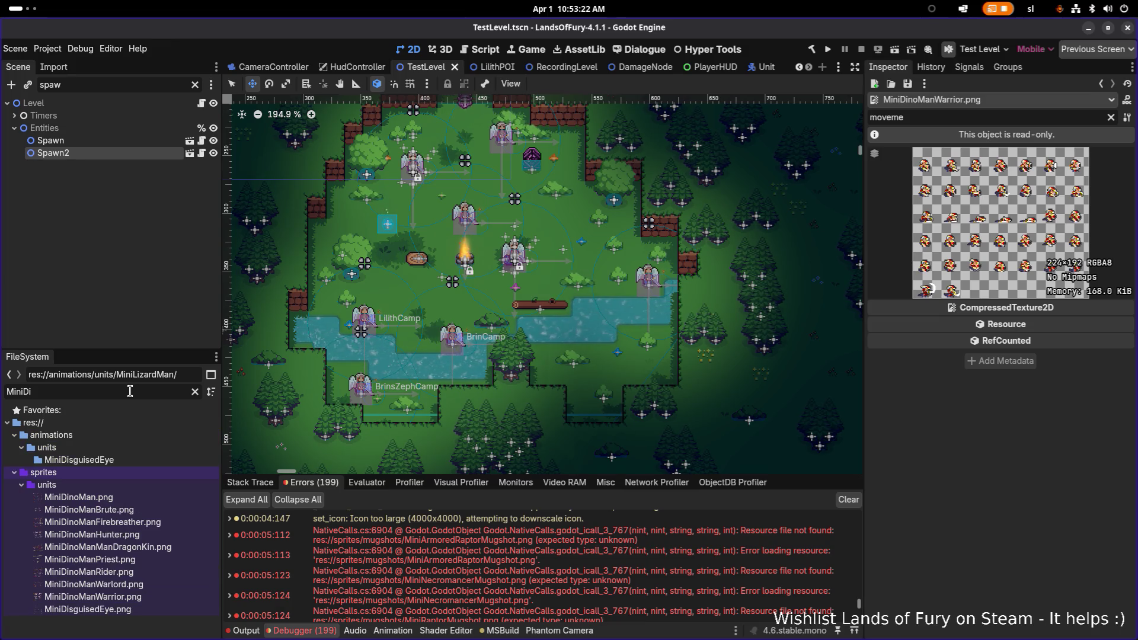
pyautogui.click(166, 546)
pyautogui.press('F2')
pyautogui.click(166, 547)
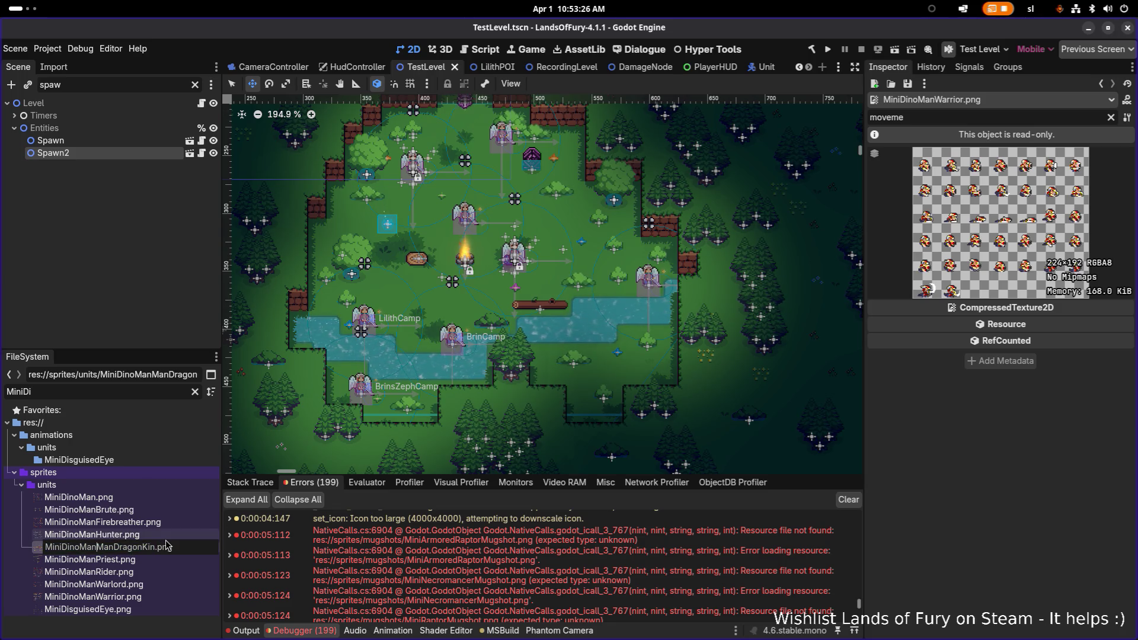
pyautogui.press('BackSpace')
pyautogui.press('BackSpace')
pyautogui.press('BackSpace')
pyautogui.press('Return')
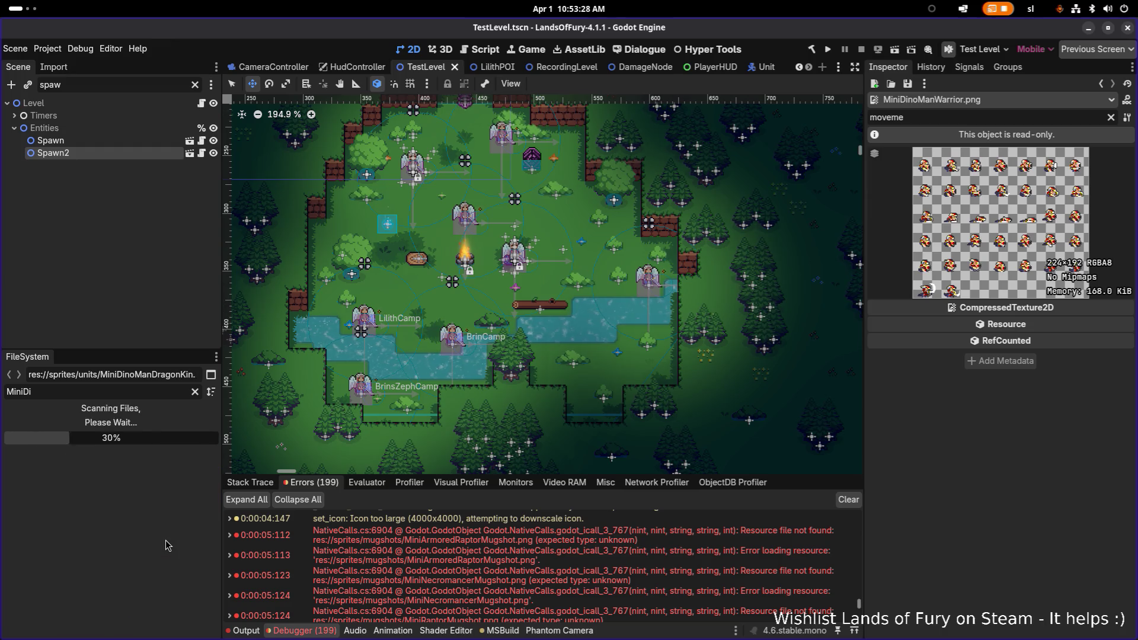
pyautogui.click(135, 386)
pyautogui.hotkey('ctrl', 'a')
# Filter FileSystem by 'lizard' and rename MiniLizardMan and MiniLizardManBrute to MiniDinoMan and MiniDinoManBrute.
pyautogui.write('lizard')
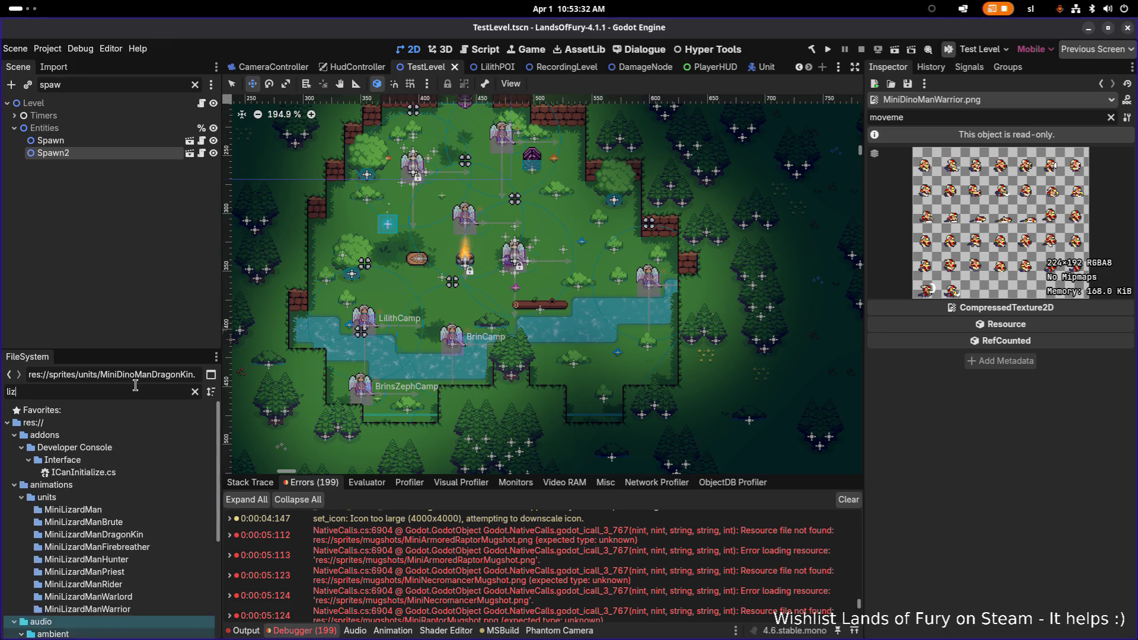
pyautogui.click(123, 459)
pyautogui.press('F2')
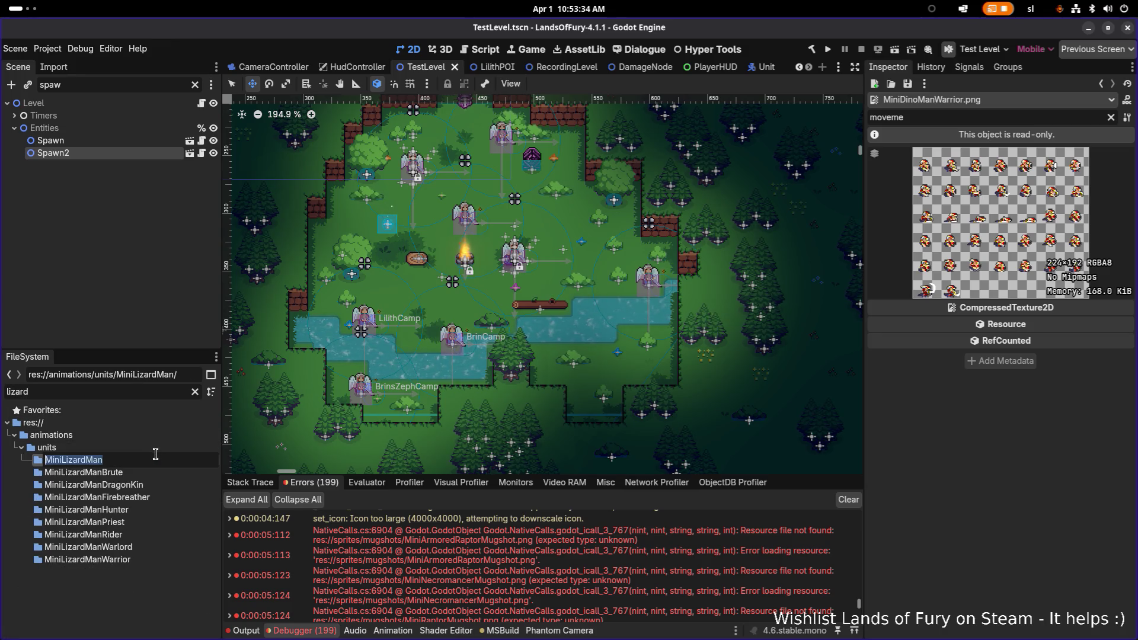
pyautogui.write('MiniDinoMan')
pyautogui.press('Return')
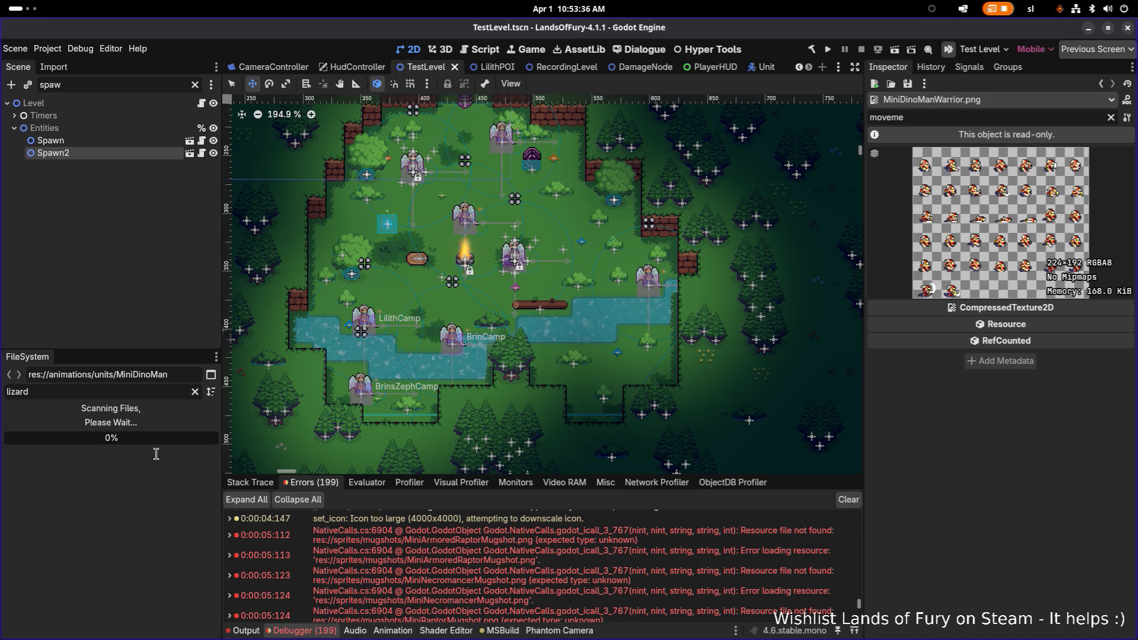
pyautogui.click(156, 460)
pyautogui.press('F2')
pyautogui.write('MiniDinoMan')
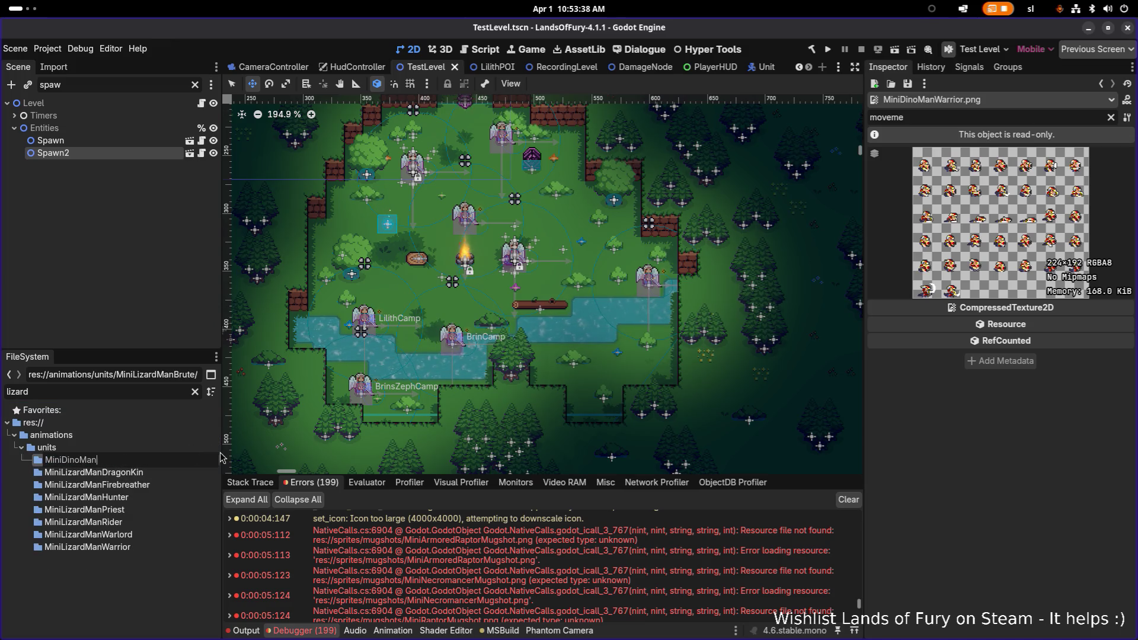
pyautogui.write('Brute')
pyautogui.press('Return')
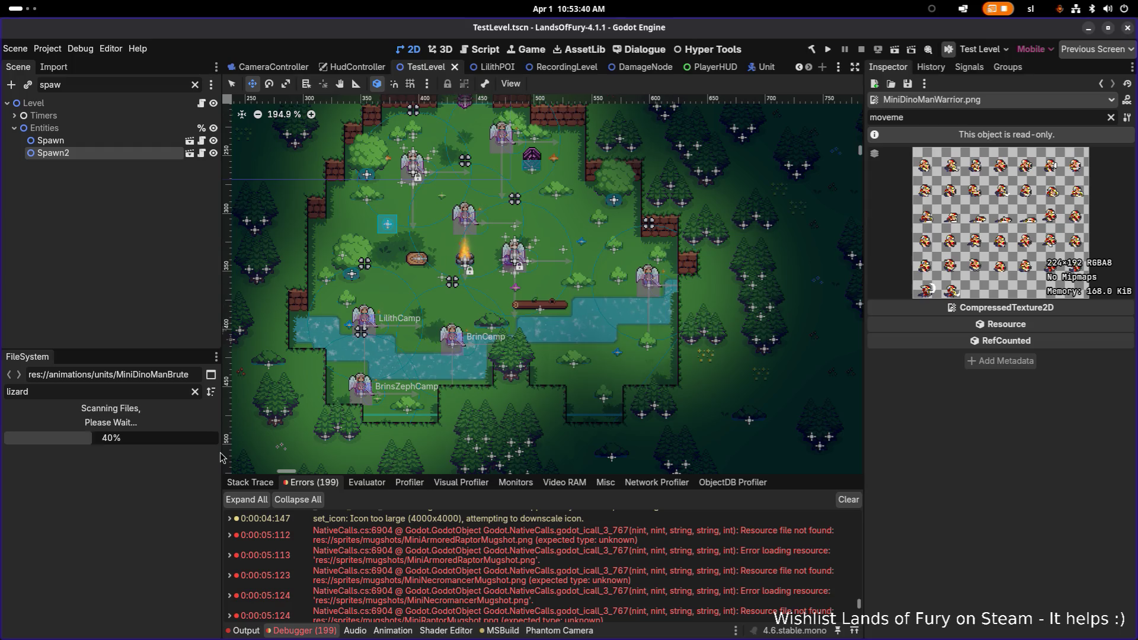
# Rename the DragonKin and Firebreather folders to MiniDinoManDragonKin and MiniDinoManFirebreather.
pyautogui.click(156, 461)
pyautogui.press('F2')
pyautogui.press('Left')
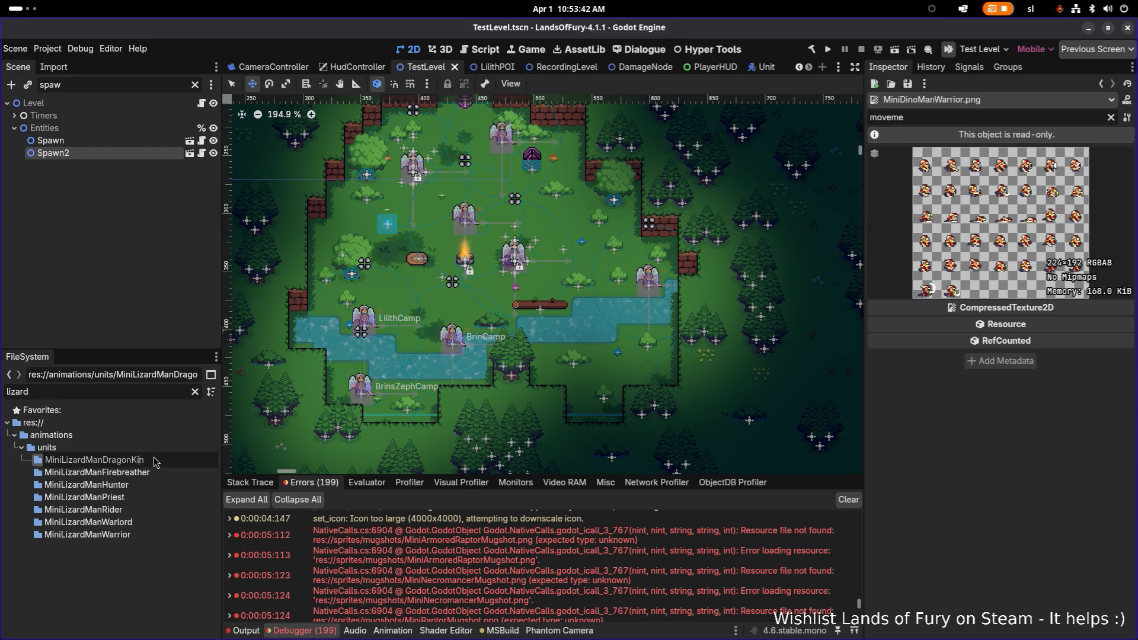
pyautogui.write('Dino')
pyautogui.press('Return')
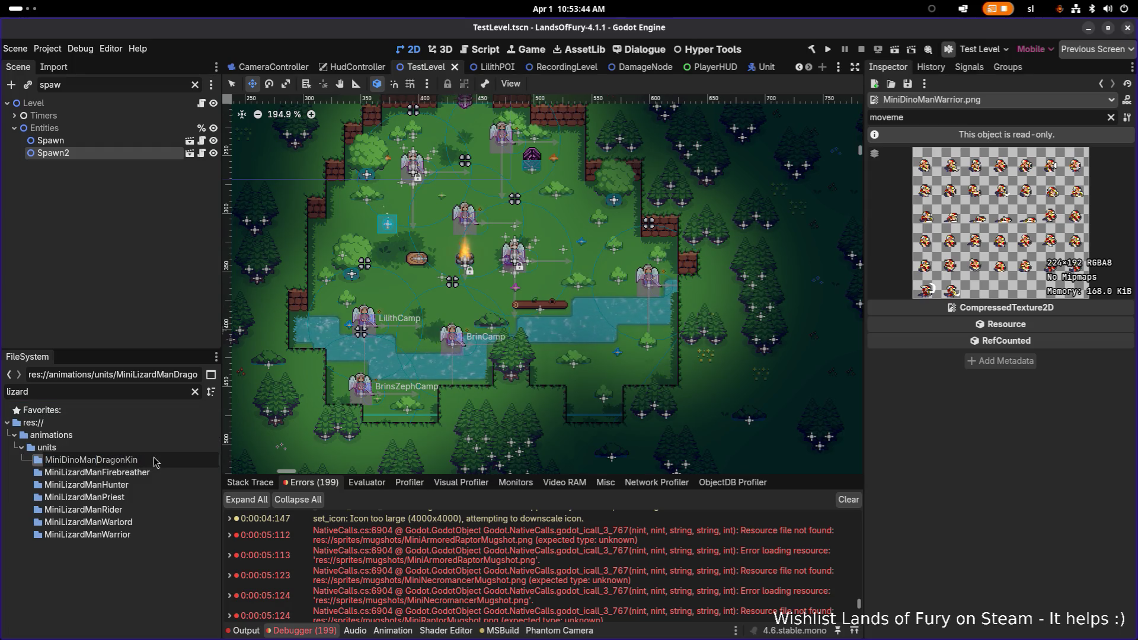
pyautogui.click(156, 460)
pyautogui.press('F2')
pyautogui.press('Right')
pyautogui.press('Left')
pyautogui.press('Left')
pyautogui.press('Left')
pyautogui.press('BackSpace')
pyautogui.press('BackSpace')
pyautogui.press('BackSpace')
pyautogui.write('Dino')
pyautogui.press('Return')
# Rename the Hunter and Priest folders to MiniDinoManHunter and MiniDinoManPriest.
pyautogui.click(153, 463)
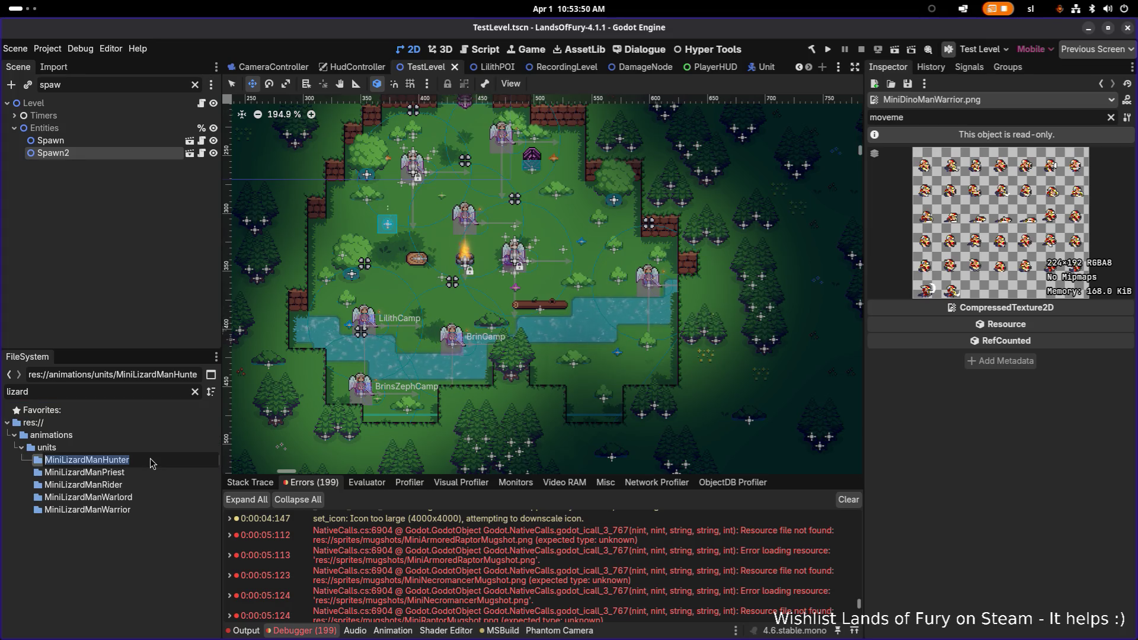
pyautogui.press('BackSpace')
pyautogui.press('BackSpace')
pyautogui.press('BackSpace')
pyautogui.write('Dino')
pyautogui.press('Return')
pyautogui.click(143, 461)
pyautogui.press('F2')
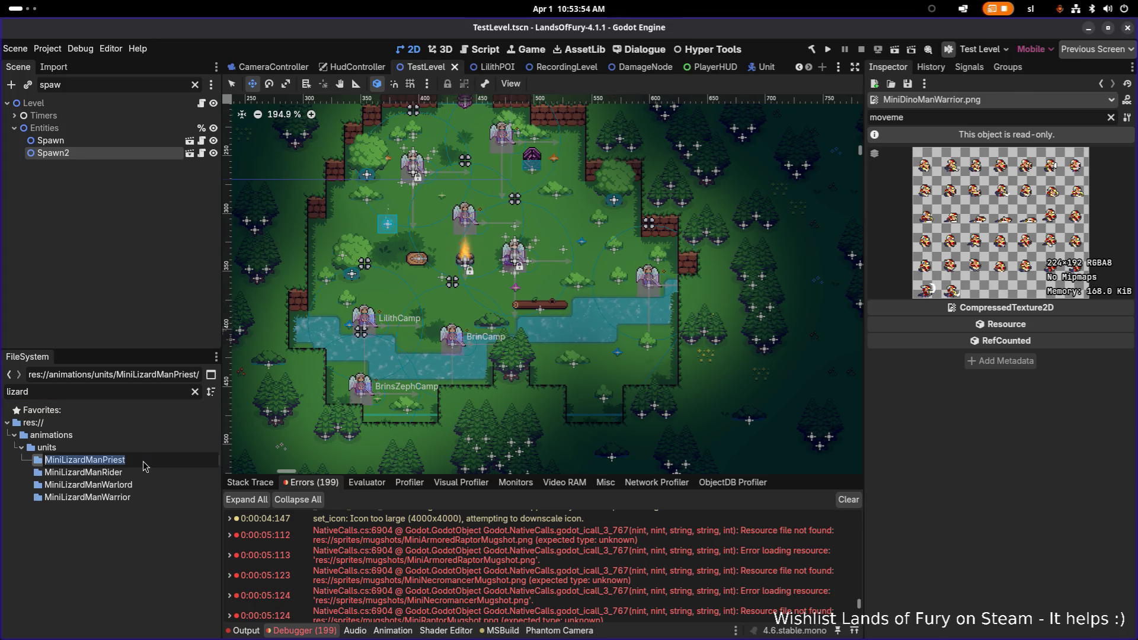
pyautogui.press('Left')
pyautogui.press('Left')
pyautogui.press('Left')
pyautogui.press('Left')
pyautogui.press('Left')
pyautogui.press('Left')
pyautogui.press('BackSpace')
pyautogui.press('BackSpace')
pyautogui.press('BackSpace')
pyautogui.write('Dino')
pyautogui.press('Return')
# Rename the Rider and Warlord folders to MiniDinoManRider and MiniDinoManWarlord.
pyautogui.click(141, 462)
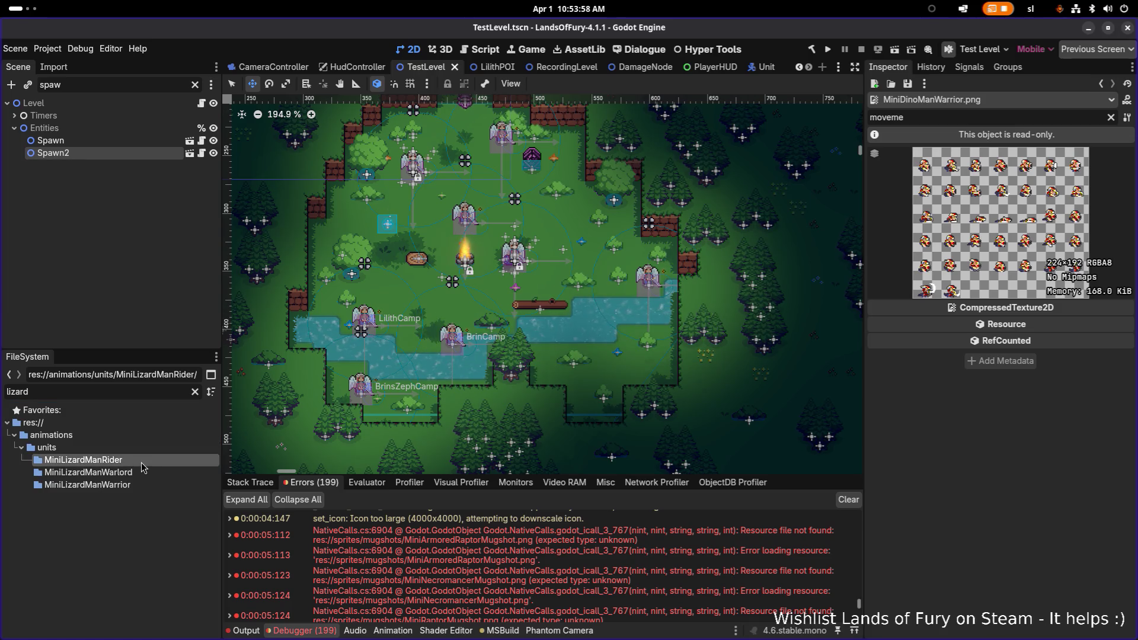
pyautogui.press('F2')
pyautogui.press('Left')
pyautogui.press('Left')
pyautogui.press('Left')
pyautogui.press('BackSpace')
pyautogui.press('BackSpace')
pyautogui.press('BackSpace')
pyautogui.write('Dino')
pyautogui.press('Return')
pyautogui.click(141, 463)
pyautogui.press('F2')
pyautogui.press('Left')
pyautogui.press('Left')
pyautogui.press('Left')
pyautogui.press('Left')
pyautogui.press('BackSpace')
pyautogui.press('BackSpace')
pyautogui.press('BackSpace')
pyautogui.write('Dino')
pyautogui.press('Return')
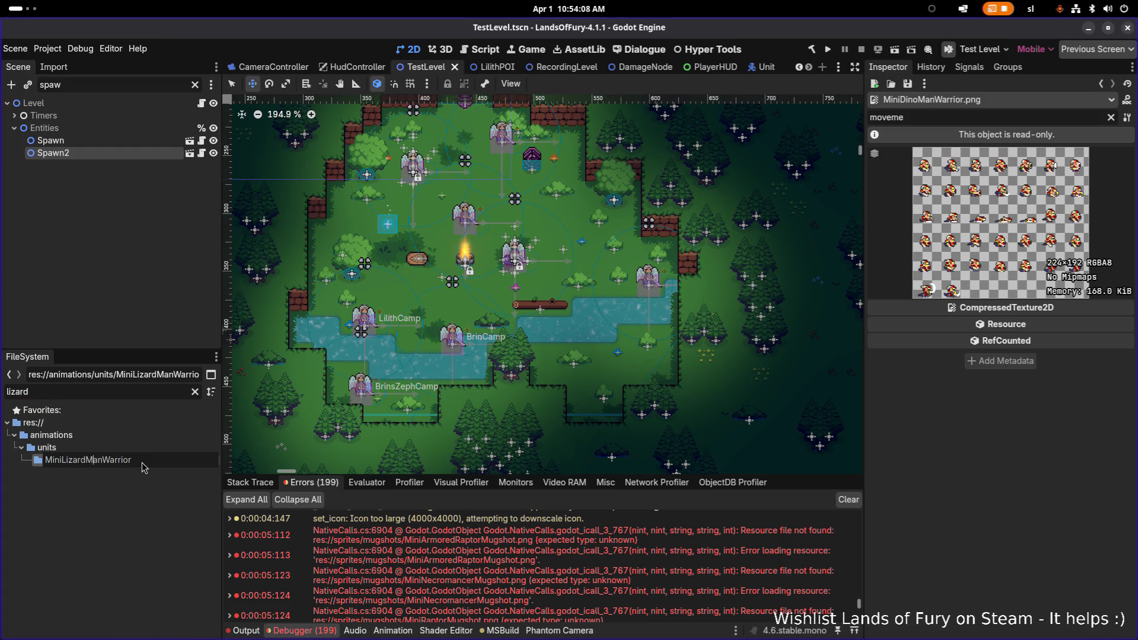
# Rename the MiniLizardManWarrior folder to MiniDinoManWarrior.
pyautogui.press('Left')
pyautogui.press('BackSpace')
pyautogui.press('BackSpace')
pyautogui.press('BackSpace')
pyautogui.write('Dino')
pyautogui.press('Return')
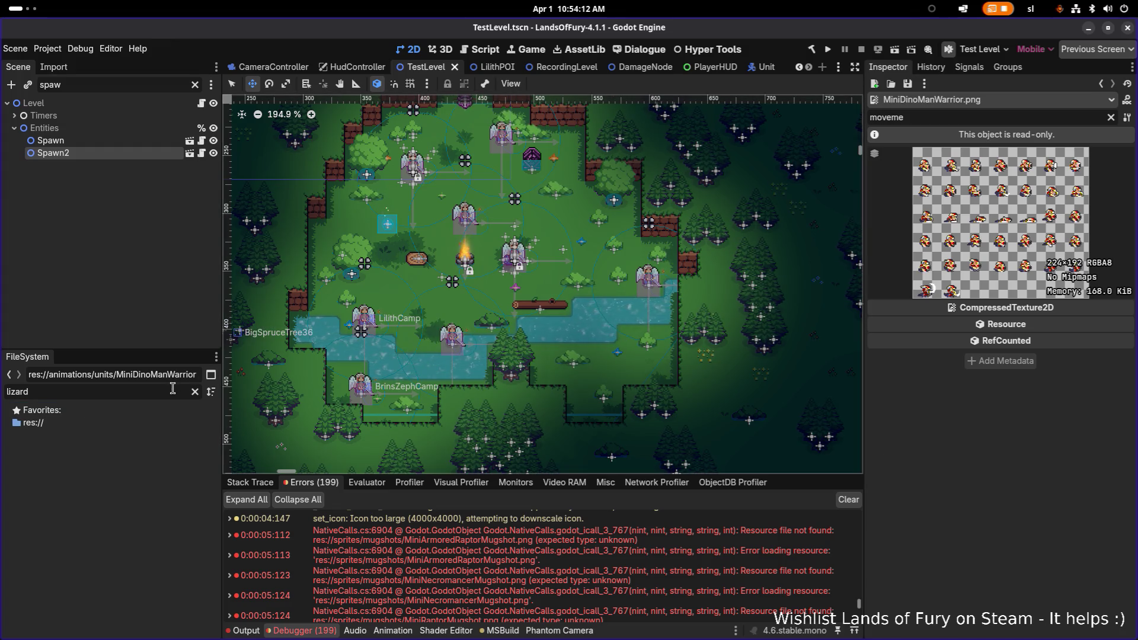
# Clear the lizard filter and search the FileSystem for 'armoredrap' to find ArmoredRaptor.tres.
pyautogui.click(195, 391)
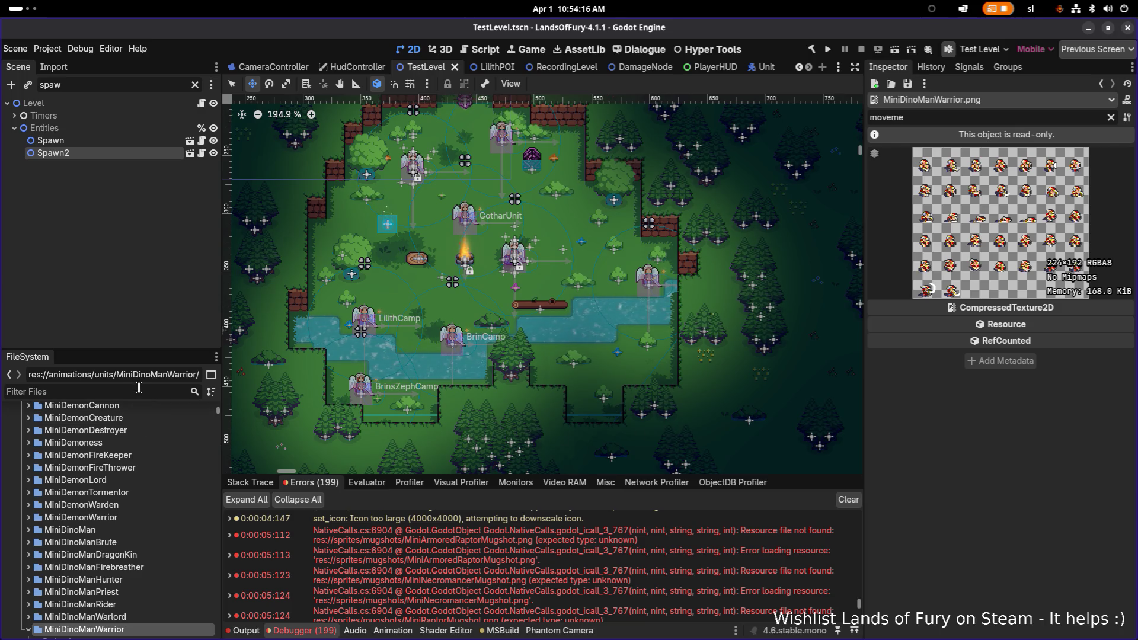
pyautogui.write('firebea')
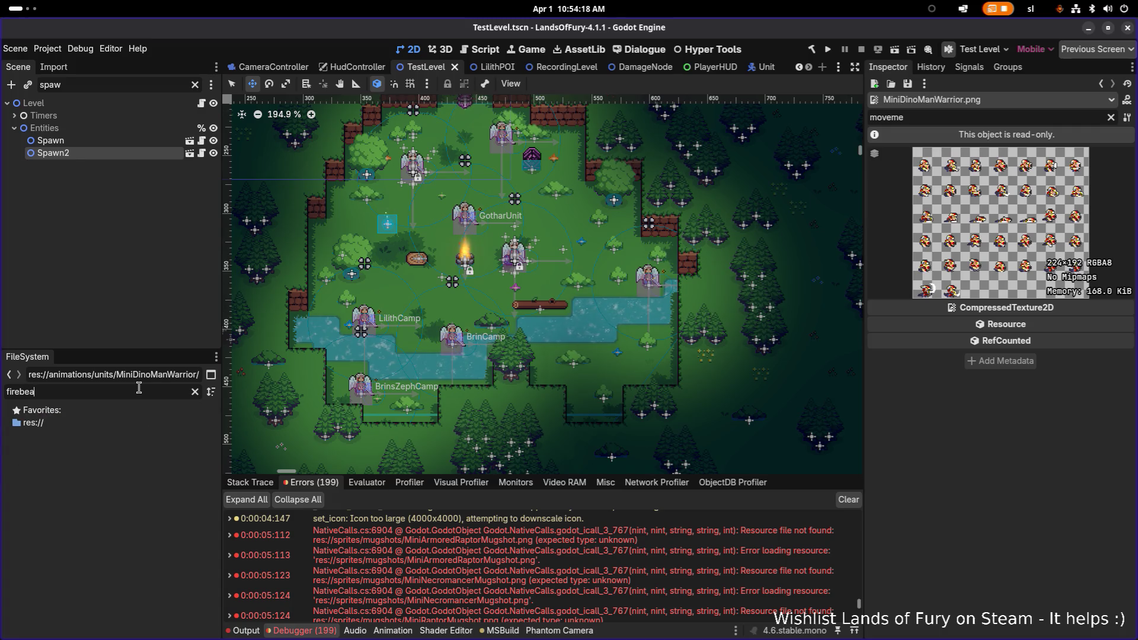
pyautogui.press('BackSpace')
pyautogui.press('BackSpace')
pyautogui.write('rea')
pyautogui.hotkey('ctrl', 'BackSpace')
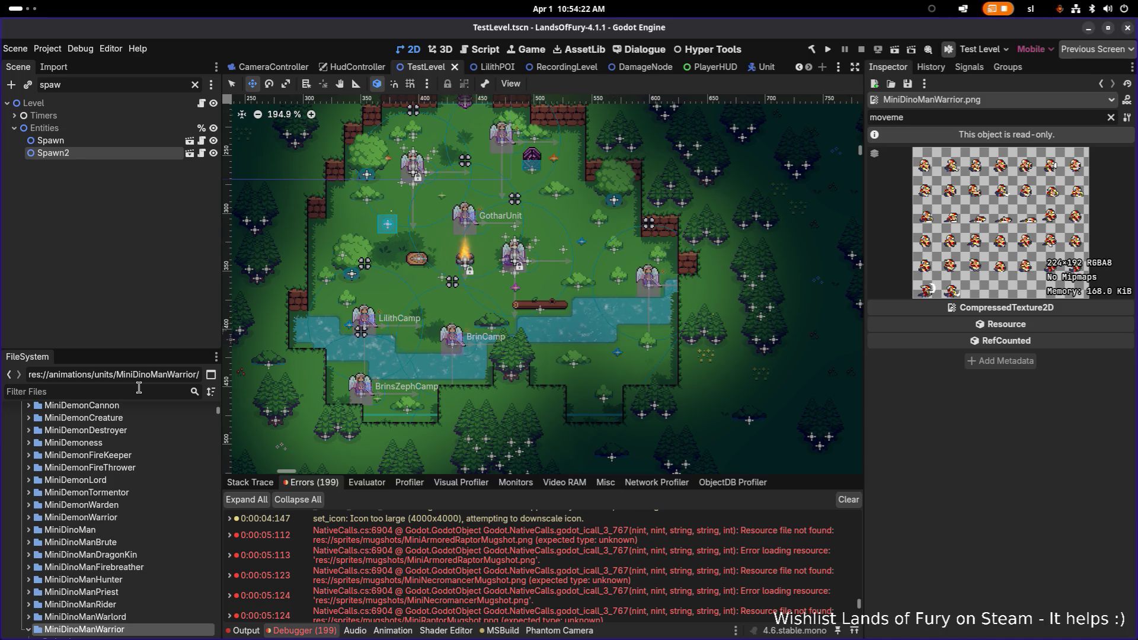
pyautogui.write('armoredrap')
# Duplicate ArmoredRaptor.tres and enter LizardManFireBreather as the new file name, without confirming.
pyautogui.click(129, 533)
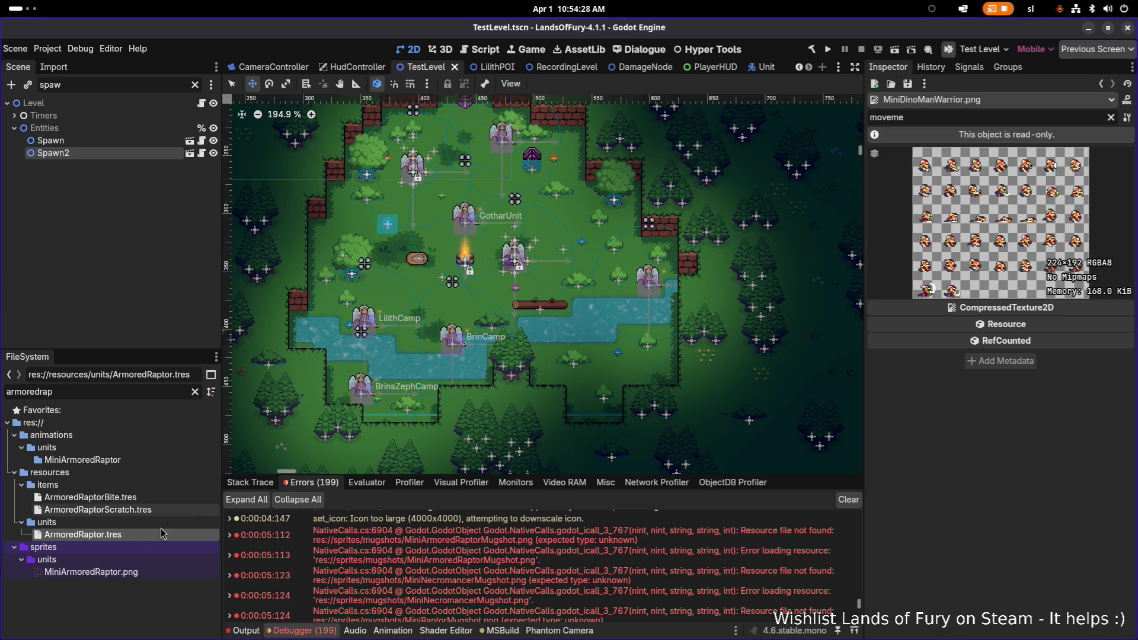
pyautogui.click(194, 392)
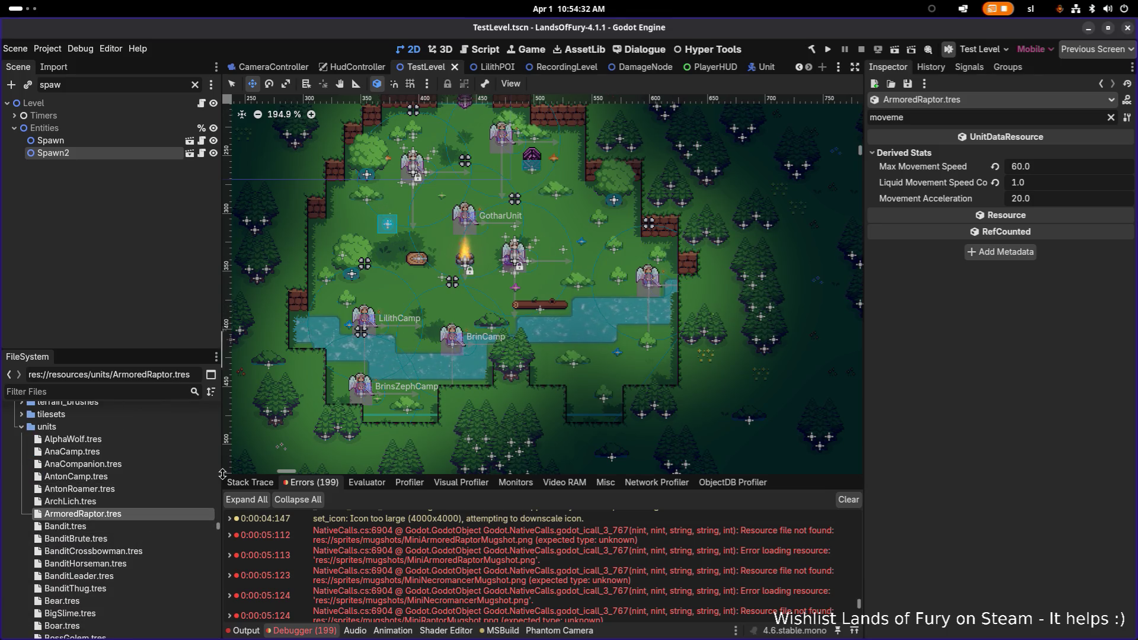
pyautogui.hotkey('ctrl', 'd')
pyautogui.press('Right')
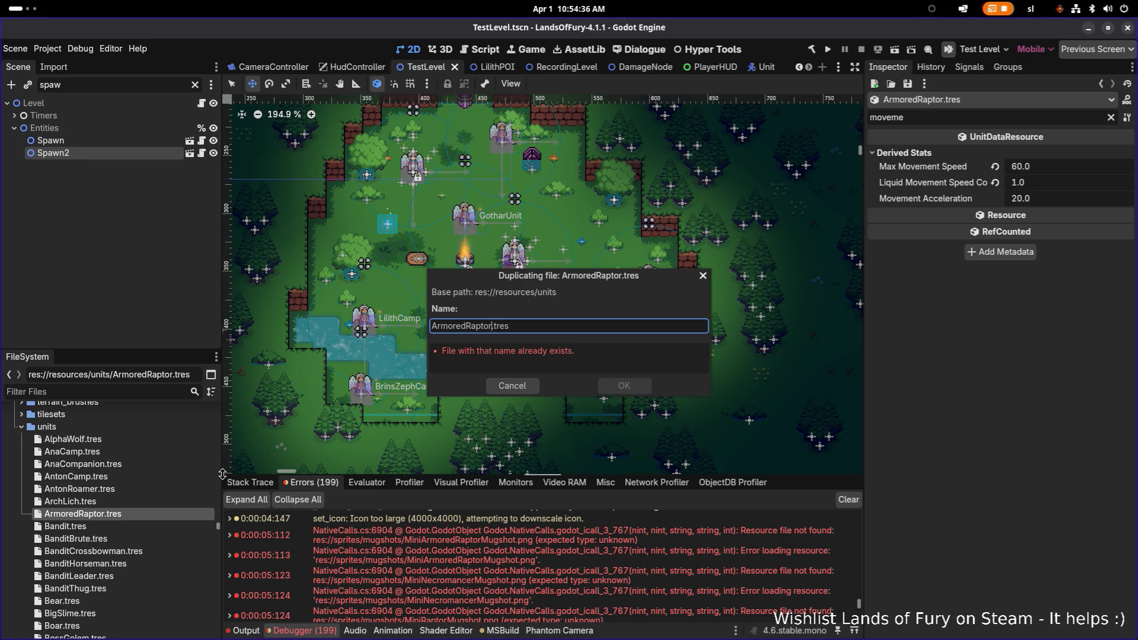
pyautogui.hotkey('shift', 'Home')
pyautogui.write('LizardM')
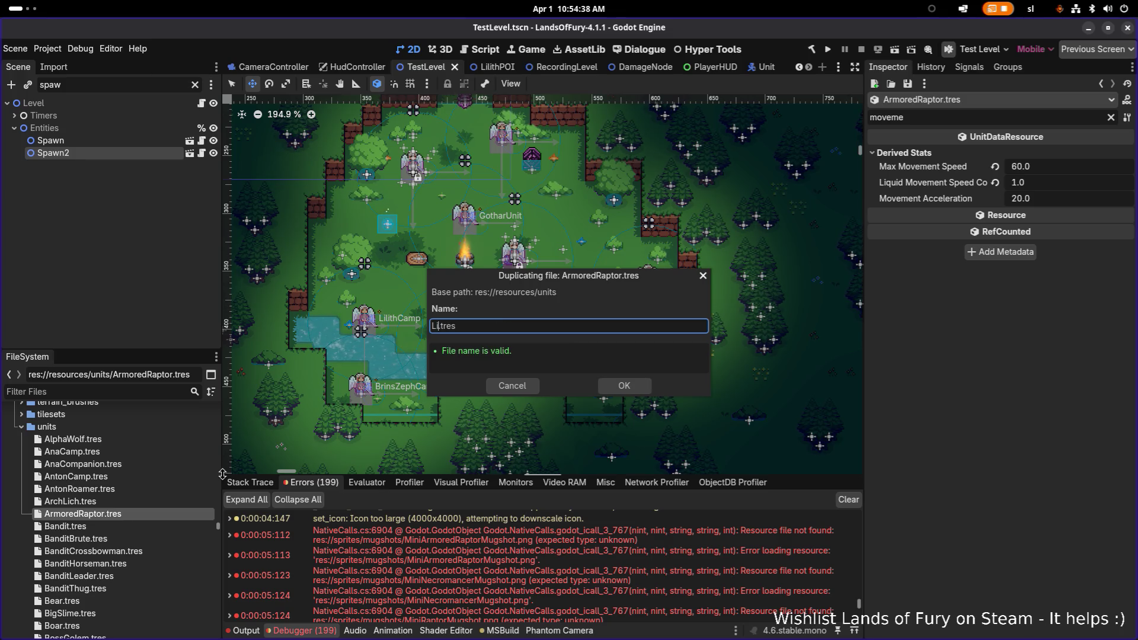
pyautogui.write('anFireB')
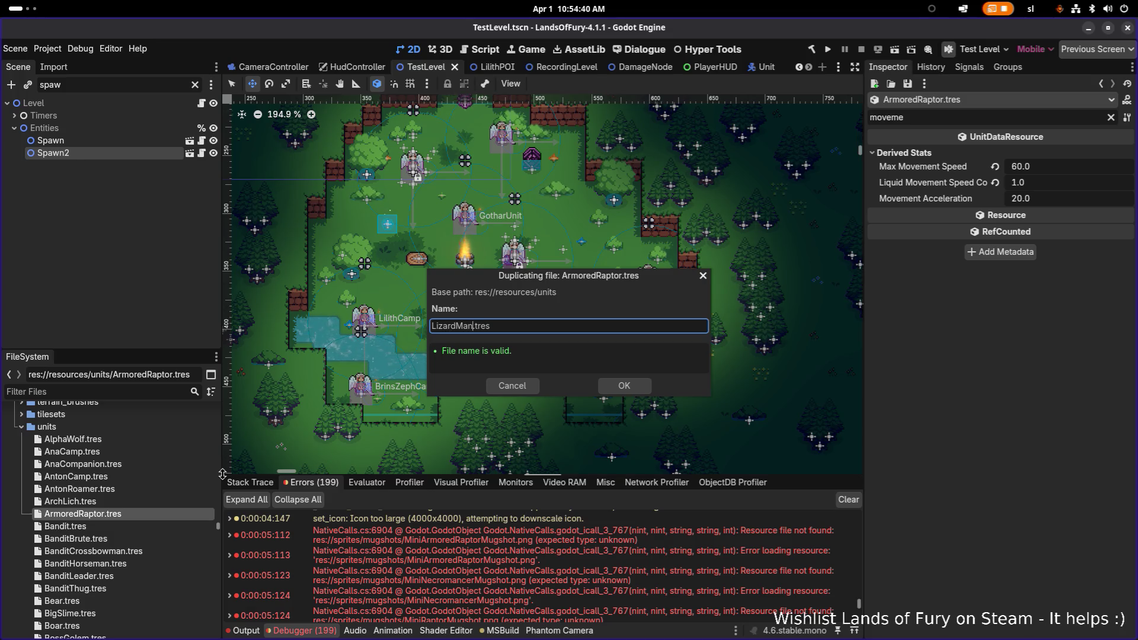
pyautogui.write('reather')
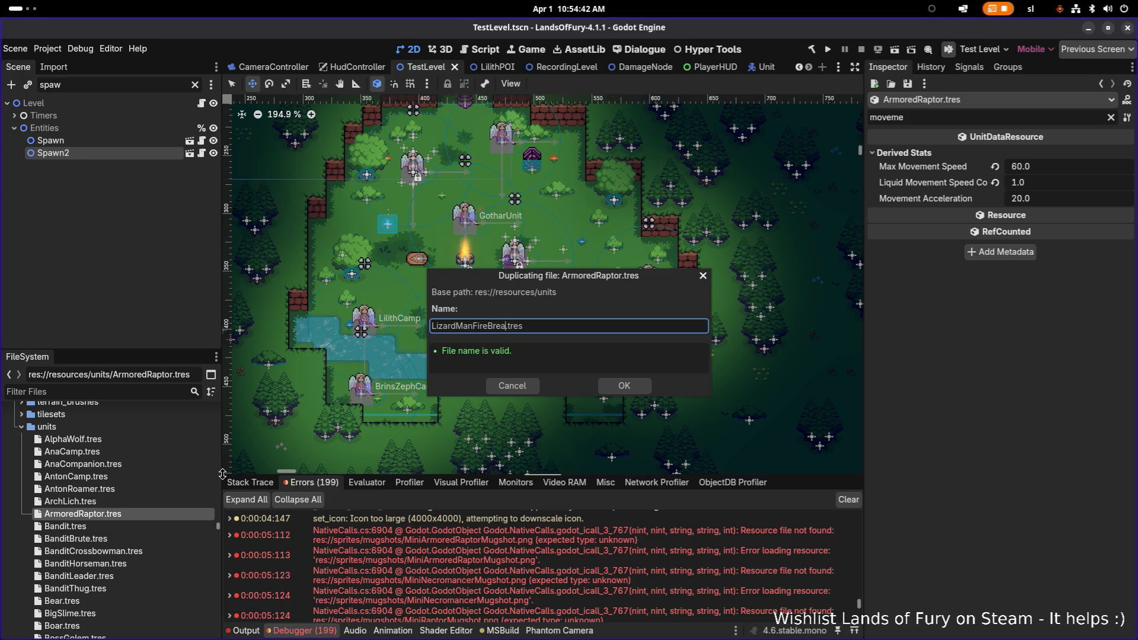